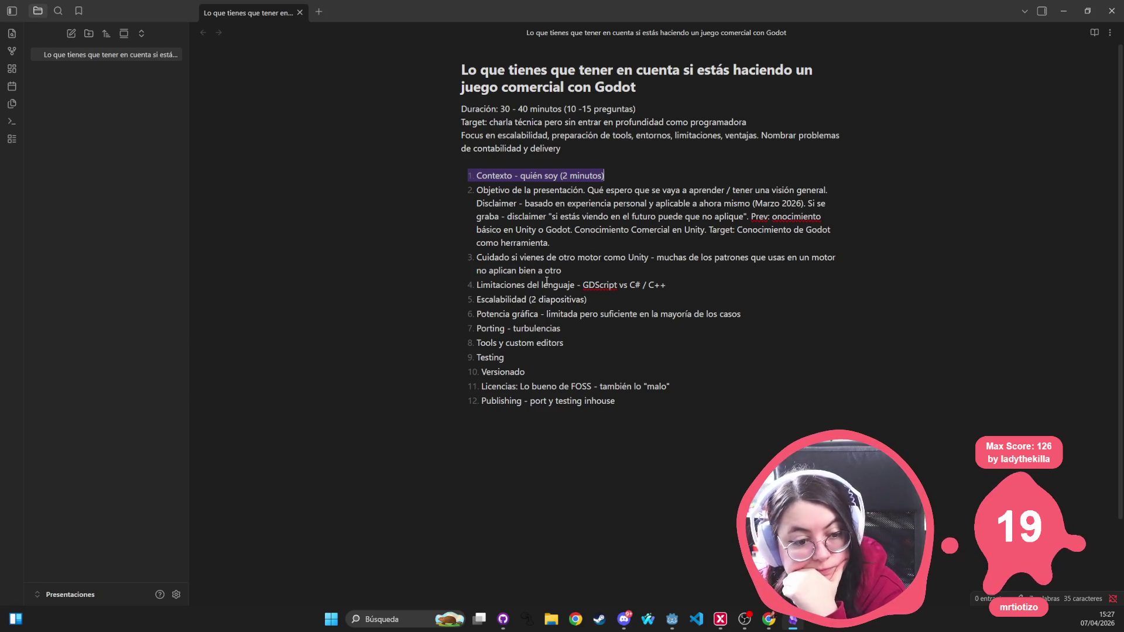
# Step: Add the line 'Target se divide en dos:' above the numbered outline
pyautogui.click(630, 110)
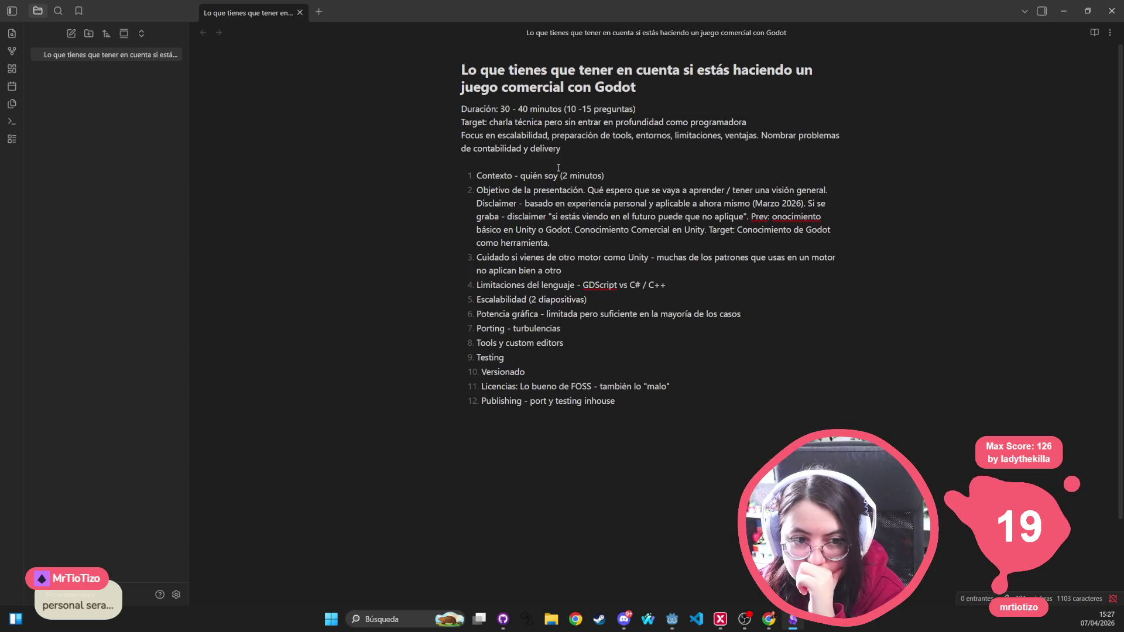
pyautogui.press('Return')
pyautogui.press('Return')
pyautogui.press('Return')
pyautogui.press('Up')
pyautogui.press('Up')
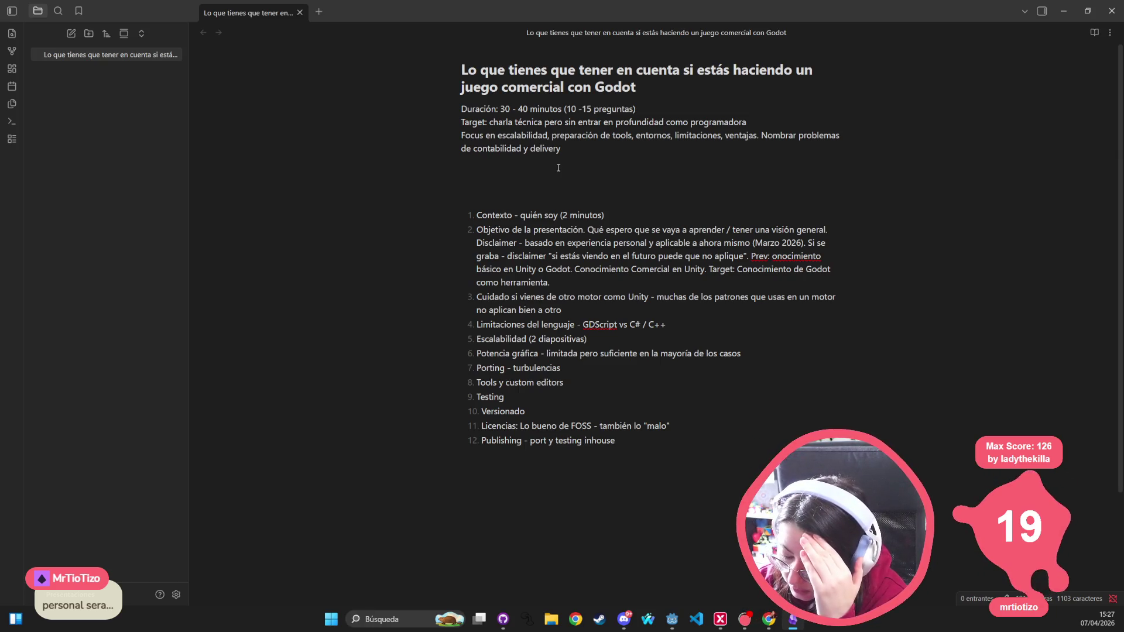
pyautogui.write('TArget')
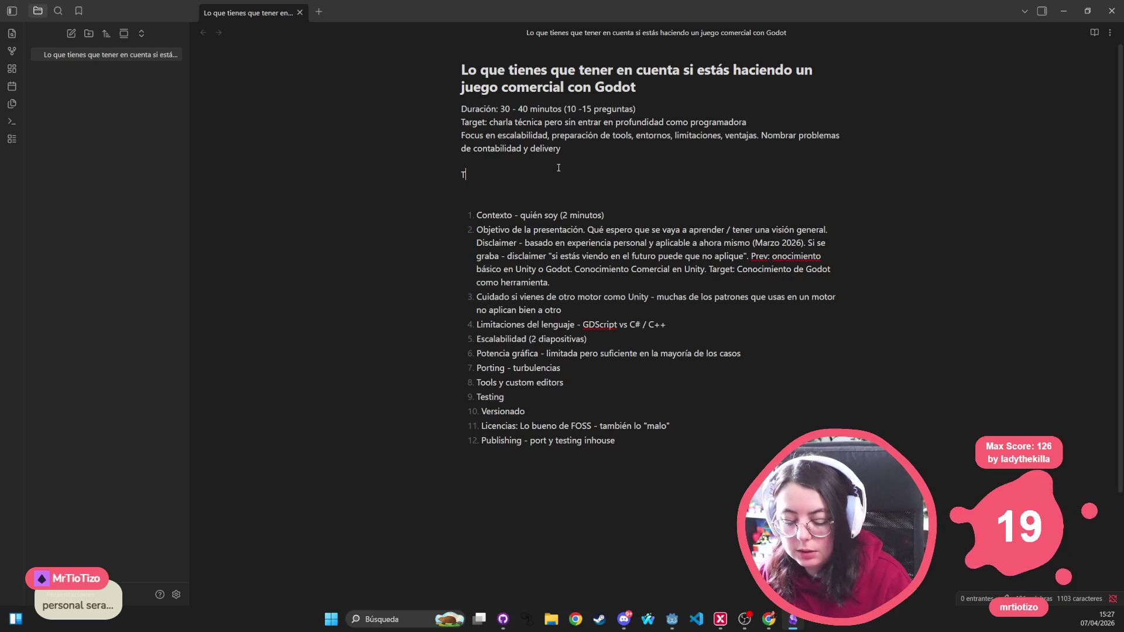
pyautogui.hotkey('ctrl', 'BackSpace')
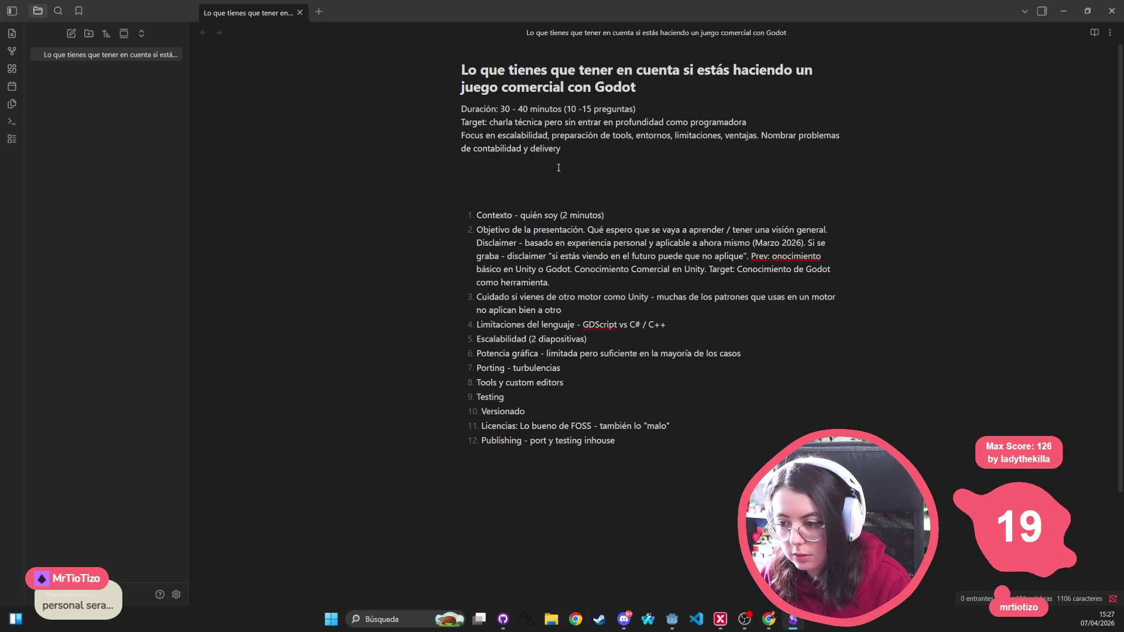
pyautogui.write('Target se divide en dos:')
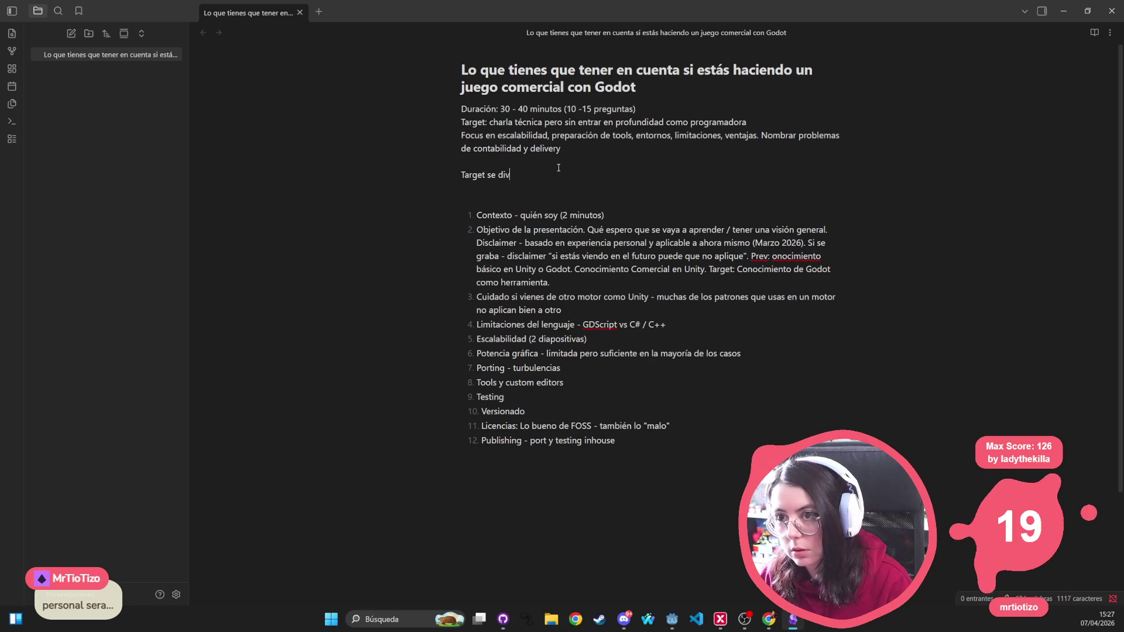
# Step: Add a bullet about people from other engines, mainly Unity, learning Godot as a professional tool
pyautogui.press('Return')
pyautogui.write('- ')
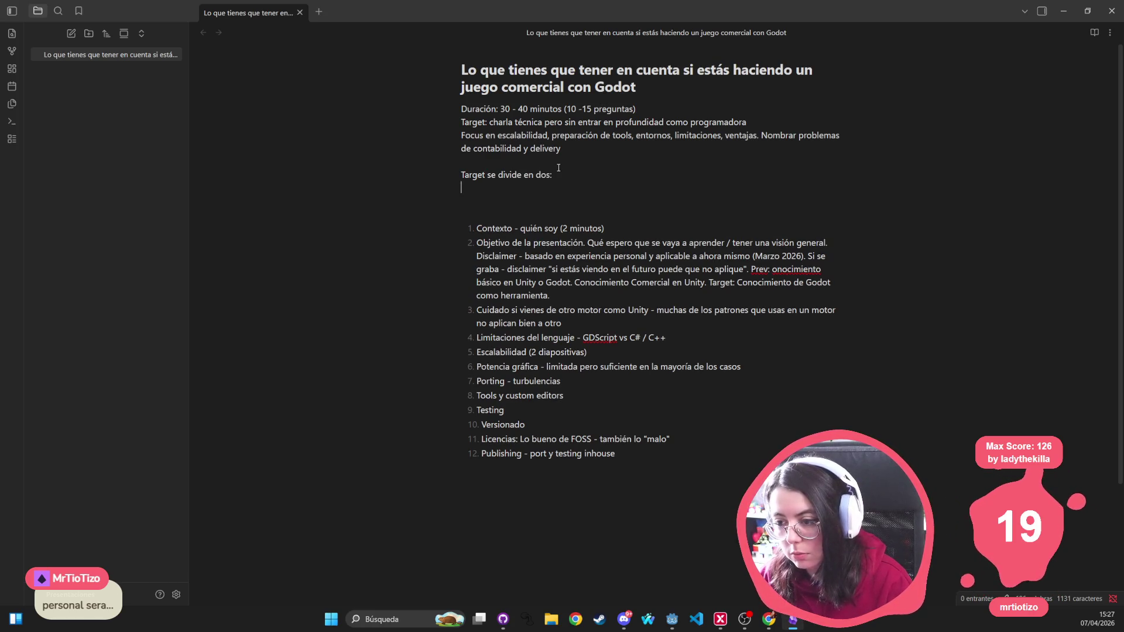
pyautogui.write('Gente que')
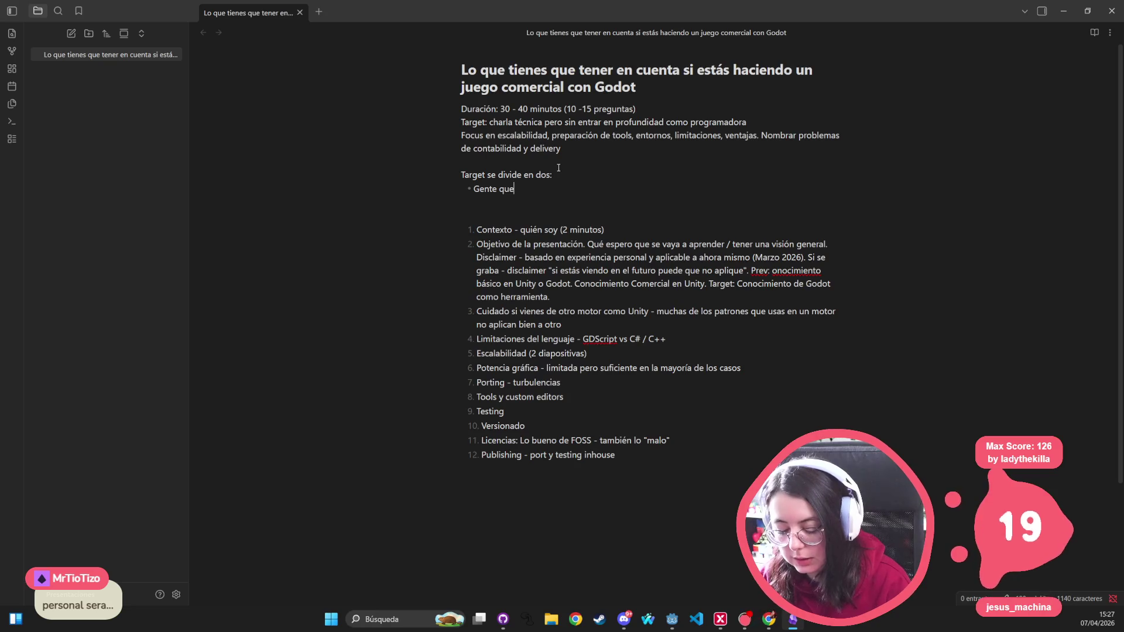
pyautogui.write(' sabe usar otr')
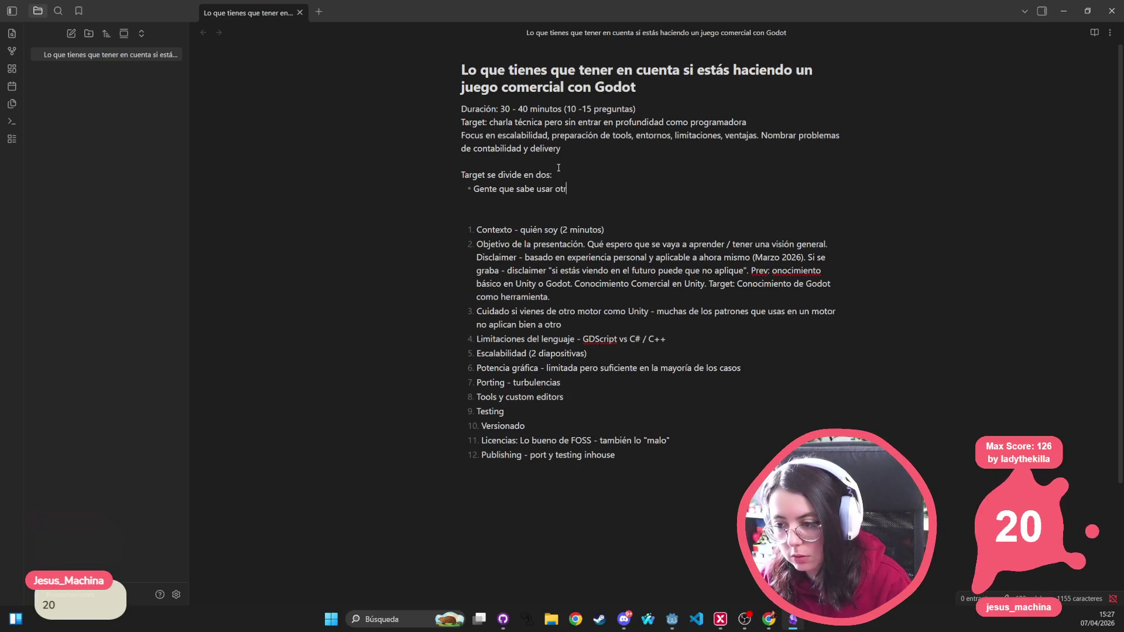
pyautogui.write('os motores (sorbe')
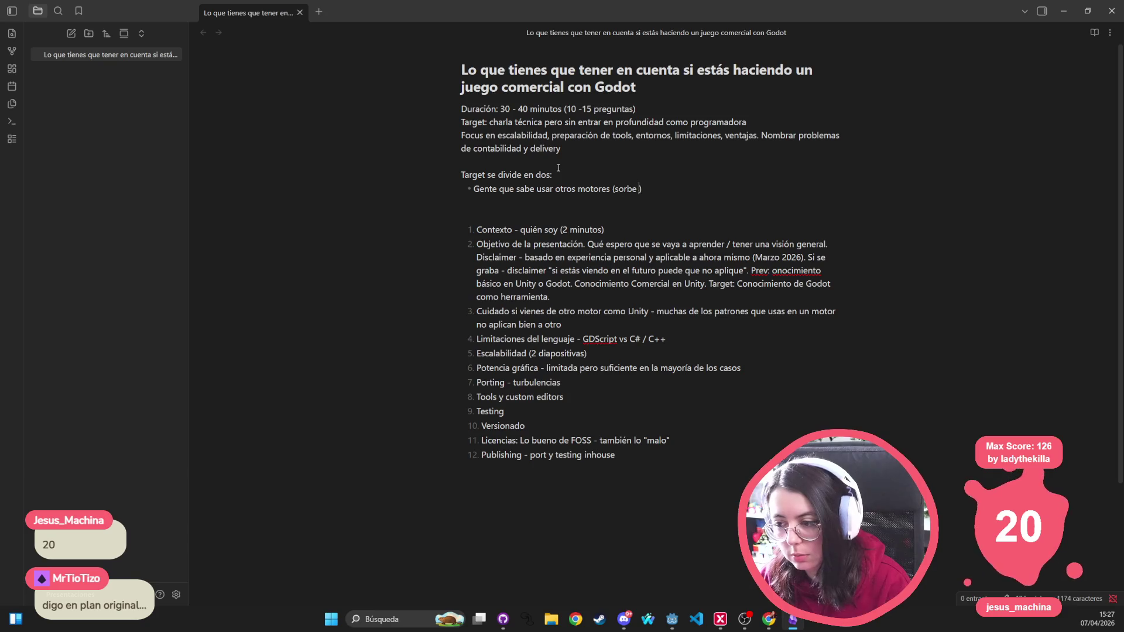
pyautogui.write('obre todo Unity)')
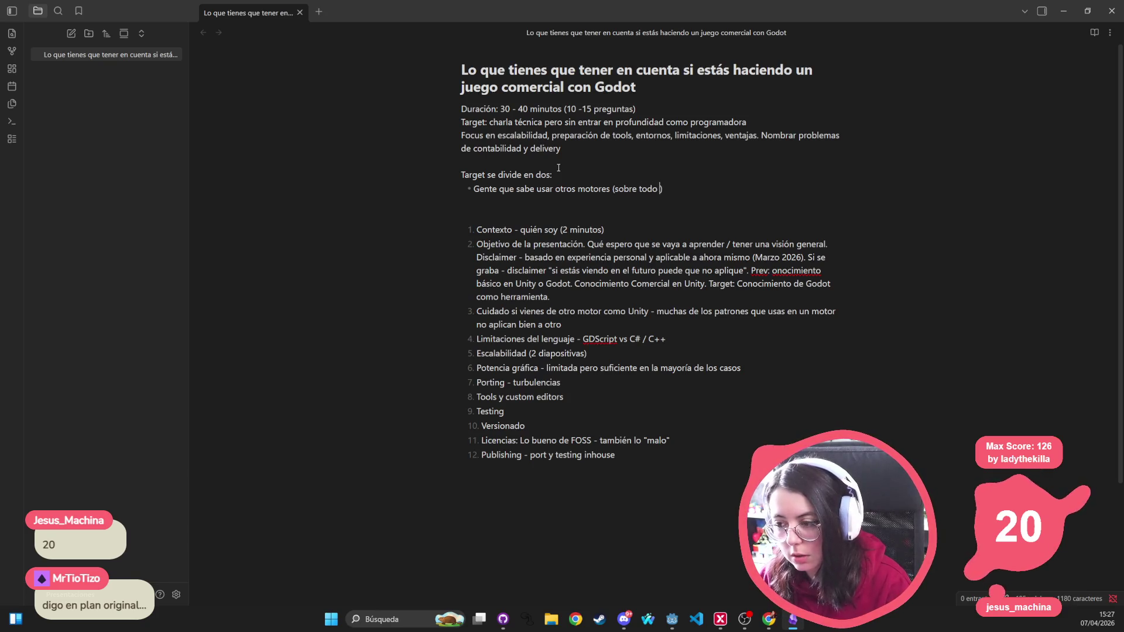
pyautogui.write(' y van ')
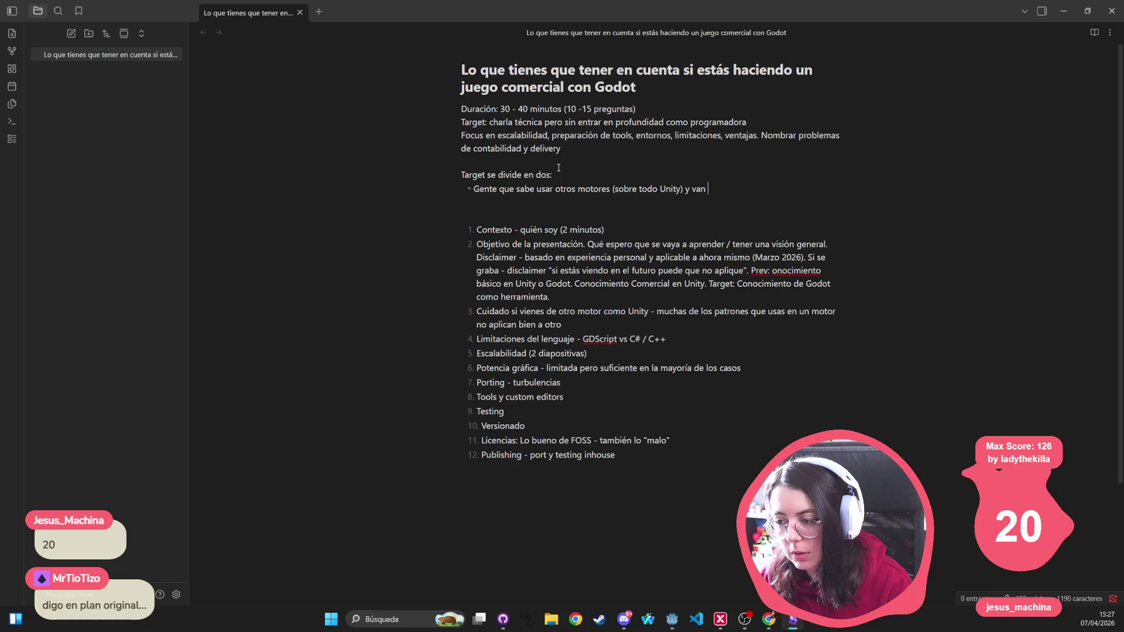
pyautogui.write('a cambiar a')
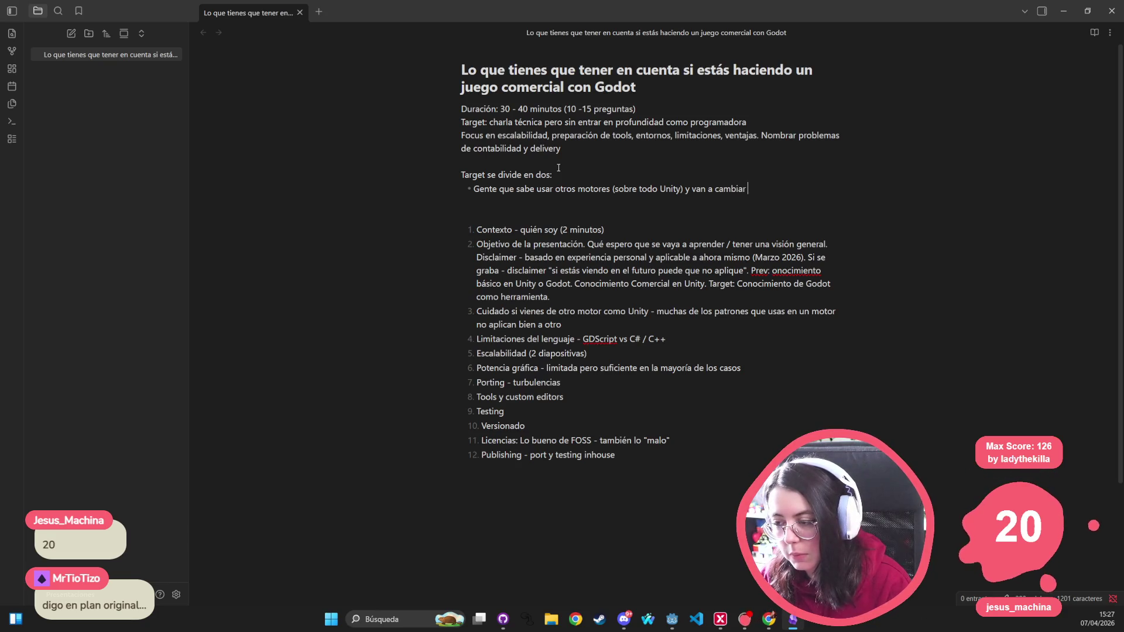
pyautogui.press('BackSpace')
pyautogui.press('BackSpace')
pyautogui.press('BackSpace')
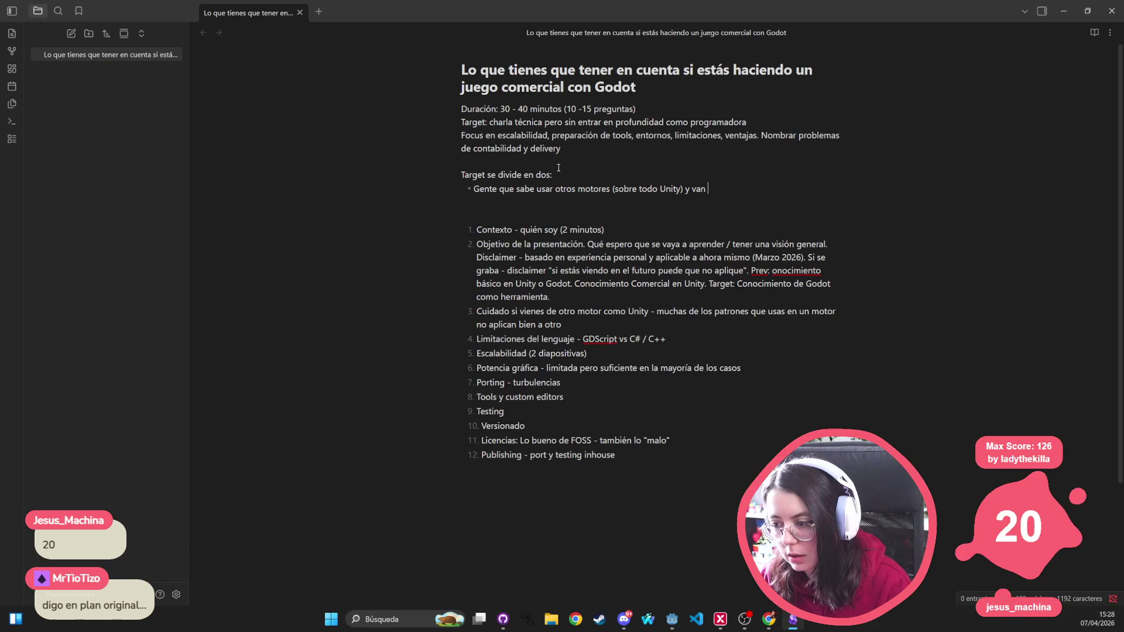
pyautogui.write('y quier')
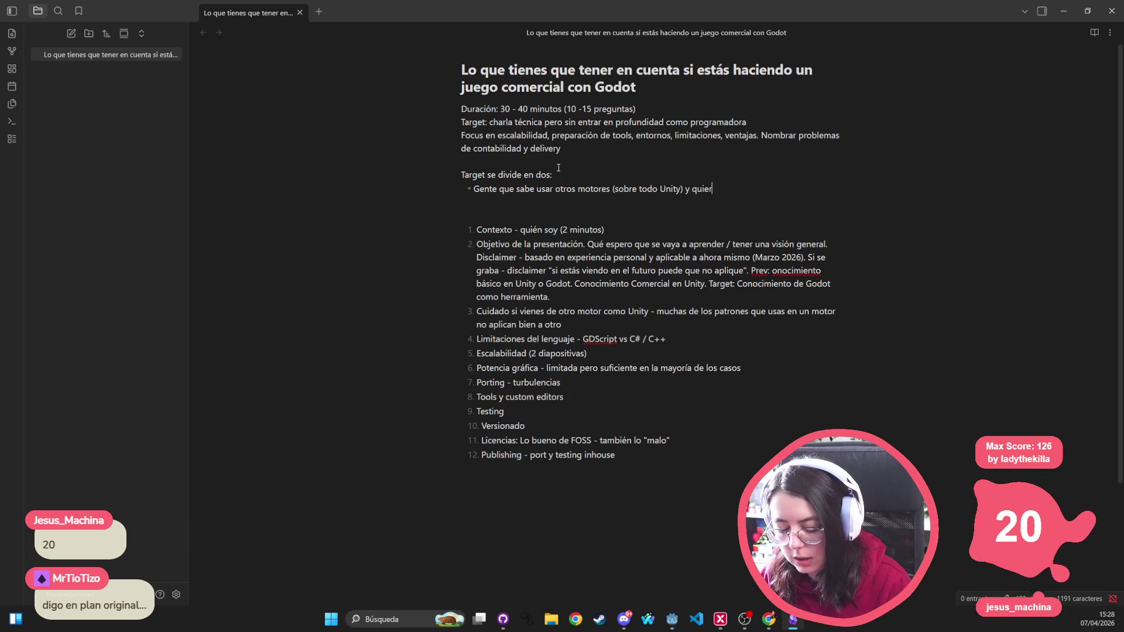
pyautogui.write('en aprender un ')
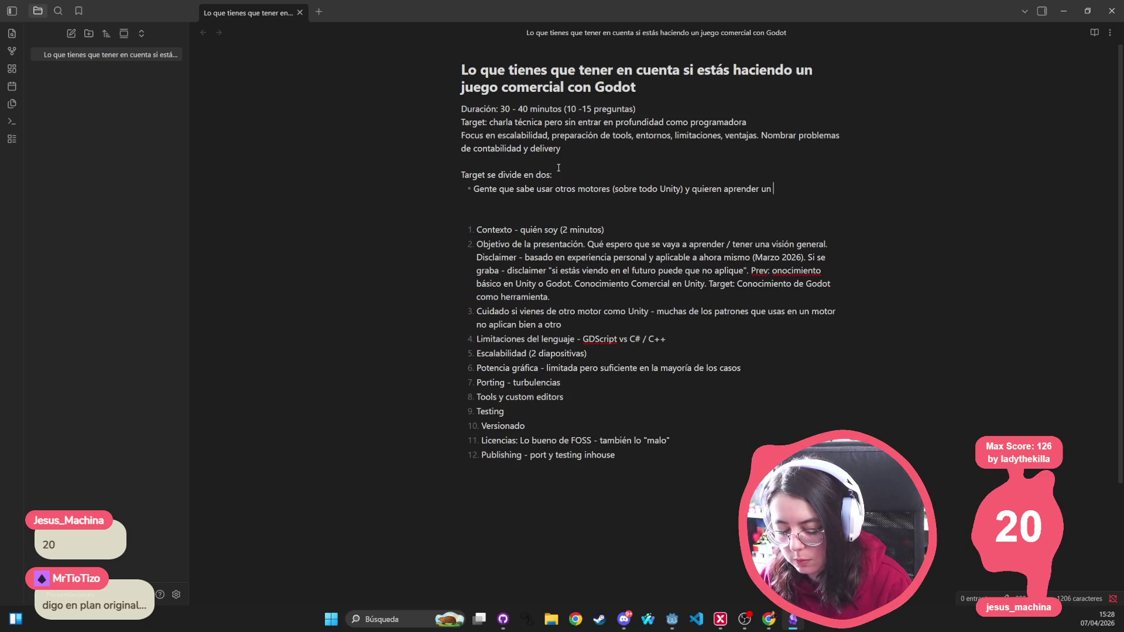
pyautogui.write('poco de Godot para u')
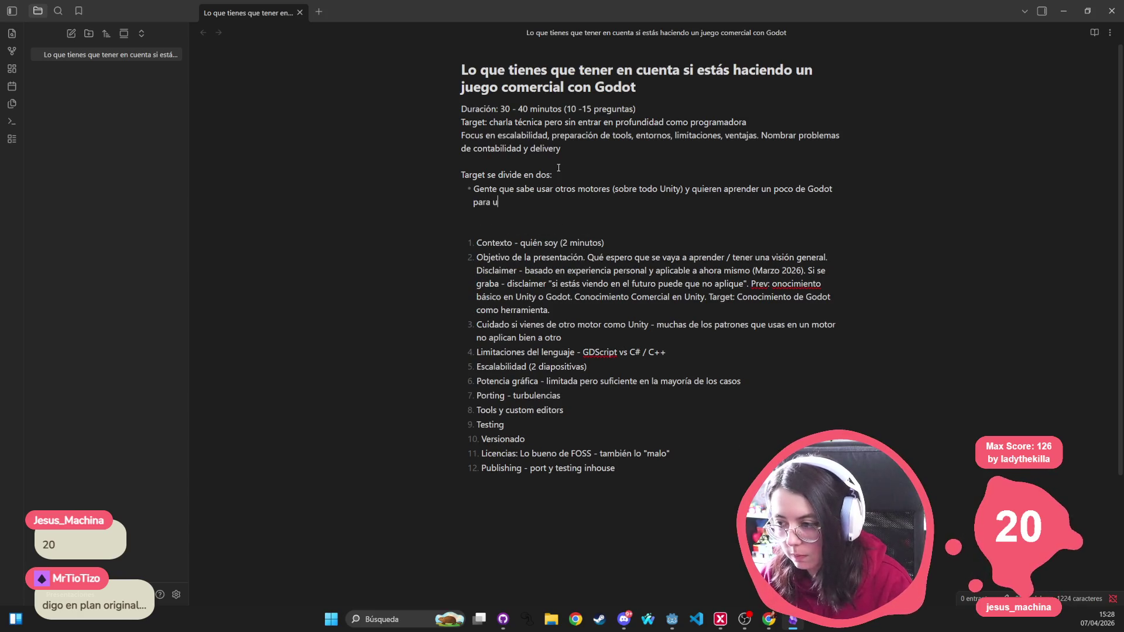
pyautogui.write('sarla como he')
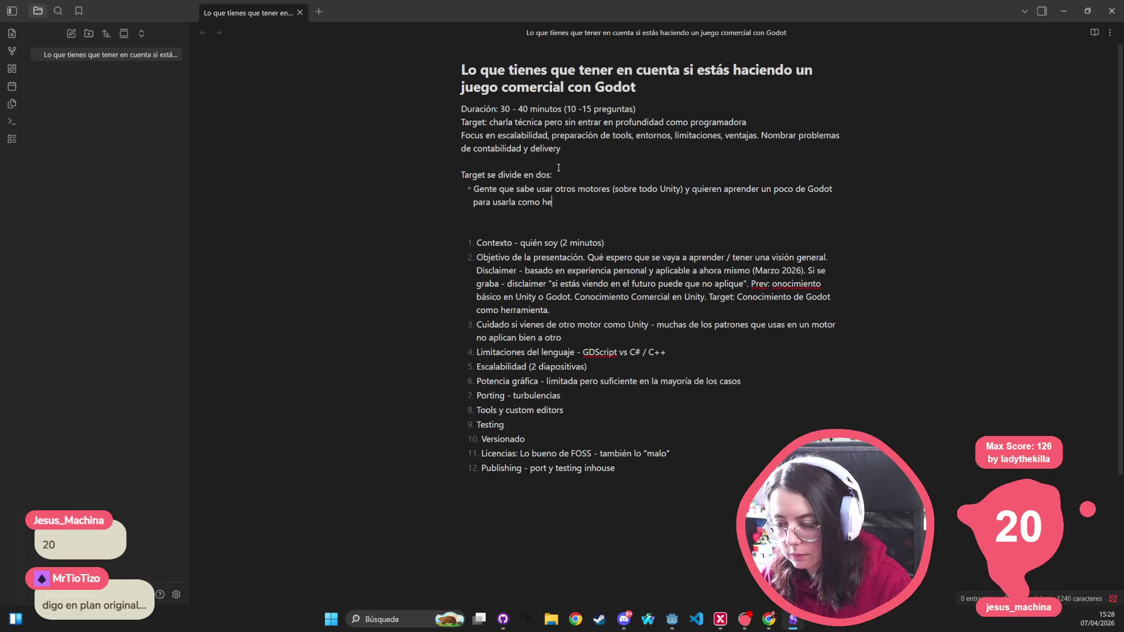
pyautogui.write('rramienta profesional')
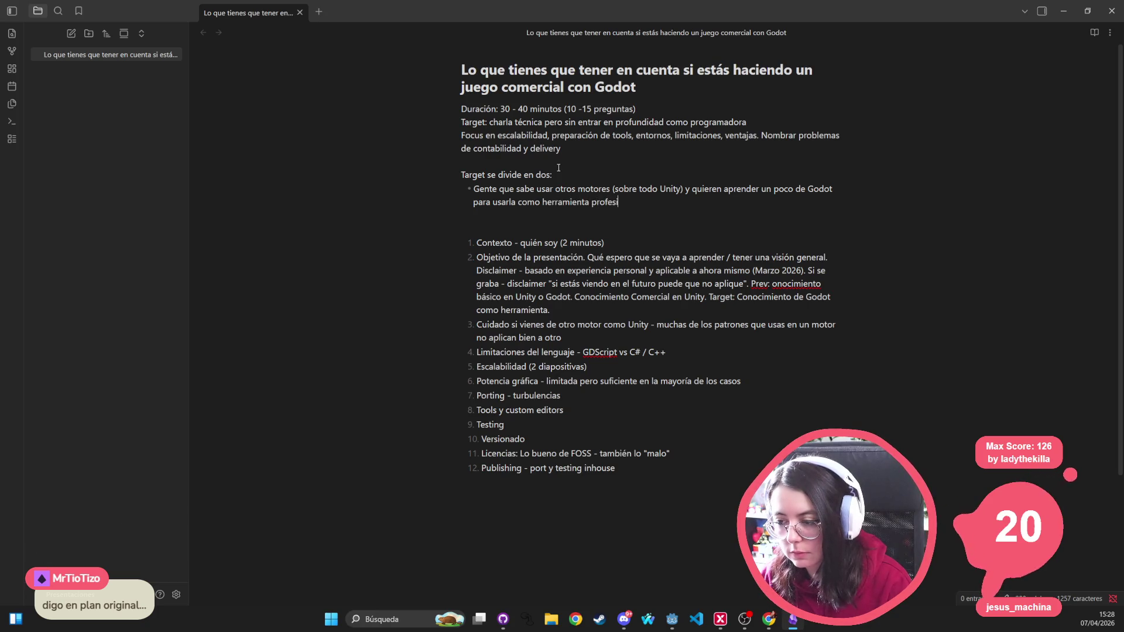
# Step: Add a second bullet 'Gente que sabe usar Godot un poco pero quiere dar el salto a jueo comercial'
pyautogui.press('Return')
pyautogui.write('Ge')
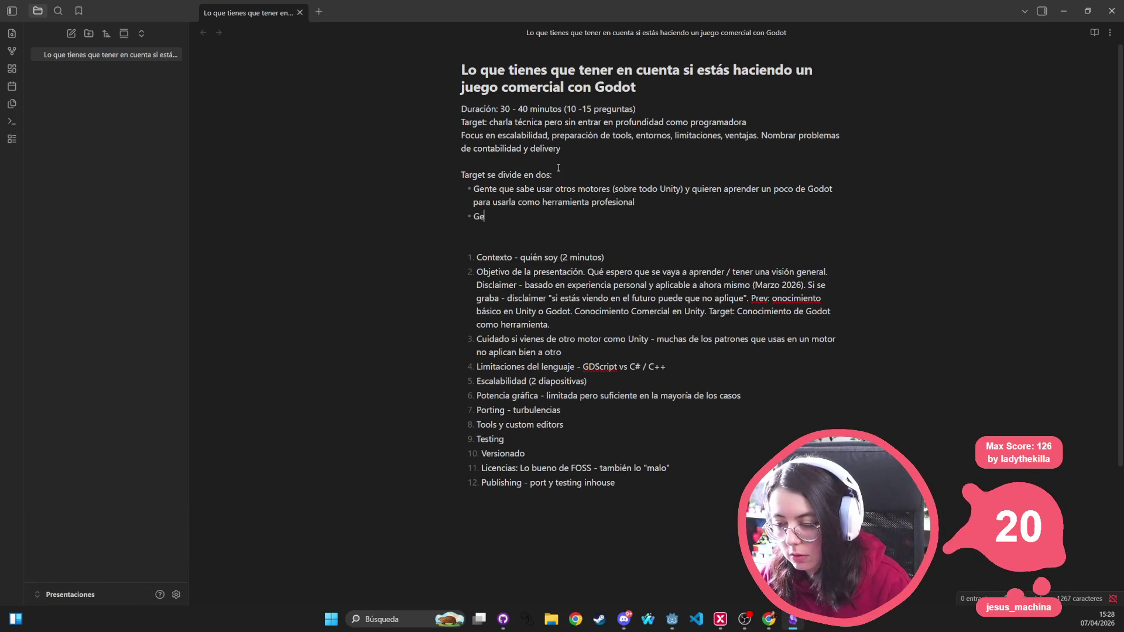
pyautogui.write('nte que sabe us')
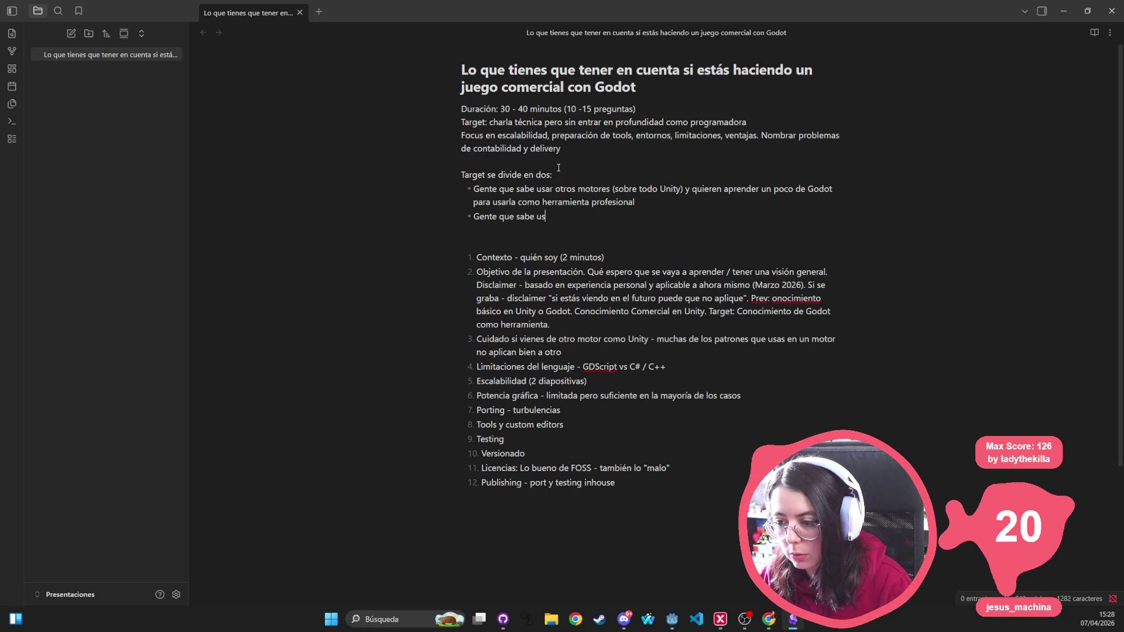
pyautogui.write('ar Godot un')
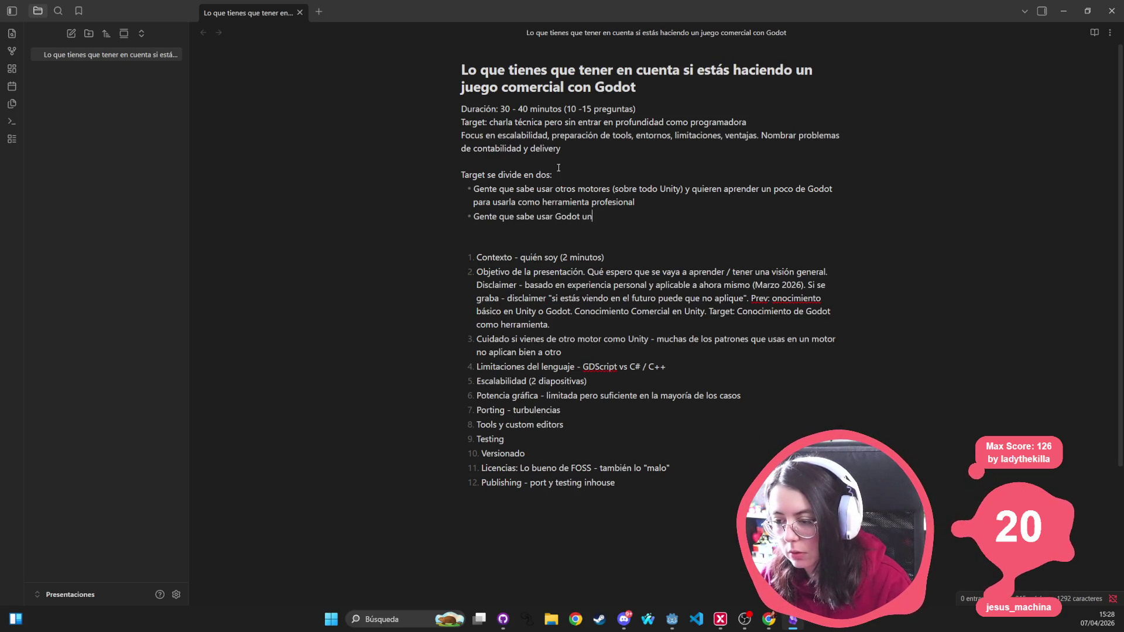
pyautogui.write(' poco pero quiere u')
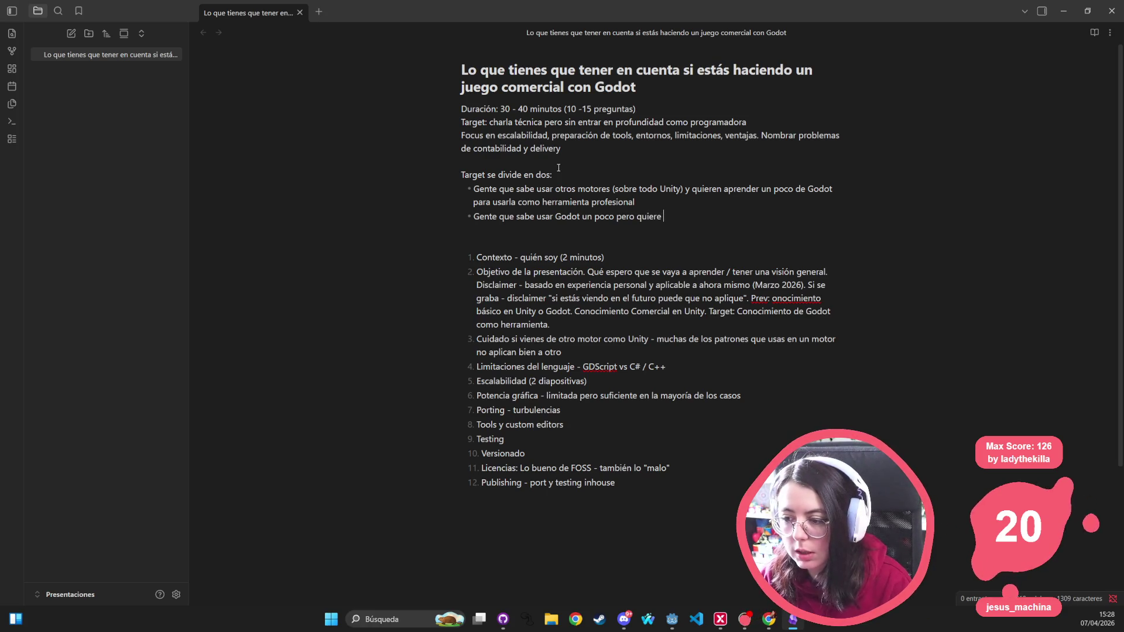
pyautogui.press('BackSpace')
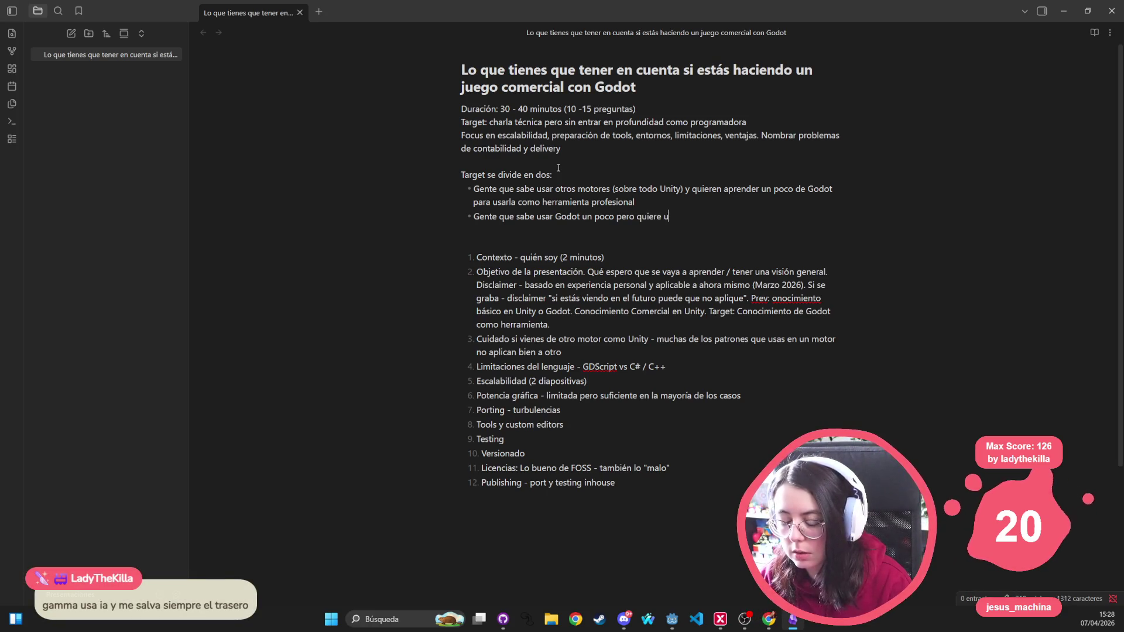
pyautogui.write('ar el salto a ')
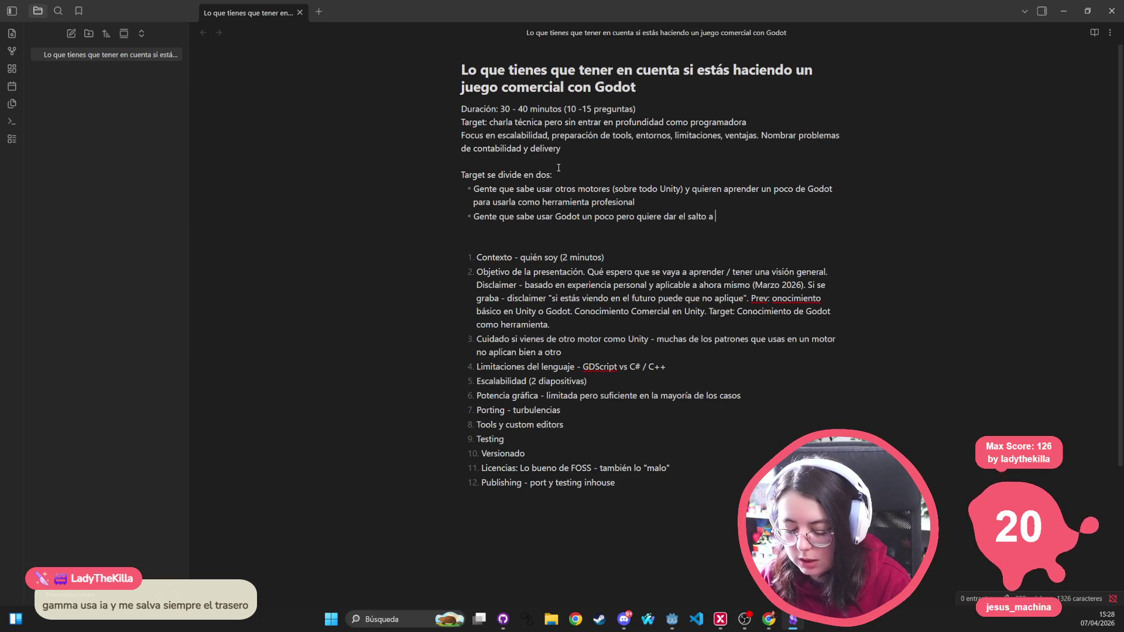
pyautogui.write('jueo comeri')
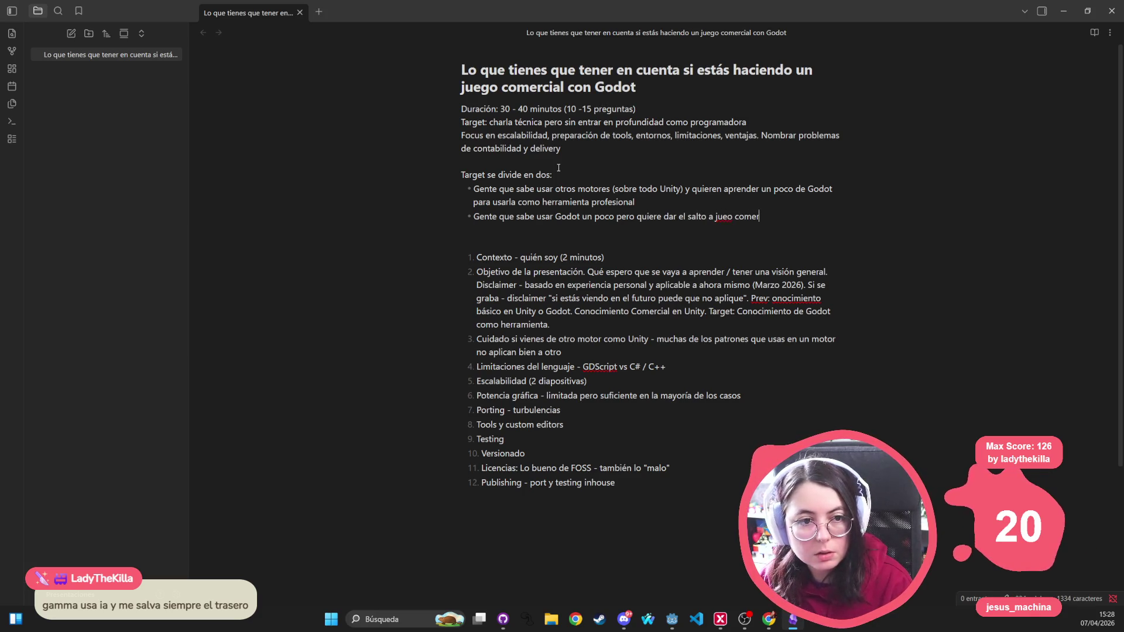
pyautogui.press('BackSpace')
pyautogui.write('cial')
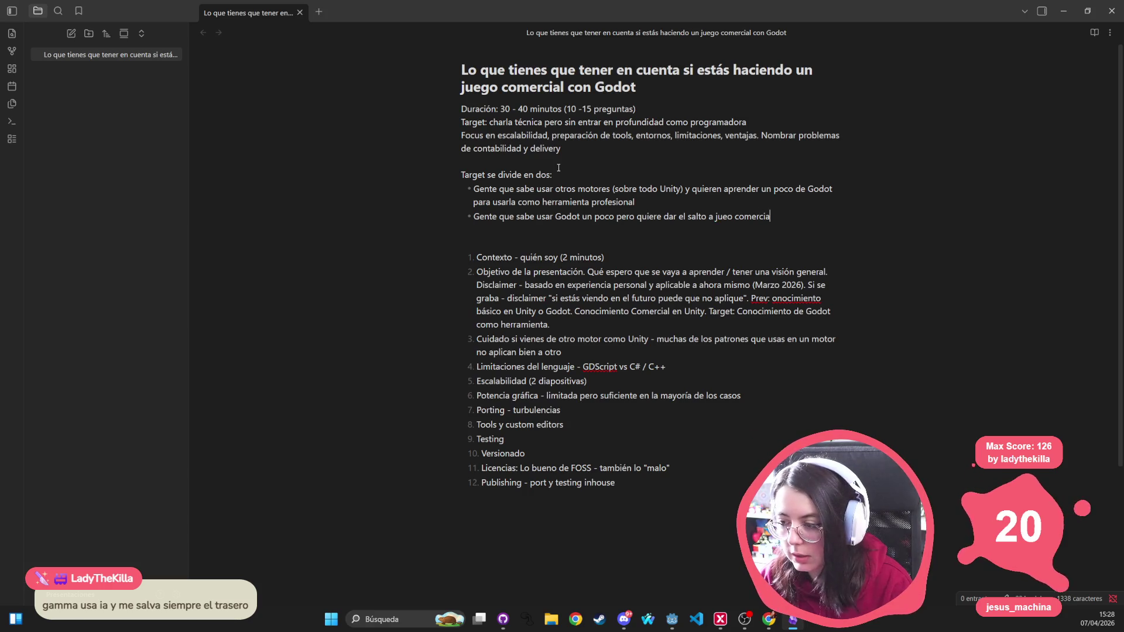
pyautogui.hotkey('alt', 'Tab')
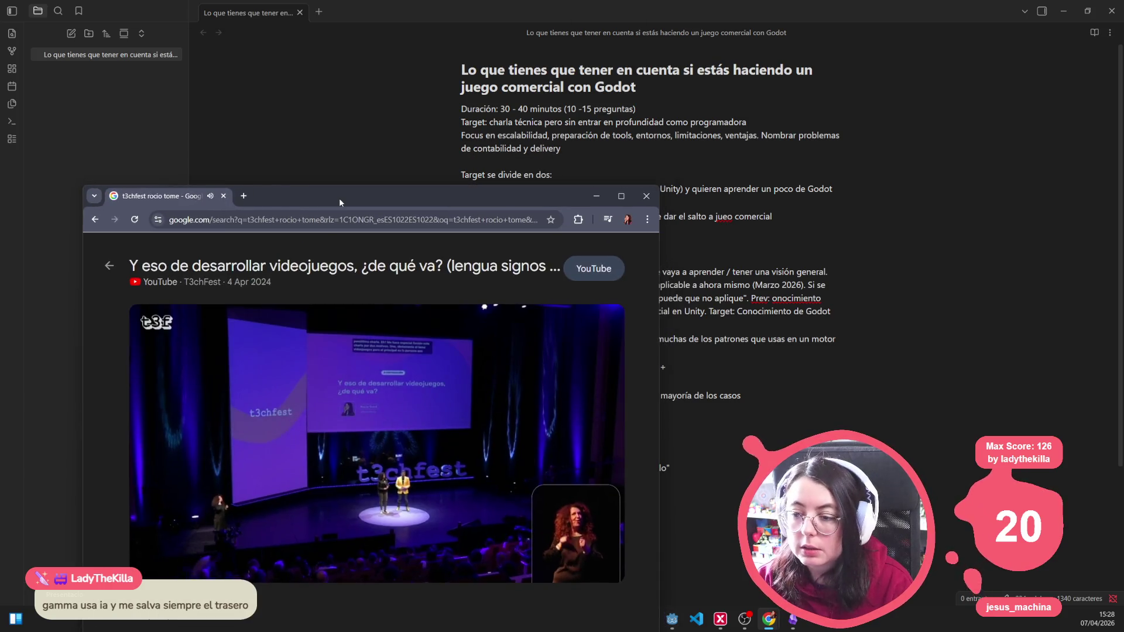
# Step: Skim the T3chFest talk video fullscreen from about 16:30 to past 30 minutes, then return to Obsidian
pyautogui.doubleClick(339, 197)
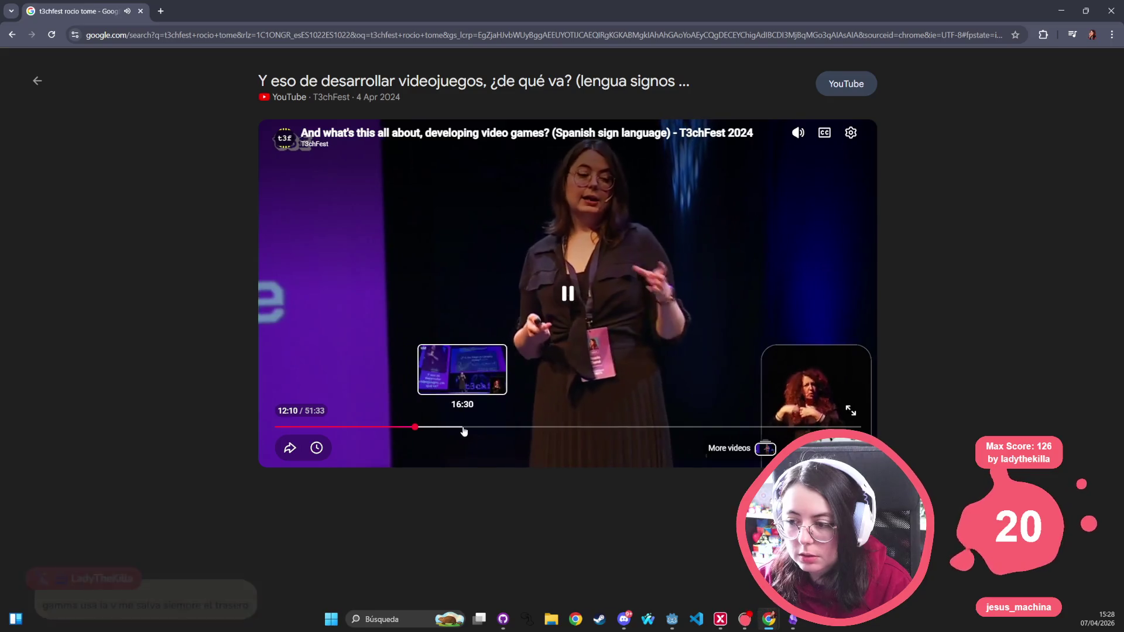
pyautogui.click(464, 427)
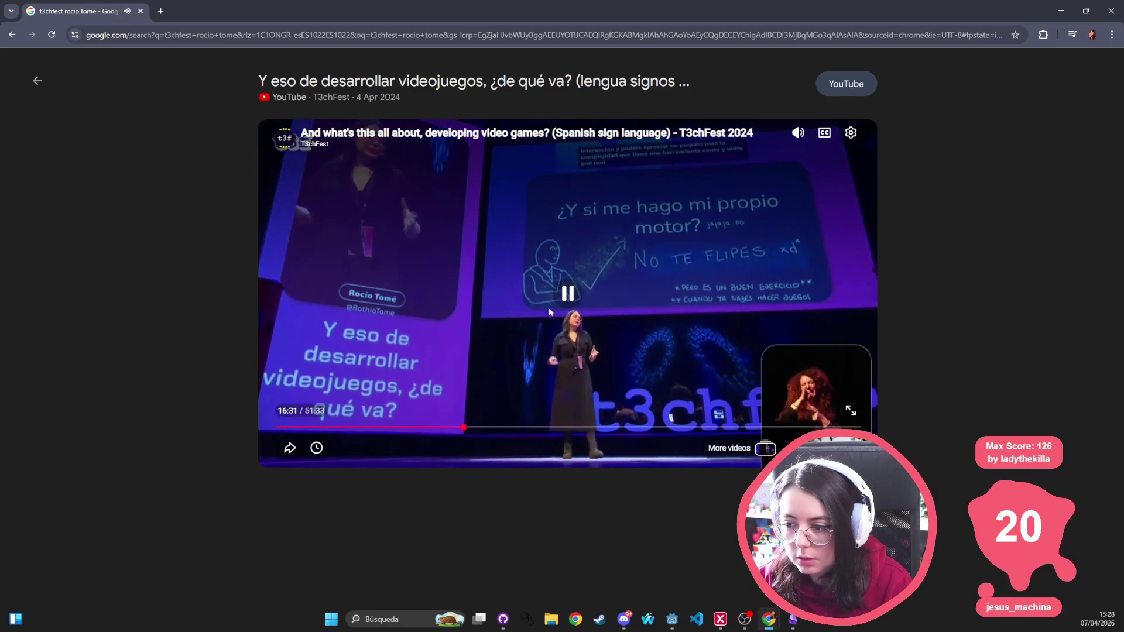
pyautogui.press('f')
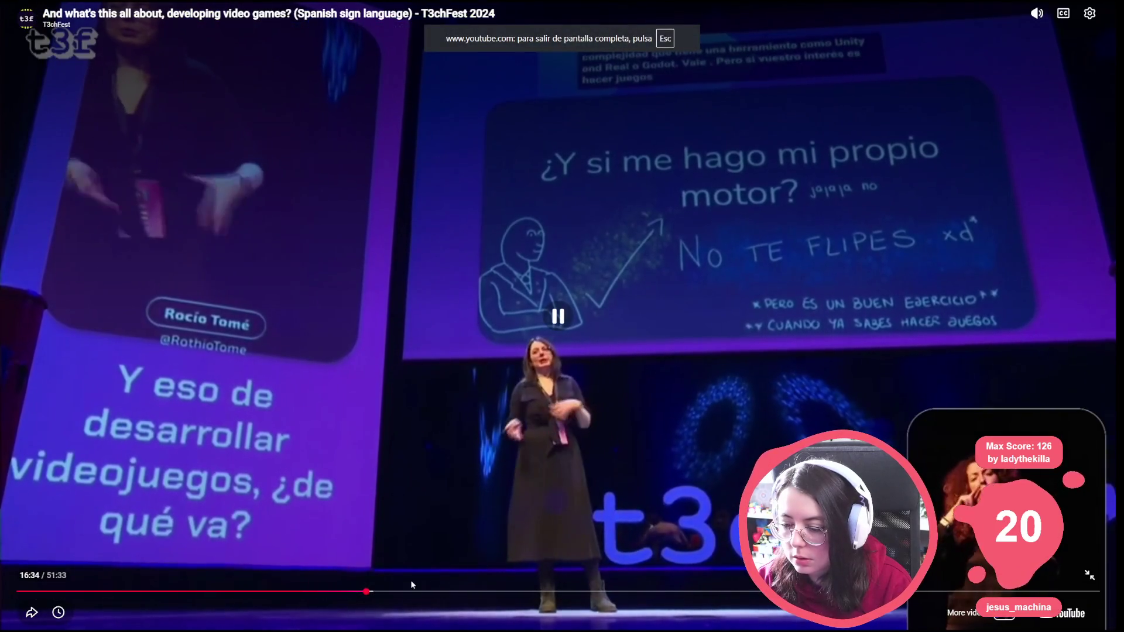
pyautogui.click(413, 591)
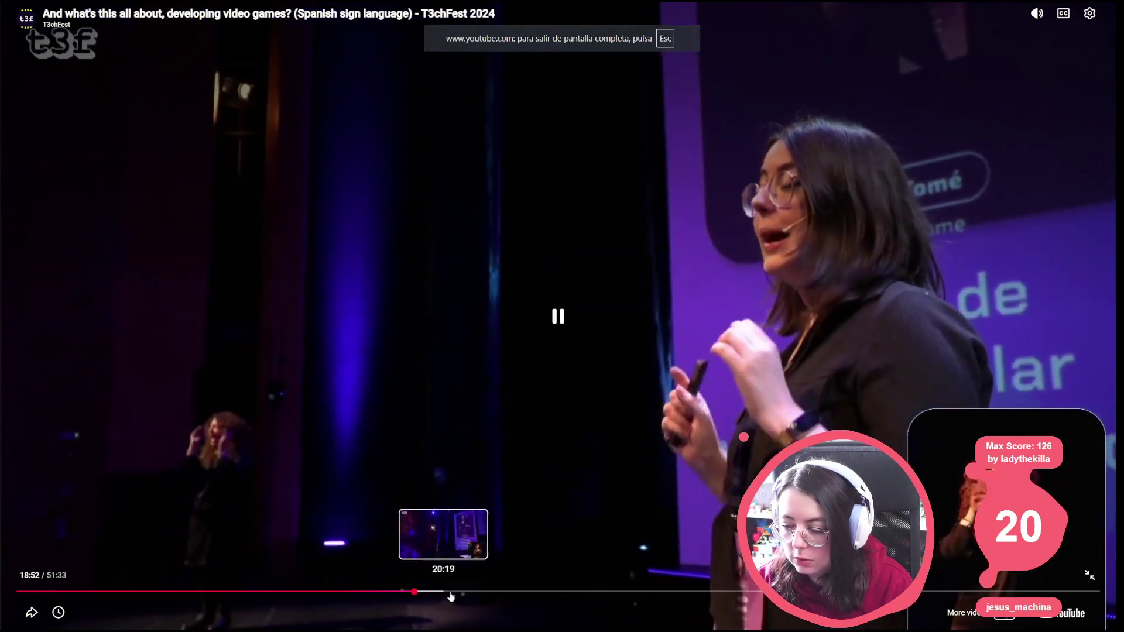
pyautogui.click(455, 590)
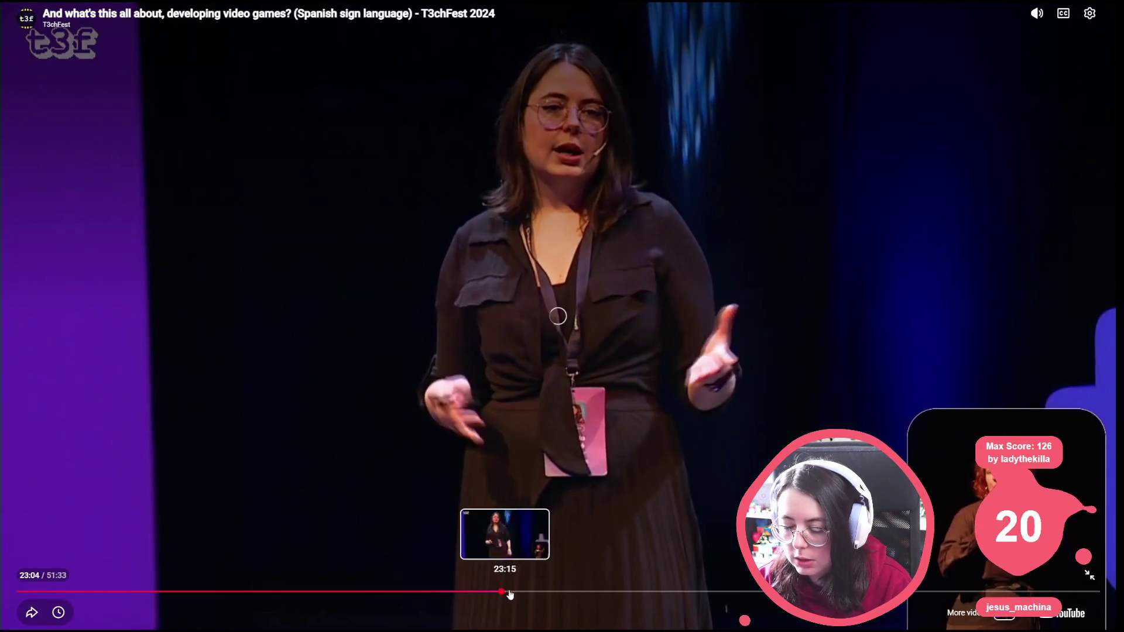
pyautogui.click(501, 591)
pyautogui.click(538, 592)
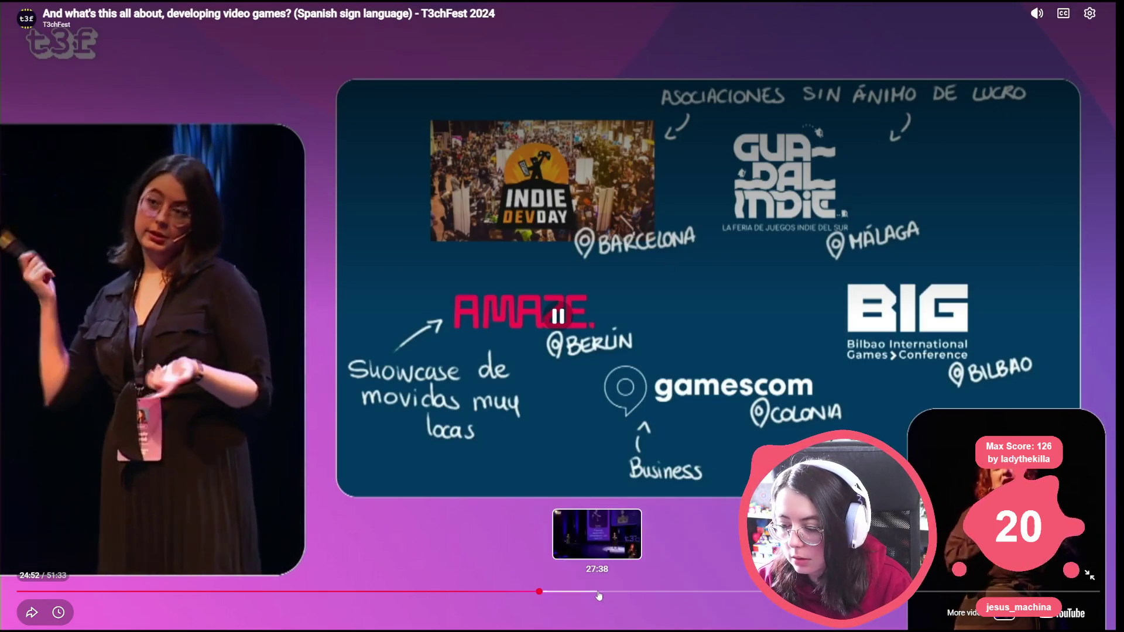
pyautogui.click(596, 591)
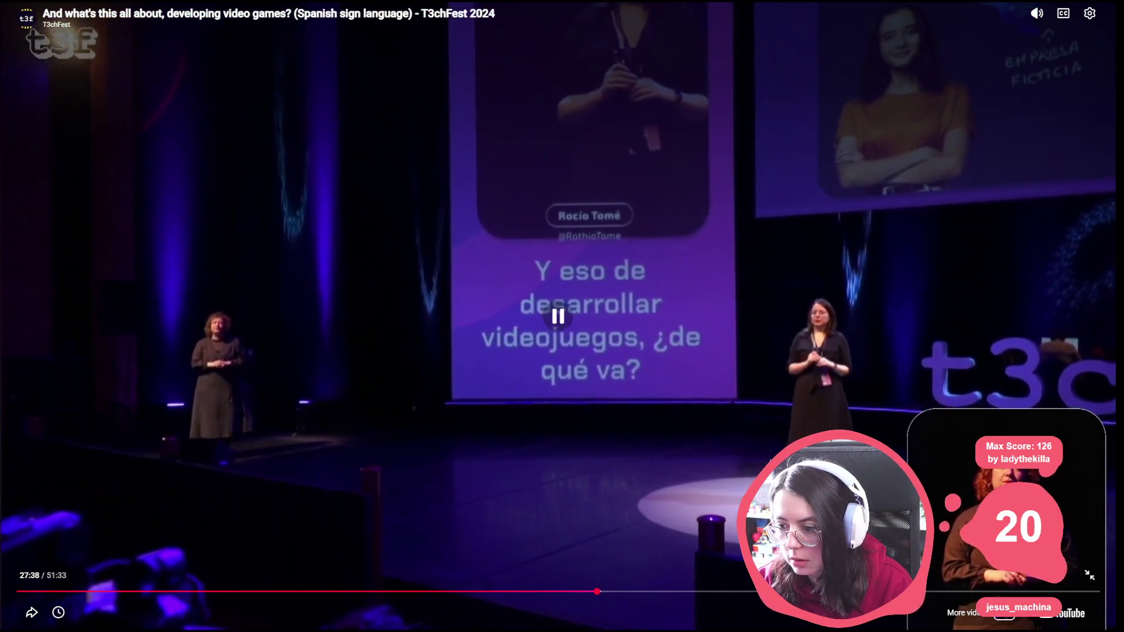
pyautogui.click(640, 592)
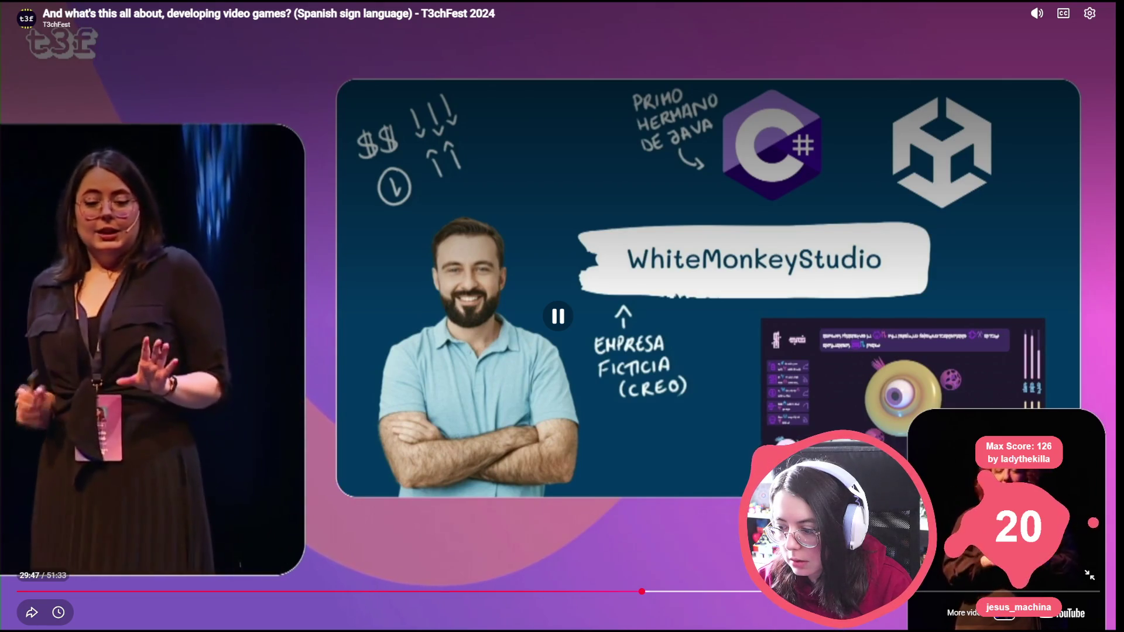
pyautogui.click(682, 590)
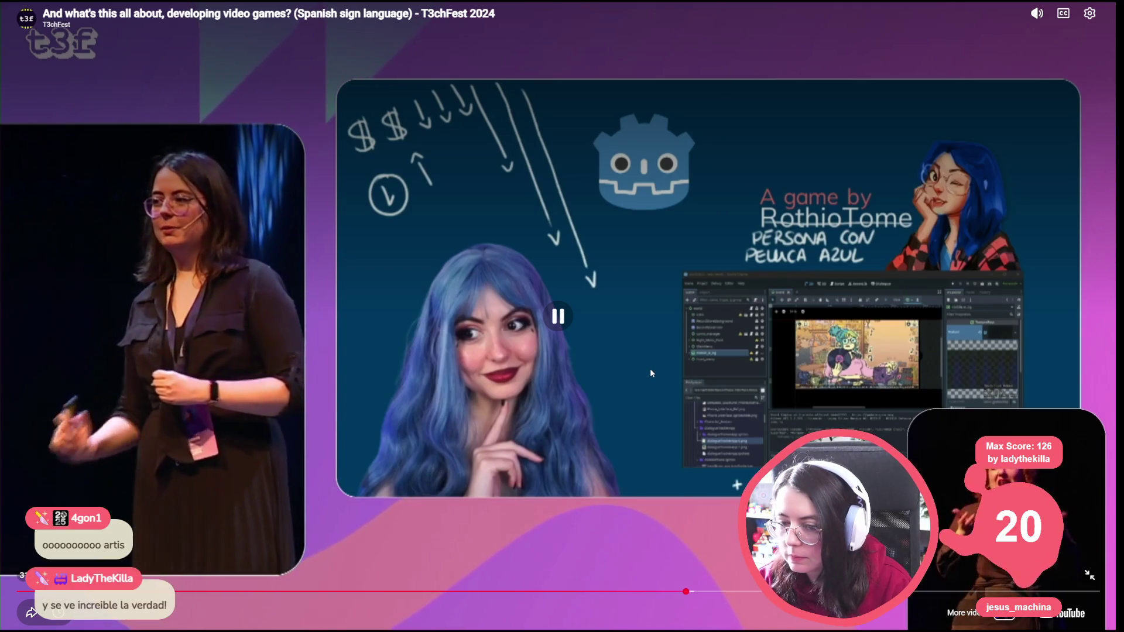
pyautogui.press('Escape')
pyautogui.hotkey('alt', 'Tab')
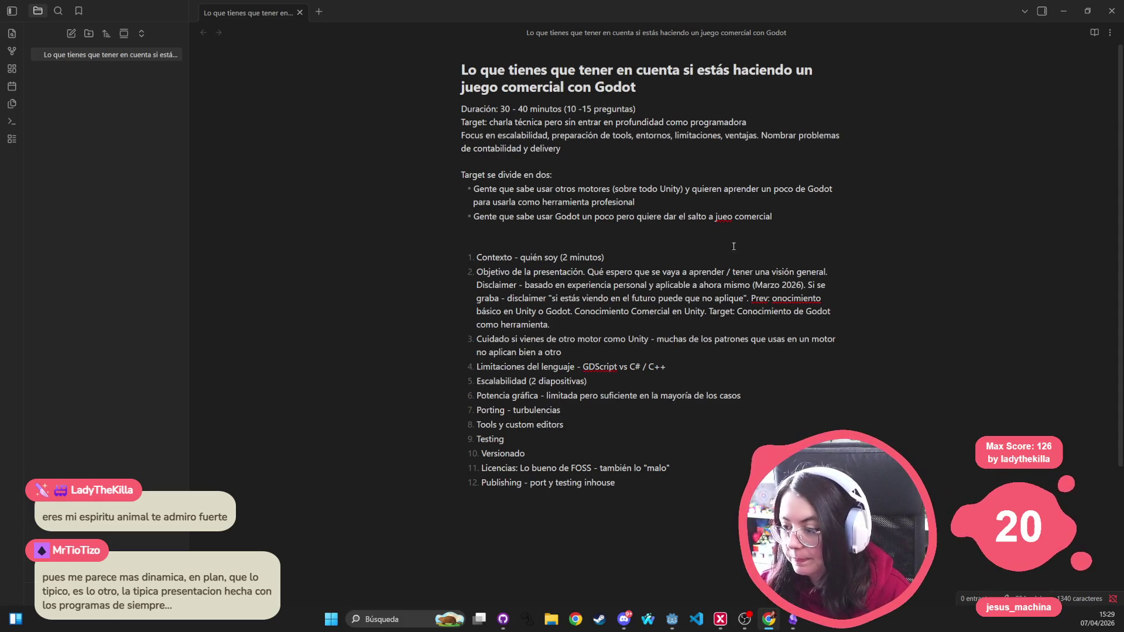
# Step: Correct 'jueo' to 'juego' and insert blank lines after item 1 Contexto
pyautogui.click(728, 217)
pyautogui.write('g')
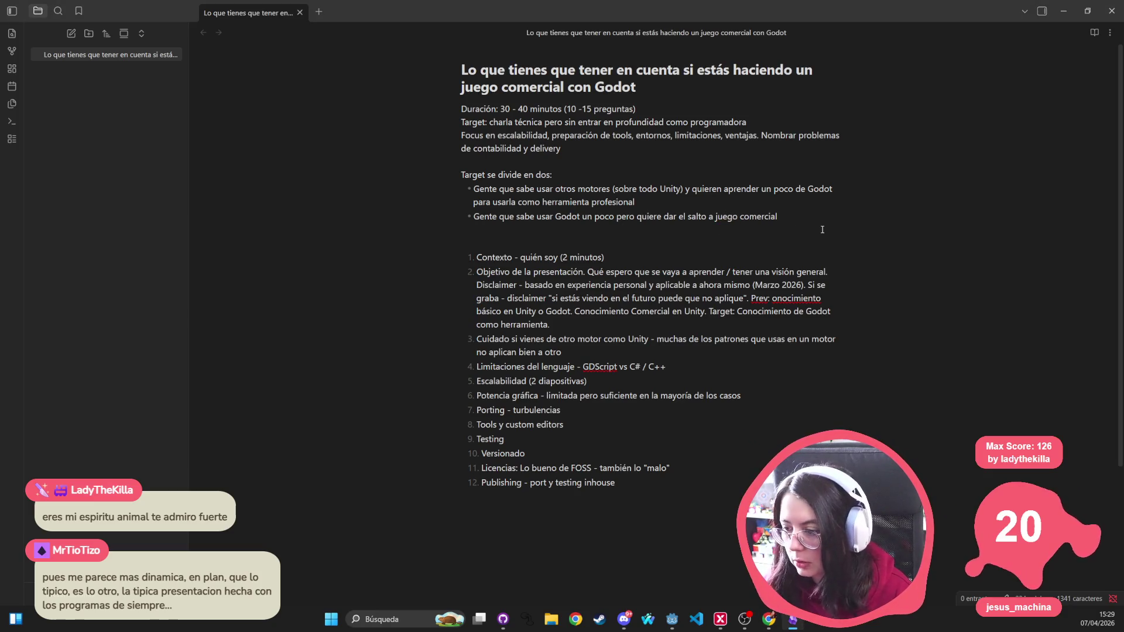
pyautogui.press('Return')
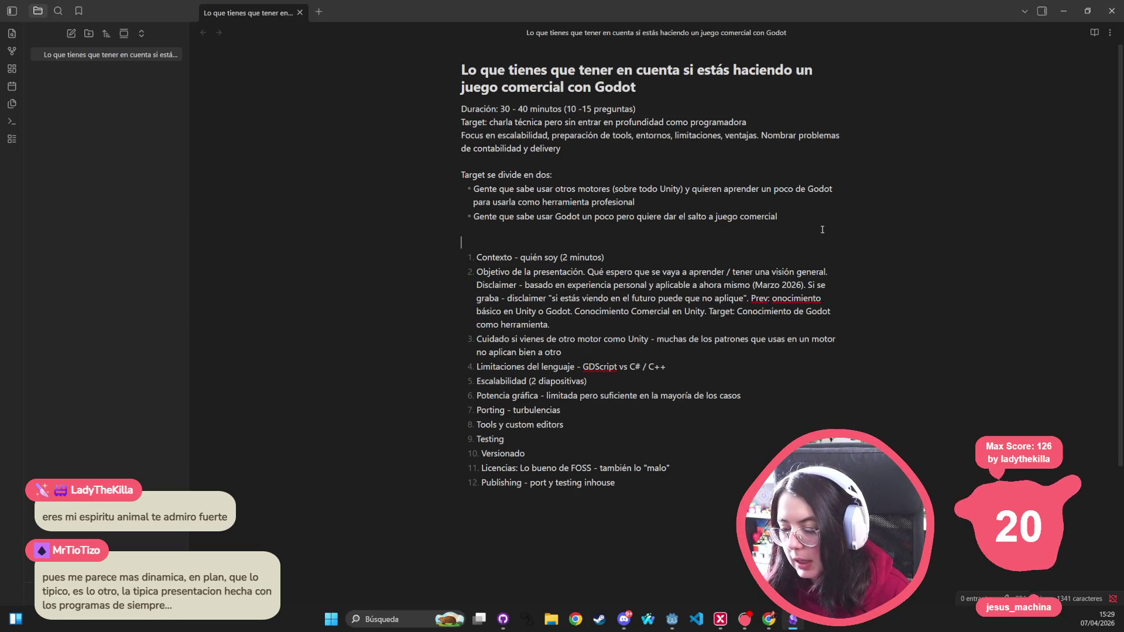
pyautogui.press('Return')
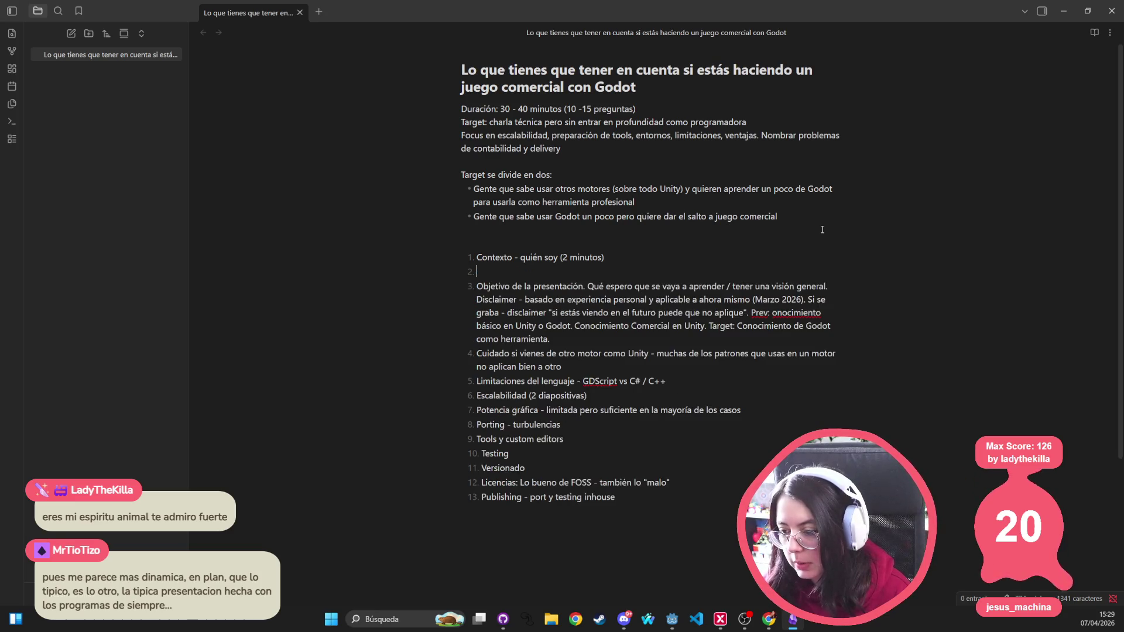
pyautogui.press('Return')
pyautogui.press('Return')
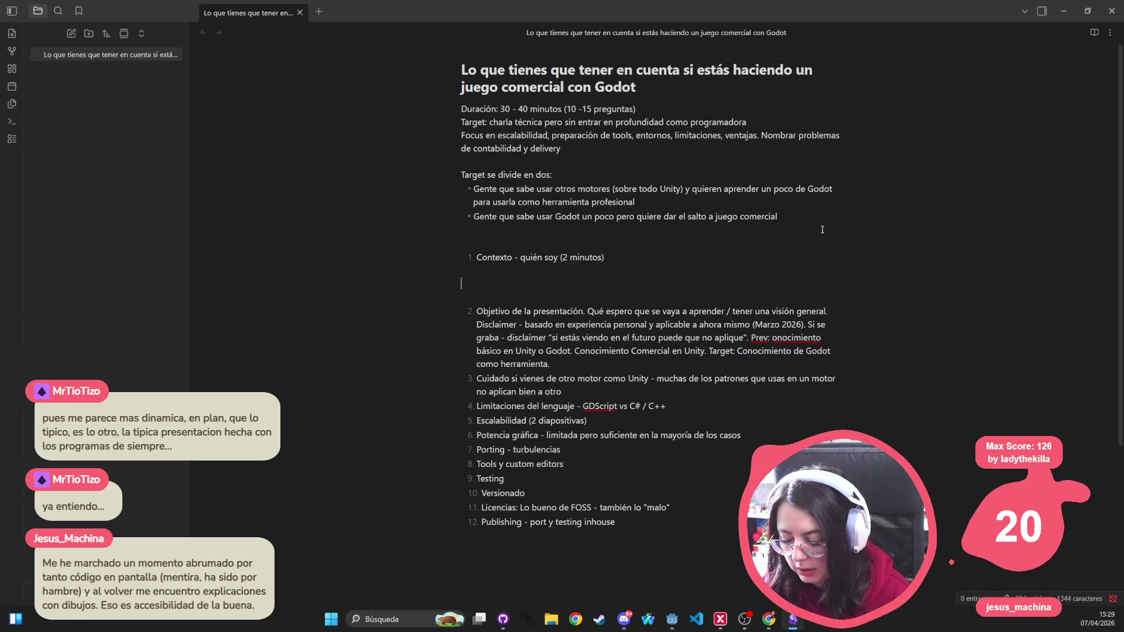
pyautogui.press('Return')
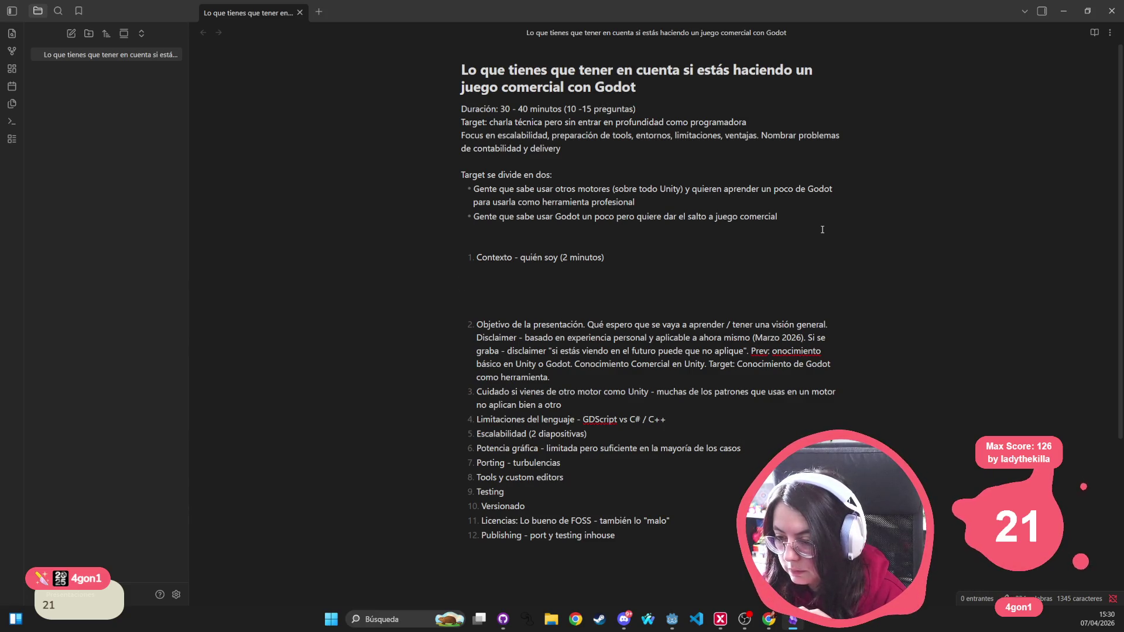
# Step: Under Contexto, note that Unity users must change patterns, and that .NET is natively supported
pyautogui.write('De')
pyautogui.write('sde Uni')
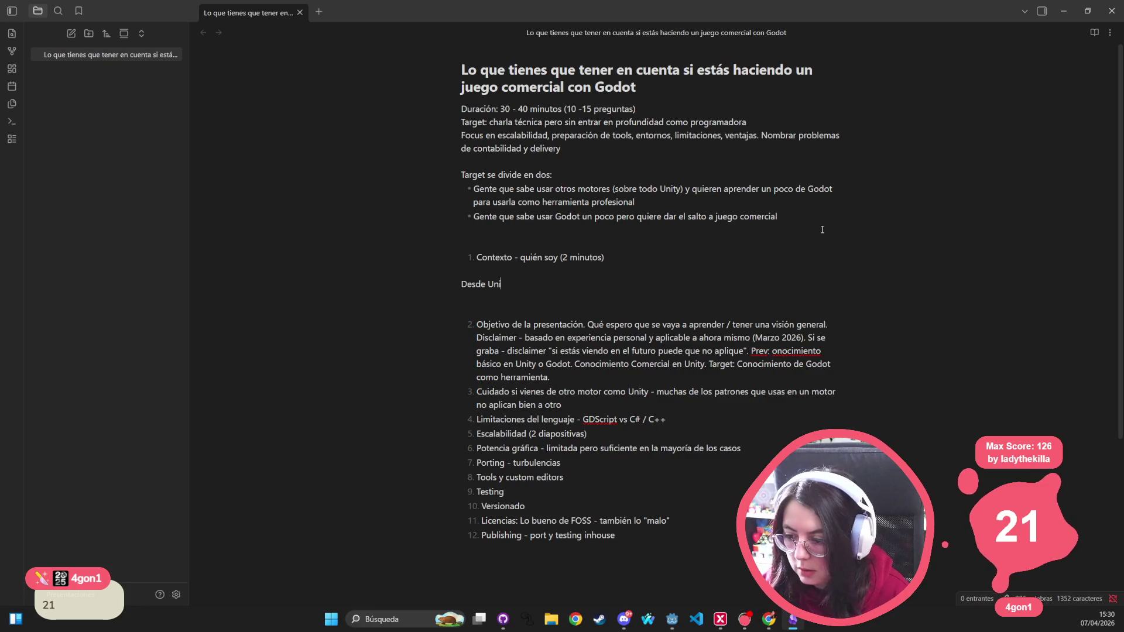
pyautogui.write('ty: cambio patr')
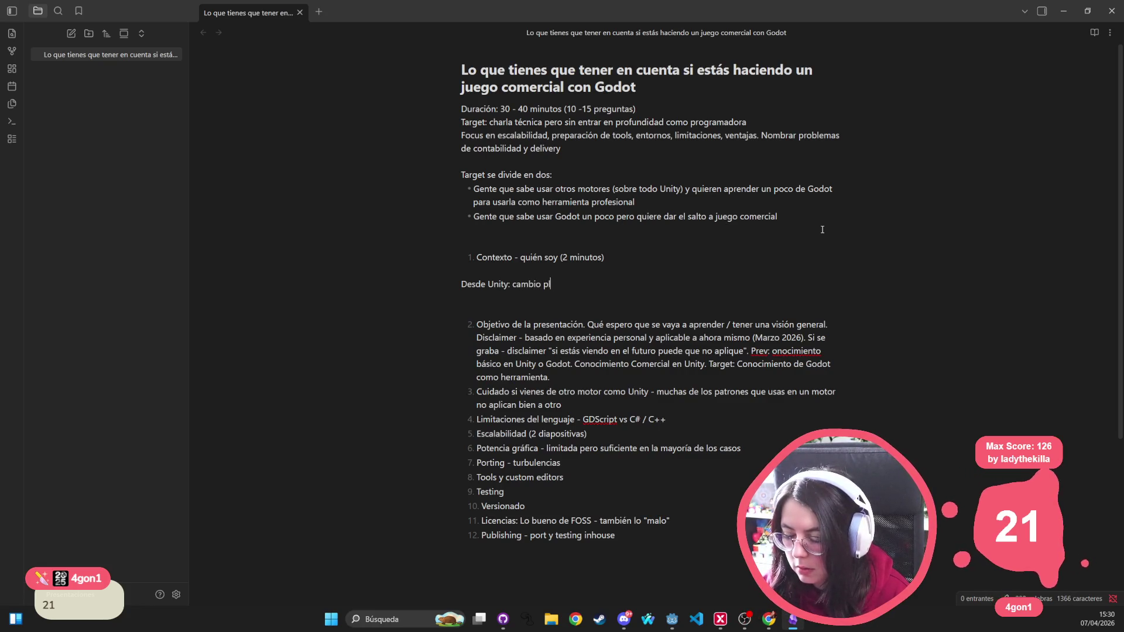
pyautogui.press('BackSpace')
pyautogui.press('BackSpace')
pyautogui.press('BackSpace')
pyautogui.write('patrones')
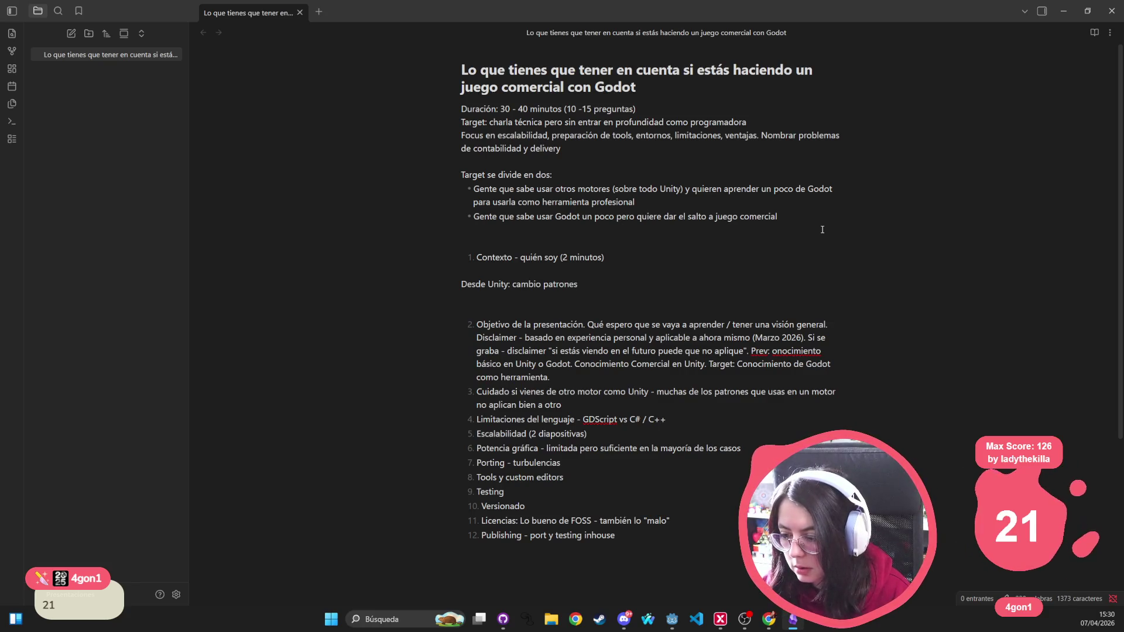
pyautogui.write('. Hay que tener ')
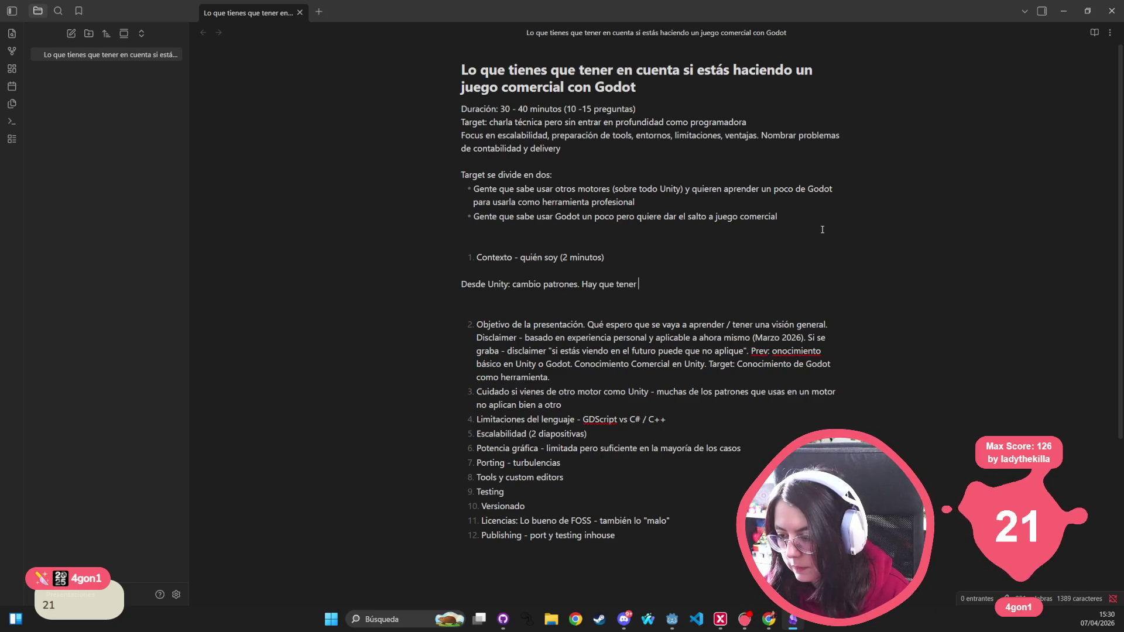
pyautogui.write('mente abierta')
pyautogui.press('Return')
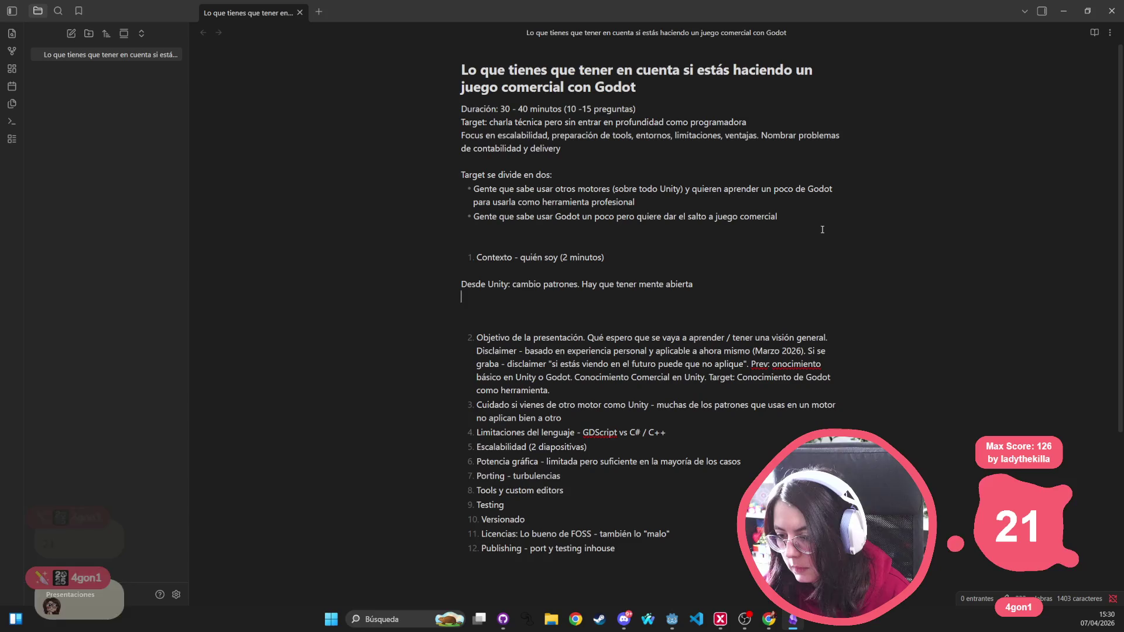
pyautogui.write('Opció')
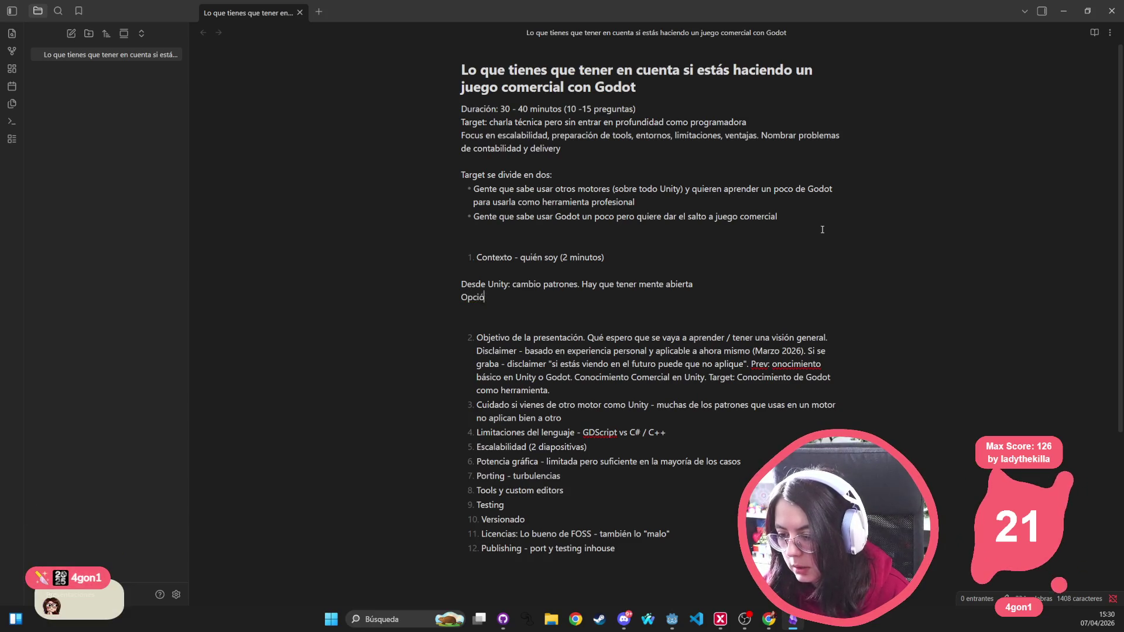
pyautogui.write('n de usar .NET')
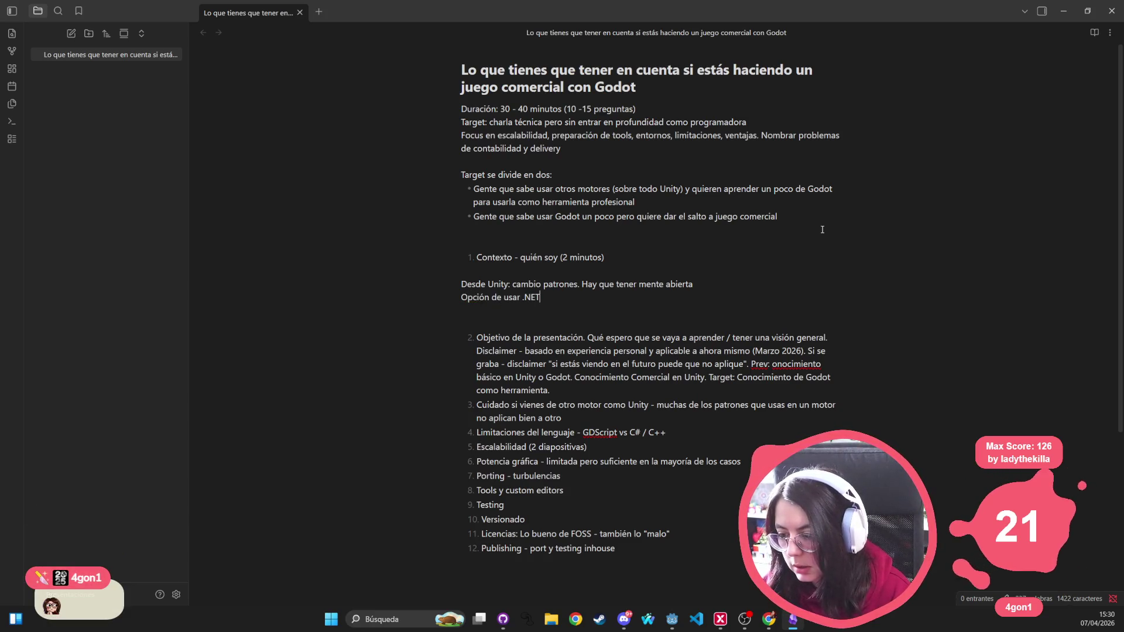
pyautogui.write(' -> ')
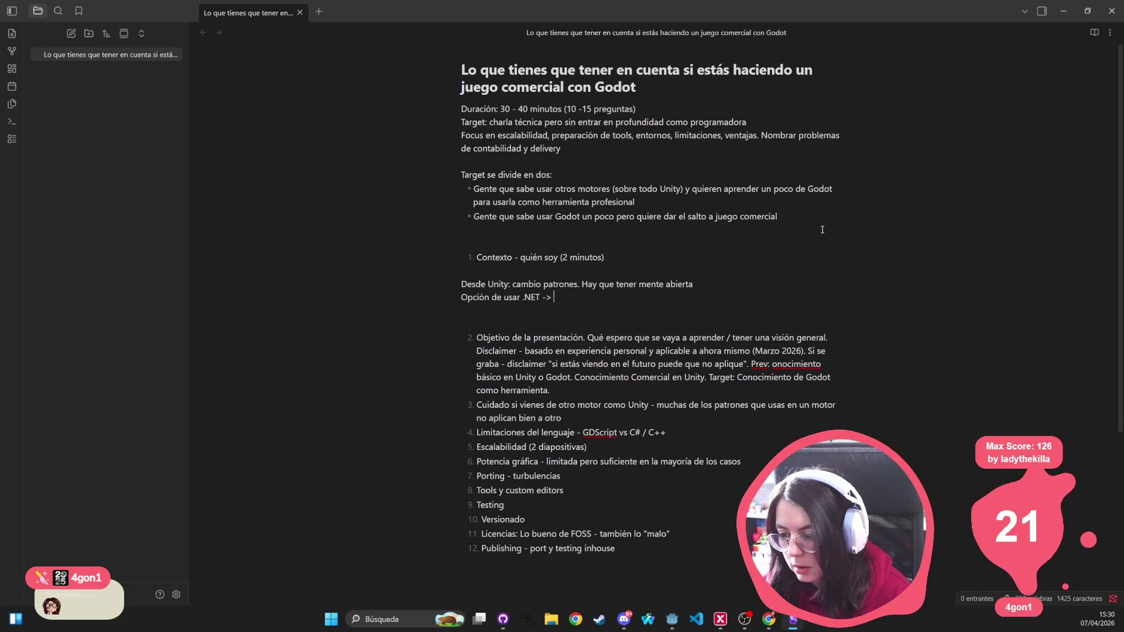
pyautogui.write('soporte nativo. ')
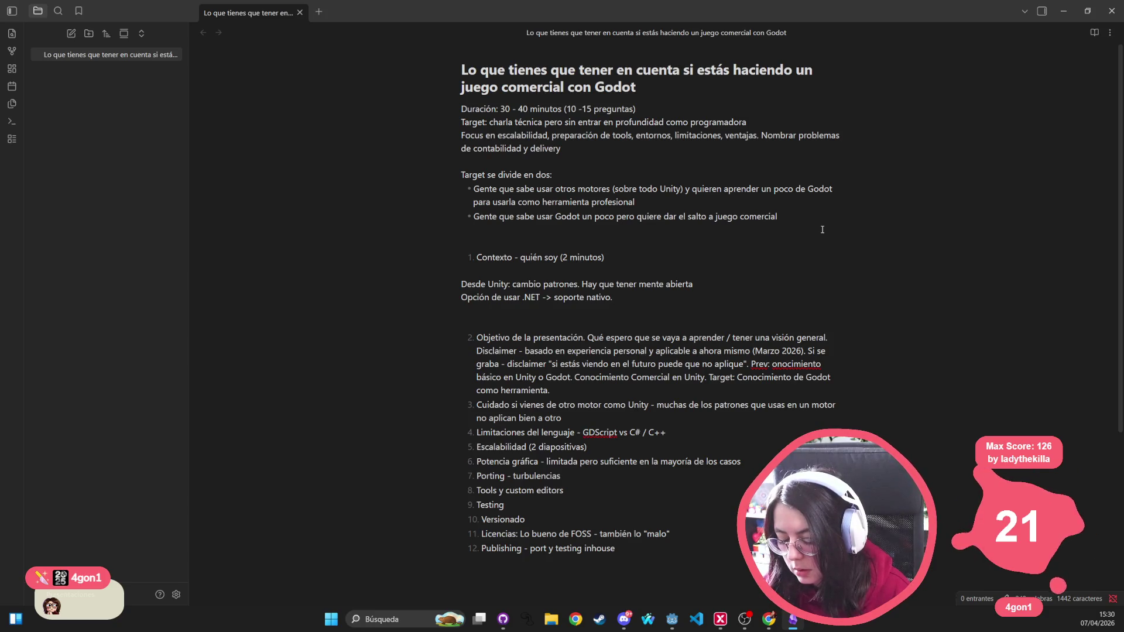
pyautogui.write('Arqui')
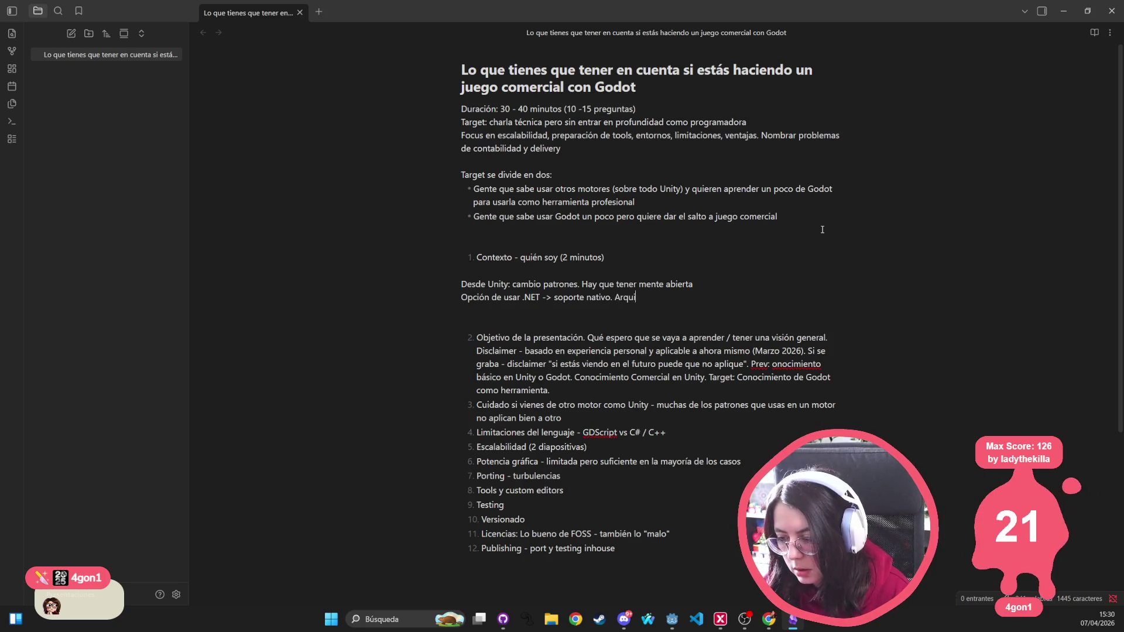
pyautogui.write('tecturas ma')
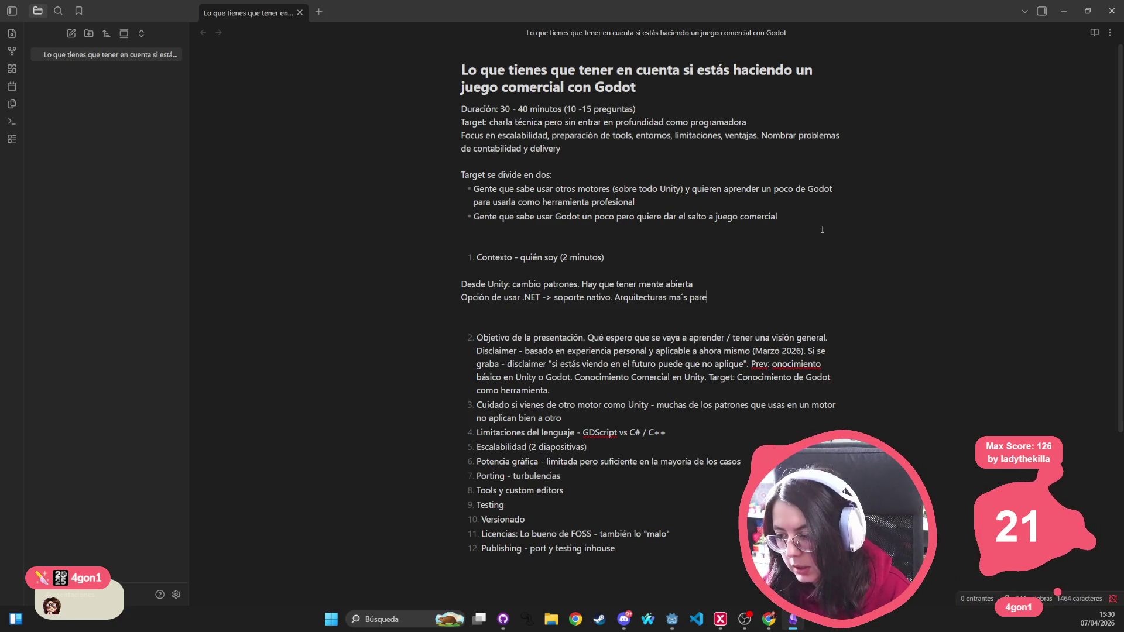
pyautogui.press('BackSpace')
pyautogui.write('ás parec')
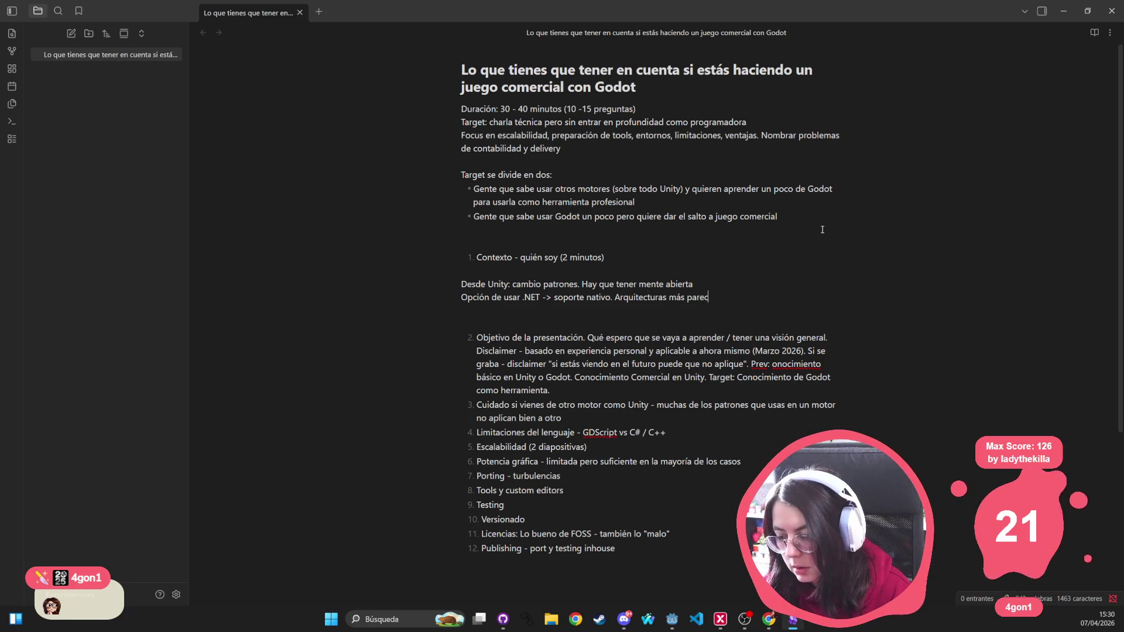
pyautogui.write('idas. A nivel de motor el')
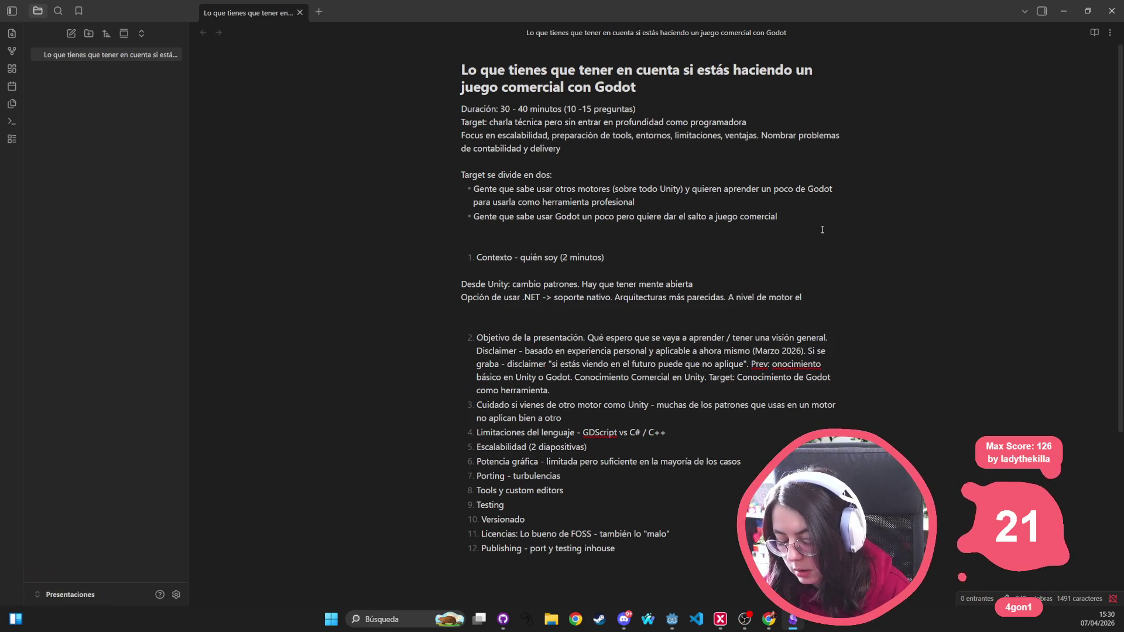
pyautogui.write(' conocimie')
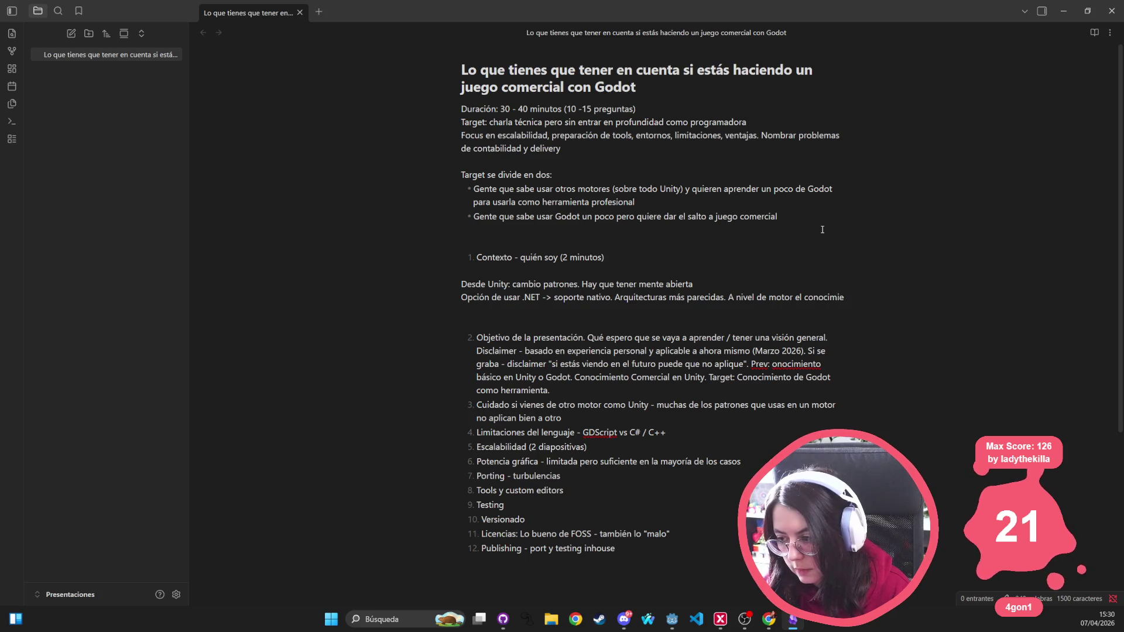
pyautogui.write('nto aplica a an')
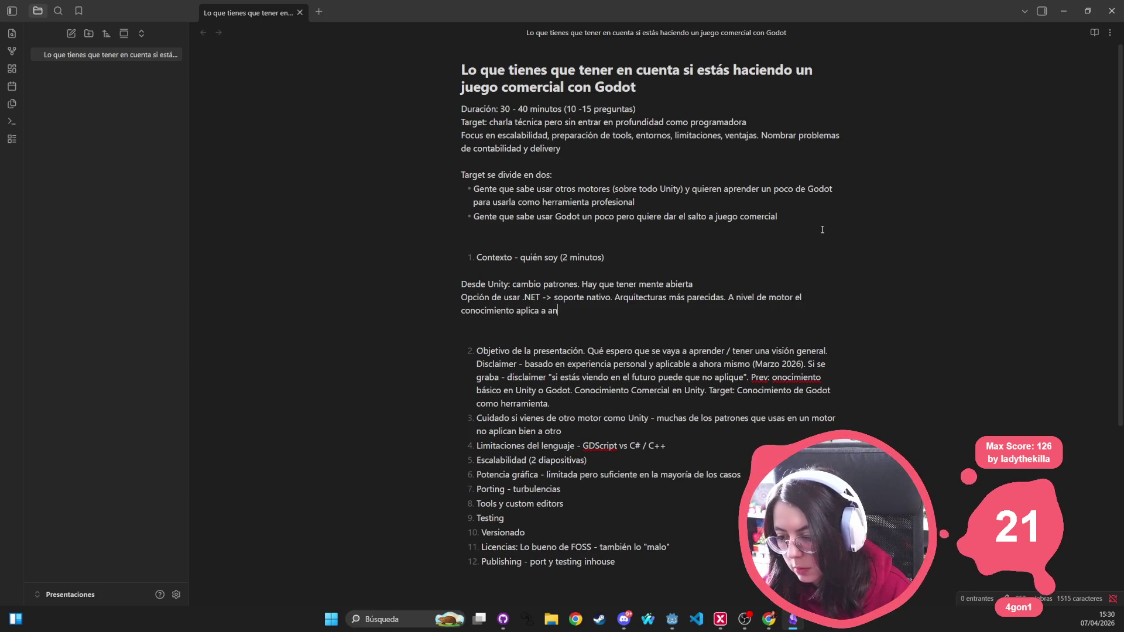
pyautogui.write('bos')
pyautogui.press('Return')
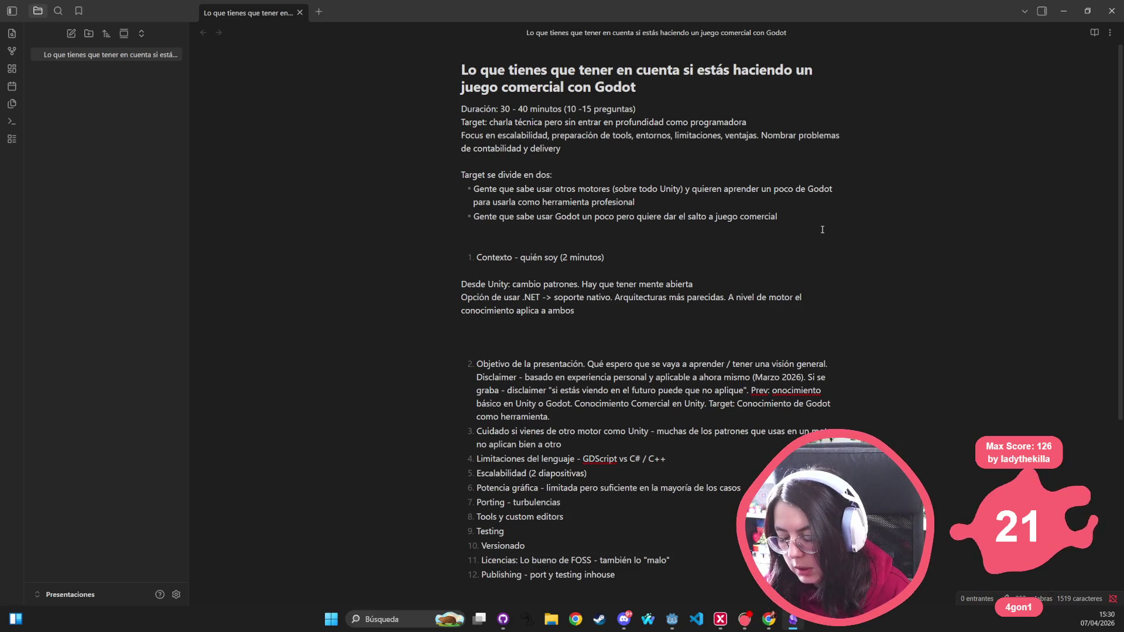
# Step: Add the line 'General: Limitaciones del lenguaje' and remove the extra empty lines
pyautogui.write('Bases')
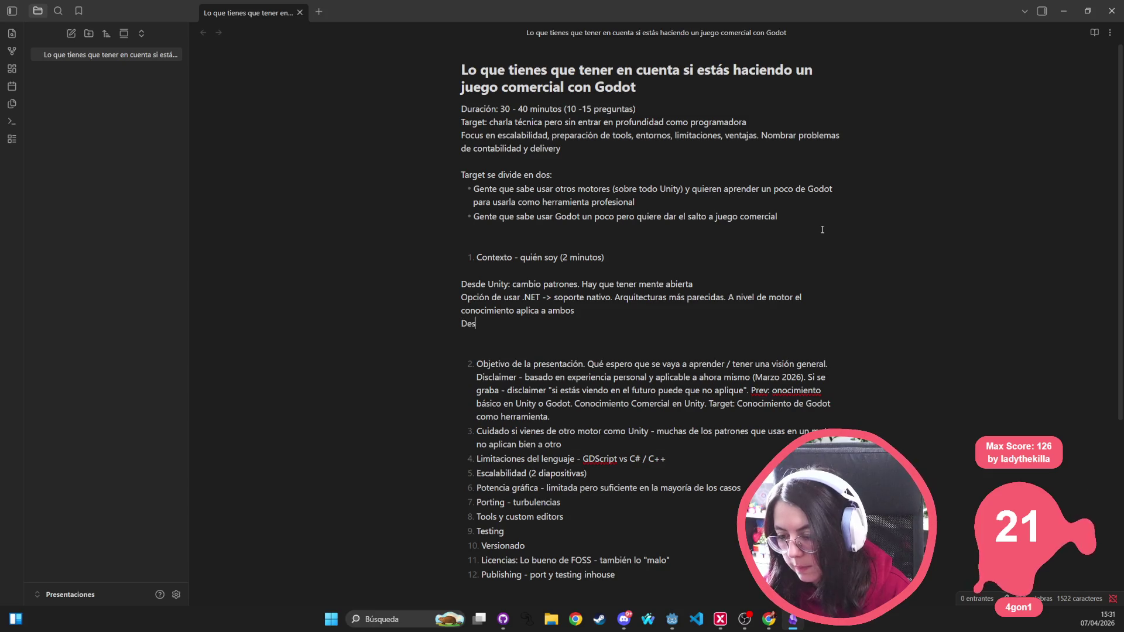
pyautogui.press('BackSpace')
pyautogui.press('BackSpace')
pyautogui.press('BackSpace')
pyautogui.press('Return')
pyautogui.write('Limitaciones')
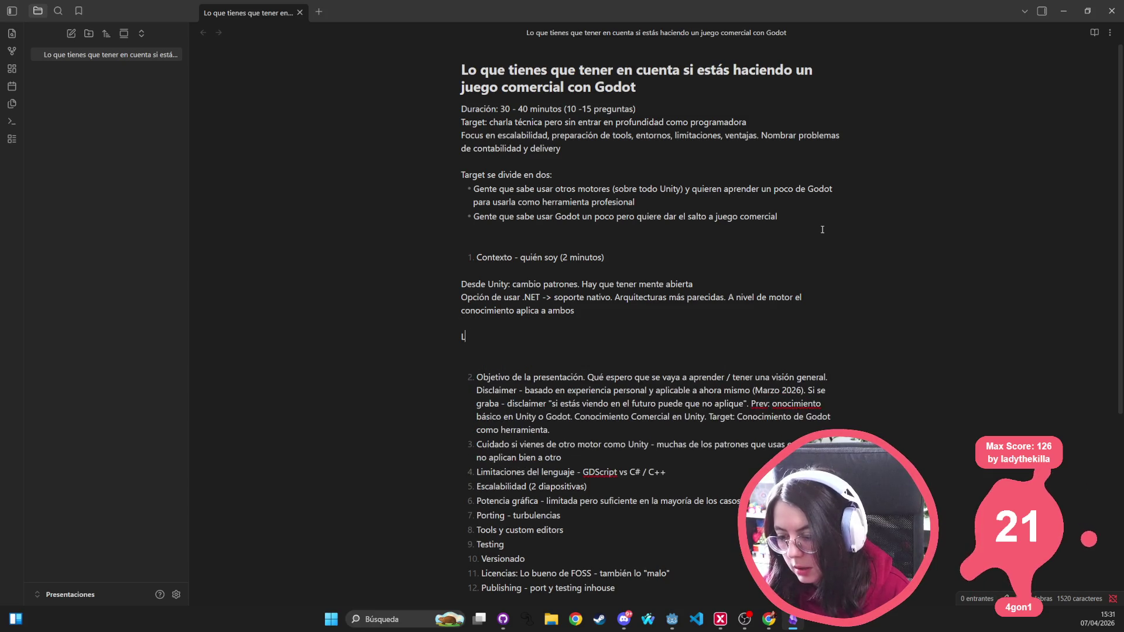
pyautogui.hotkey('ctrl', 'BackSpace')
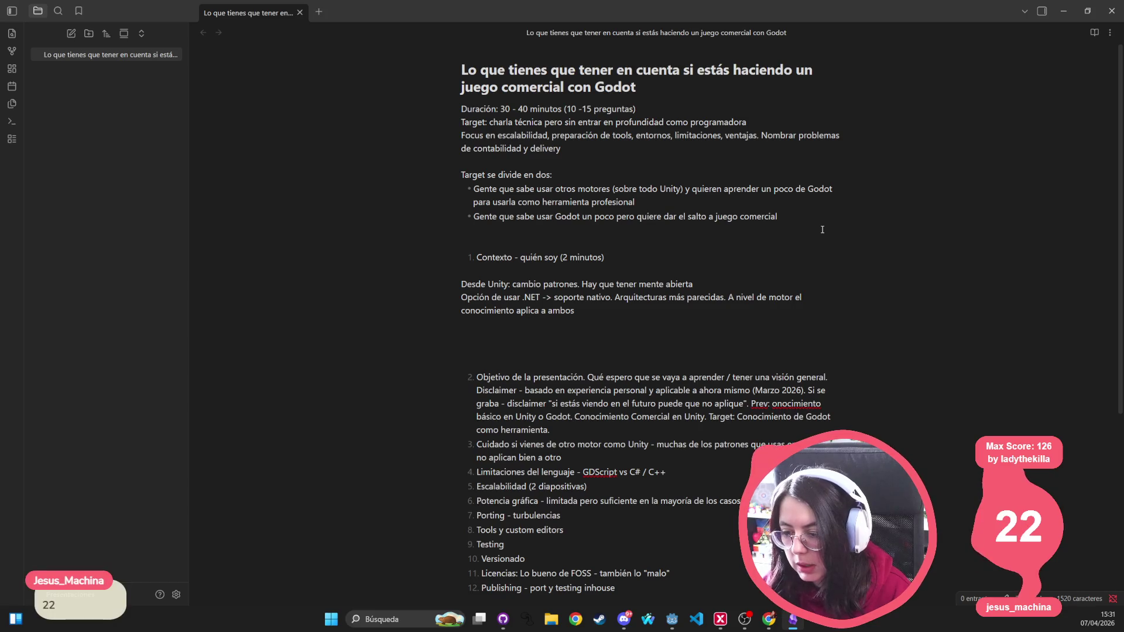
pyautogui.write('General: Limitaciones')
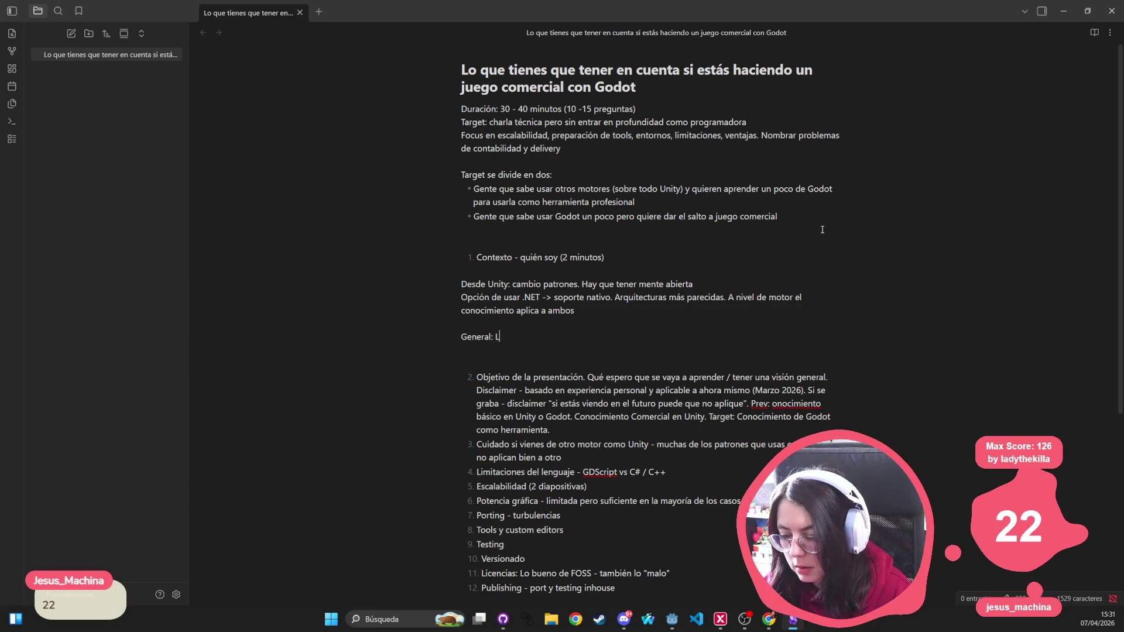
pyautogui.write(' del lenguaje')
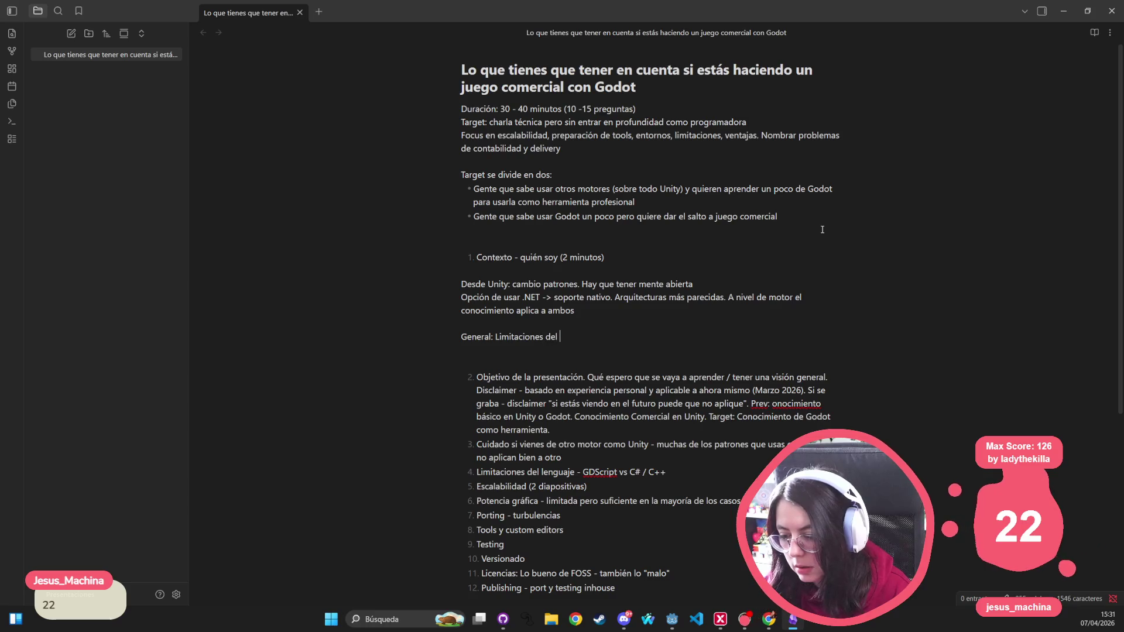
pyautogui.press('Return')
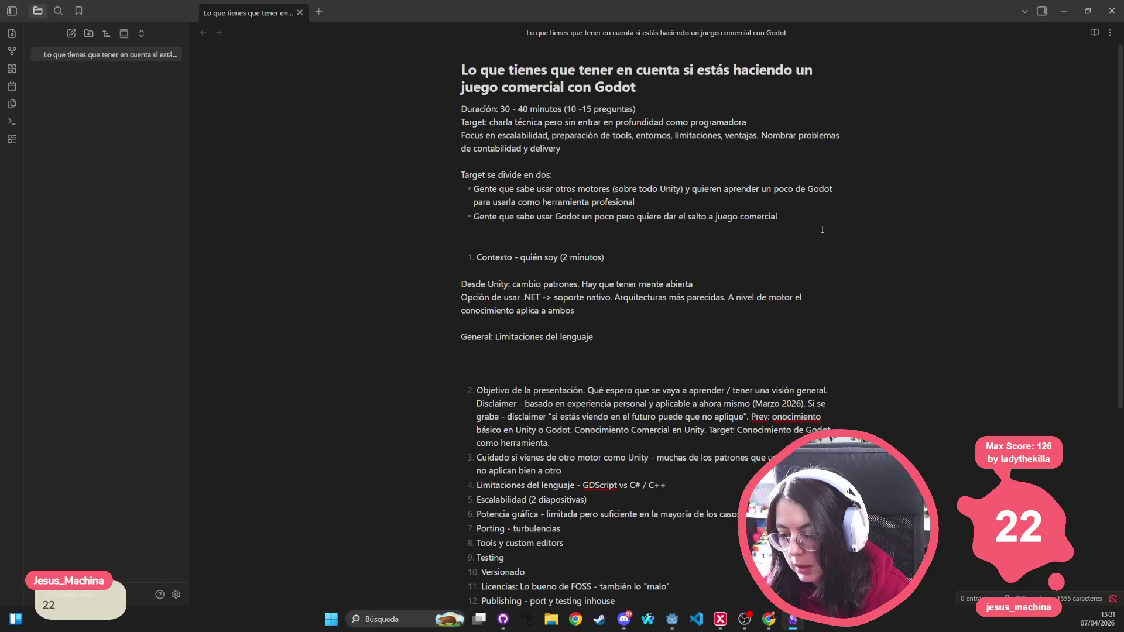
pyautogui.press('Return')
pyautogui.press('Return')
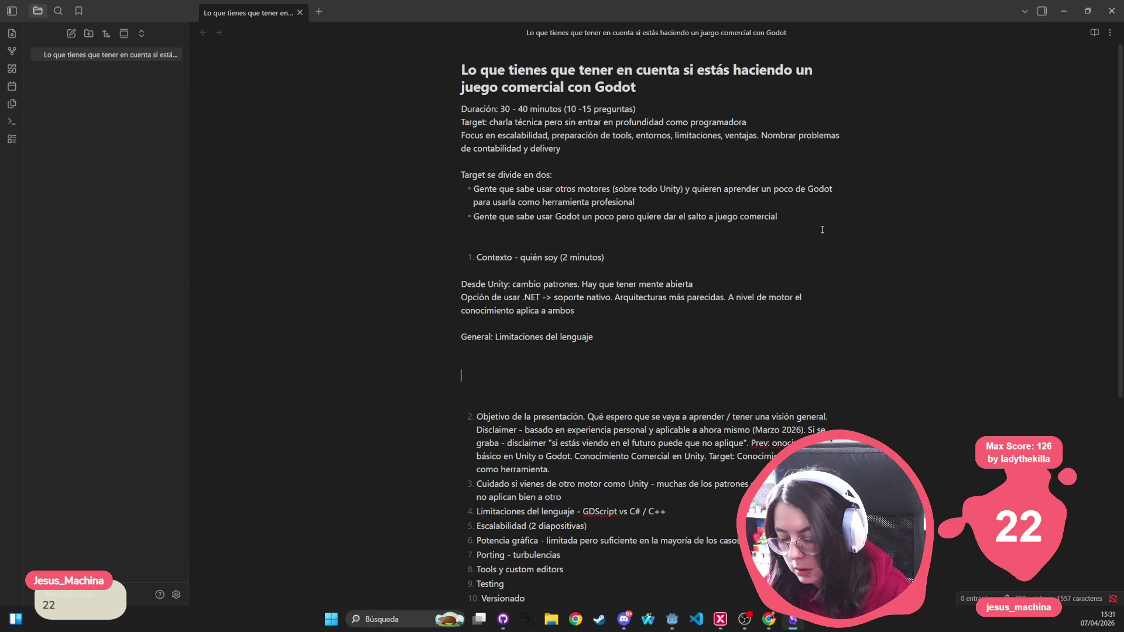
pyautogui.press('BackSpace')
pyautogui.press('BackSpace')
pyautogui.press('BackSpace')
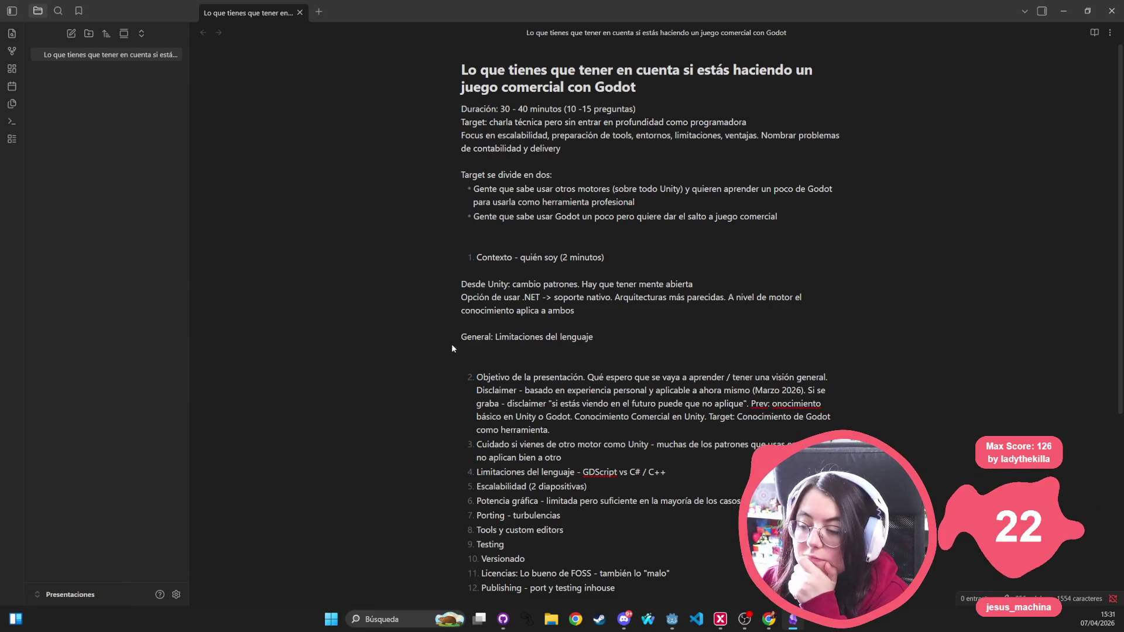
# Step: Delete the notes from 'Desde Unity' through the General line, then switch to the Godot Engine window
pyautogui.moveTo(670, 355)
pyautogui.mouseDown()
pyautogui.moveTo(468, 295)
pyautogui.moveTo(456, 271)
pyautogui.mouseUp()
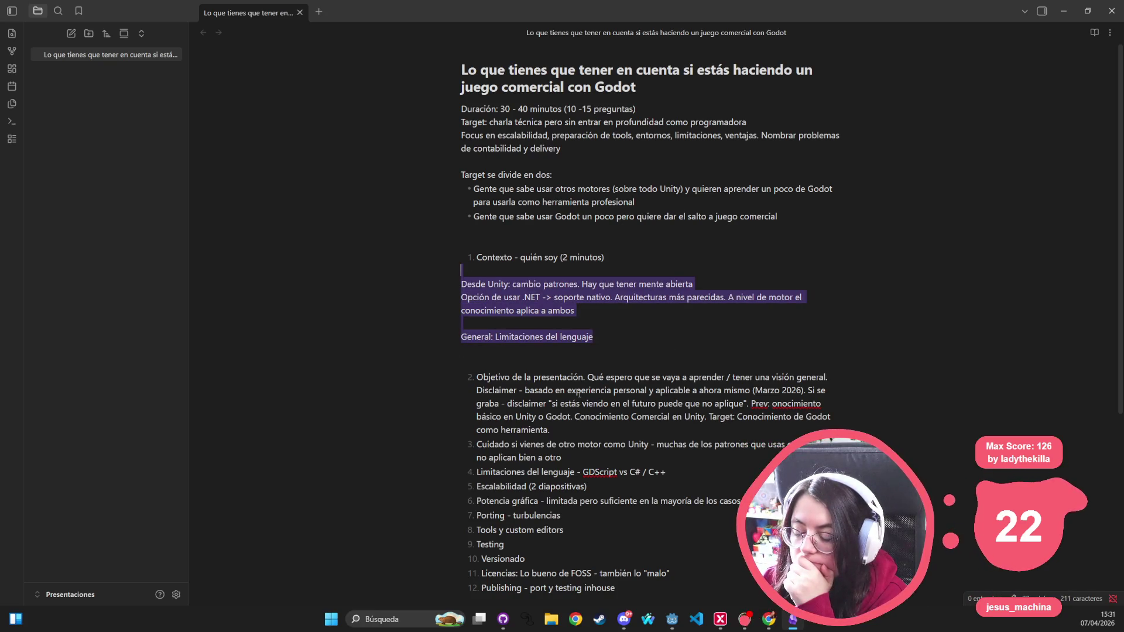
pyautogui.press('BackSpace')
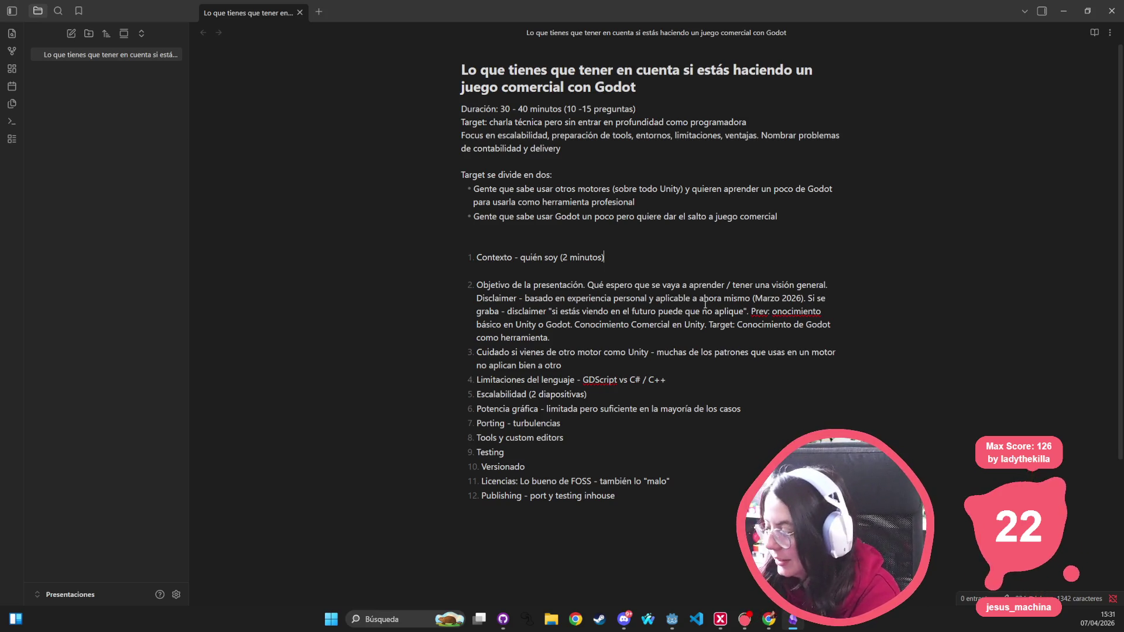
pyautogui.hotkey('alt', 'Tab')
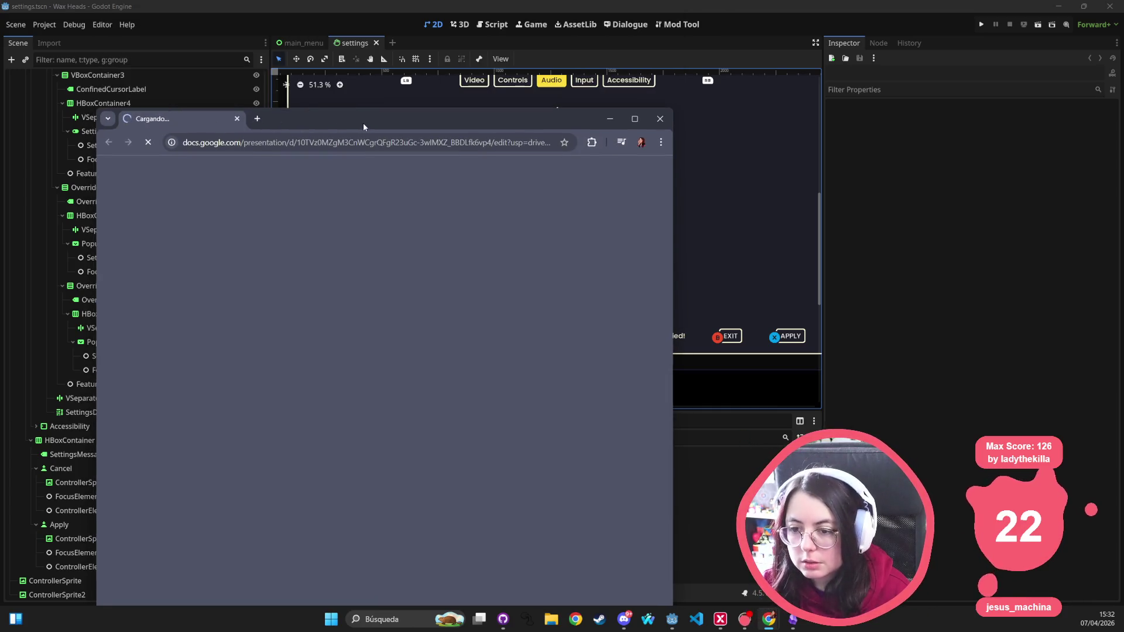
# Step: Maximize the Google Slides deck and browse slides 2 through 12
pyautogui.doubleClick(362, 123)
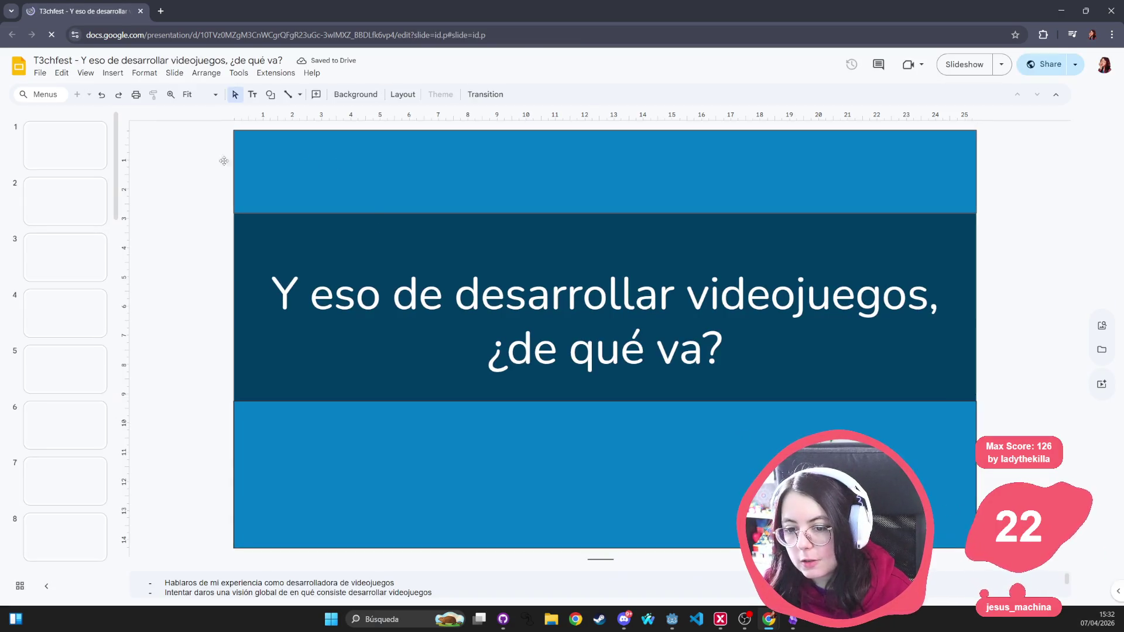
pyautogui.click(85, 204)
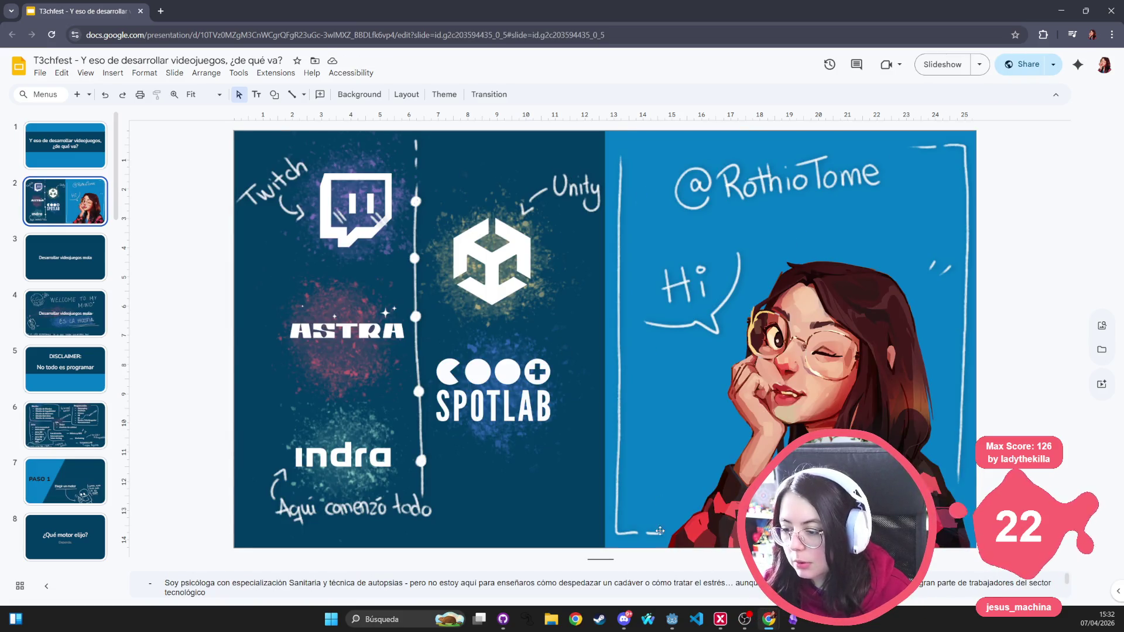
pyautogui.click(69, 263)
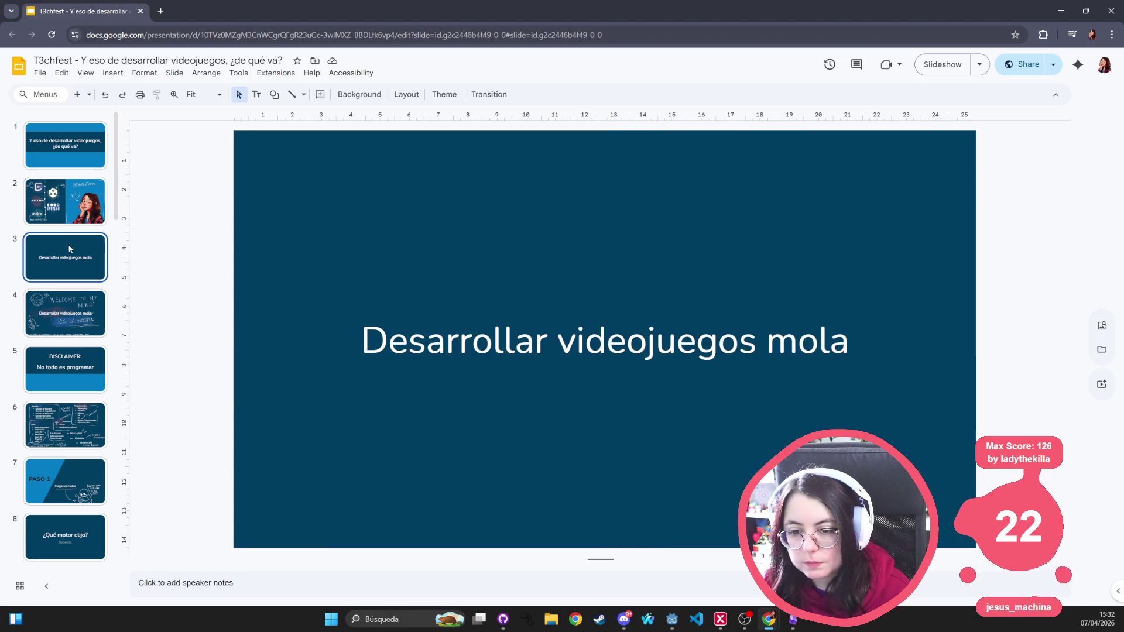
pyautogui.click(66, 329)
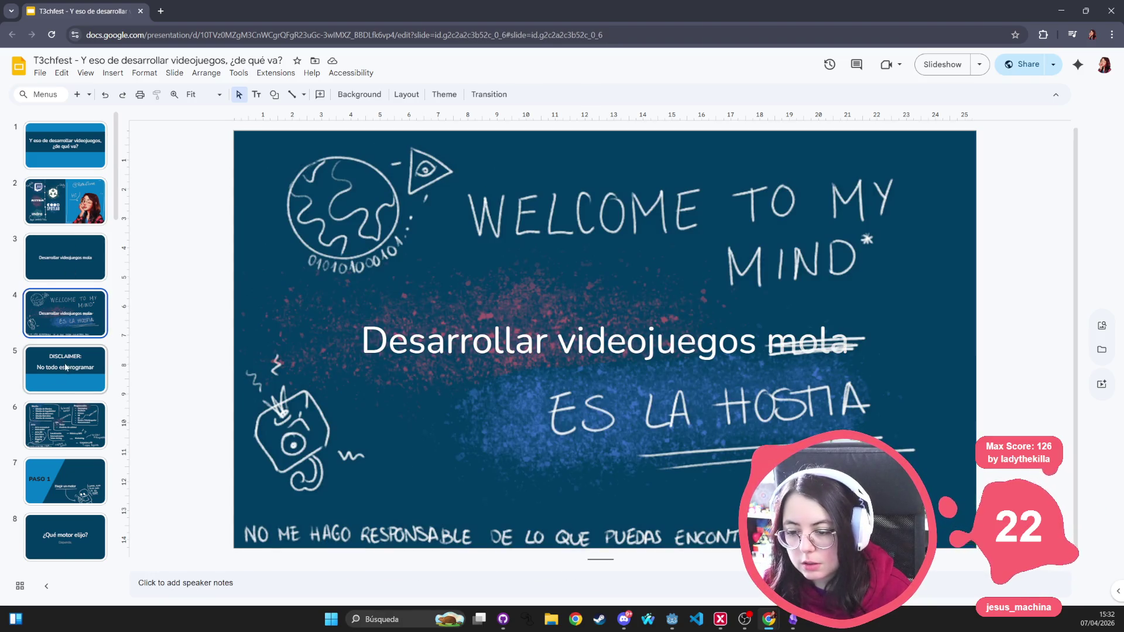
pyautogui.scroll(-2, 55, 362)
pyautogui.click(53, 333)
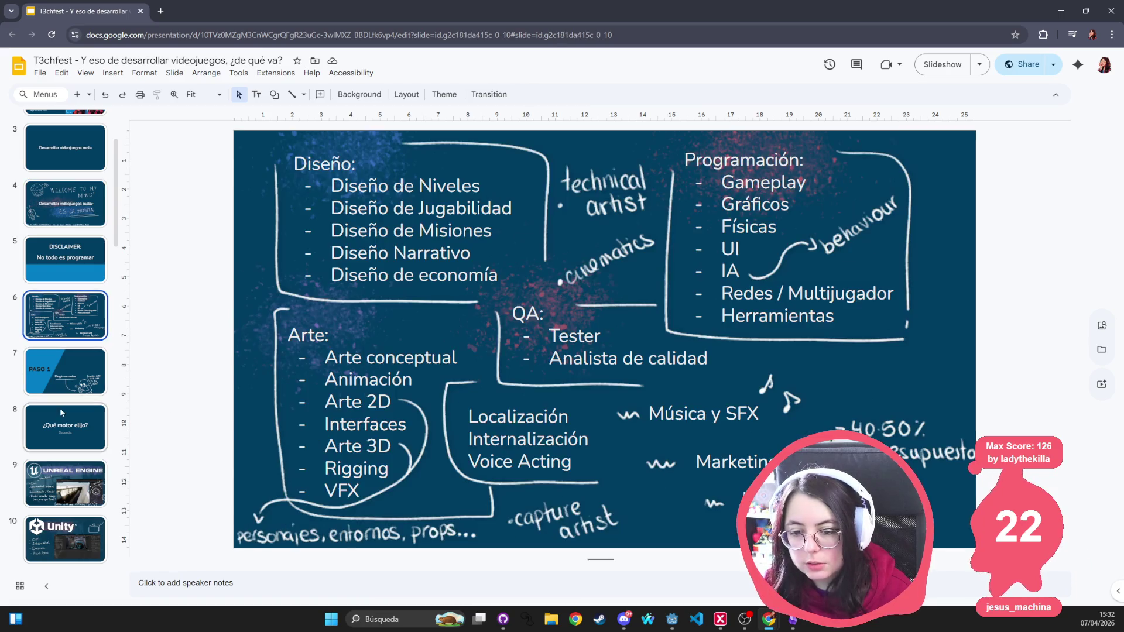
pyautogui.click(74, 380)
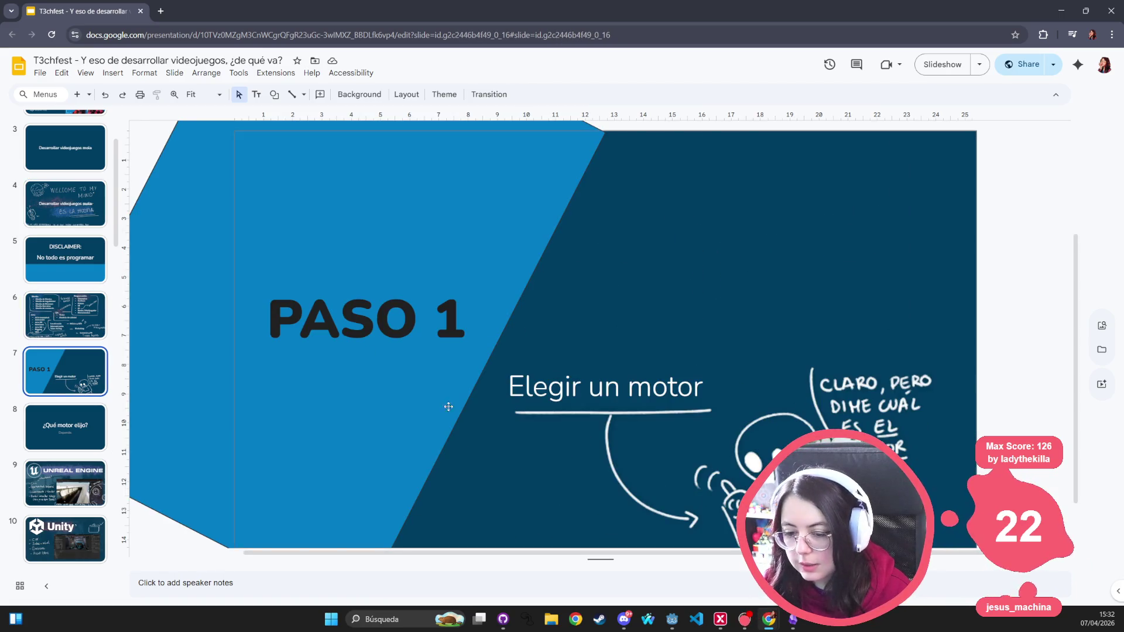
pyautogui.scroll(-4, 63, 278)
pyautogui.click(63, 278)
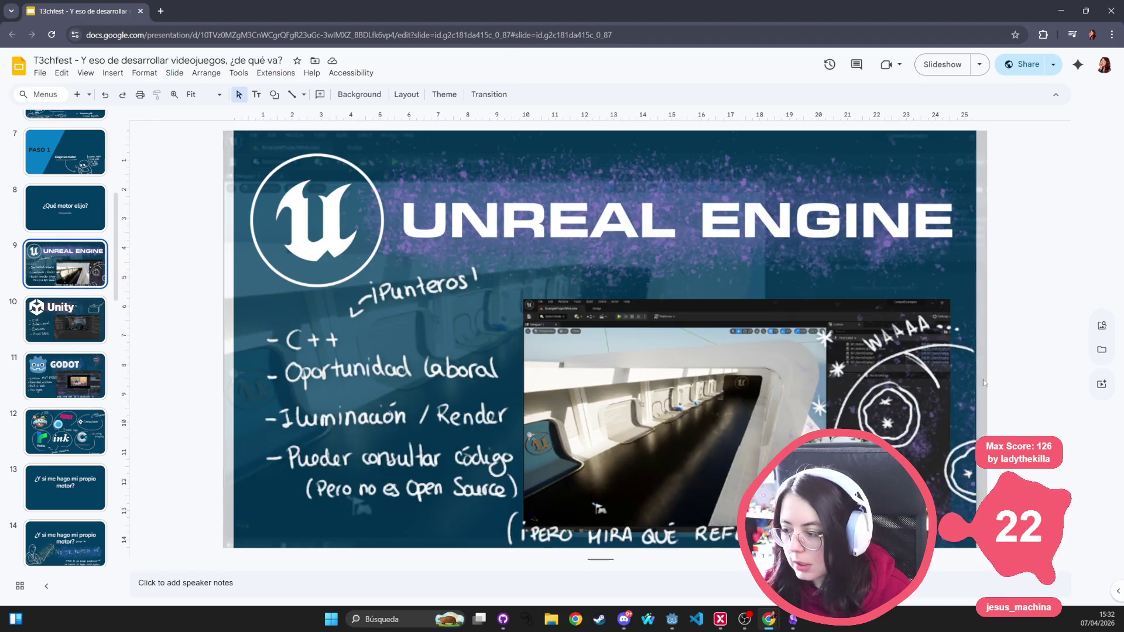
pyautogui.click(80, 383)
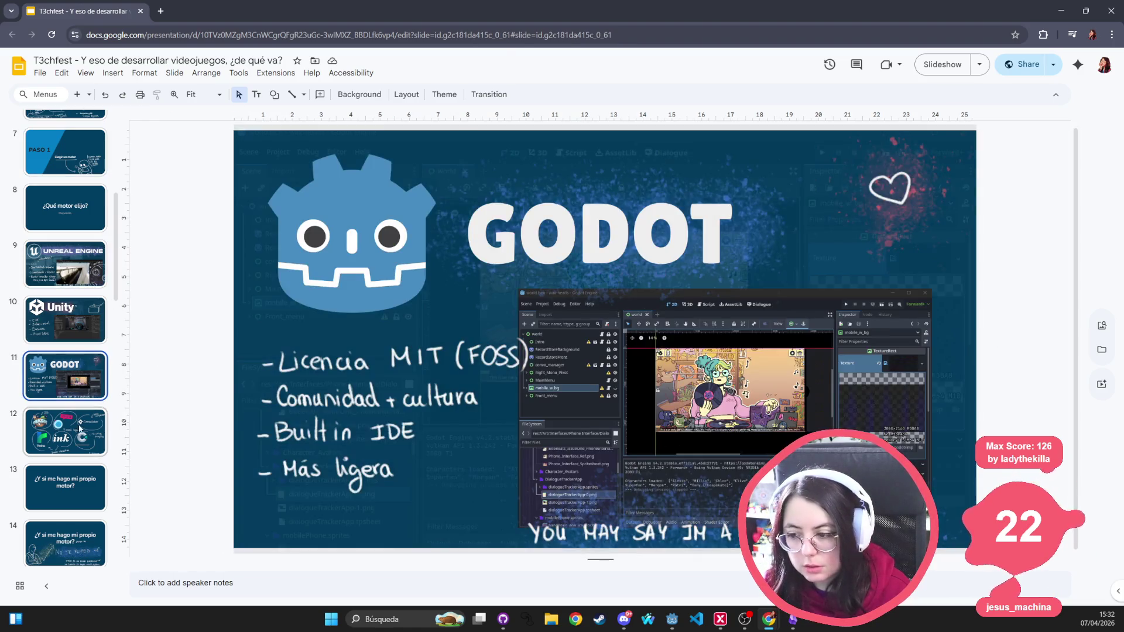
pyautogui.click(79, 424)
# Step: Continue through slides 14 to 28: own engine, learning resources, game jams and PASO 4
pyautogui.scroll(-3, 54, 348)
pyautogui.click(55, 360)
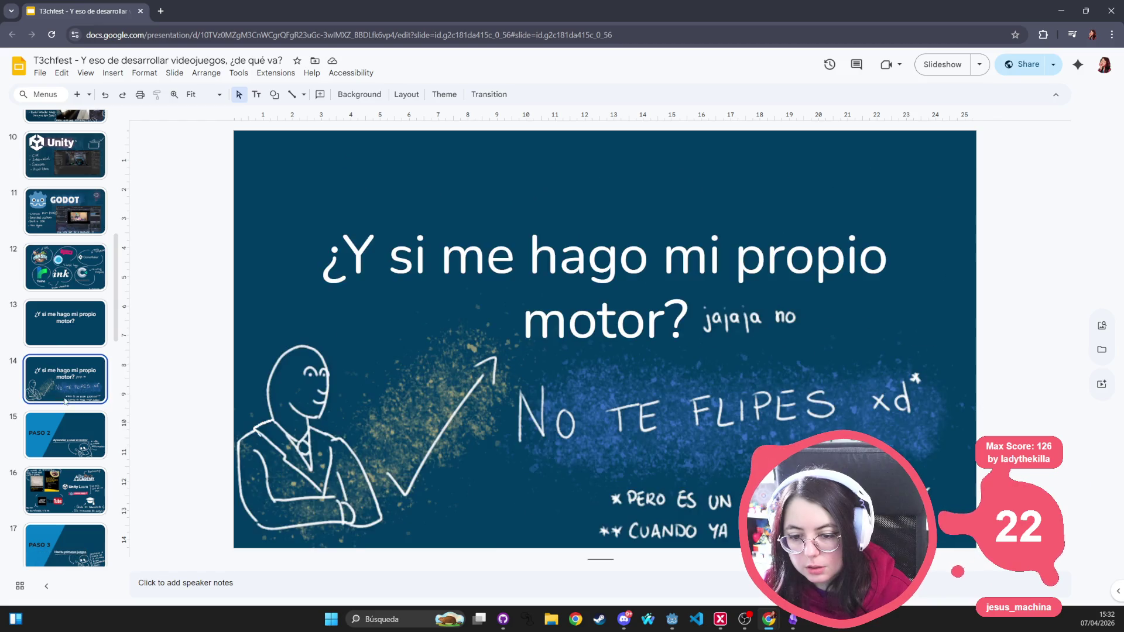
pyautogui.scroll(-1, 103, 420)
pyautogui.click(103, 420)
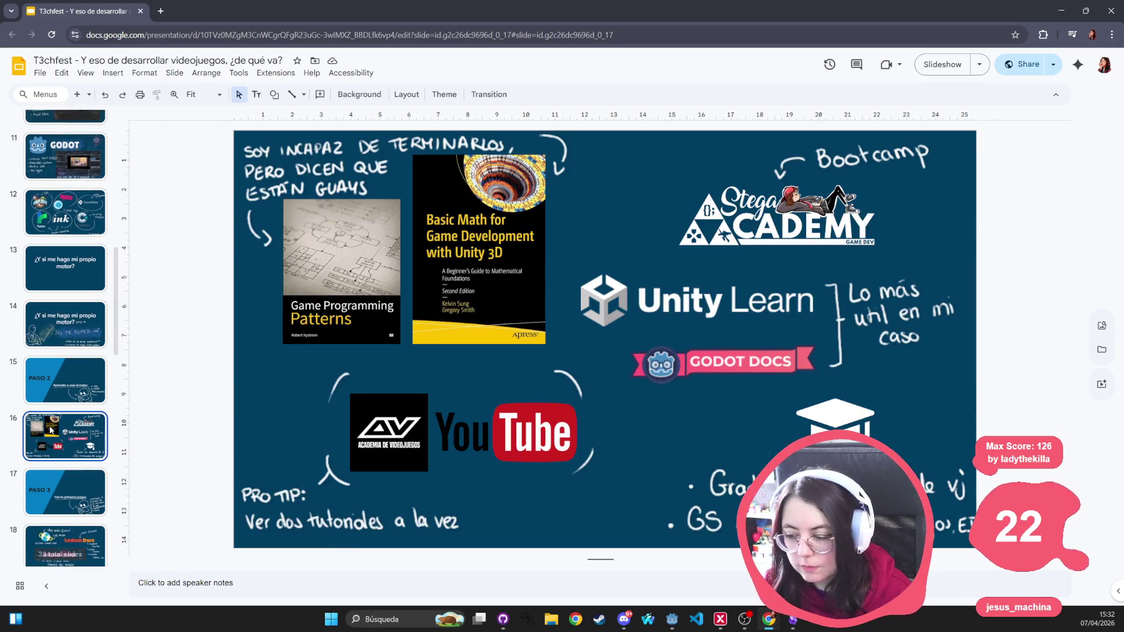
pyautogui.scroll(-2, 94, 428)
pyautogui.click(77, 436)
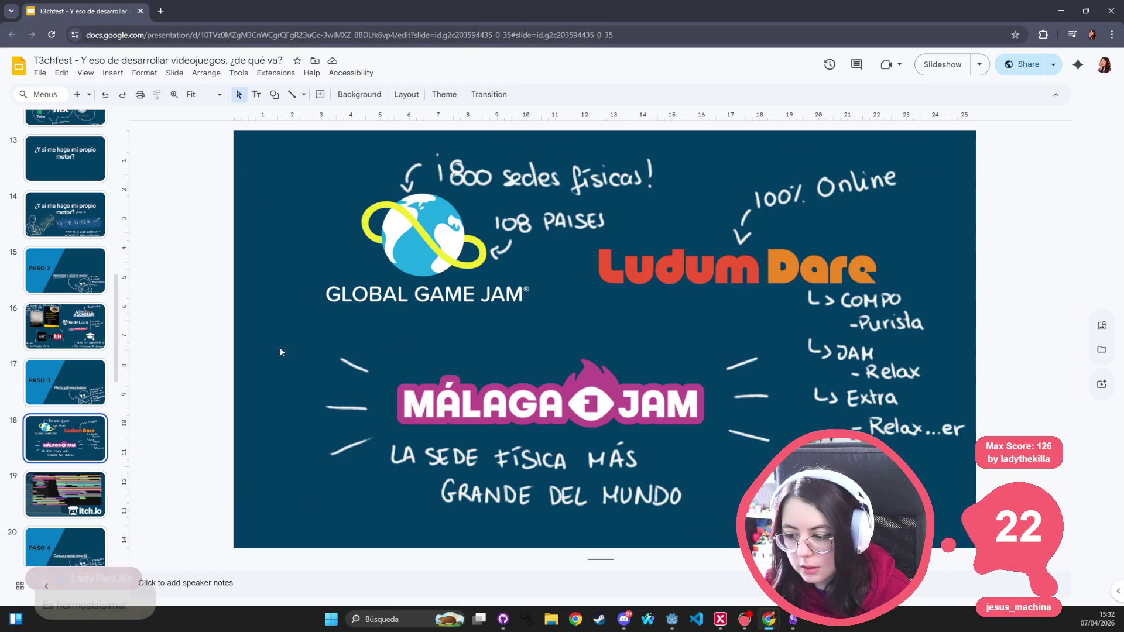
pyautogui.scroll(-4, 75, 410)
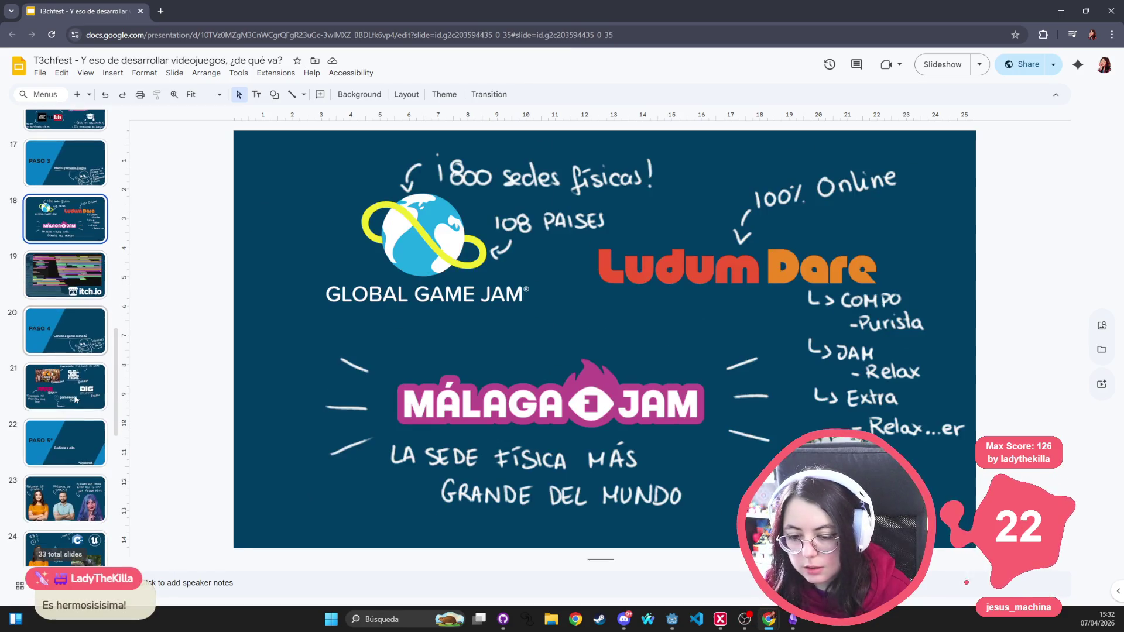
pyautogui.click(64, 331)
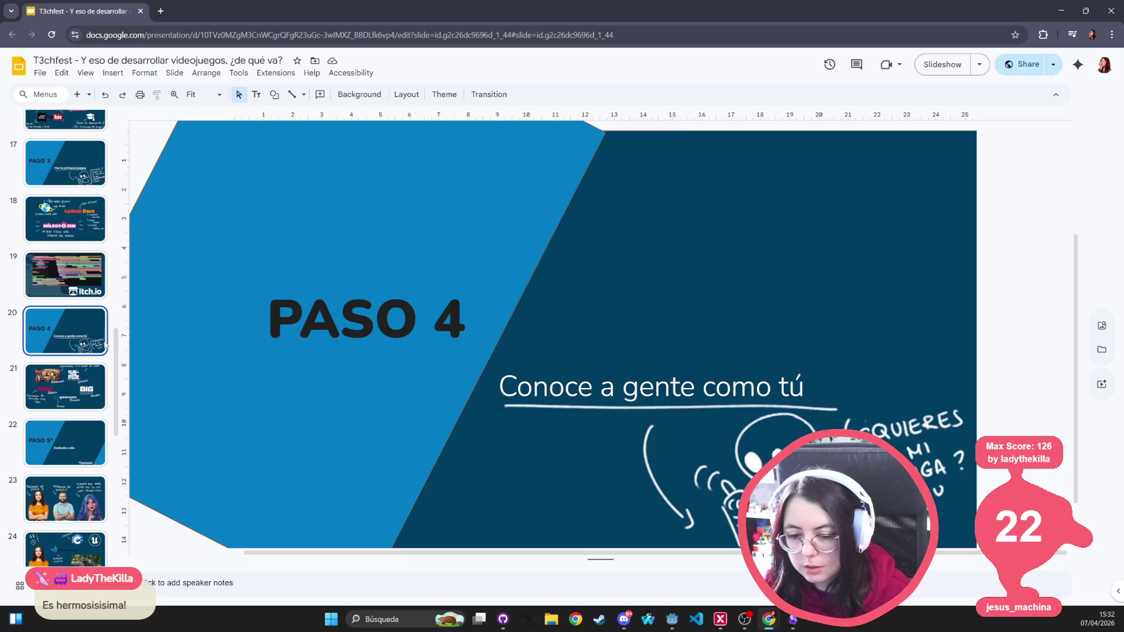
pyautogui.scroll(-4, 83, 324)
pyautogui.click(79, 281)
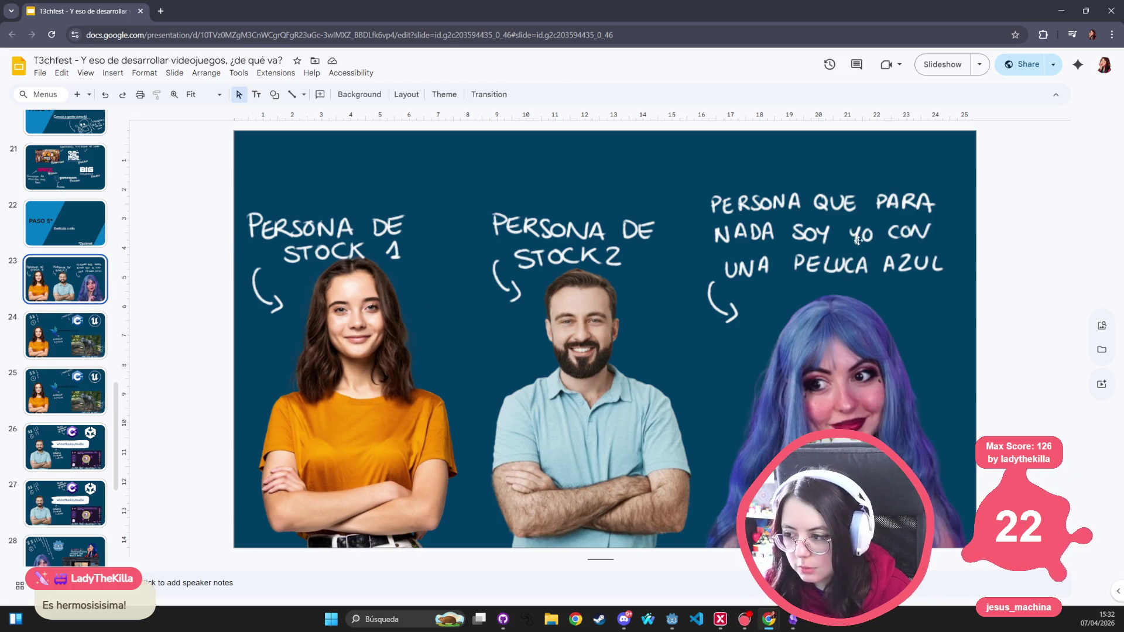
pyautogui.scroll(-2, 66, 396)
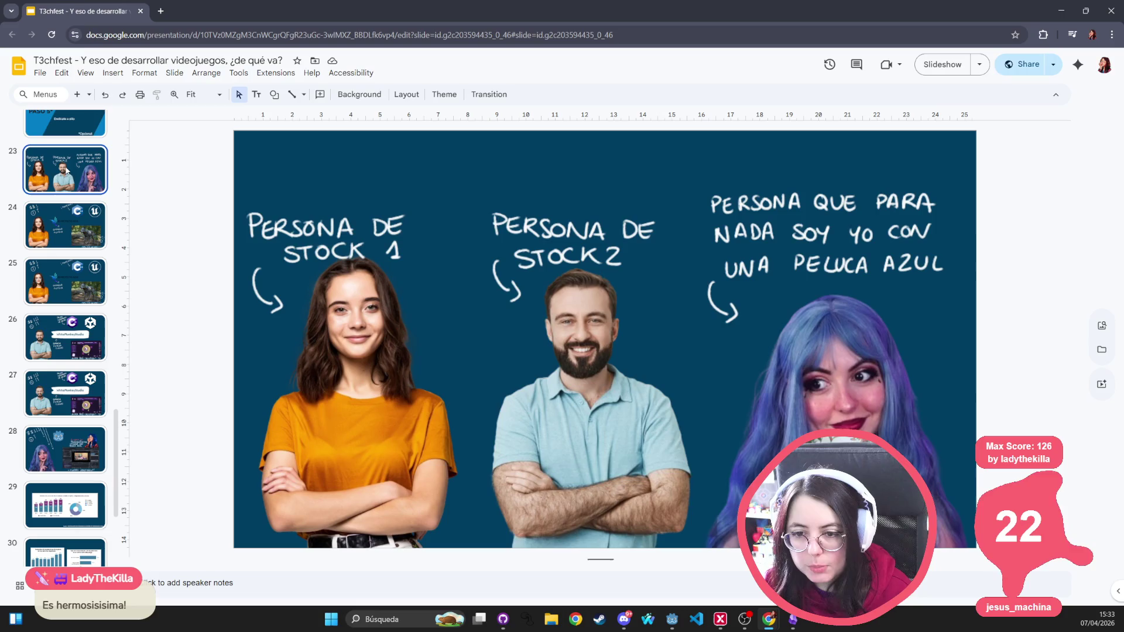
pyautogui.click(71, 227)
pyautogui.click(76, 299)
pyautogui.click(85, 387)
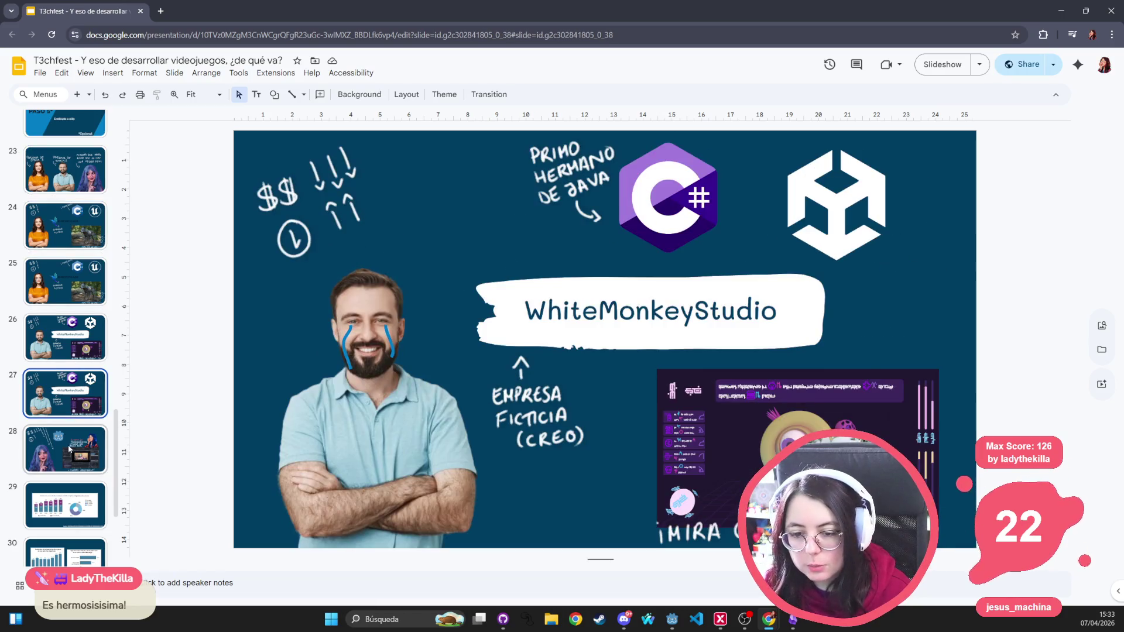
pyautogui.click(82, 448)
# Step: Revisit slides 24–31, including WhiteMonkeyStudio, then settle on slide 6 with the roles map
pyautogui.click(63, 284)
pyautogui.click(74, 238)
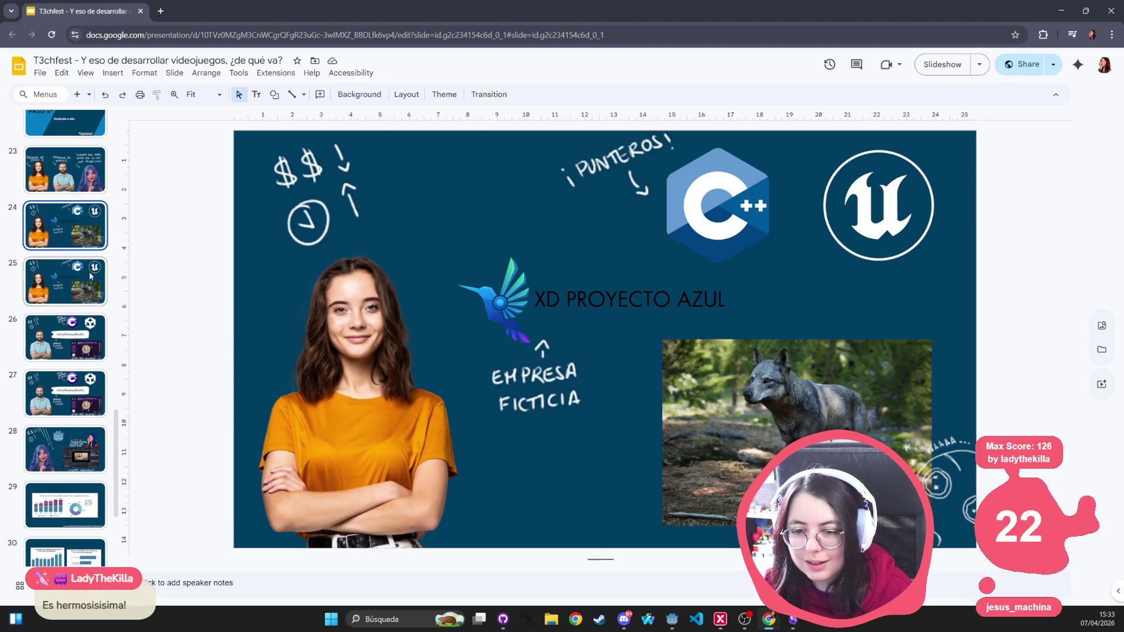
pyautogui.click(85, 335)
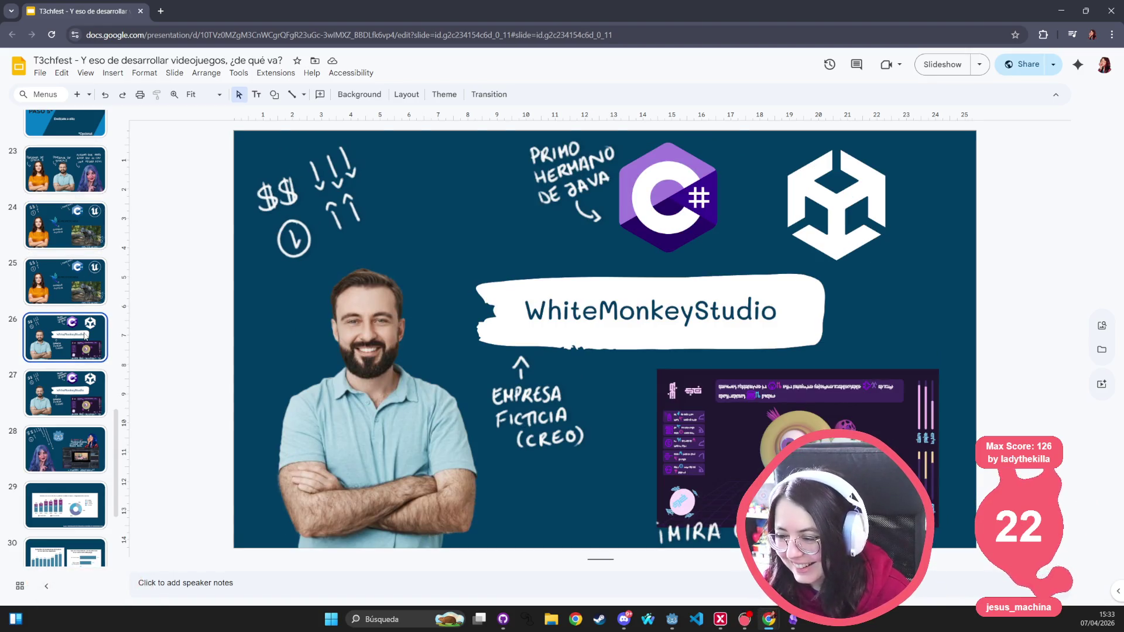
pyautogui.click(706, 303)
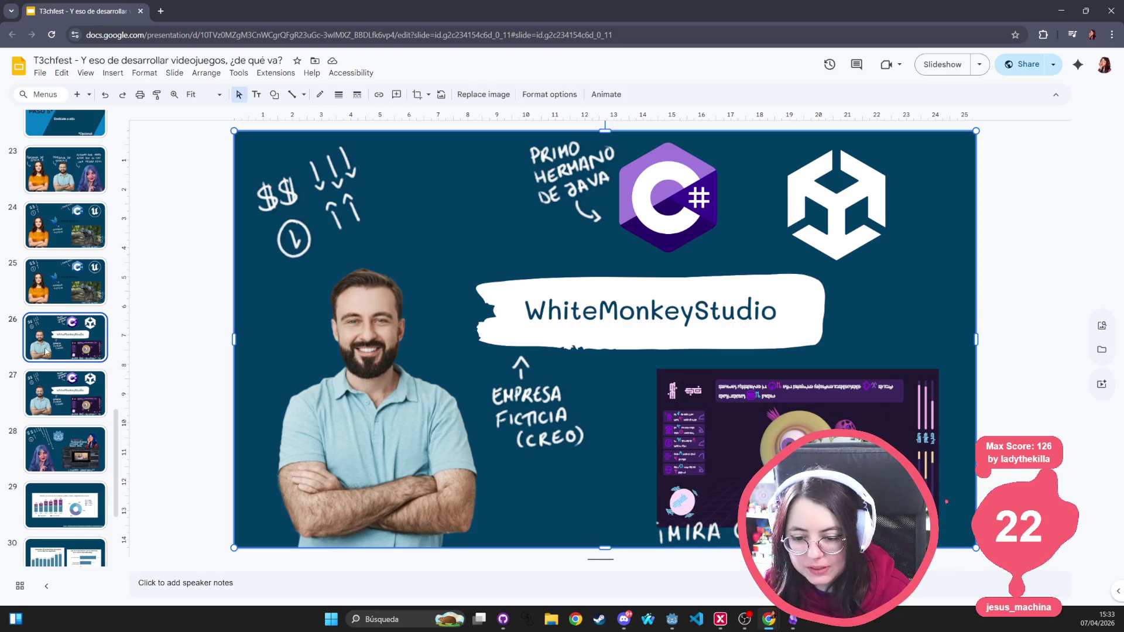
pyautogui.scroll(-2, 620, 319)
pyautogui.click(66, 339)
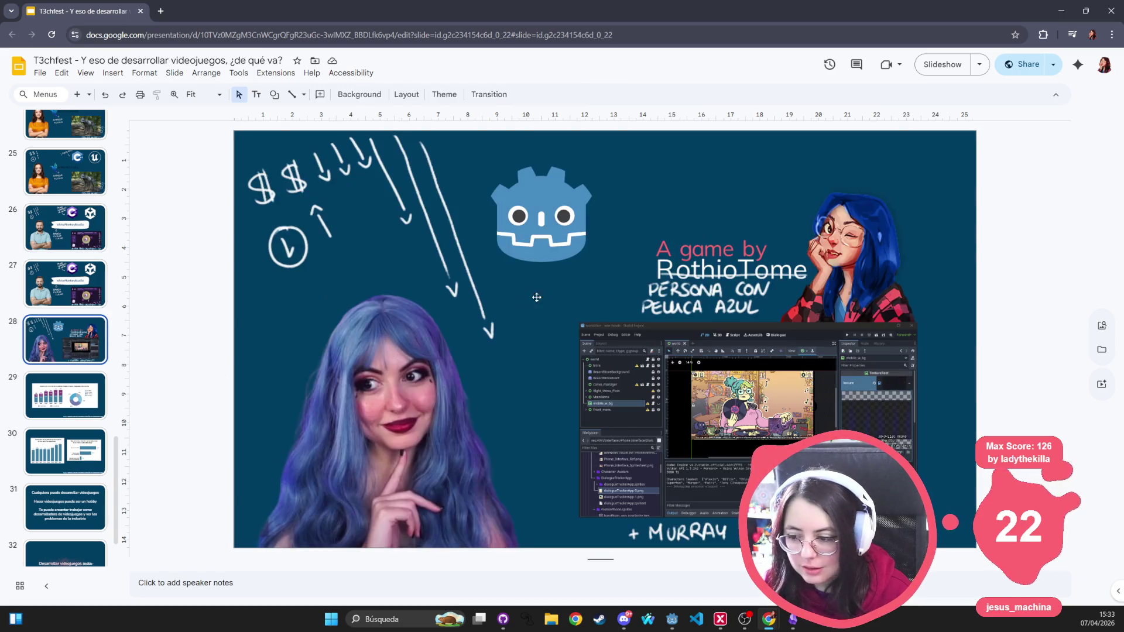
pyautogui.scroll(-1, 112, 286)
pyautogui.press('Down')
pyautogui.press('Down')
pyautogui.press('Down')
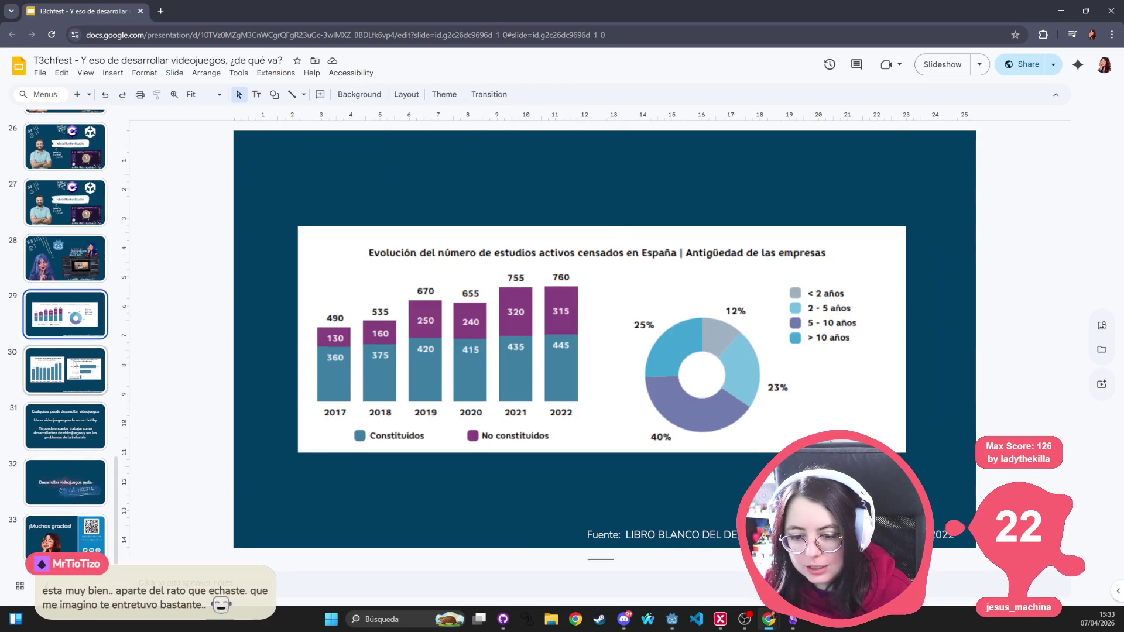
pyautogui.click(65, 426)
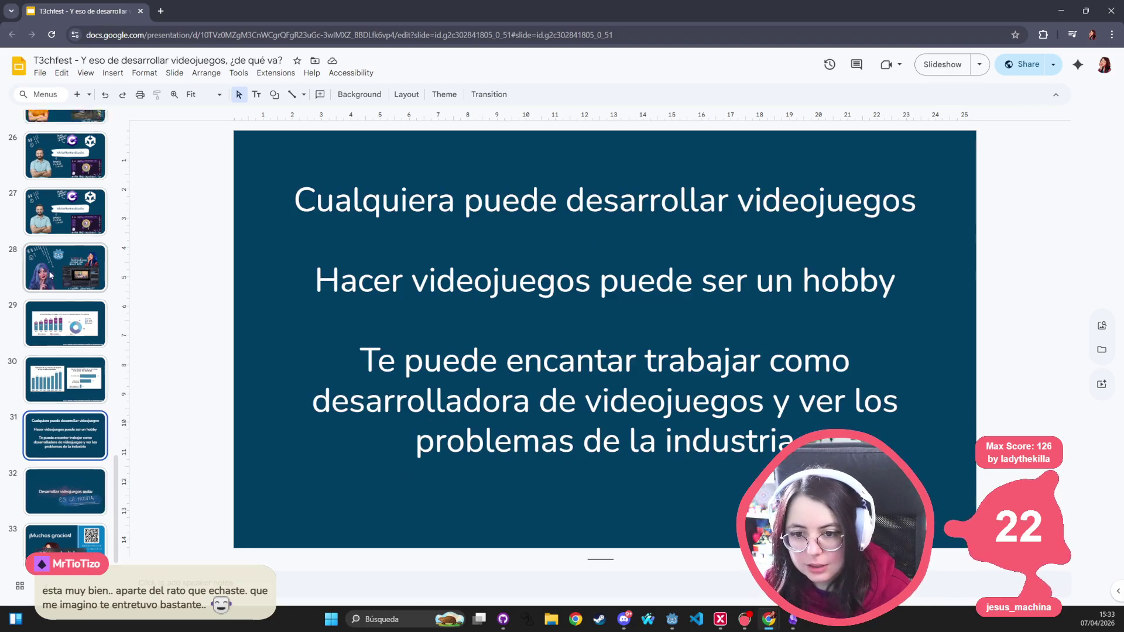
pyautogui.scroll(15, 67, 224)
pyautogui.scroll(5, 66, 224)
pyautogui.click(66, 217)
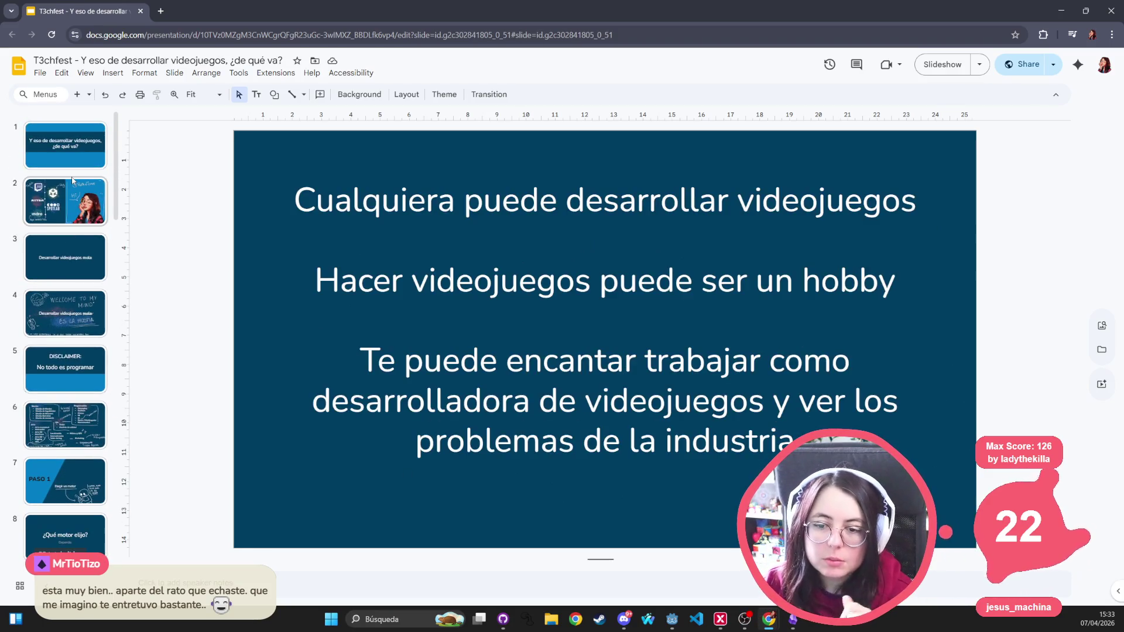
pyautogui.click(66, 426)
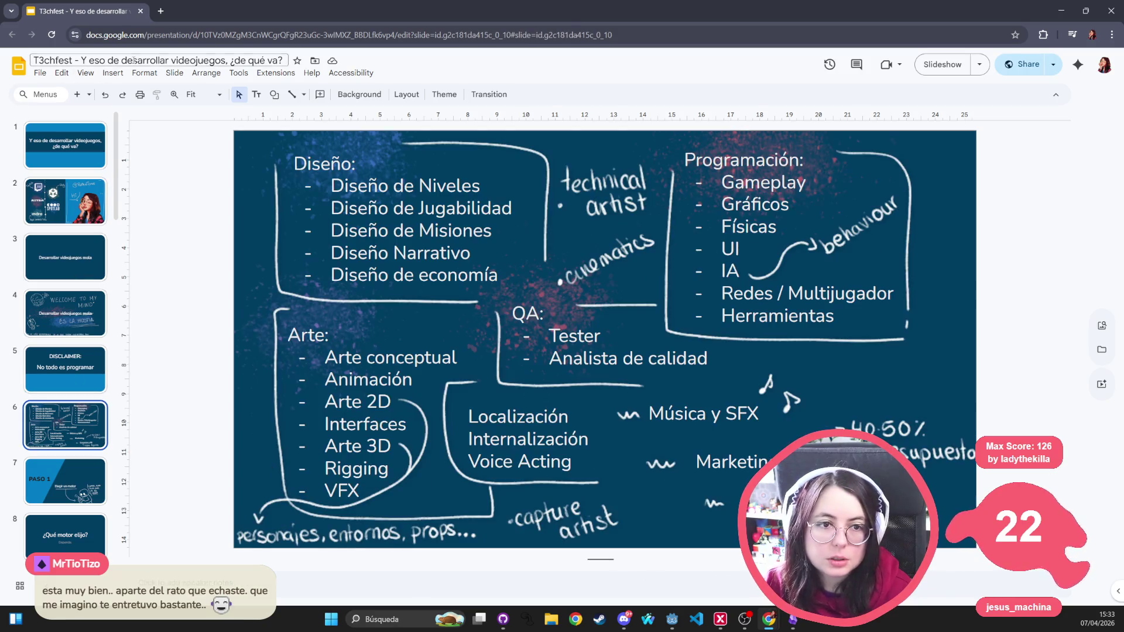
# Step: Switch away from the Godot editor to bring up the talk outline instead
pyautogui.hotkey('alt', 'Tab')
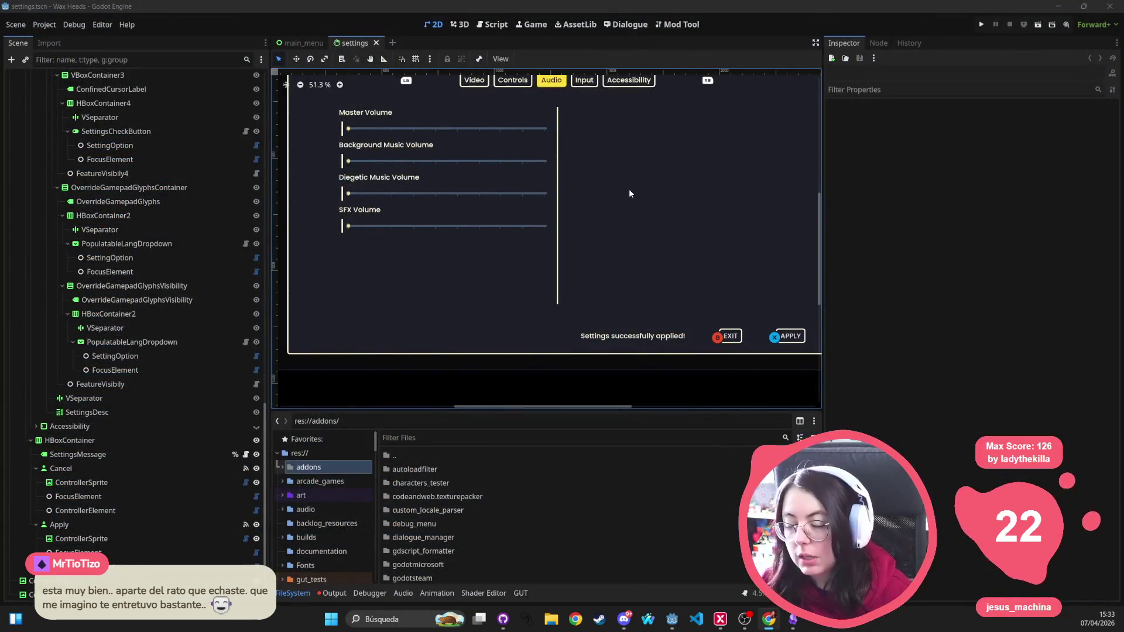
pyautogui.hotkey('alt', 'Tab')
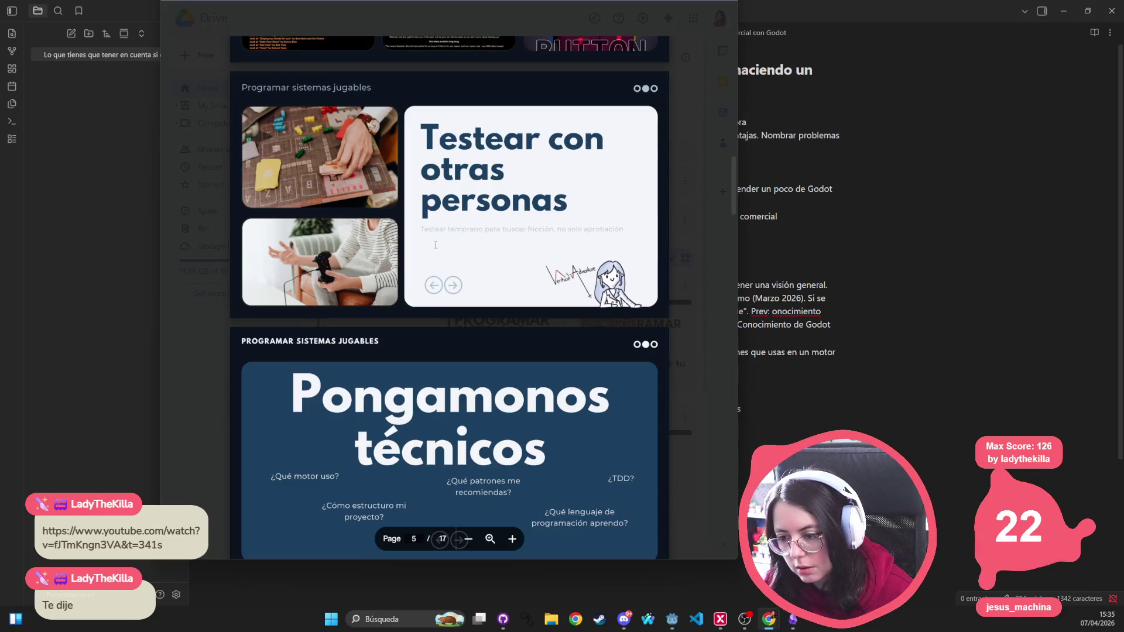
# Step: Scroll the Drive PDF preview from page 5 to page 10, then go back to the talk video
pyautogui.scroll(-4, 435, 245)
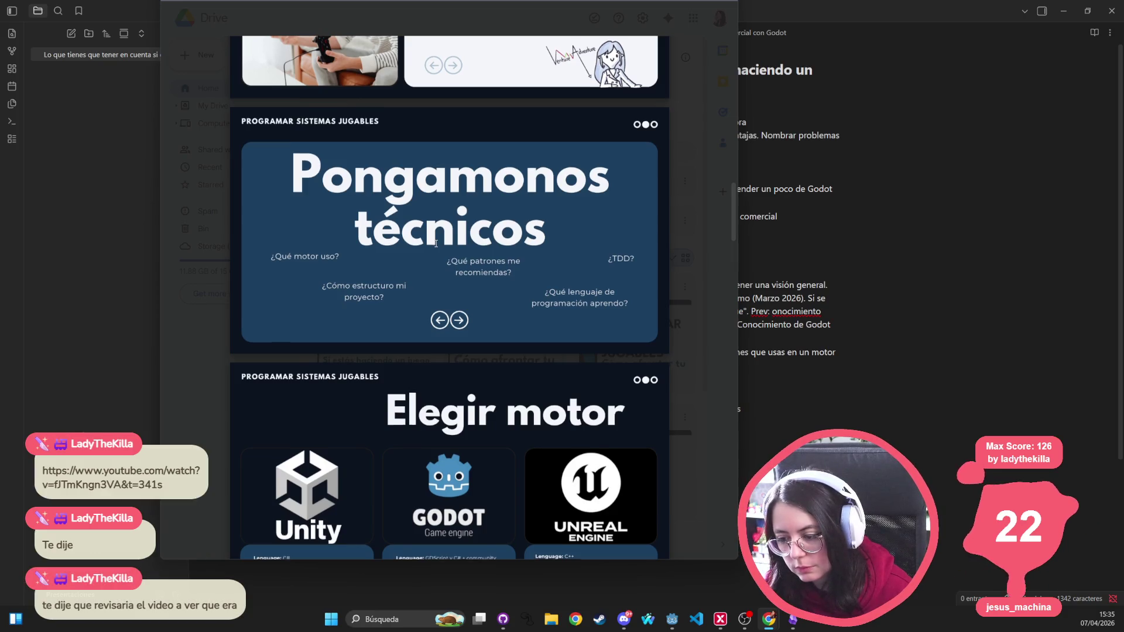
pyautogui.scroll(-4, 435, 244)
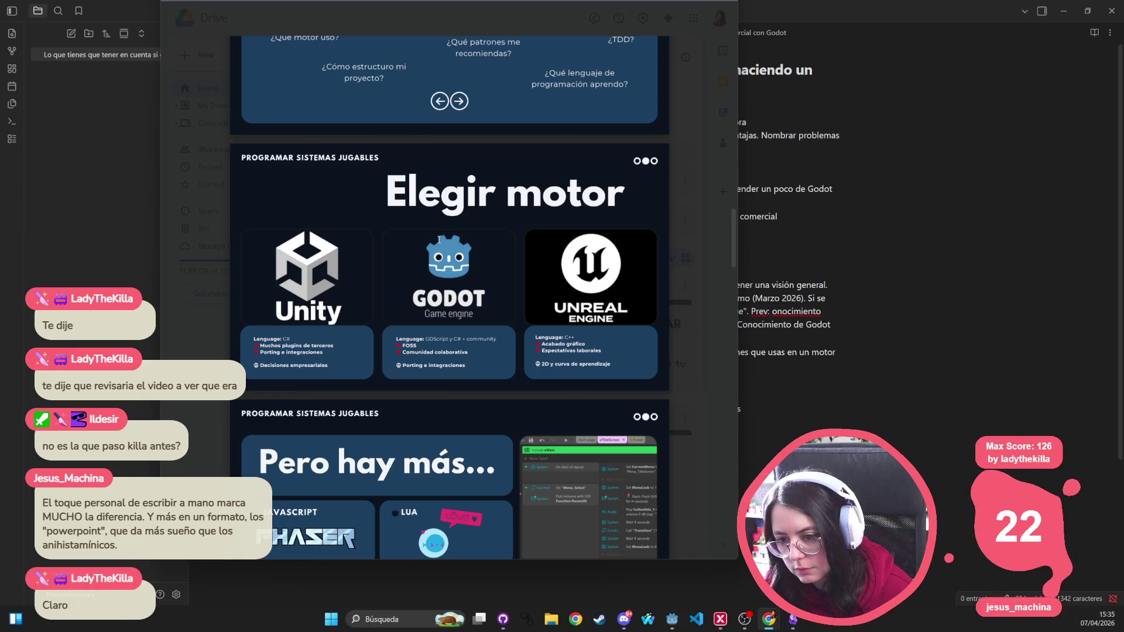
pyautogui.scroll(-5, 439, 239)
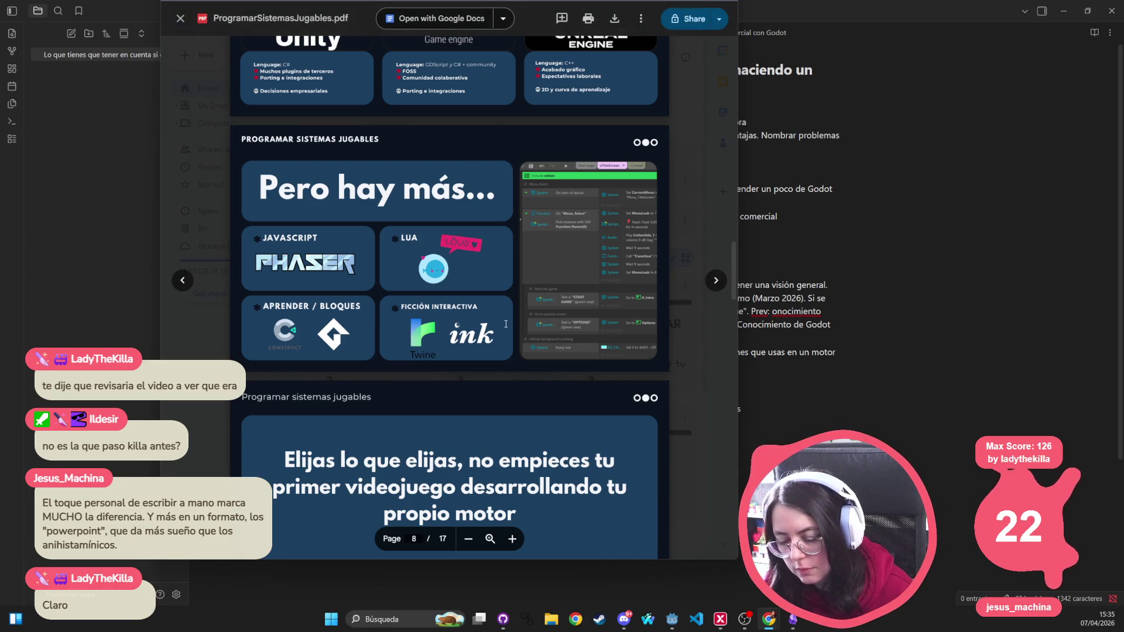
pyautogui.scroll(-3, 500, 315)
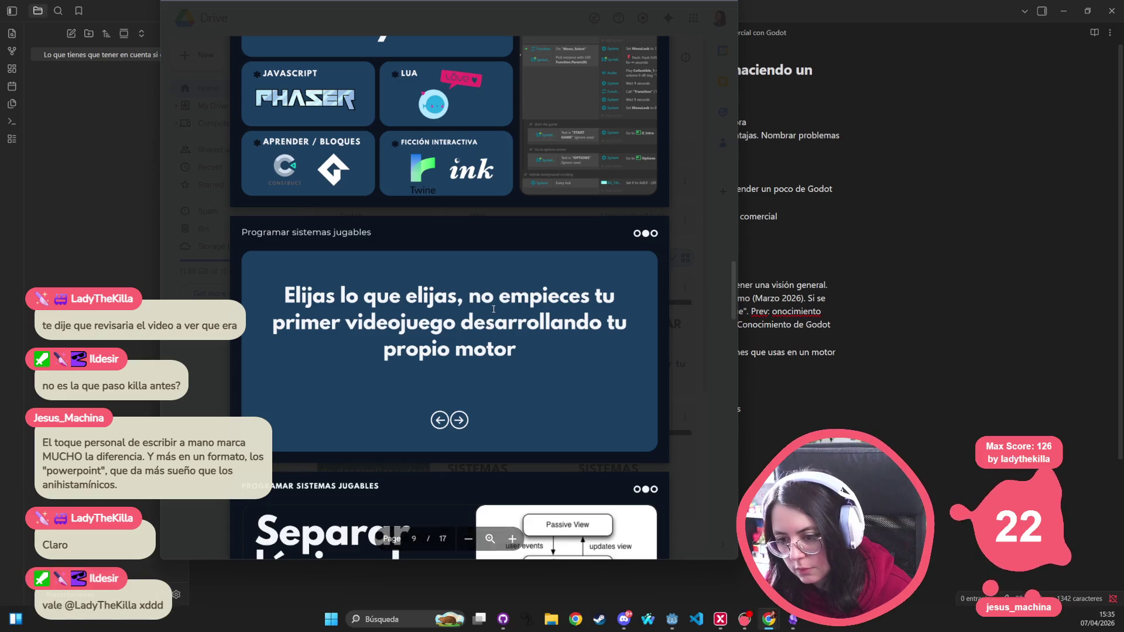
pyautogui.scroll(-5, 493, 311)
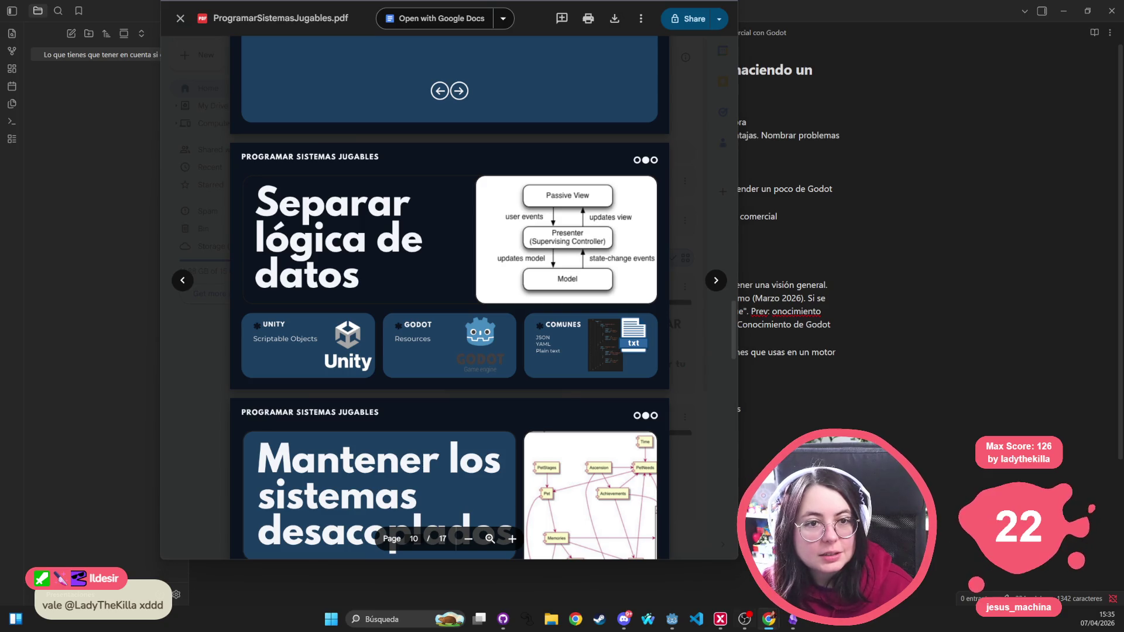
pyautogui.hotkey('alt', 'Left')
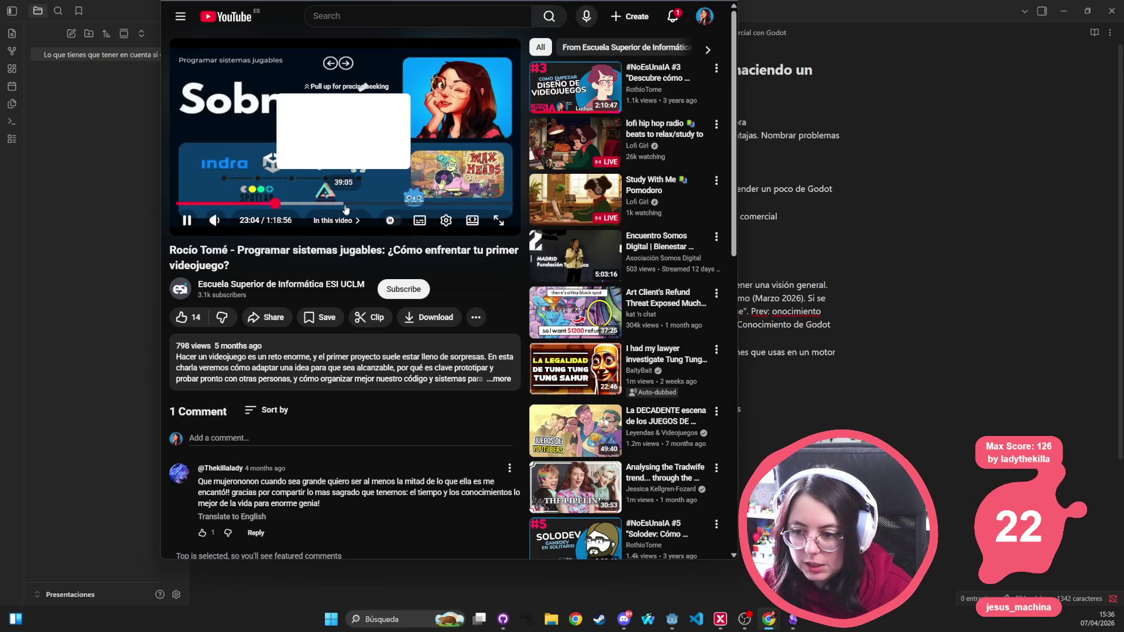
# Step: Seek through the 'Programar sistemas jugables' video, trying 23, 36 and 50 minutes, and land near 27 minutes
pyautogui.click(275, 203)
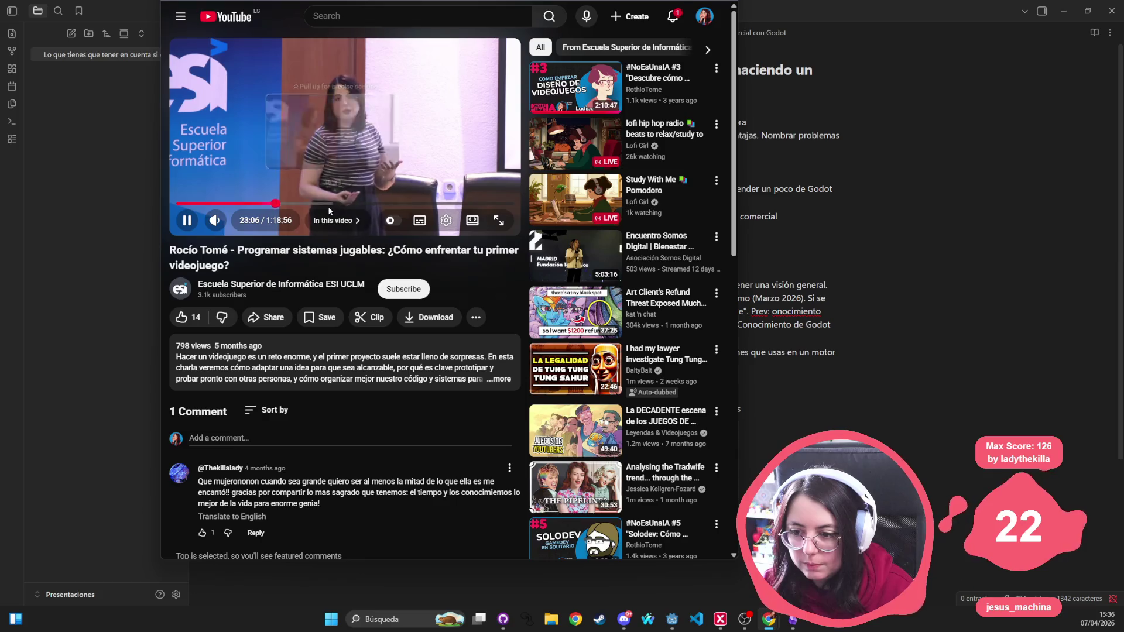
pyautogui.click(331, 204)
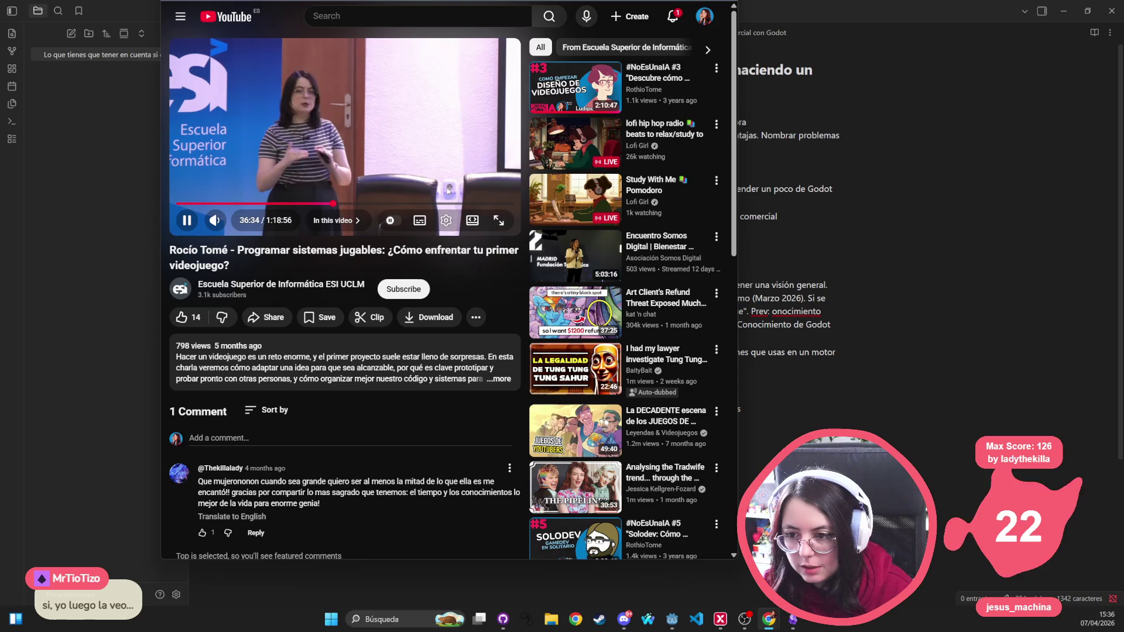
pyautogui.click(391, 203)
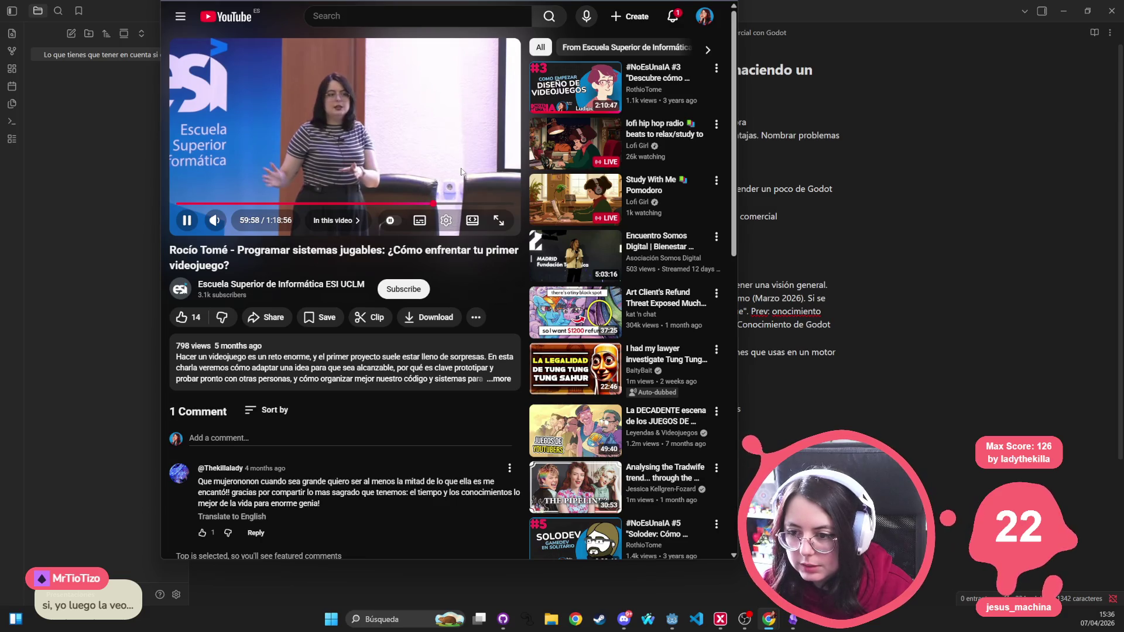
pyautogui.hotkey('ctrl', 'Right')
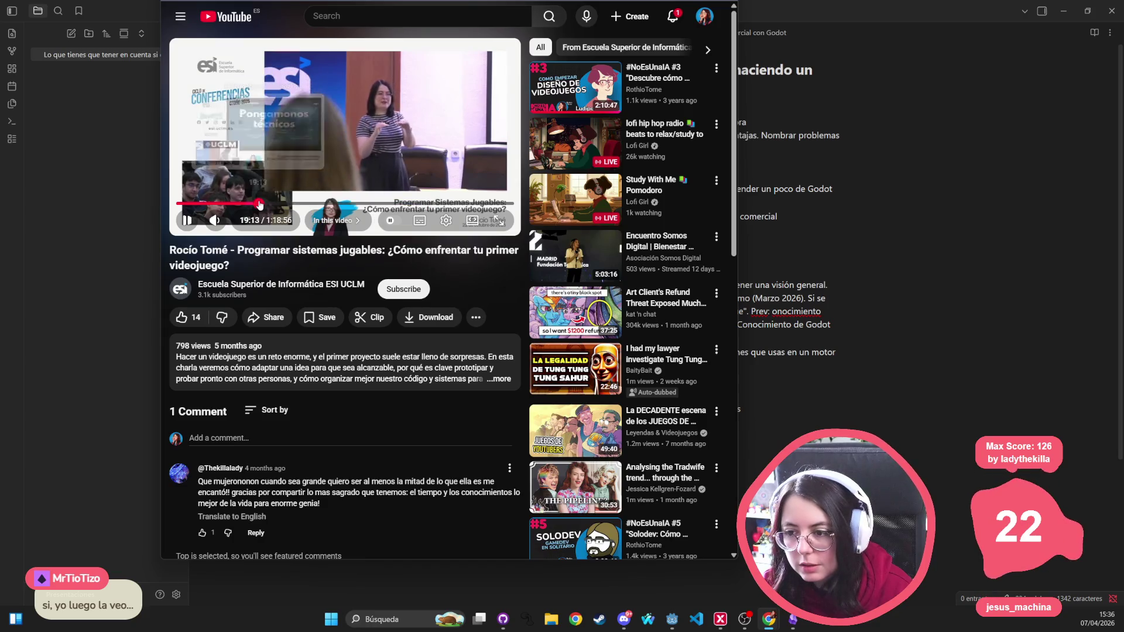
pyautogui.click(260, 203)
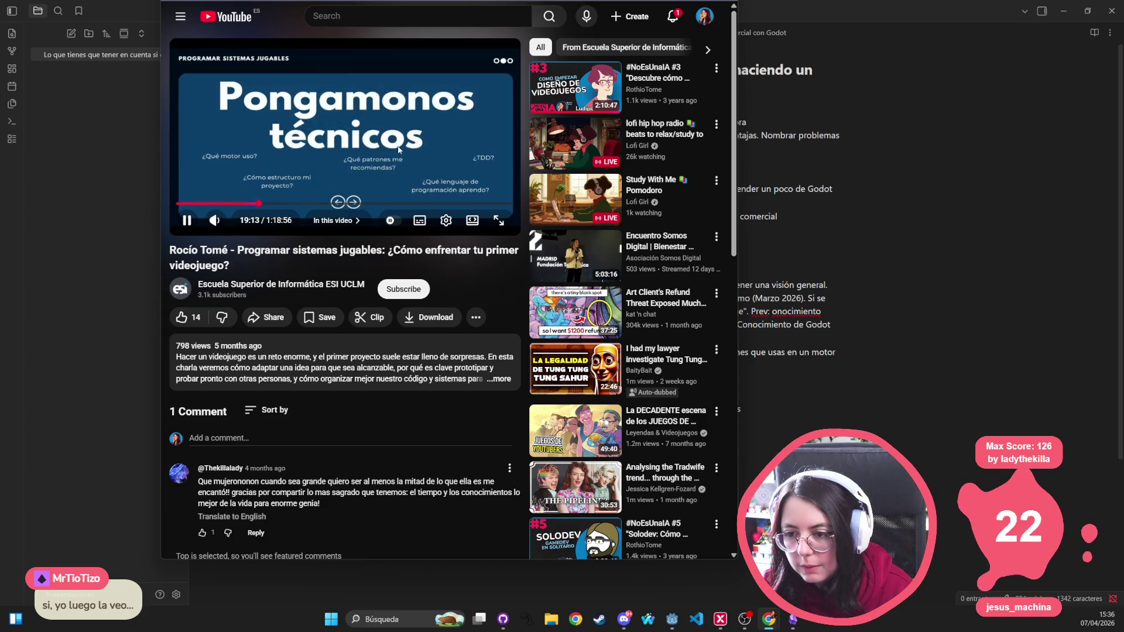
pyautogui.press('3')
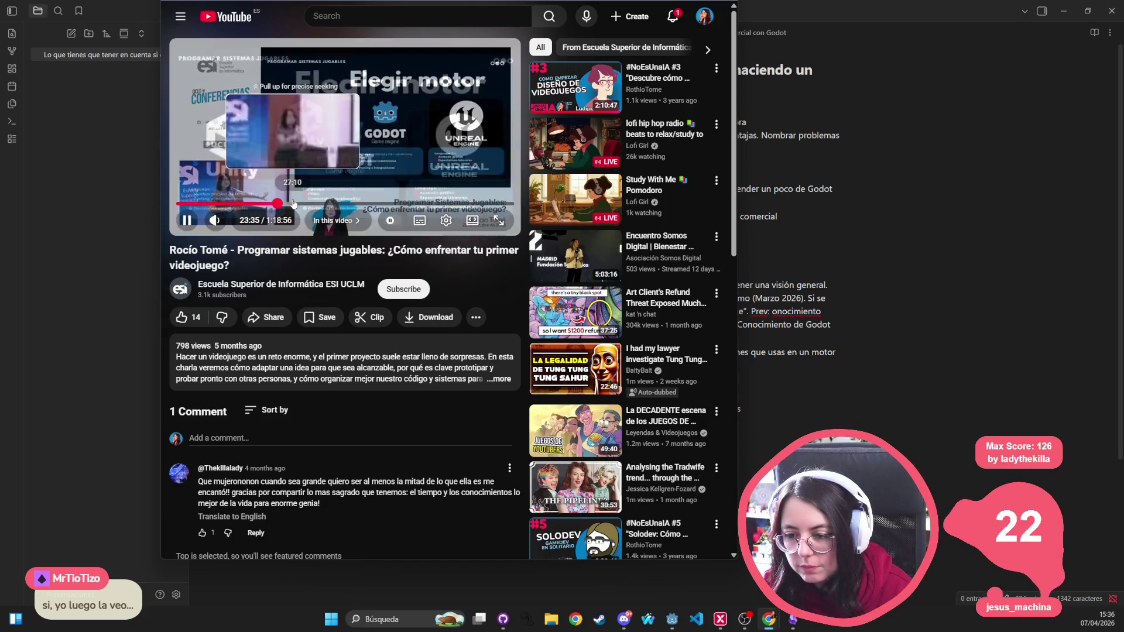
pyautogui.click(293, 203)
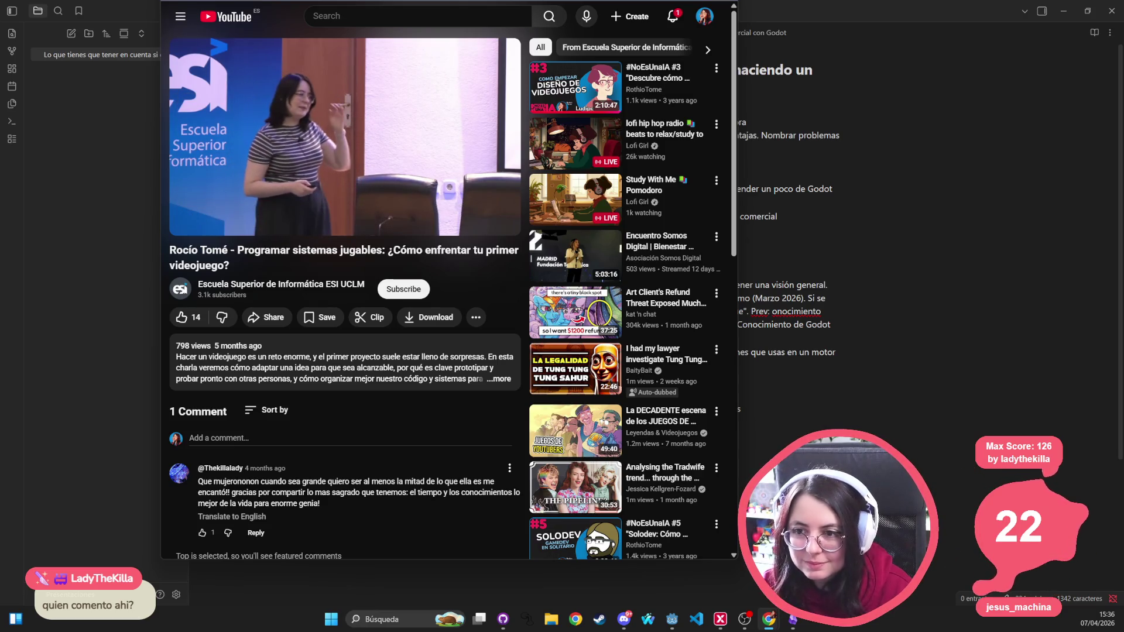
# Step: Like the video's only comment on YouTube, bringing it to 2 likes, then return to the outline note
pyautogui.hotkey('alt', 'Tab')
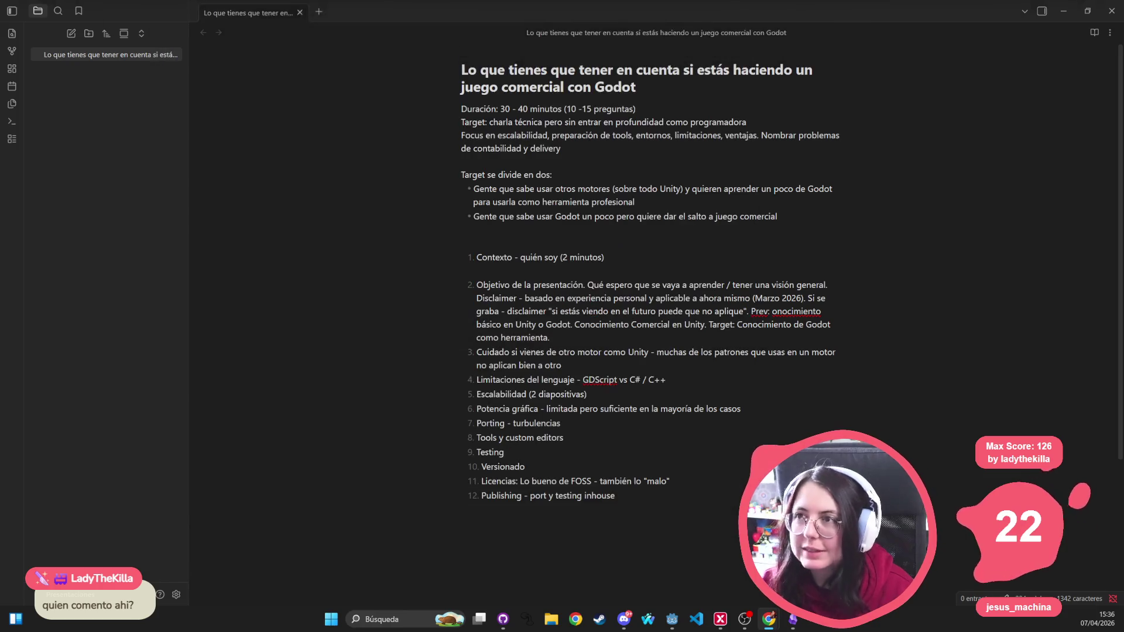
pyautogui.hotkey('alt', 'Tab')
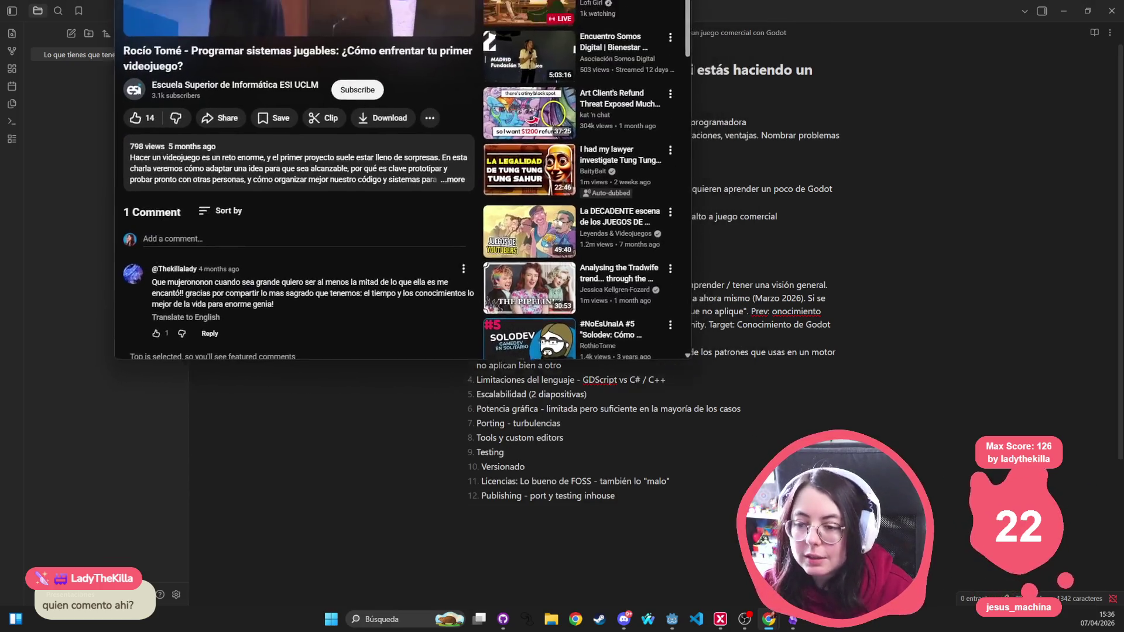
pyautogui.scroll(2, 345, 145)
pyautogui.scroll(-1, 346, 145)
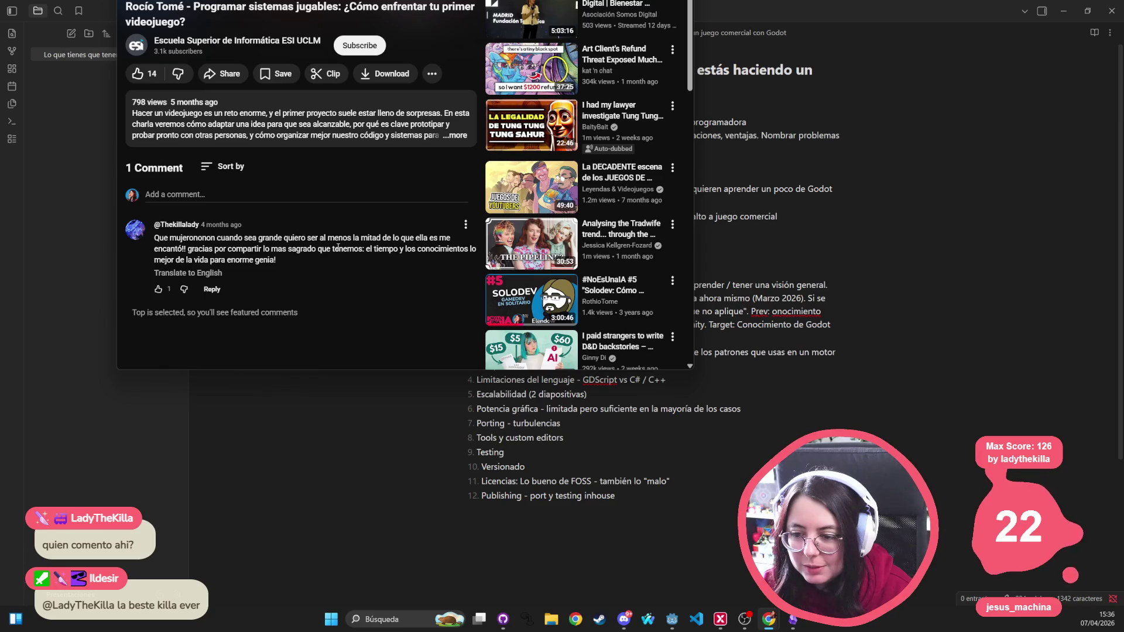
pyautogui.click(158, 289)
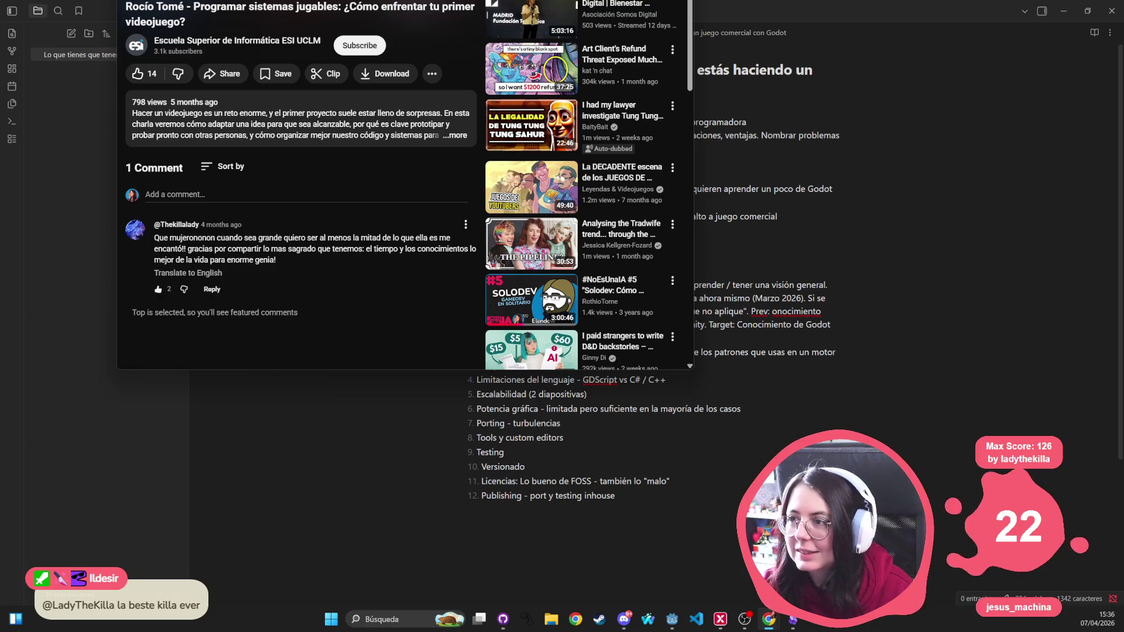
pyautogui.hotkey('alt', 'Tab')
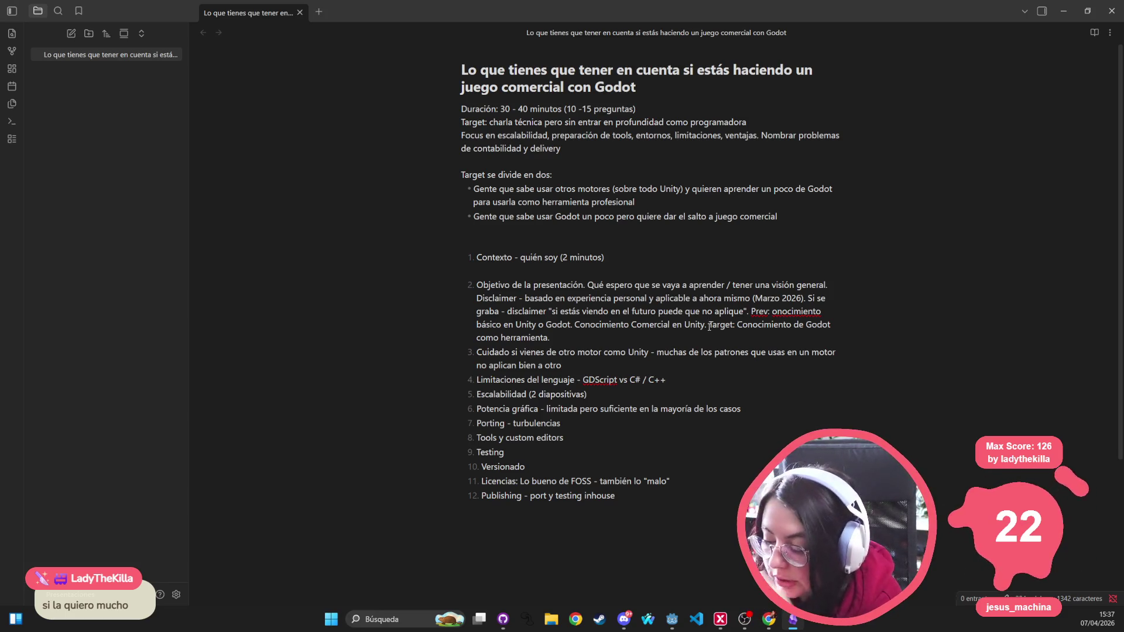
pyautogui.click(672, 618)
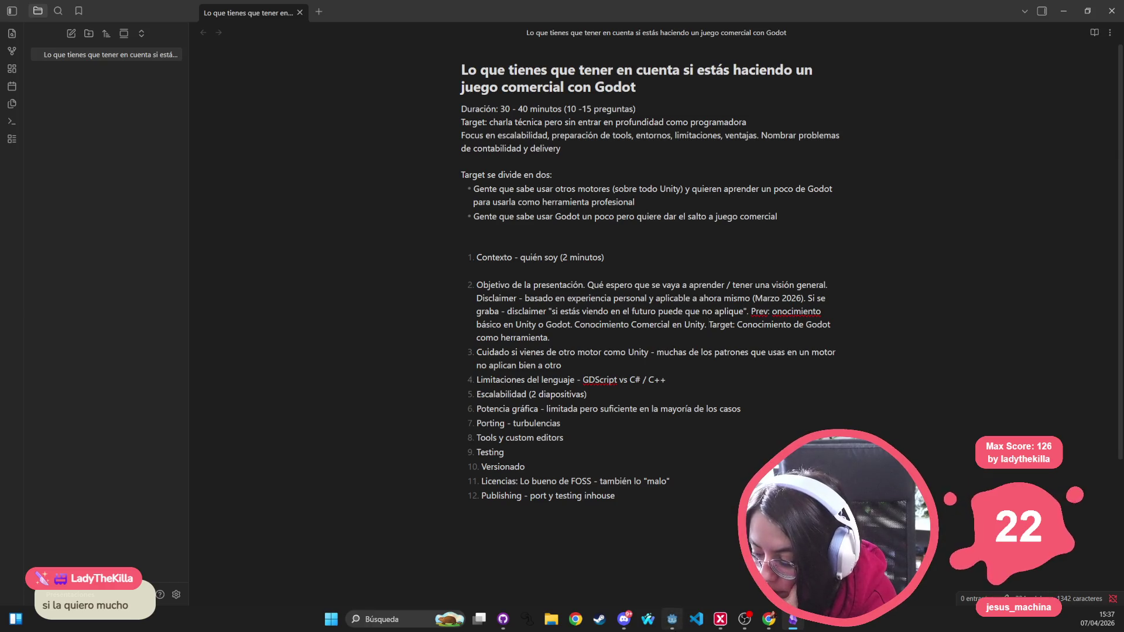
pyautogui.click(672, 618)
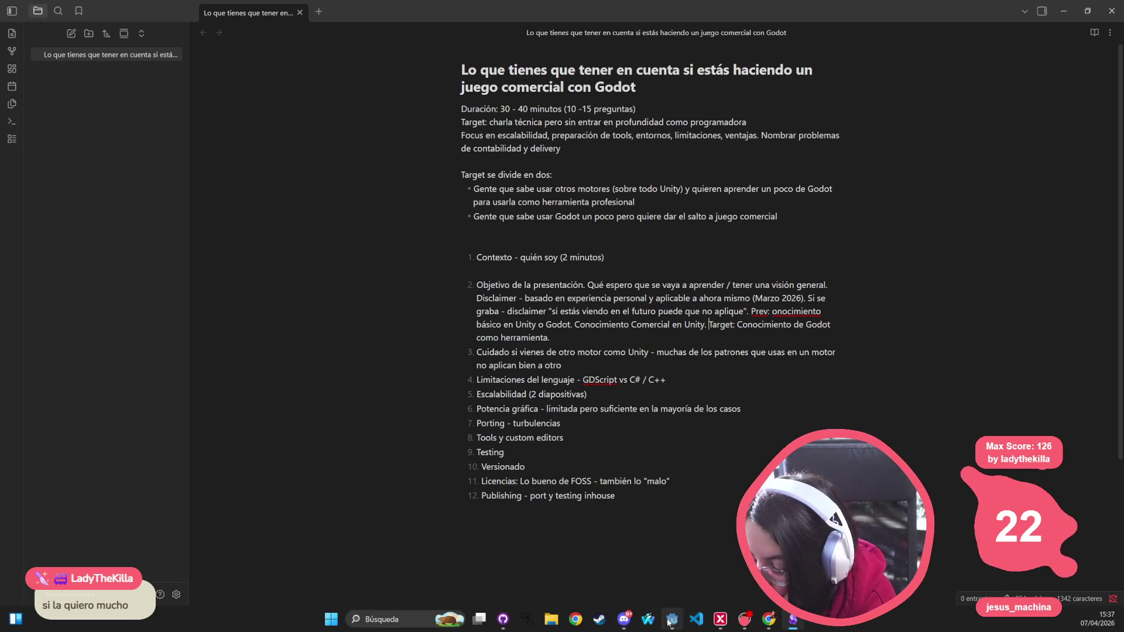
pyautogui.moveTo(672, 620)
pyautogui.click(773, 627)
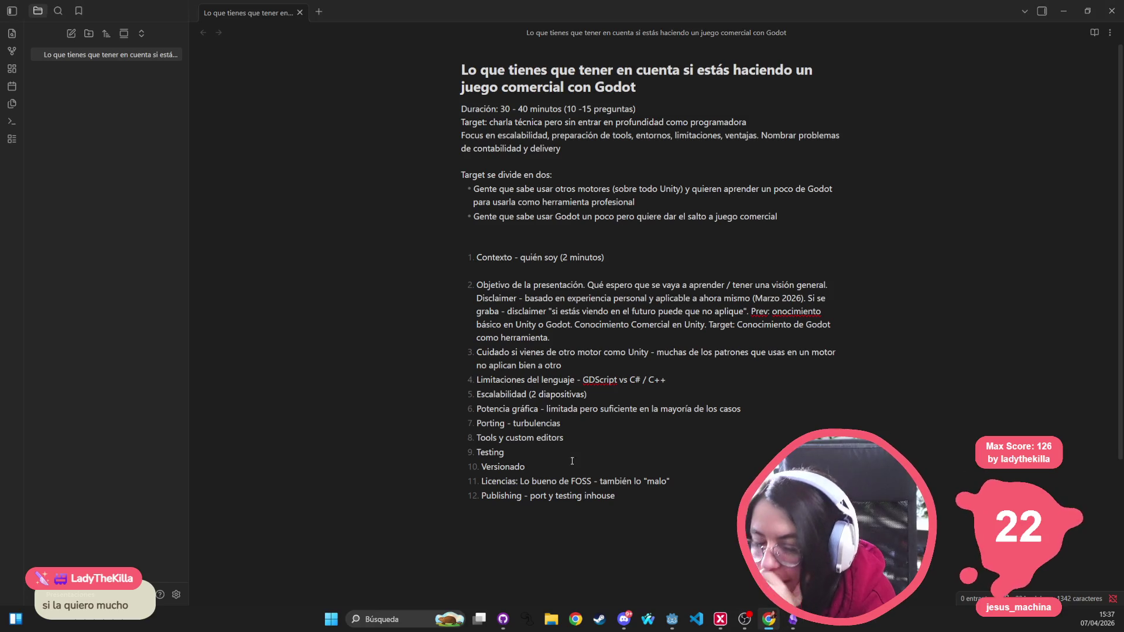
pyautogui.moveTo(553, 463); pyautogui.dragTo(460, 387)
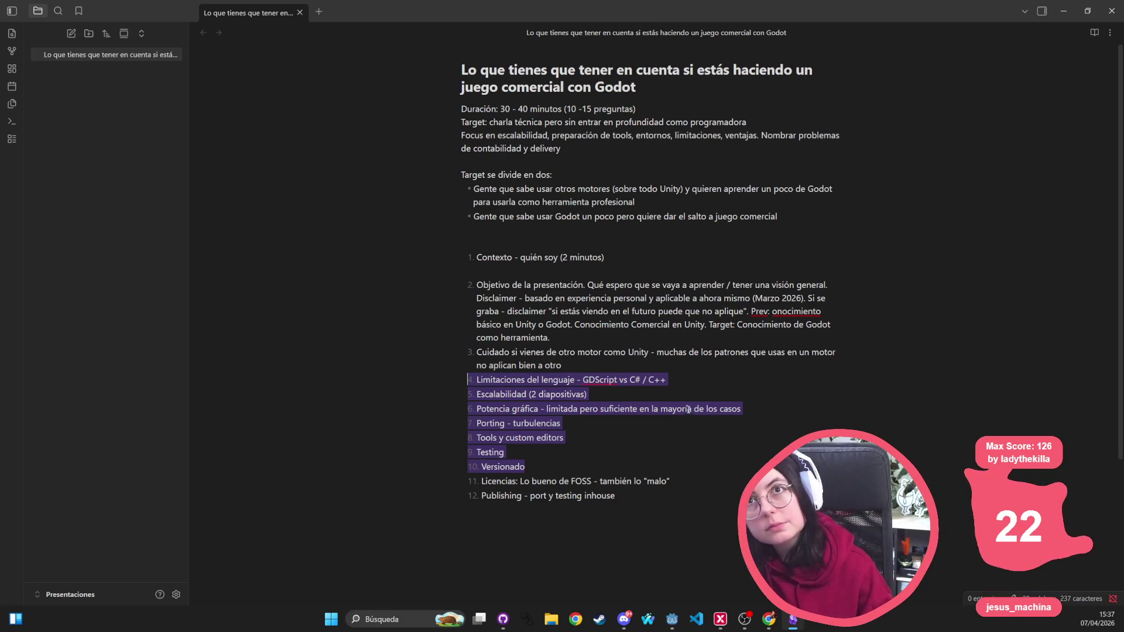
pyautogui.click(658, 247)
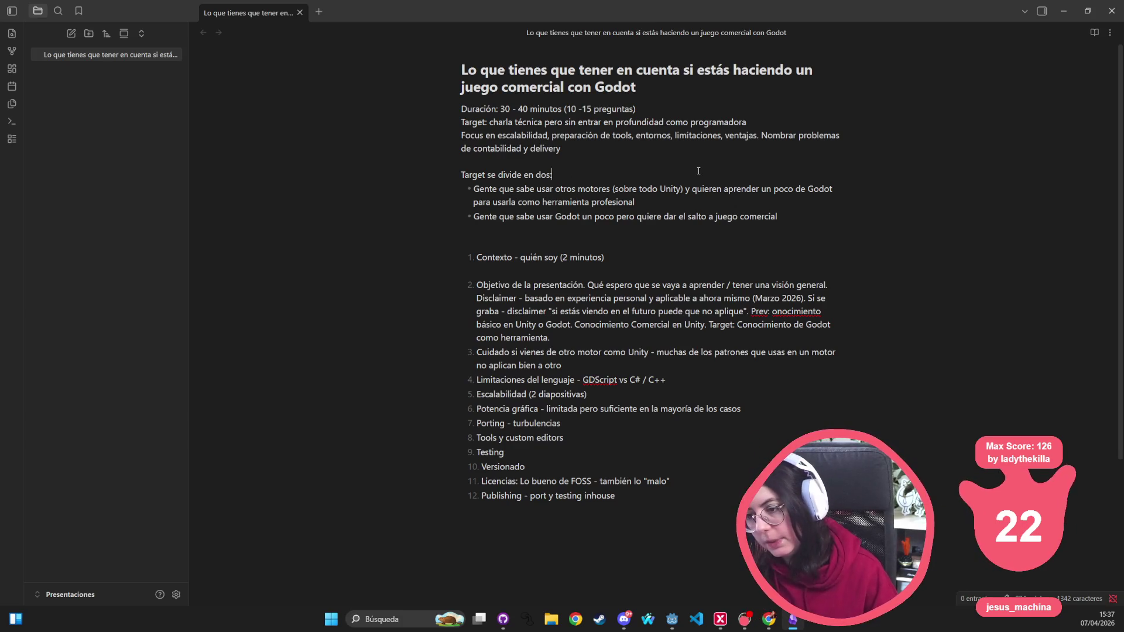
# Step: Prefix the Target line with 'Explícito el', lowercasing 'target' and capitalising 'Se' after a full stop
pyautogui.click(464, 170)
pyautogui.write('Expl')
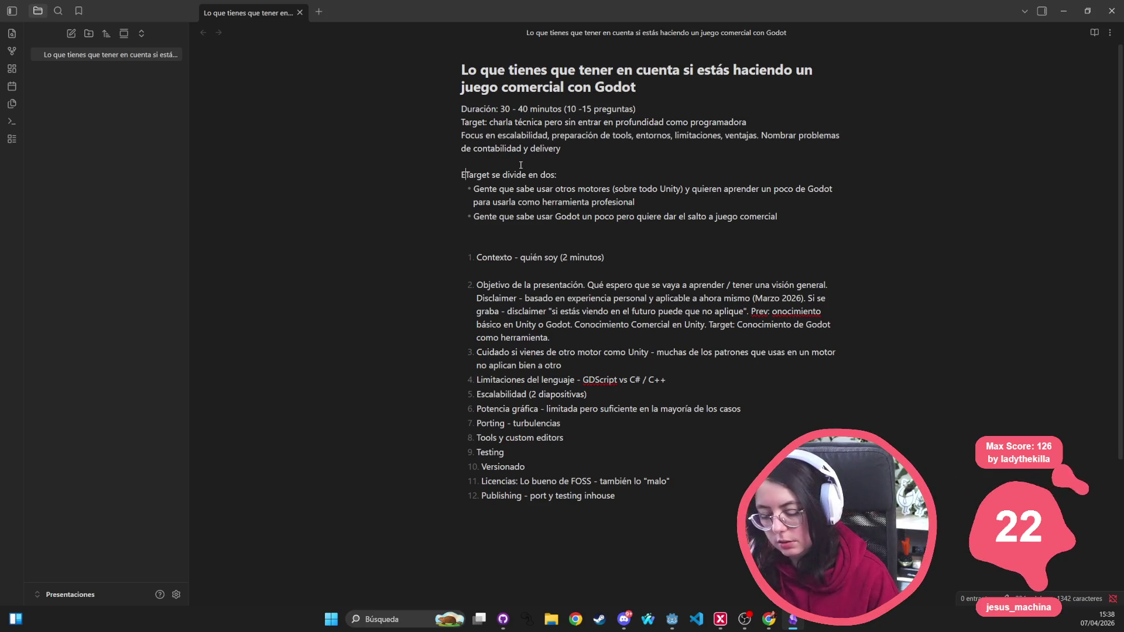
pyautogui.write('ícito el')
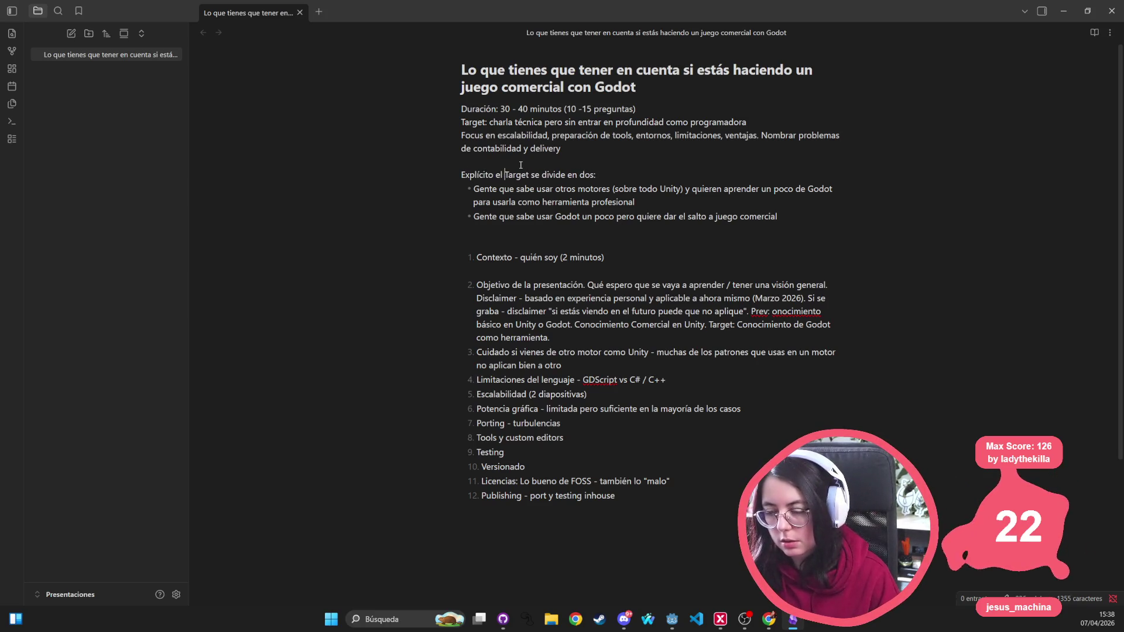
pyautogui.press('Delete')
pyautogui.write('t')
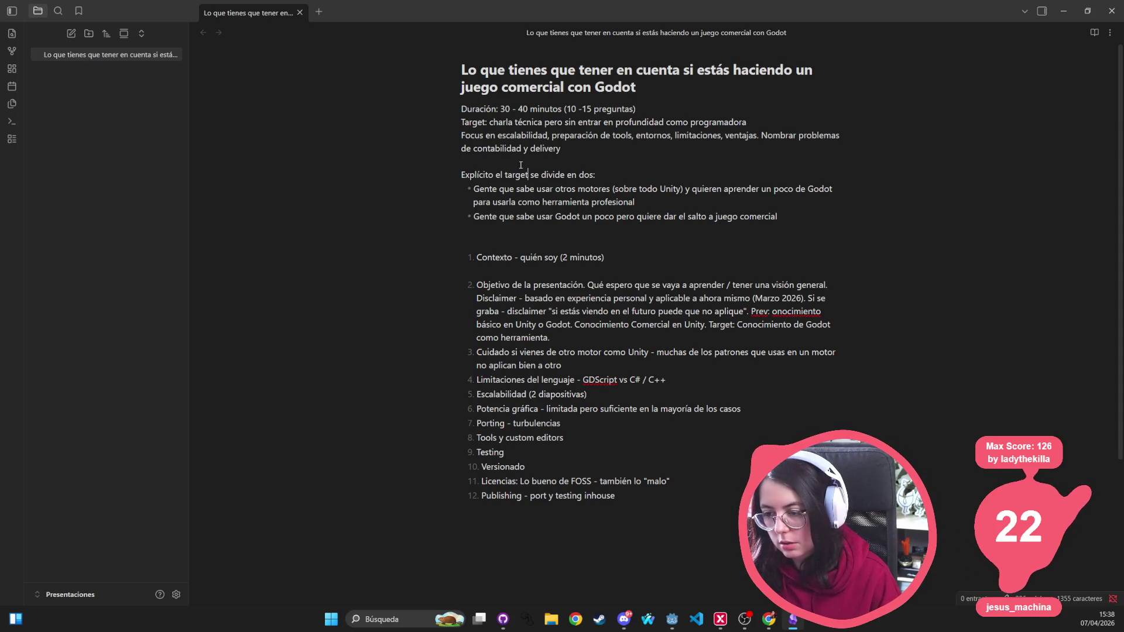
pyautogui.write(',')
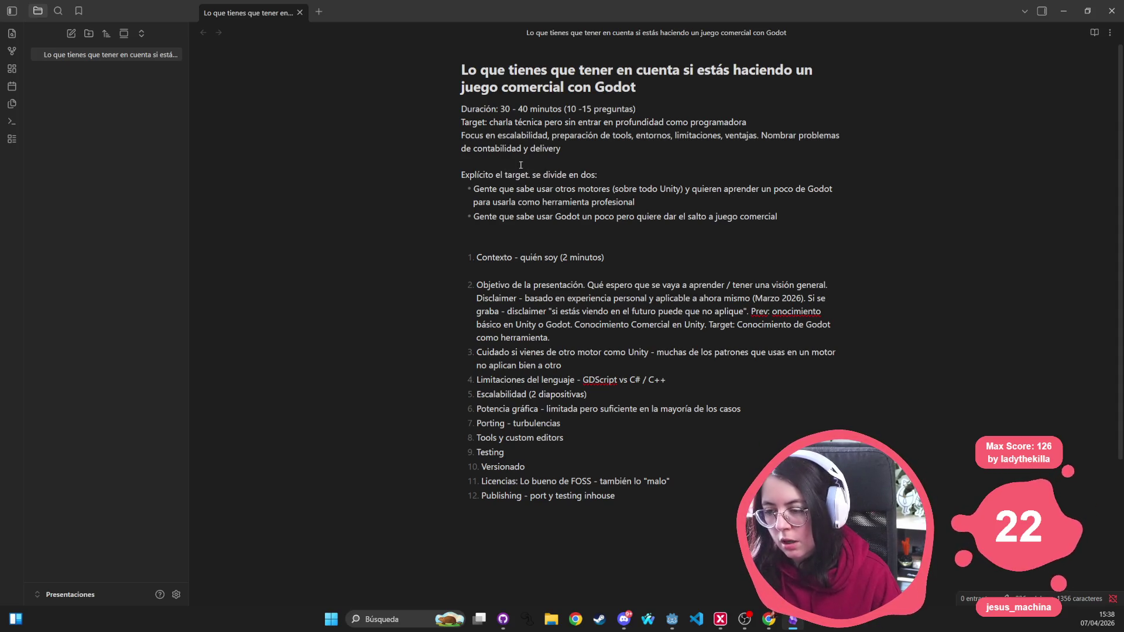
pyautogui.press('Delete')
pyautogui.write('S')
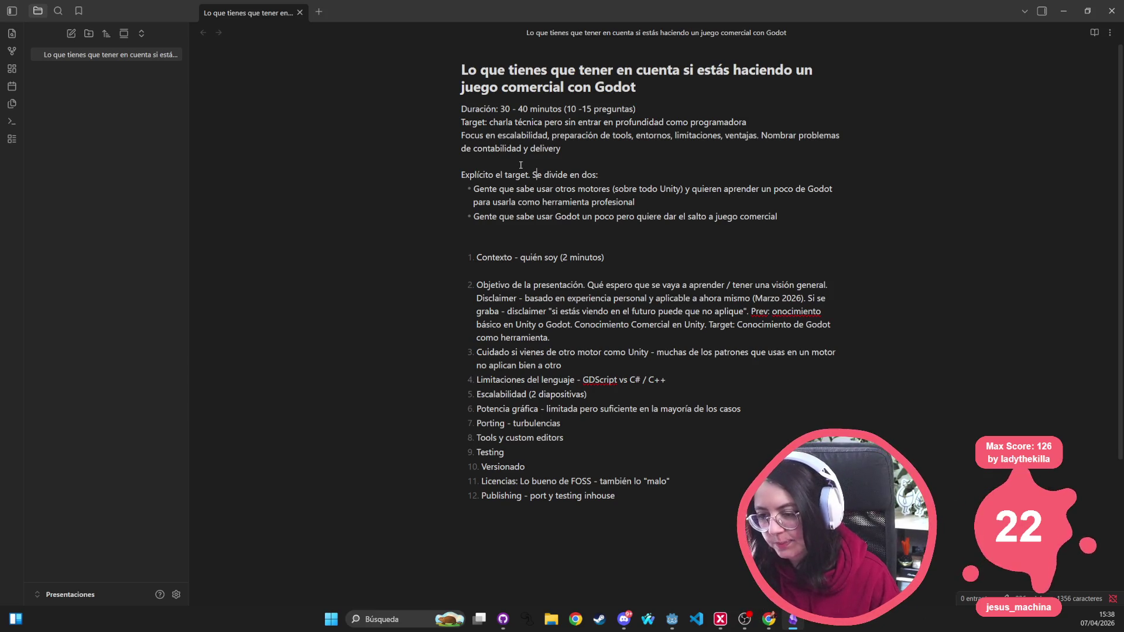
# Step: Add a Disclaimer line: the talk is slightly technical, executive-level, with no code on screen ('no os asustéis')
pyautogui.click(474, 230)
pyautogui.write('D')
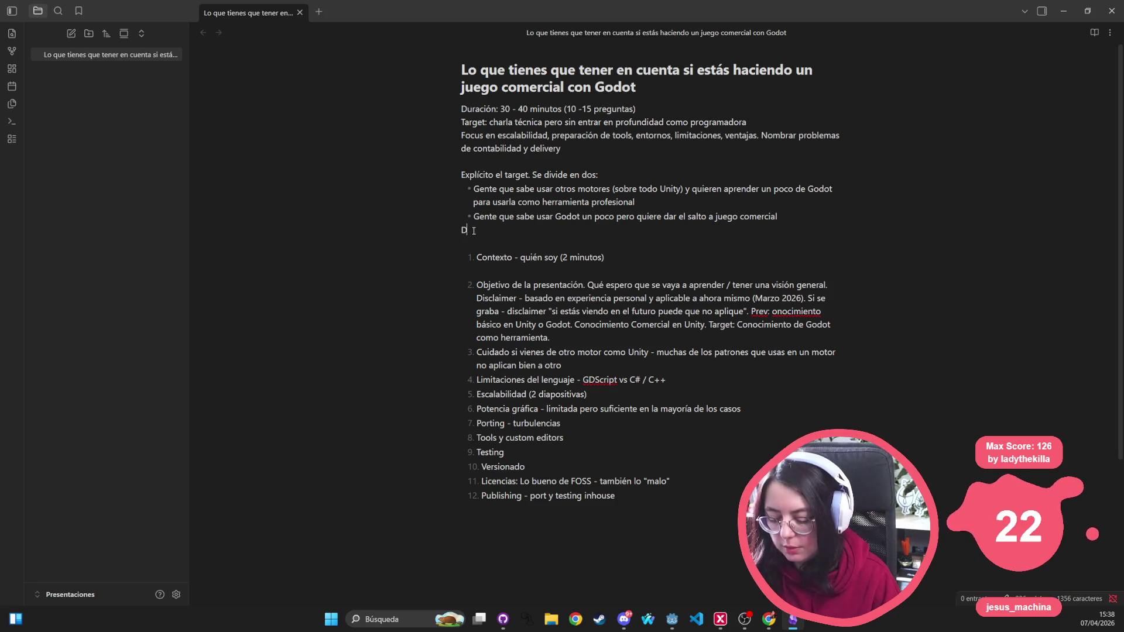
pyautogui.write('isclaimer: ')
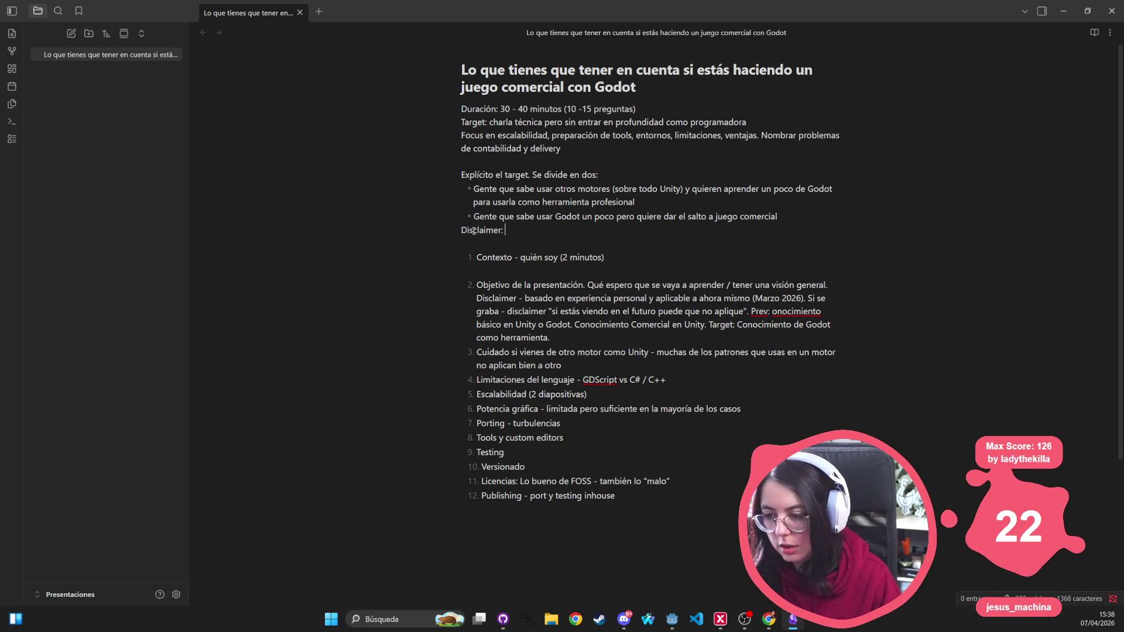
pyautogui.write('es una charla lig')
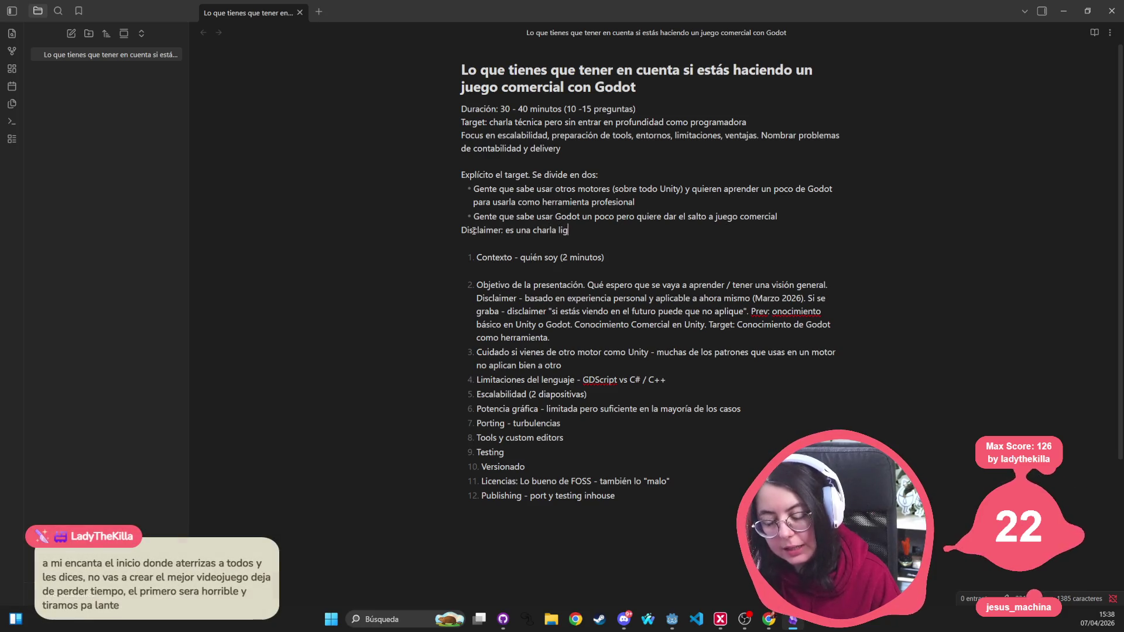
pyautogui.write('eramente t')
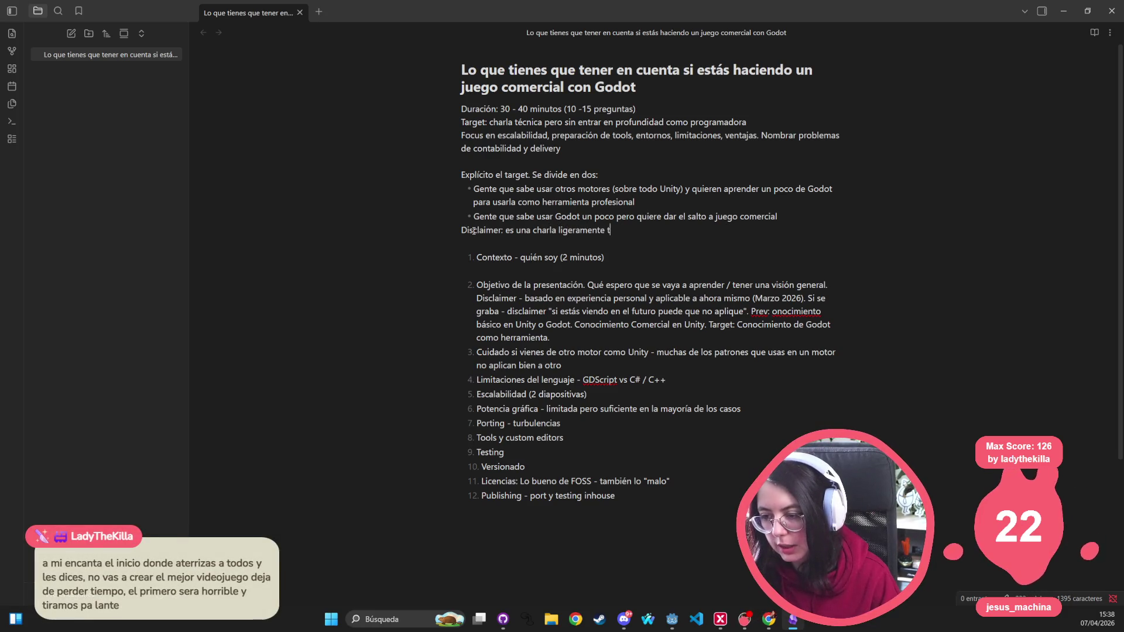
pyautogui.write('écnica, te´cn')
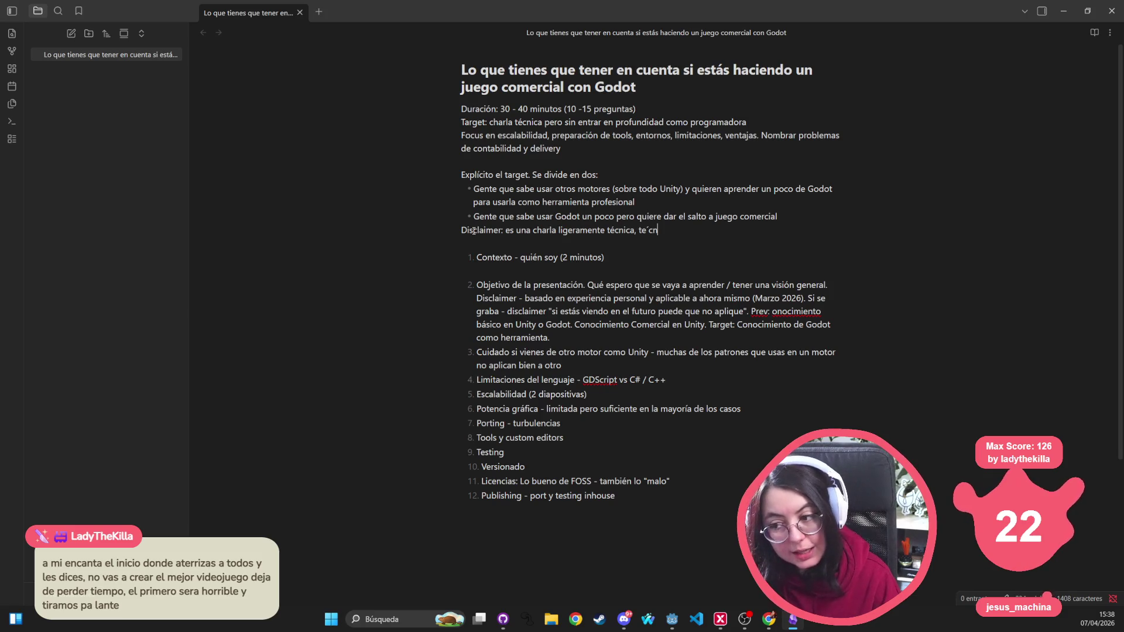
pyautogui.press('BackSpace')
pyautogui.press('BackSpace')
pyautogui.press('BackSpace')
pyautogui.press('BackSpace')
pyautogui.write('écnica en cuanto a lo ')
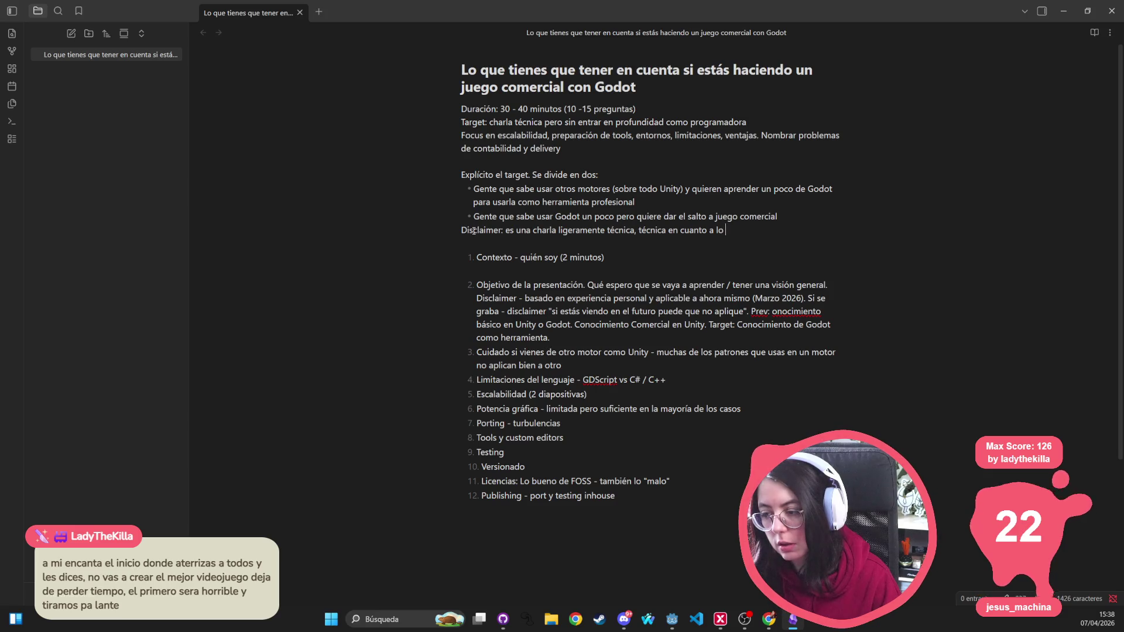
pyautogui.write('ejecutivo, no significa que')
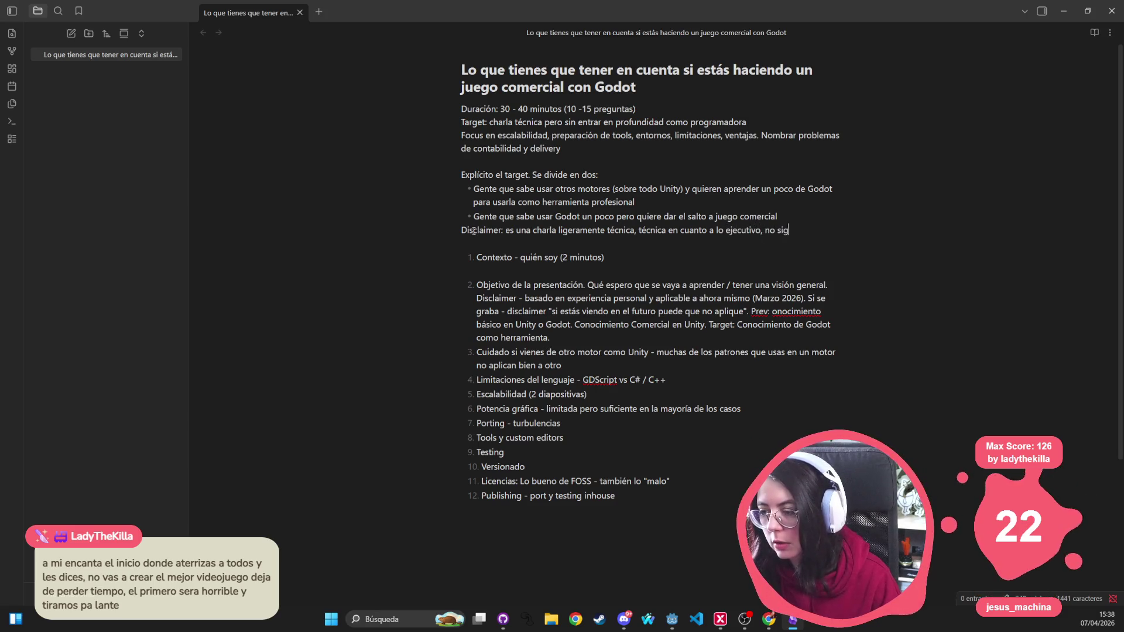
pyautogui.write(' vaya a es')
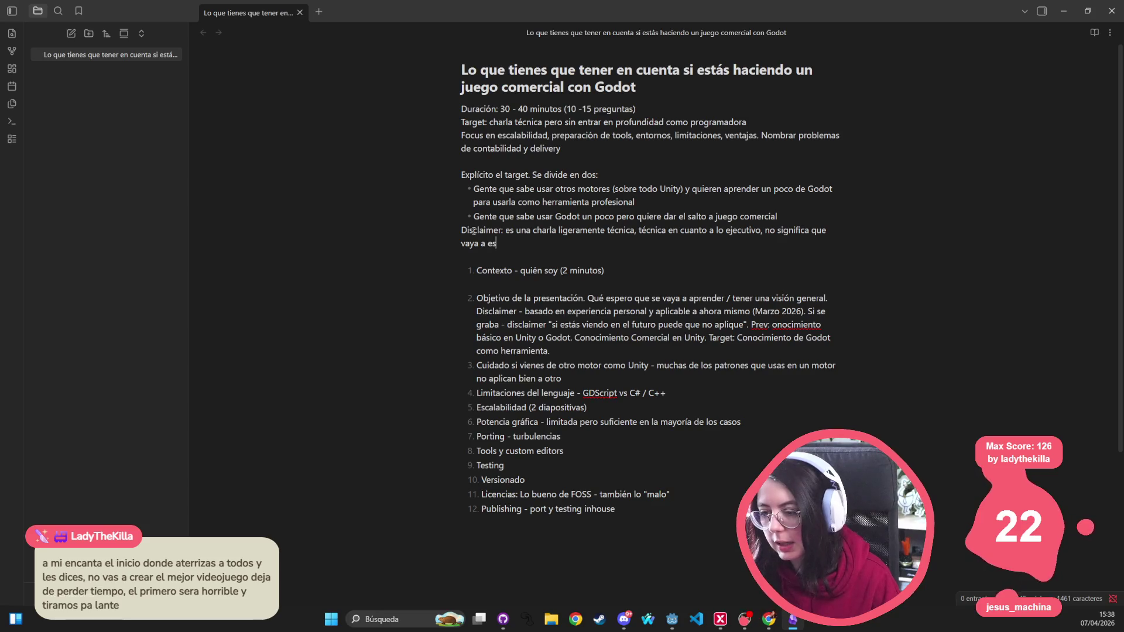
pyautogui.write('tar poniend')
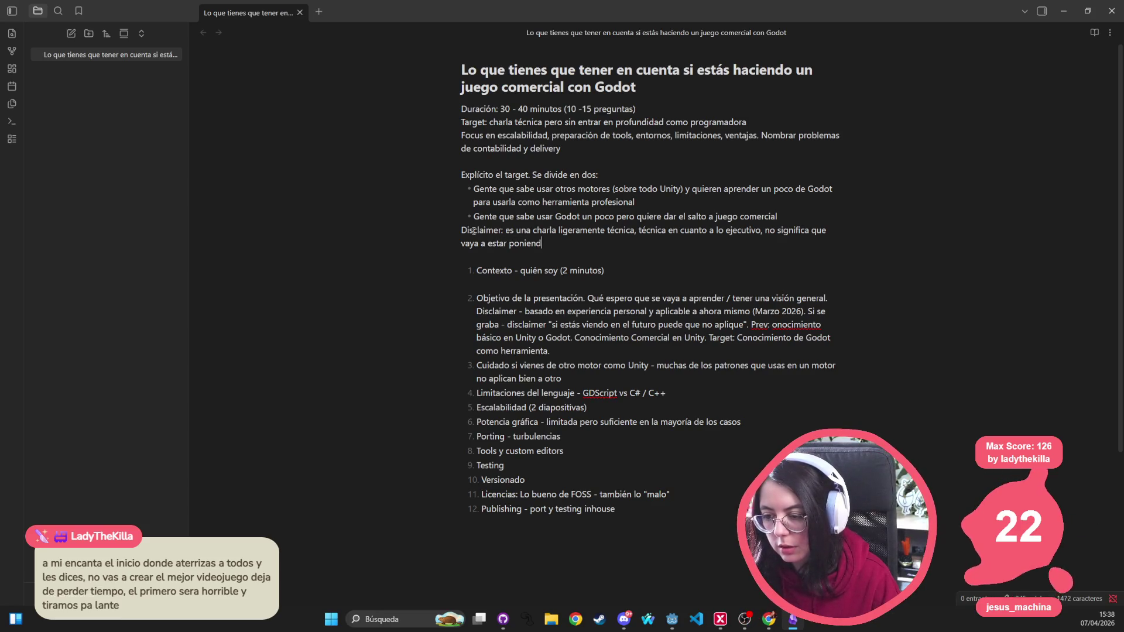
pyautogui.write('o código en pantal')
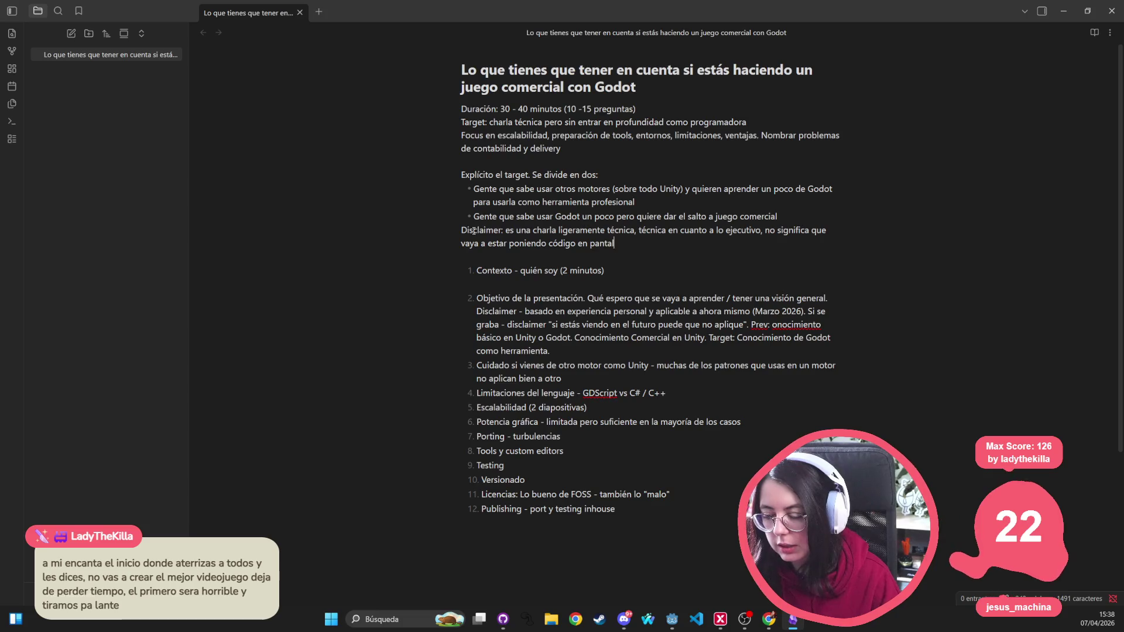
pyautogui.write('la, no os asustéis.')
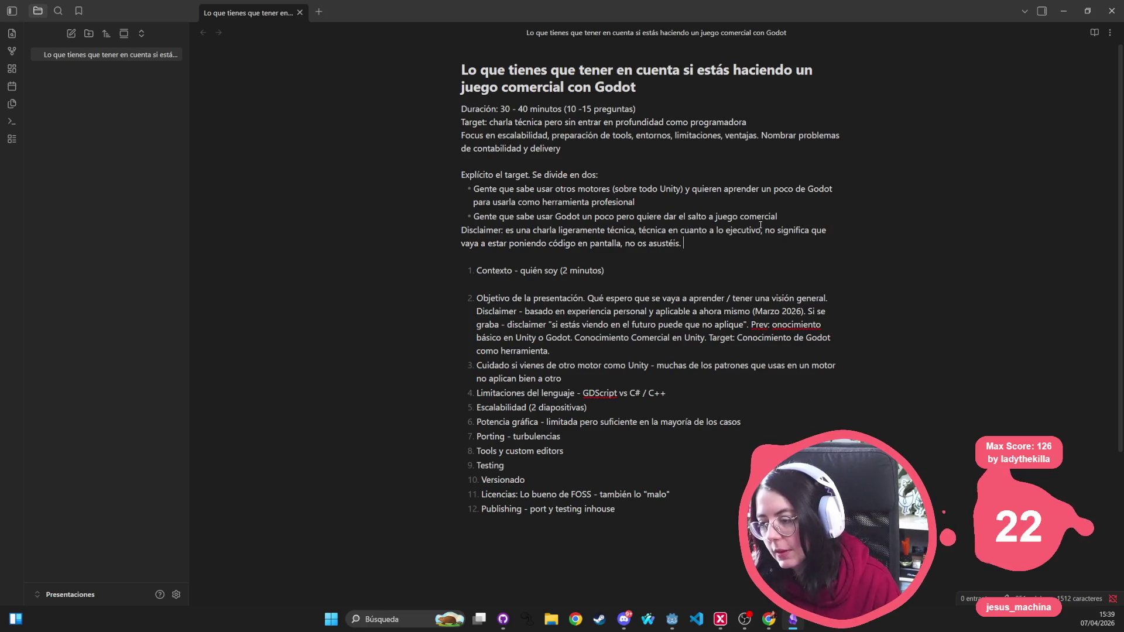
# Step: Extend the Disclaimer with ', que no me voy a meter en cosas de negocio' and 'esto'
pyautogui.write(', que no me voy a ')
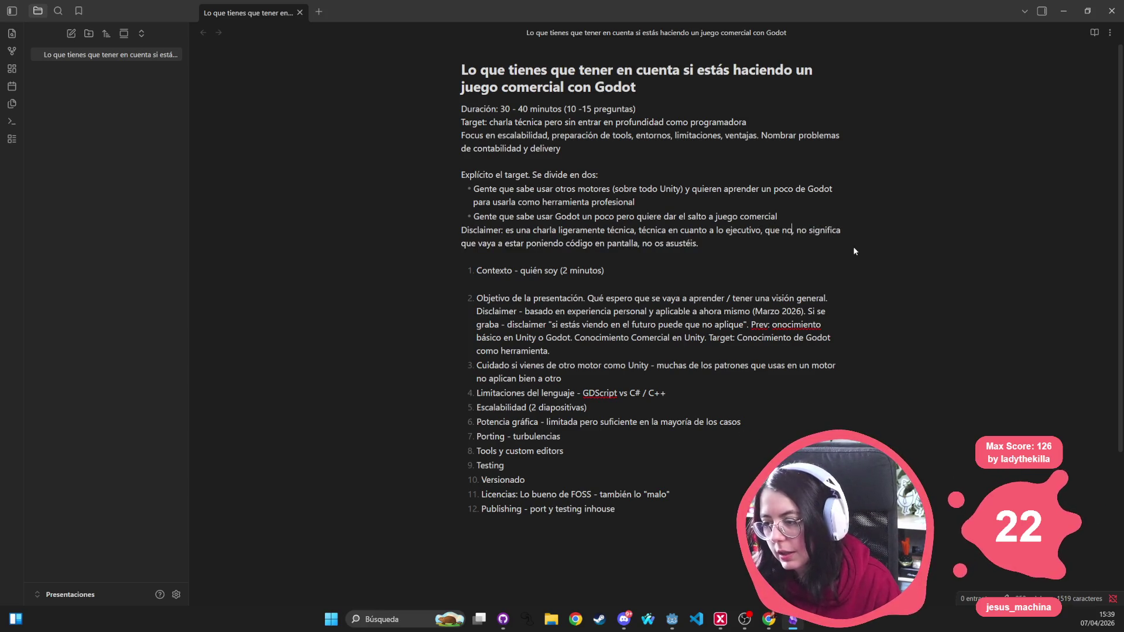
pyautogui.write('meter en ')
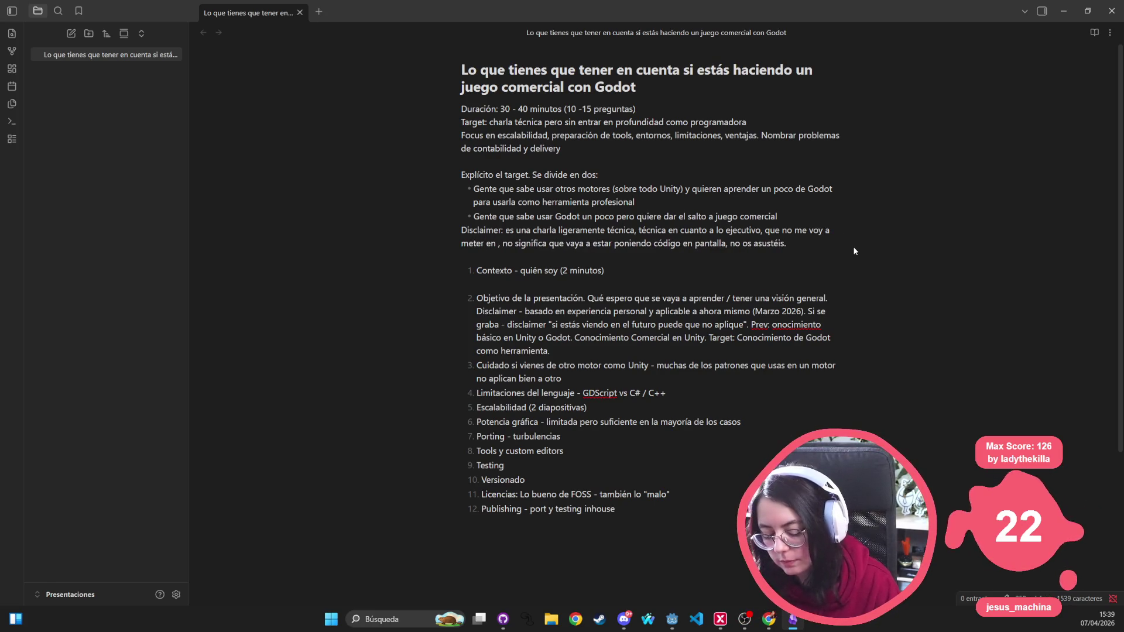
pyautogui.write('cosas de negocio')
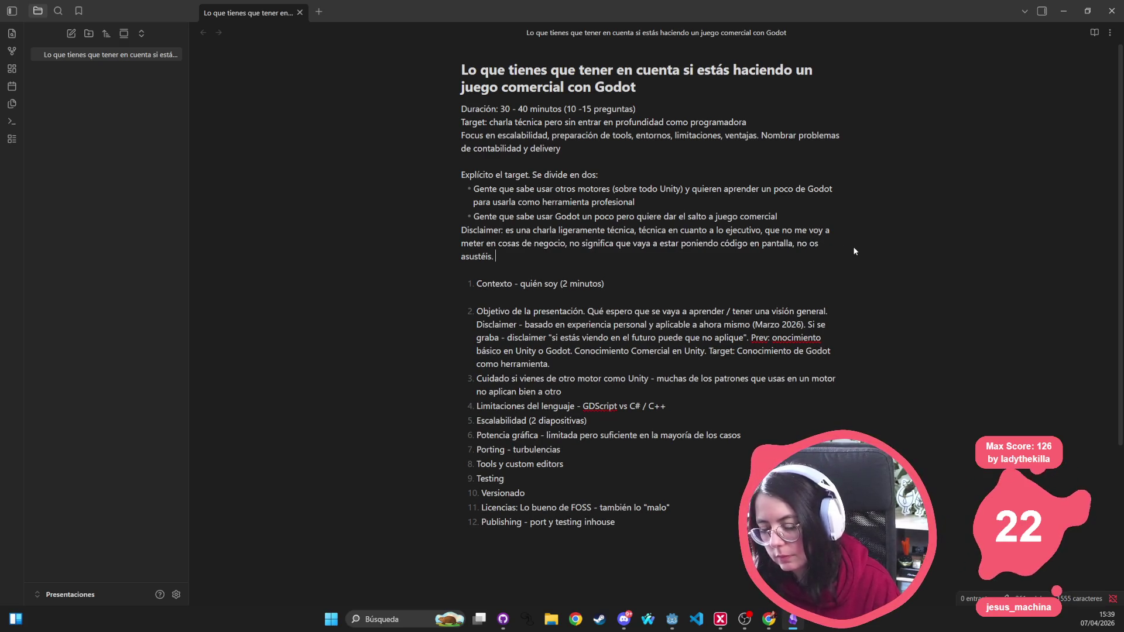
pyautogui.click(568, 245)
pyautogui.write('esto')
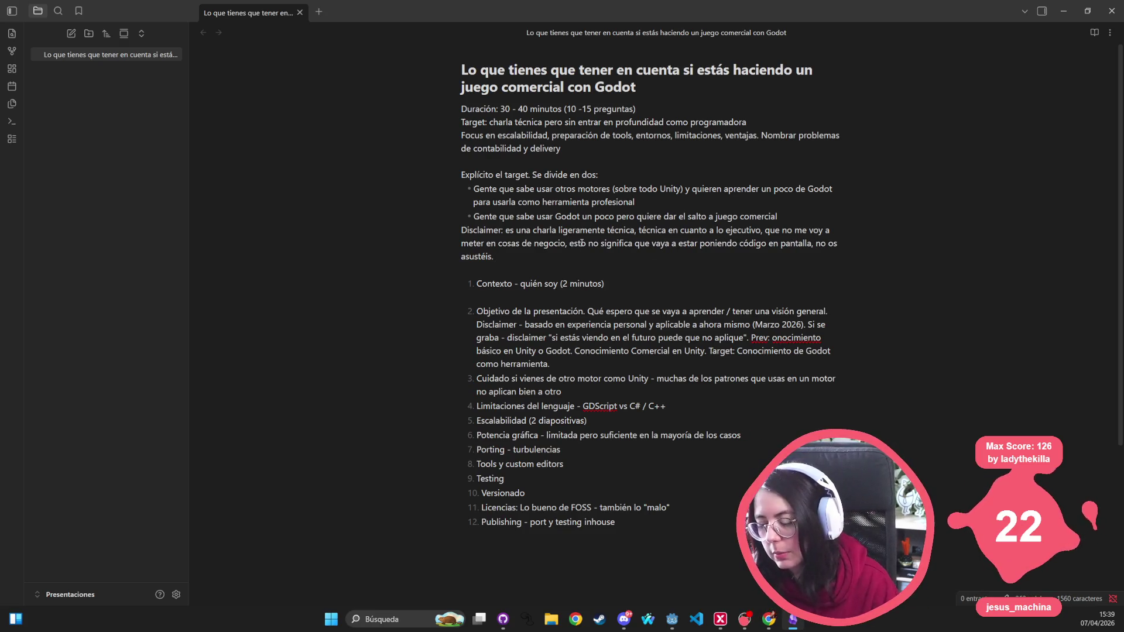
pyautogui.press('Down')
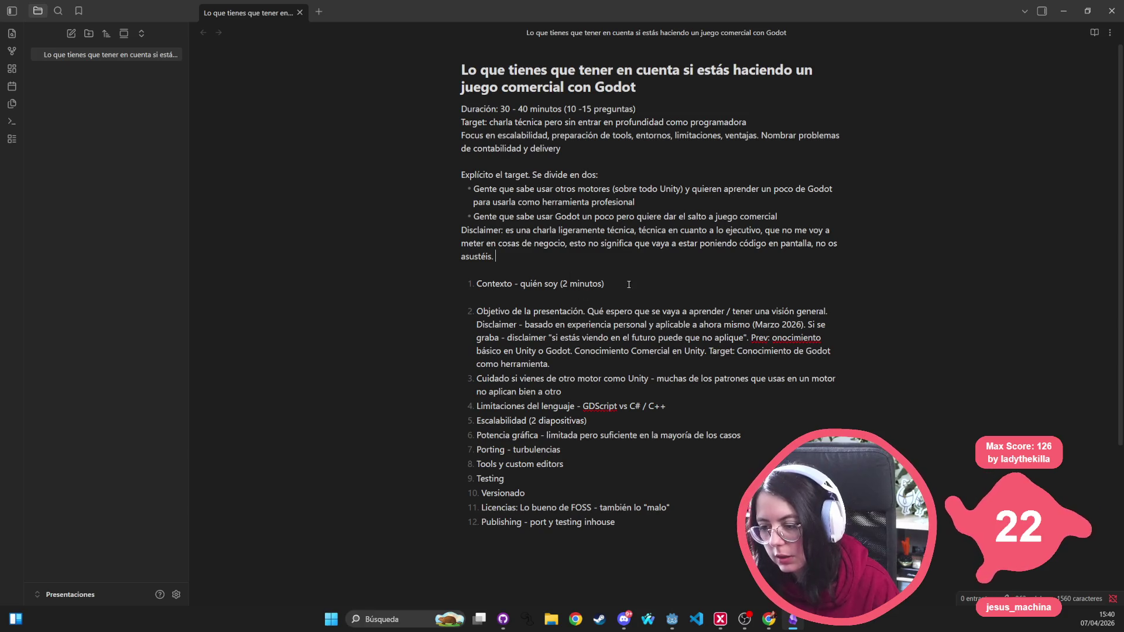
pyautogui.press('Return')
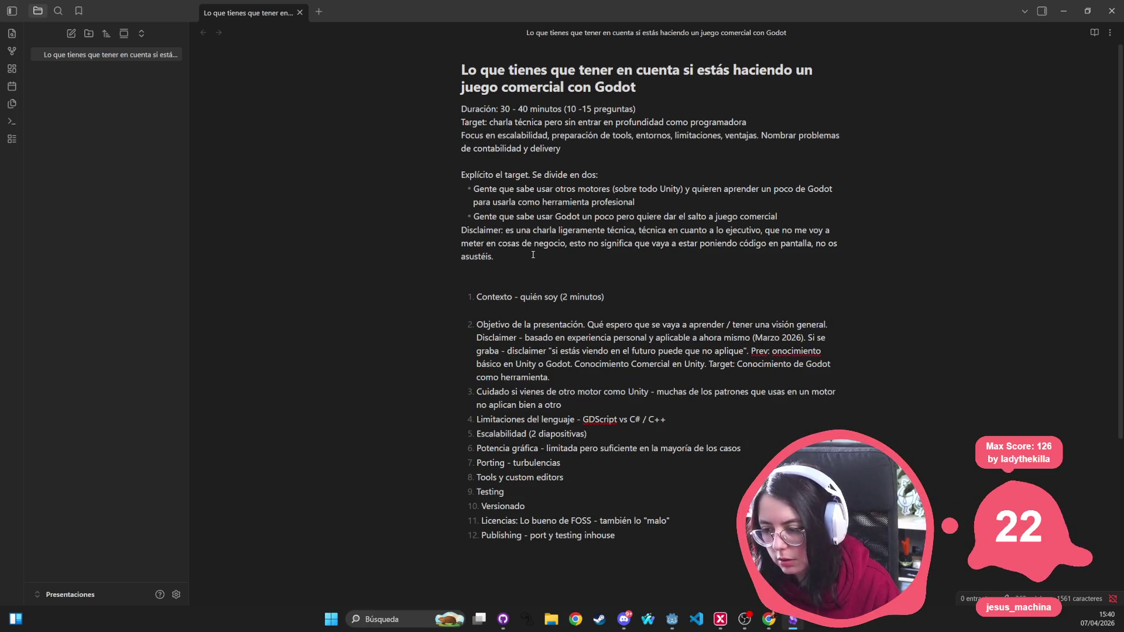
pyautogui.press('BackSpace')
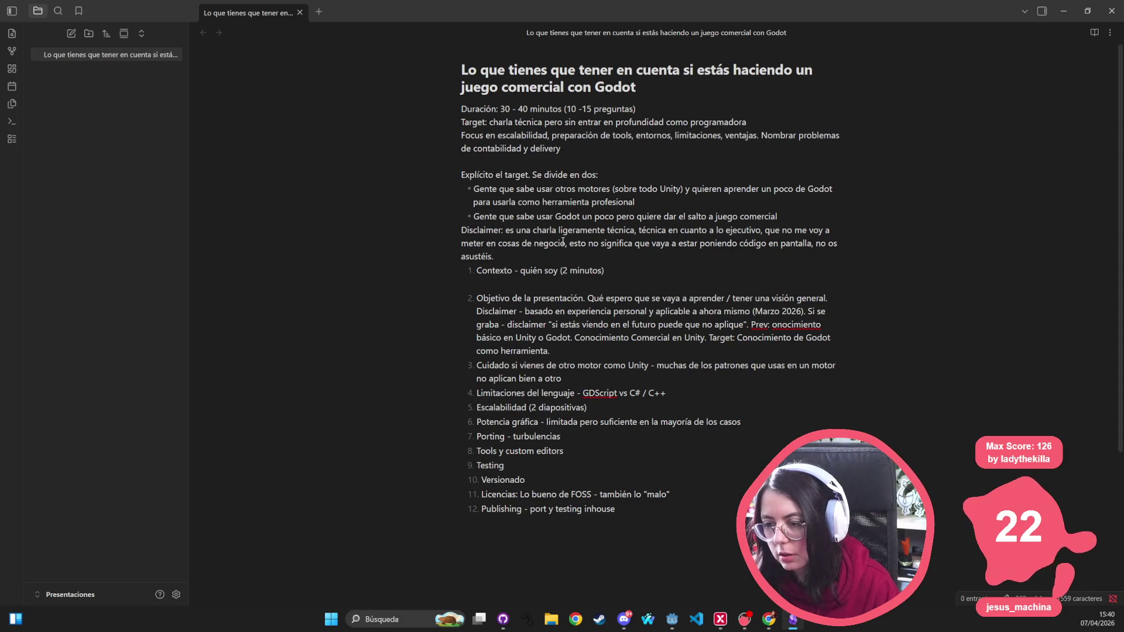
# Step: Replace the 'Explícito el target' line with a '## Target' heading
pyautogui.moveTo(631, 189); pyautogui.dragTo(434, 176)
pyautogui.tripleClick(498, 174)
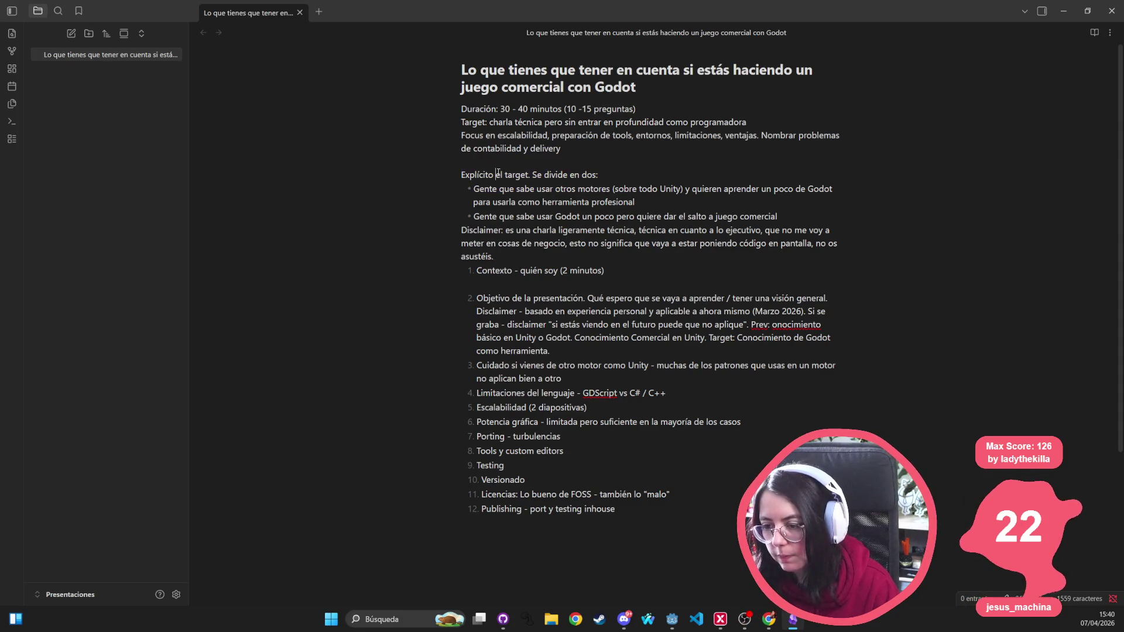
pyautogui.write('1. Target:')
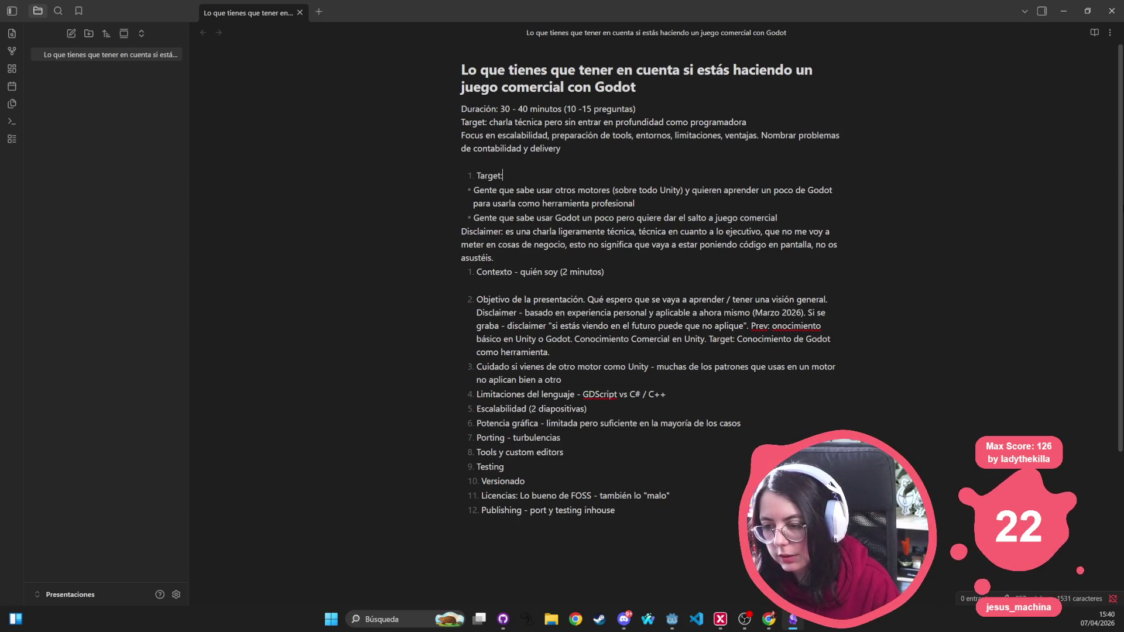
pyautogui.press('Return')
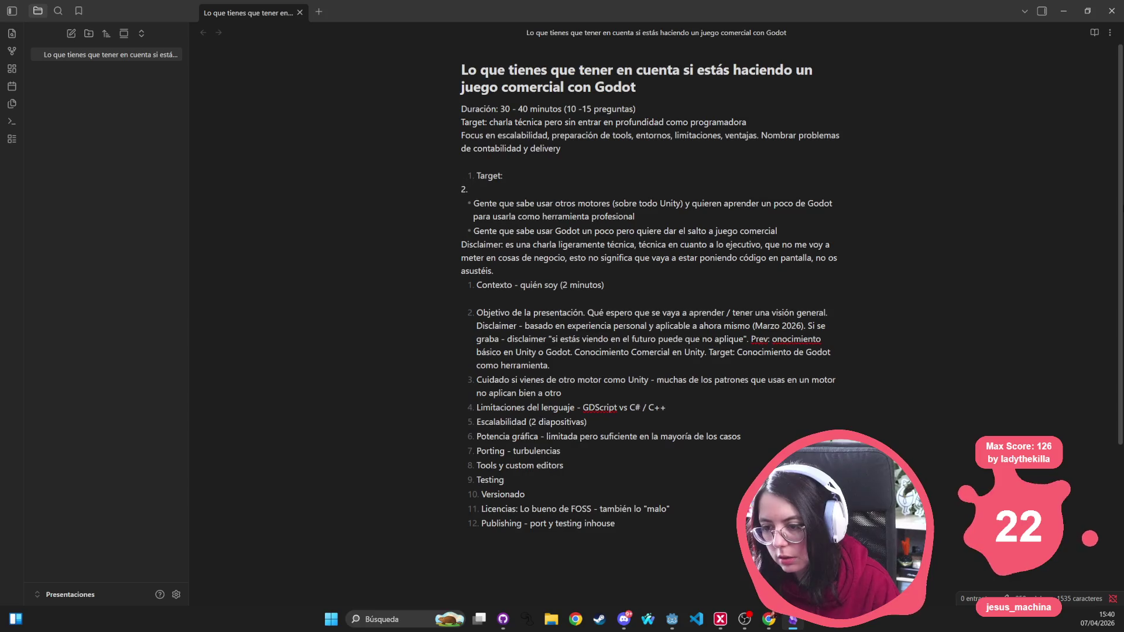
pyautogui.press('BackSpace')
pyautogui.press('BackSpace')
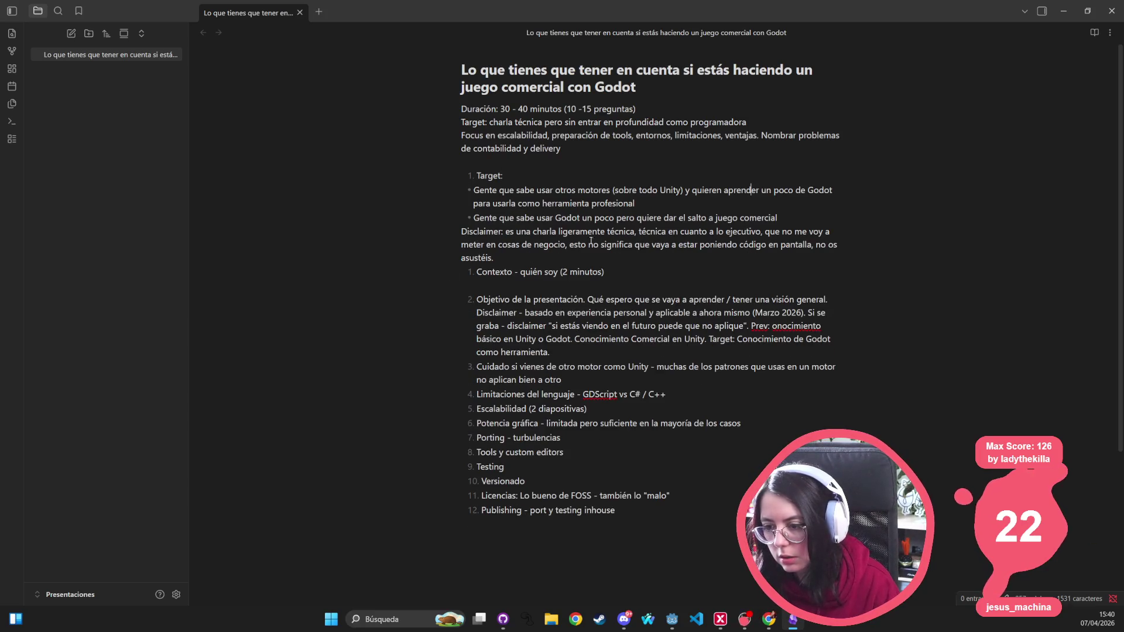
pyautogui.hotkey('shift', 'Up')
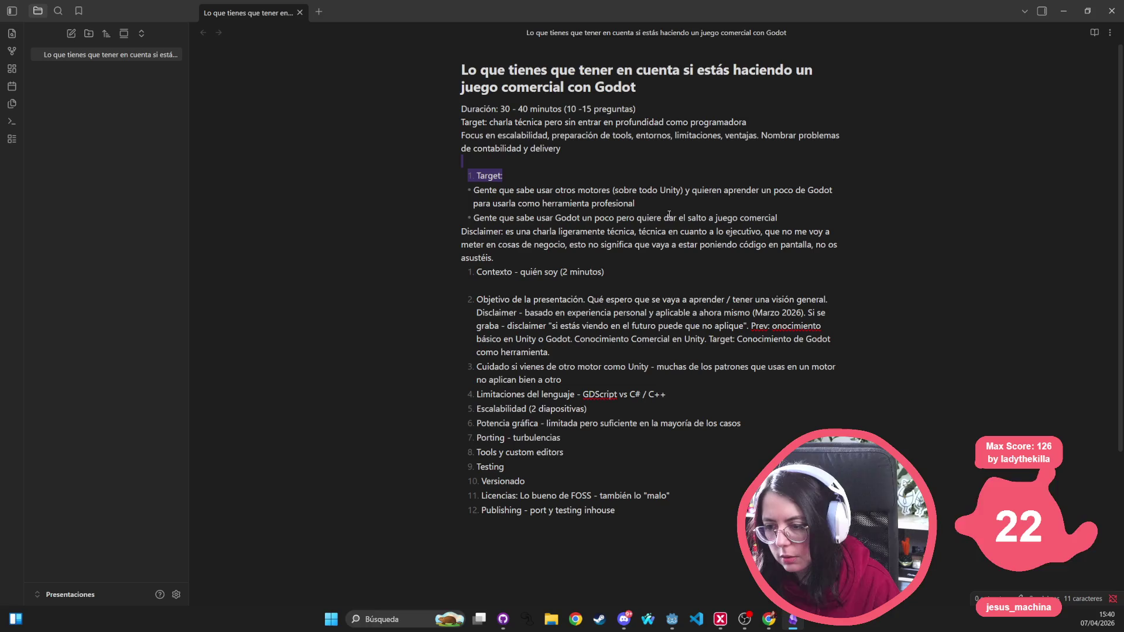
pyautogui.hotkey('shift', 'Down')
pyautogui.hotkey('ctrl', 'BackSpace')
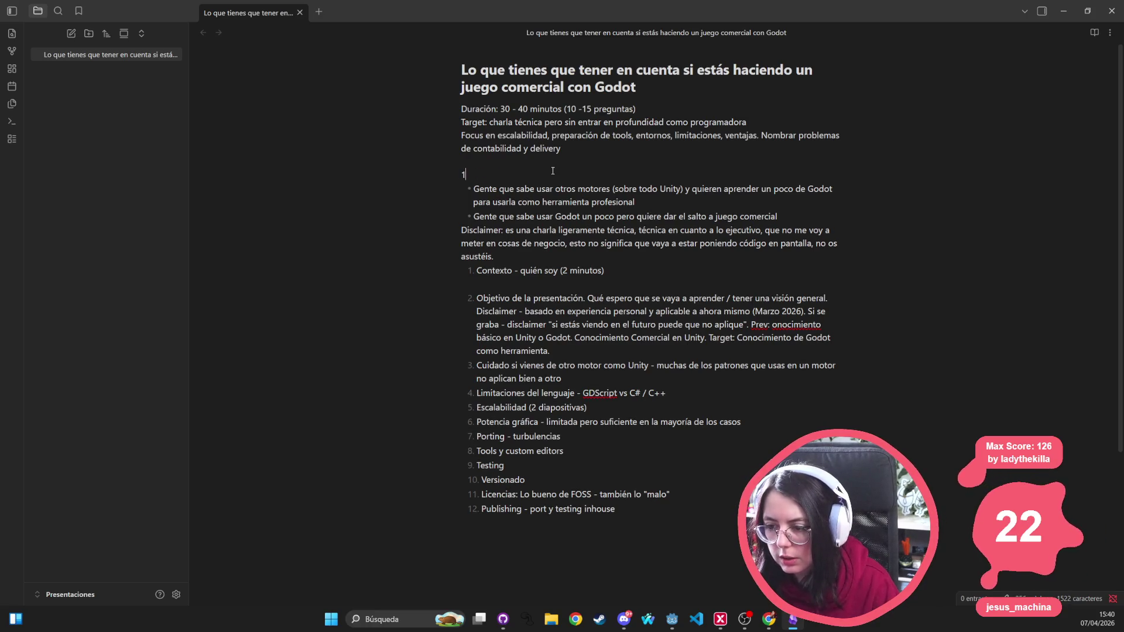
pyautogui.press('BackSpace')
pyautogui.write('## Target')
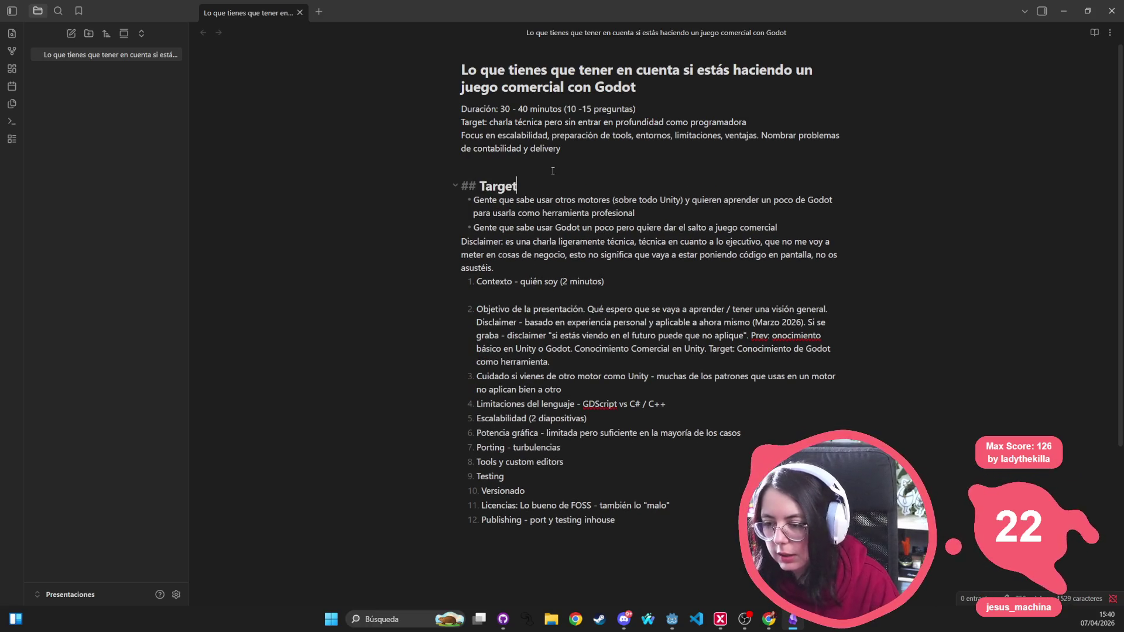
pyautogui.click(575, 322)
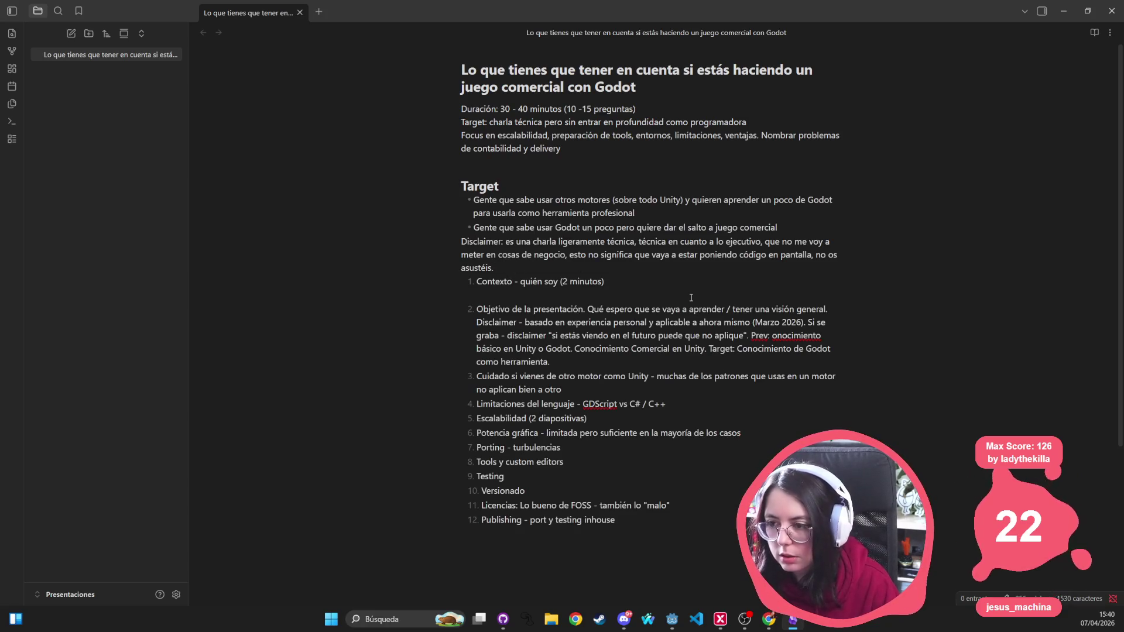
# Step: Add a '## Quién soy' heading above the 'Contexto - quién soy (2 minutos)' item
pyautogui.press('Return')
pyautogui.write('##Contex')
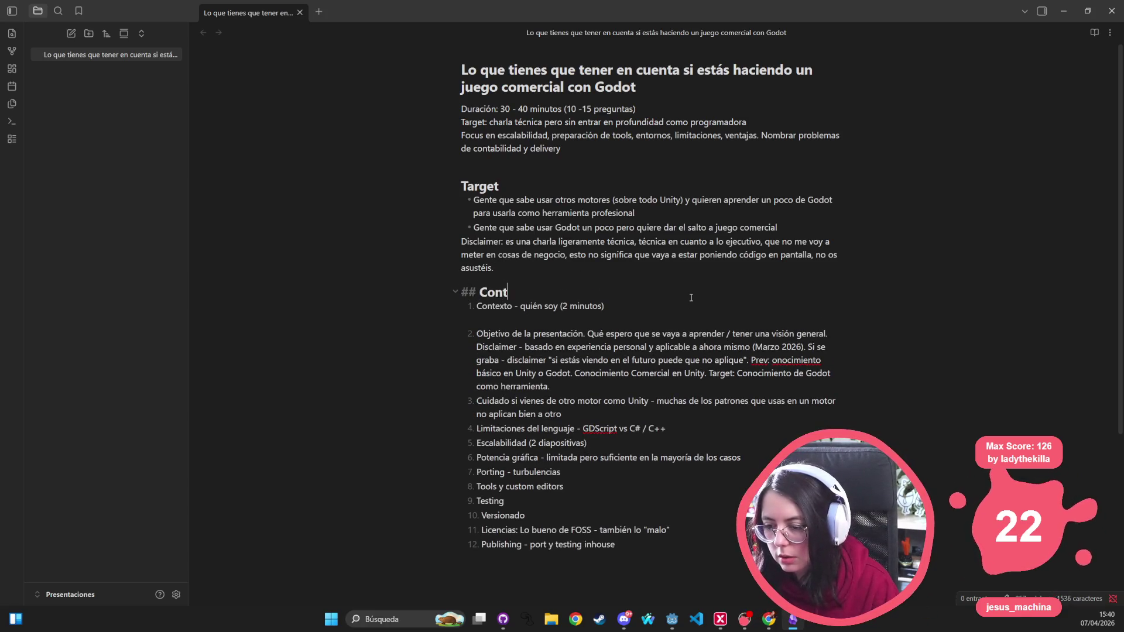
pyautogui.hotkey('ctrl', 'BackSpace')
pyautogui.write('Quién soy')
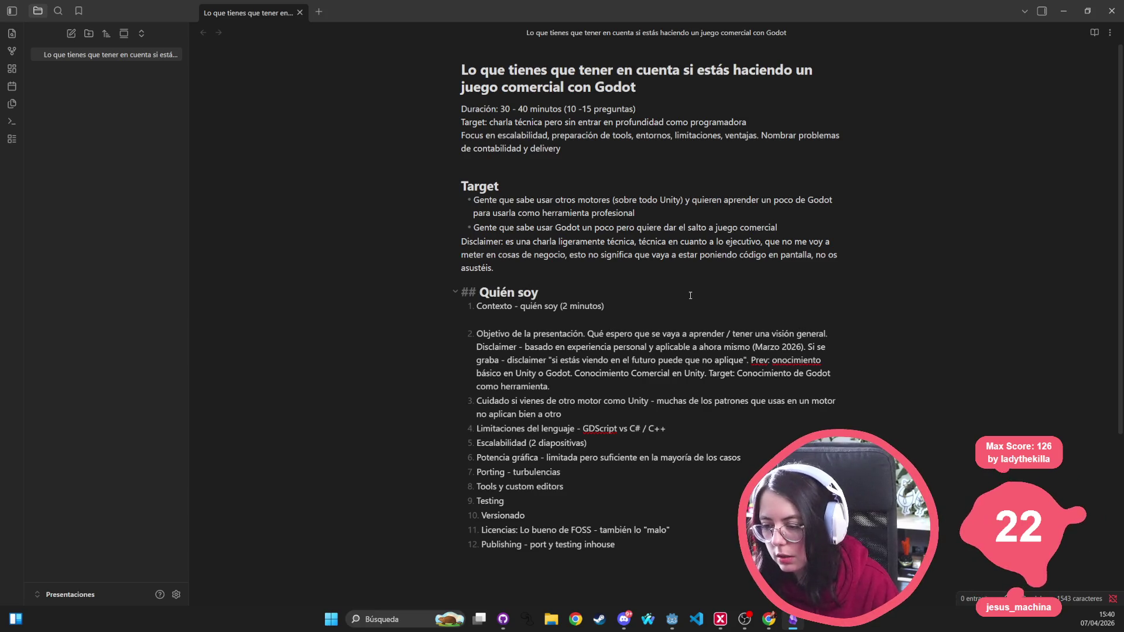
pyautogui.moveTo(608, 306)
pyautogui.mouseDown()
pyautogui.moveTo(477, 295)
pyautogui.moveTo(472, 305)
pyautogui.mouseUp()
# Step: Replace the Contexto item with a 'Muy brevemente…' intro ending 'ayudar compartiendo todo lo que aprendí.'
pyautogui.press('BackSpace')
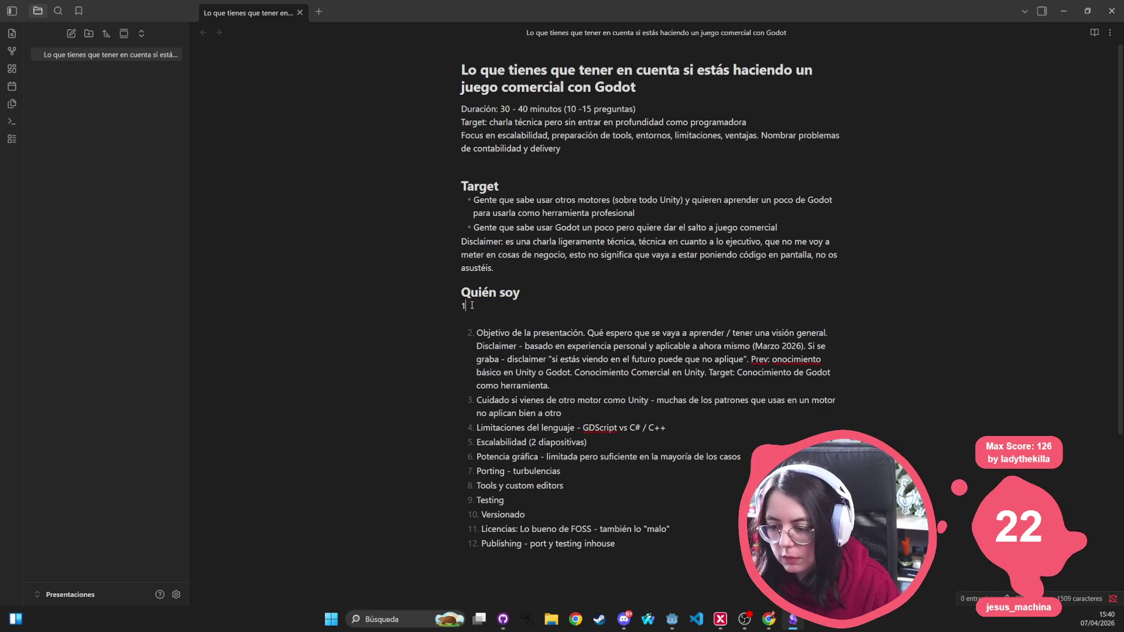
pyautogui.press('BackSpace')
pyautogui.write('M')
pyautogui.press('BackSpace')
pyautogui.write('Muy ')
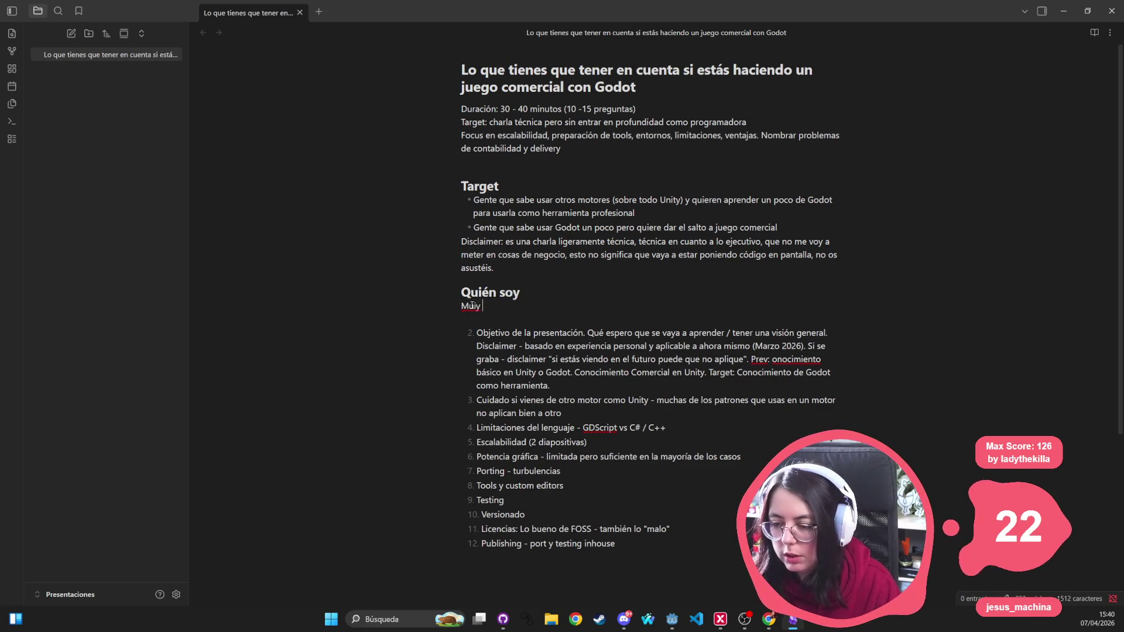
pyautogui.write('brevement')
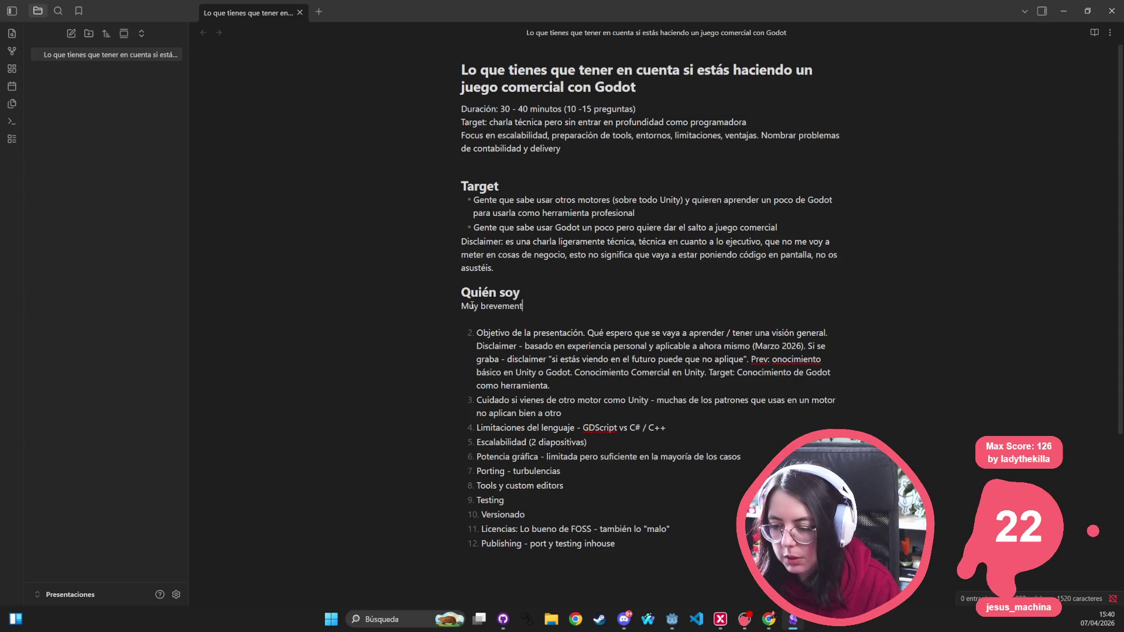
pyautogui.write('e, añ')
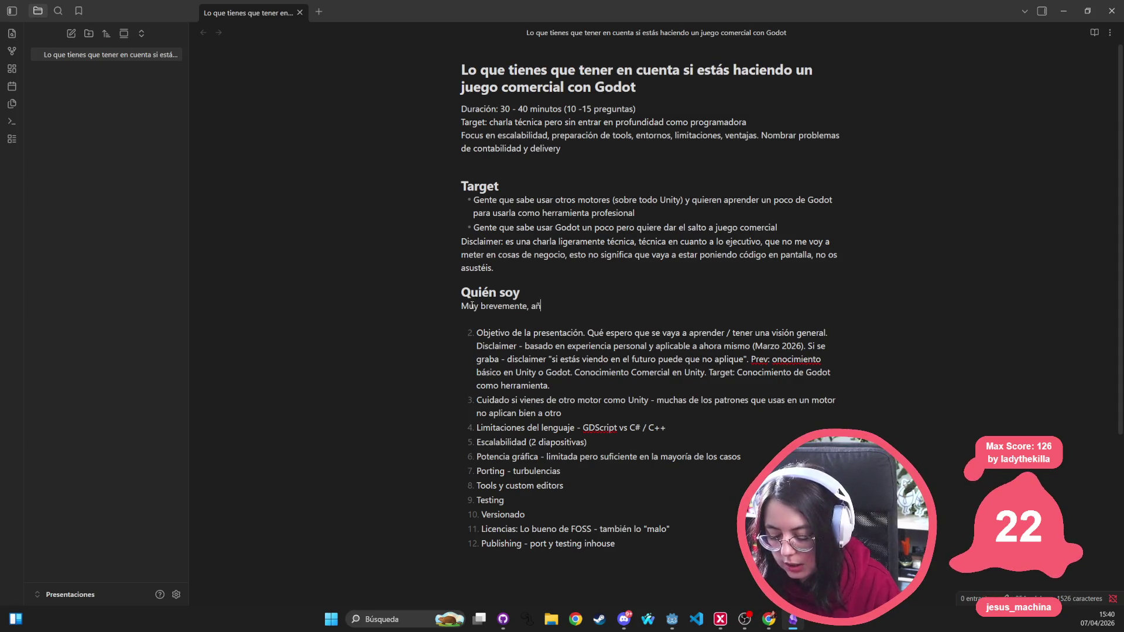
pyautogui.write('os de experiencia, tama')
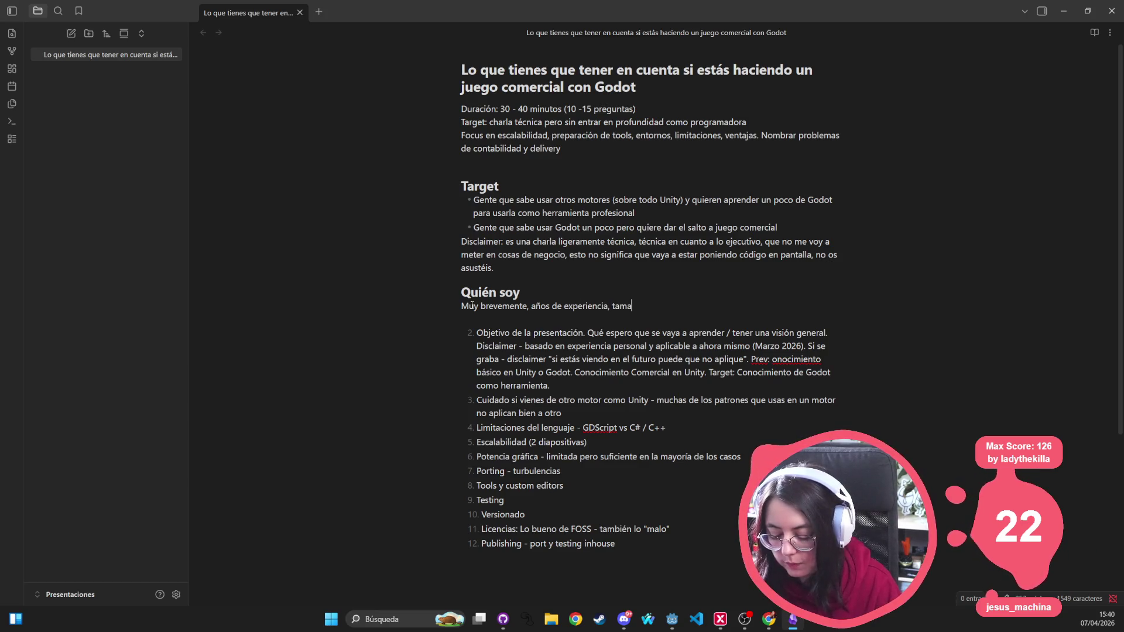
pyautogui.press('BackSpace')
pyautogui.press('BackSpace')
pyautogui.press('BackSpace')
pyautogui.press('BackSpace')
pyautogui.write('empresa')
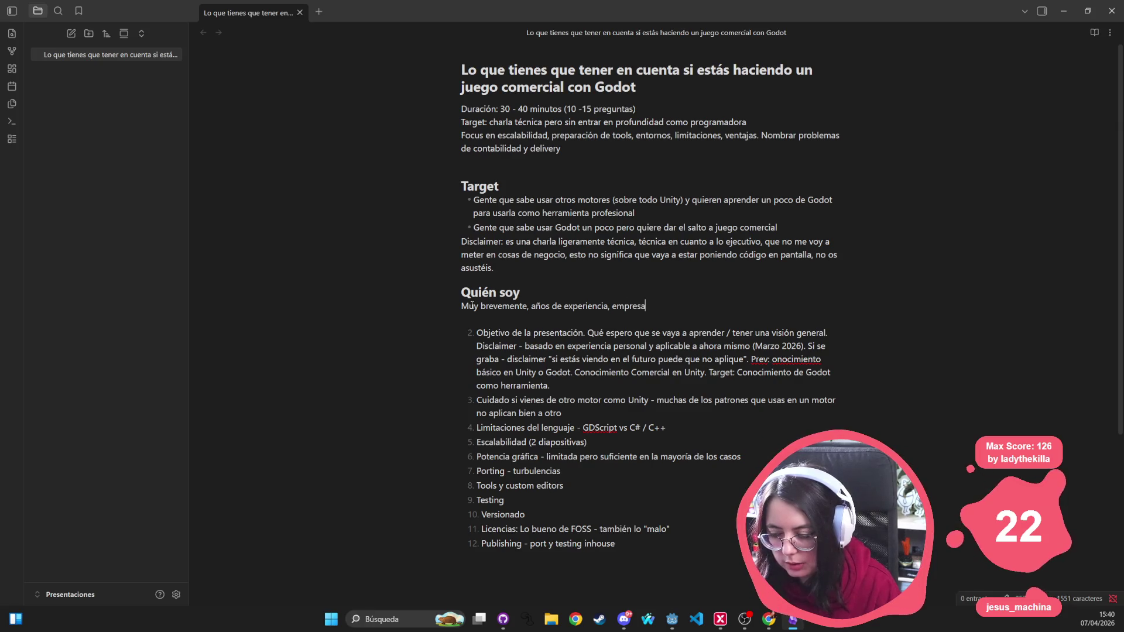
pyautogui.write('s por las que he p')
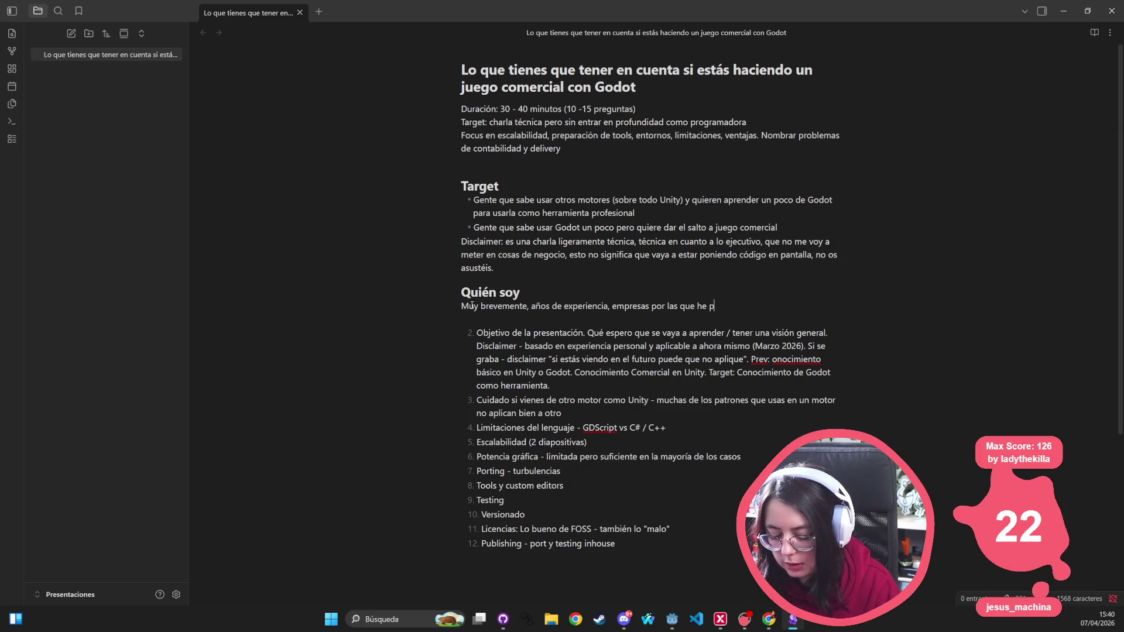
pyautogui.write('asado, que')
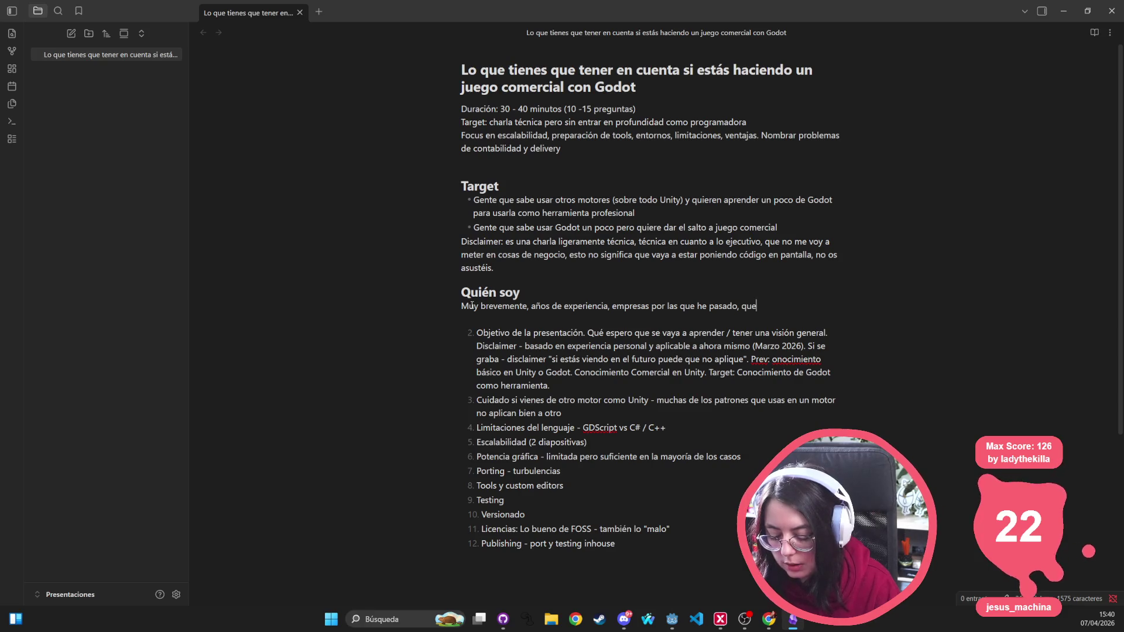
pyautogui.write(' ahora mismo estoy')
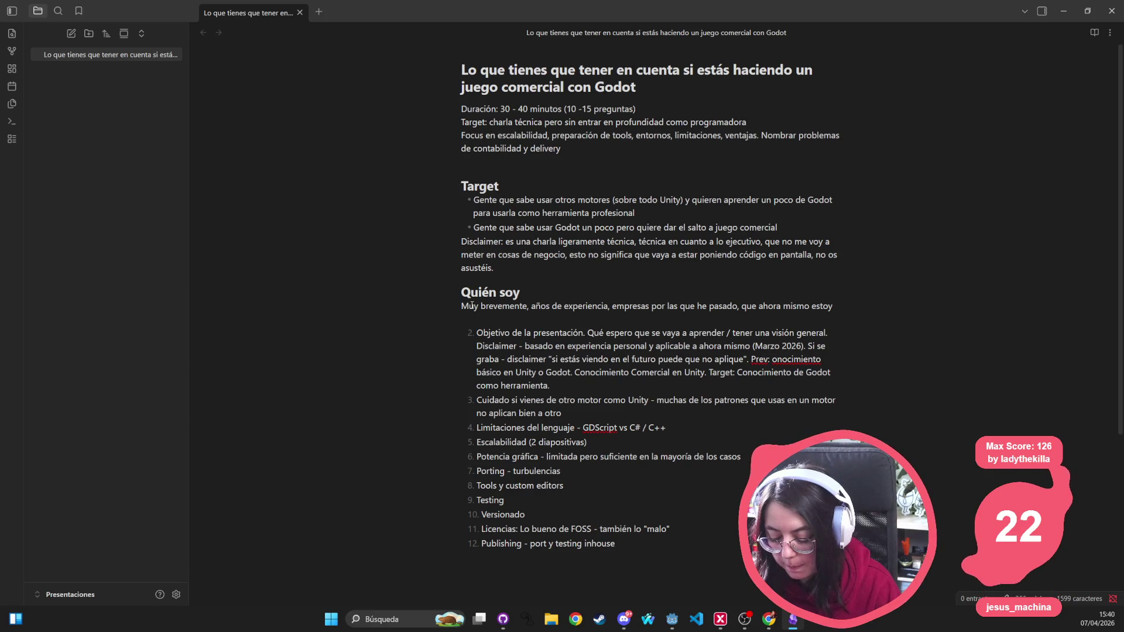
pyautogui.write(' usando Godot, que ')
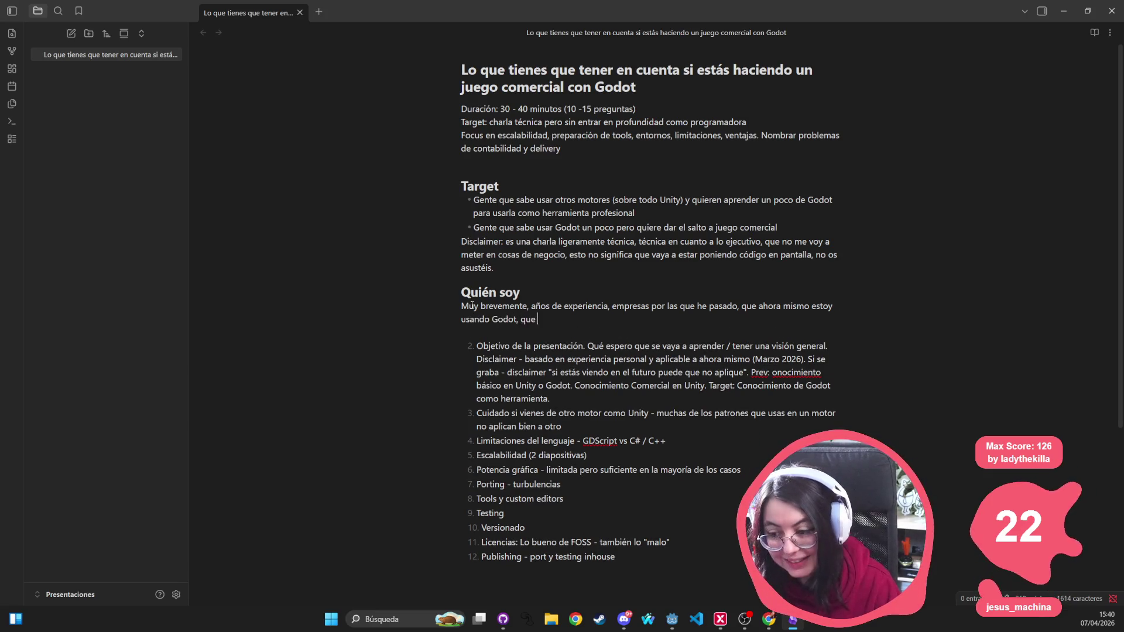
pyautogui.write('trabajé en Unity')
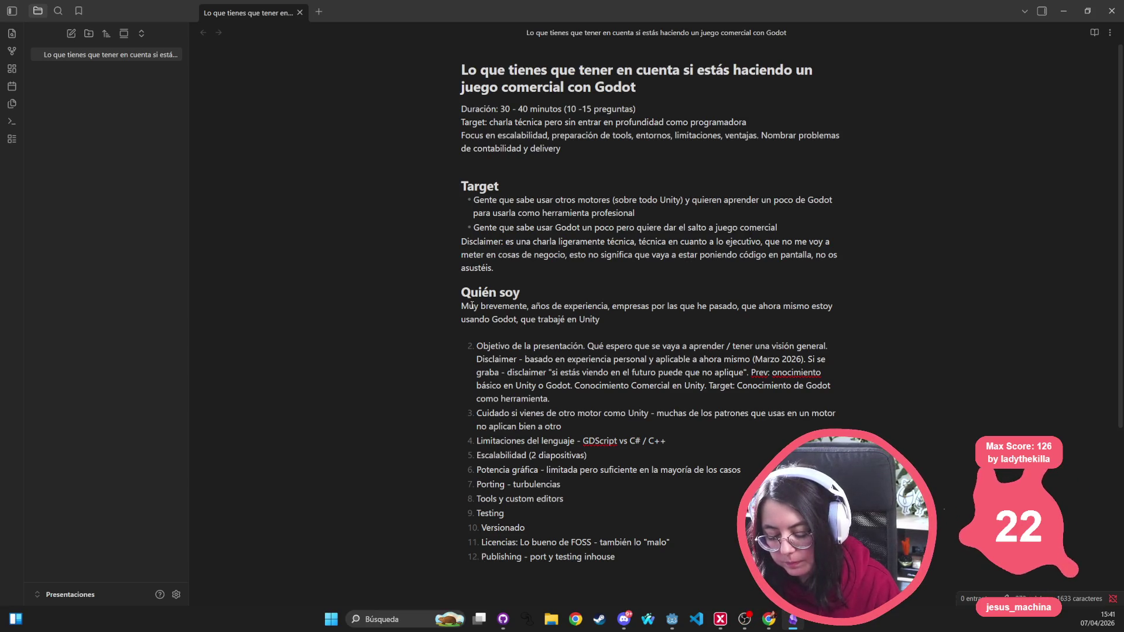
pyautogui.write(', que el cambio fue')
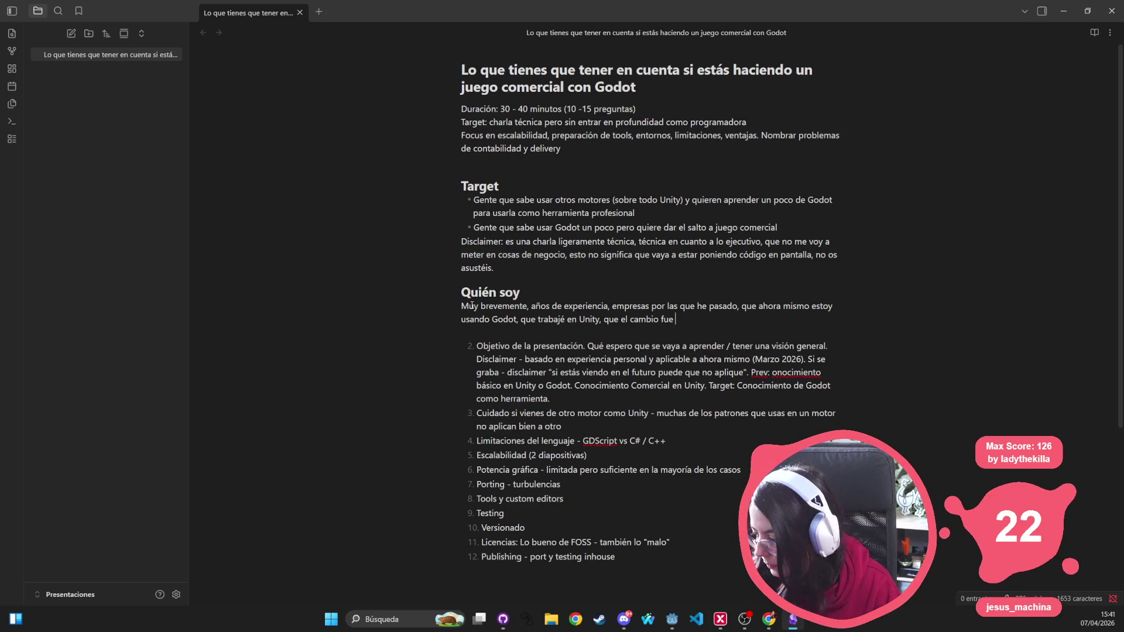
pyautogui.write(' una experiencia')
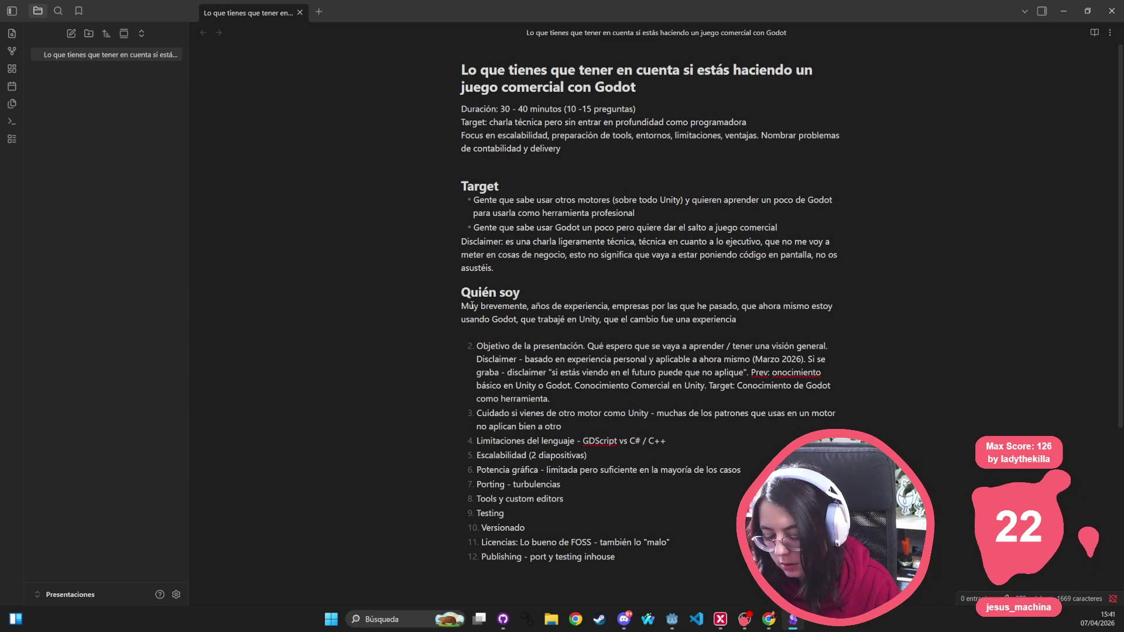
pyautogui.write(' y espero haceros ')
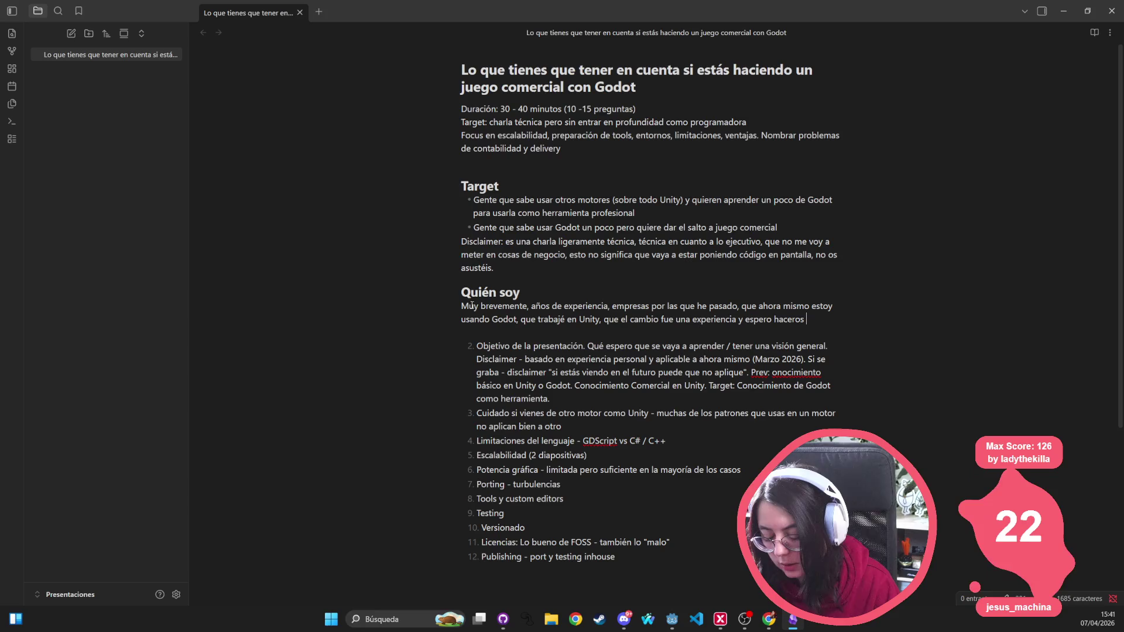
pyautogui.write('llegar un mi')
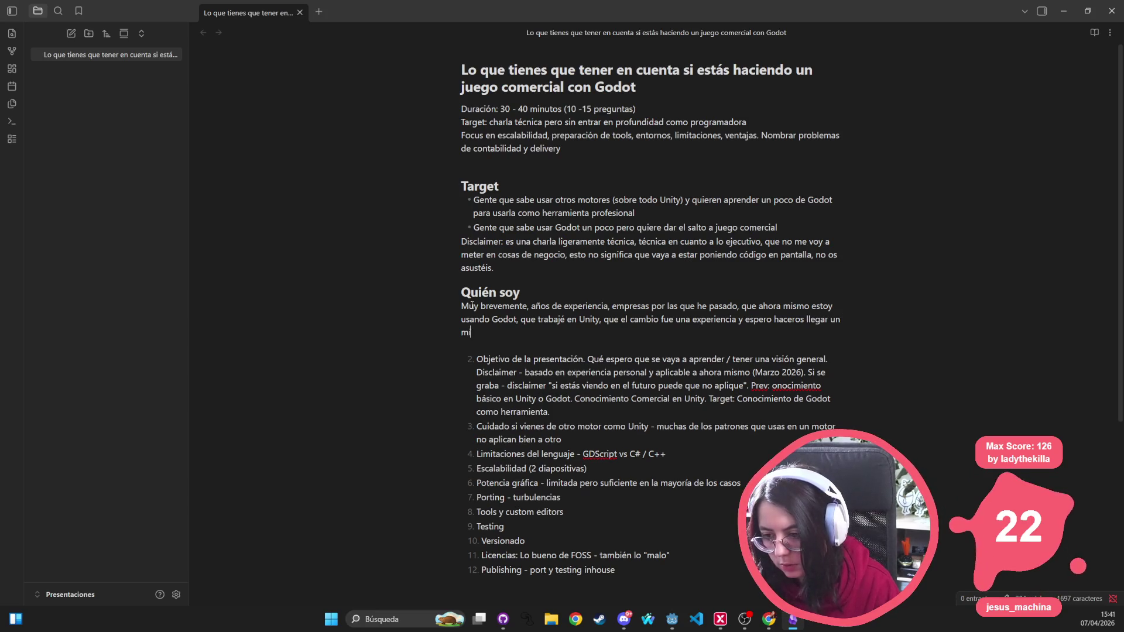
pyautogui.hotkey('ctrl', 'BackSpace')
pyautogui.hotkey('ctrl', 'BackSpace')
pyautogui.hotkey('ctrl', 'BackSpace')
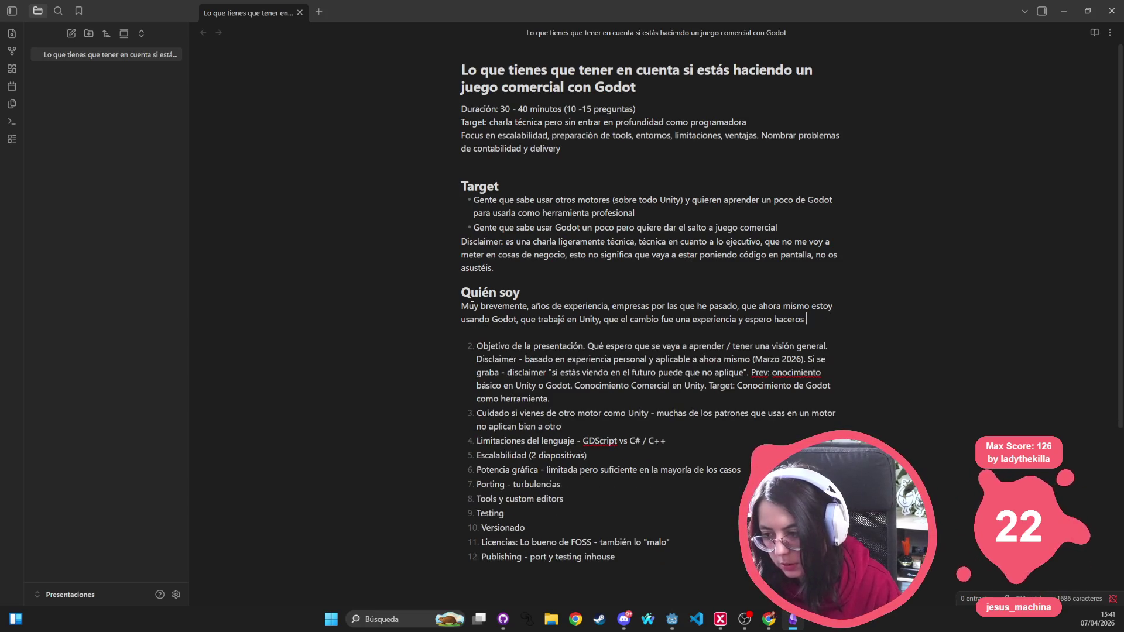
pyautogui.hotkey('ctrl', 'BackSpace')
pyautogui.write('ayudar ')
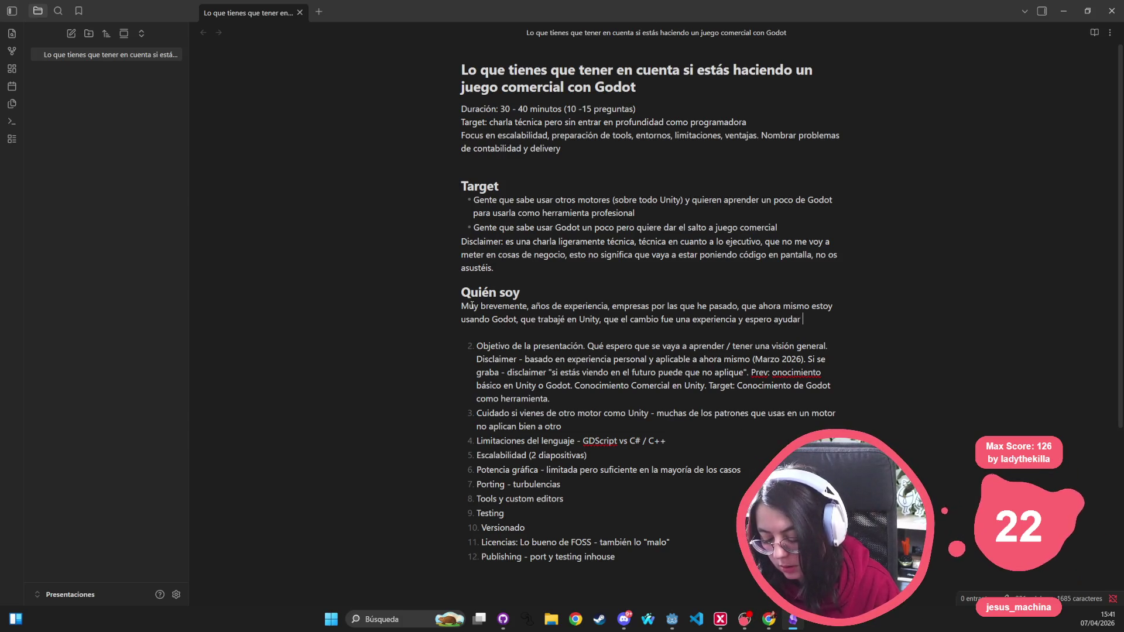
pyautogui.write('compàrtiendo')
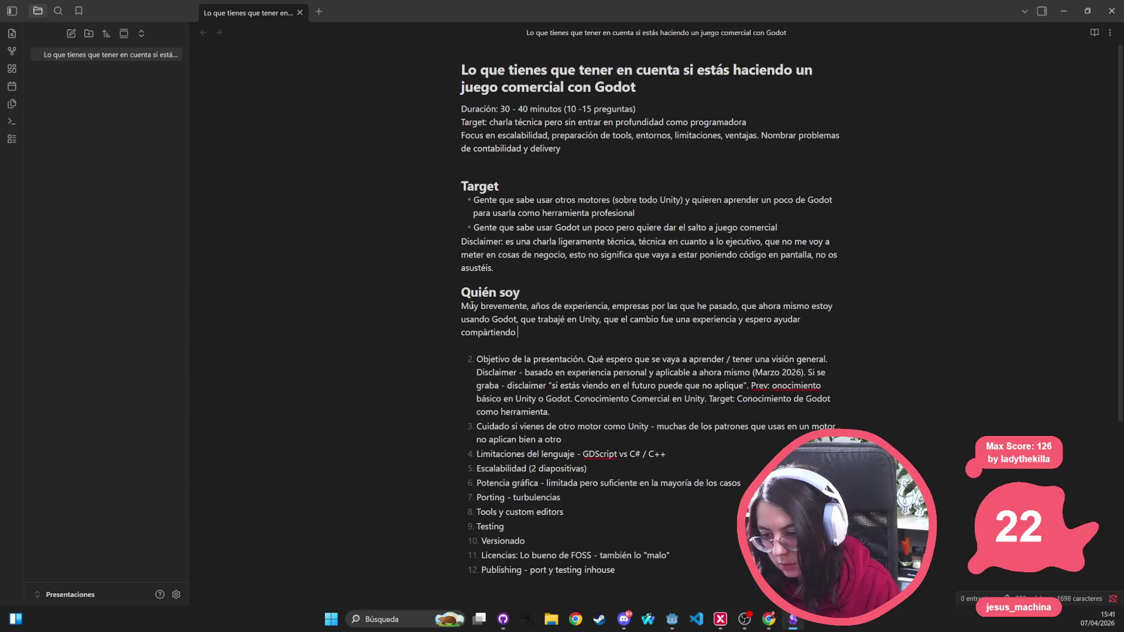
pyautogui.hotkey('ctrl', 'BackSpace')
pyautogui.write('compartiendo todo')
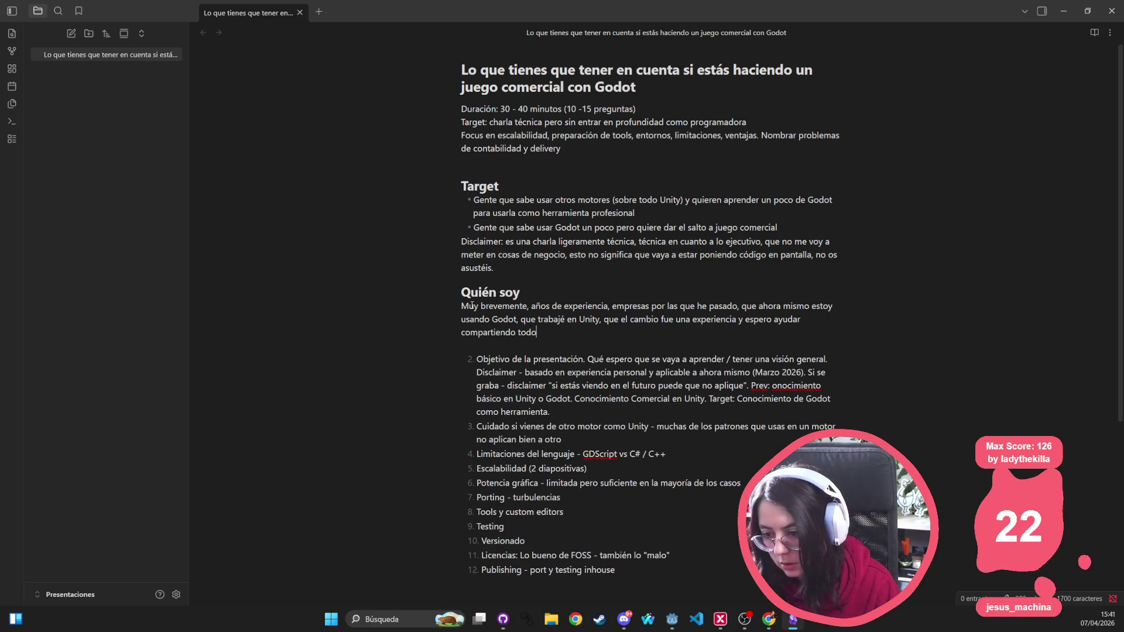
pyautogui.write(' lo que aprendí.')
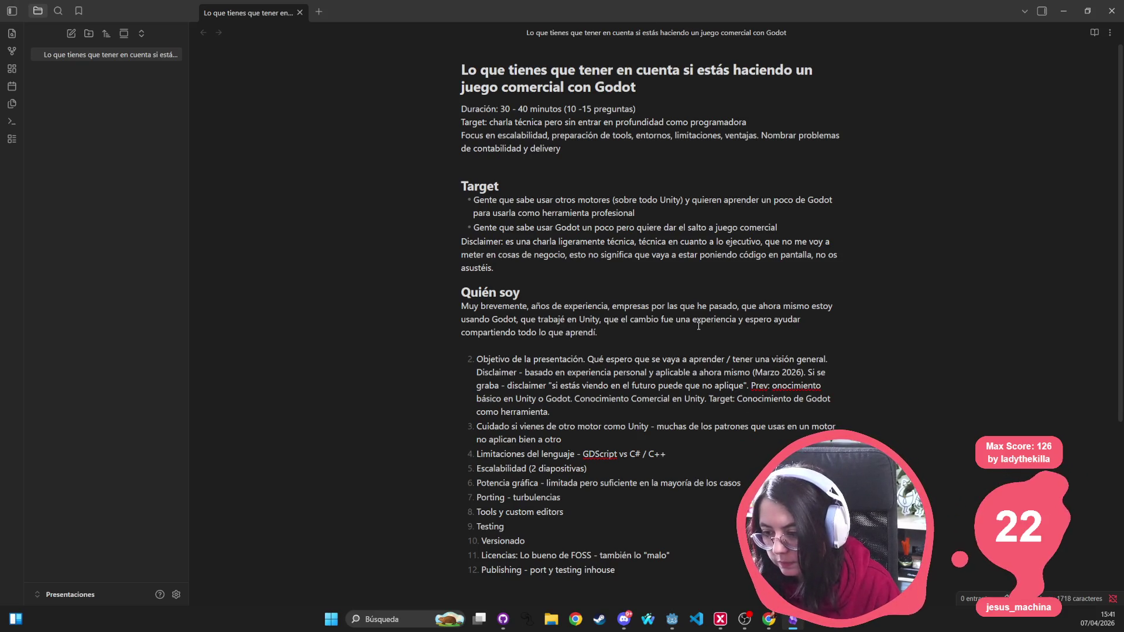
pyautogui.write(' M')
pyautogui.press('BackSpace')
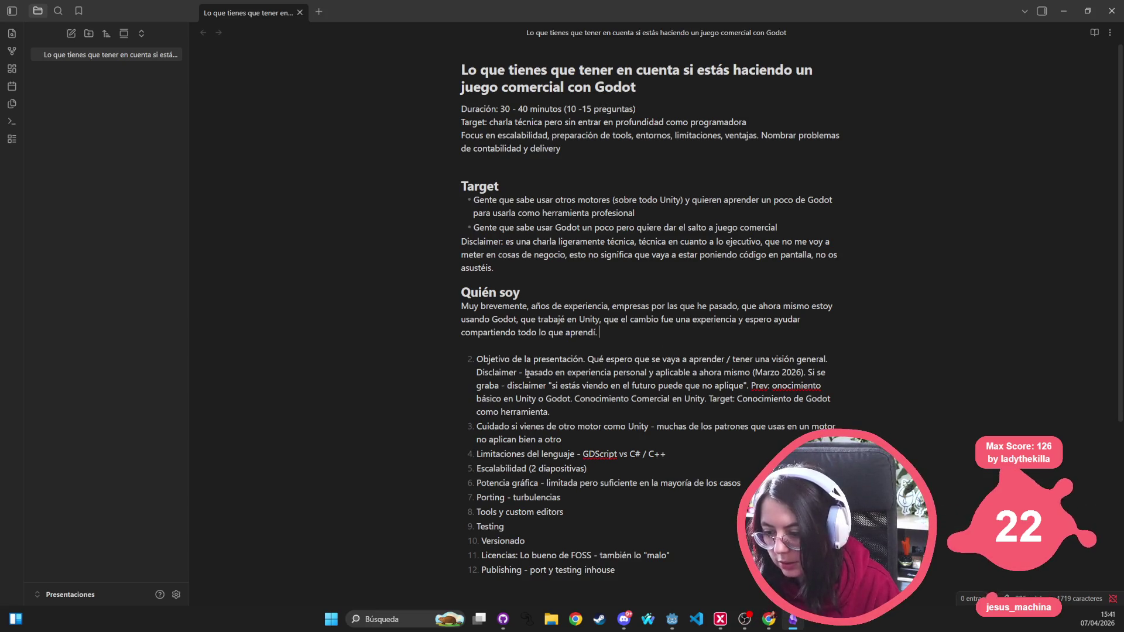
# Step: Move the 'Marzo 2026' disclaimer after 'aprendí.' and delete the Objetivo de la presentación item
pyautogui.moveTo(525, 373)
pyautogui.mouseDown()
pyautogui.moveTo(609, 386)
pyautogui.moveTo(673, 373)
pyautogui.moveTo(810, 373)
pyautogui.moveTo(555, 387)
pyautogui.moveTo(764, 386)
pyautogui.moveTo(743, 386)
pyautogui.moveTo(753, 385)
pyautogui.mouseUp()
pyautogui.hotkey('ctrl', 'c')
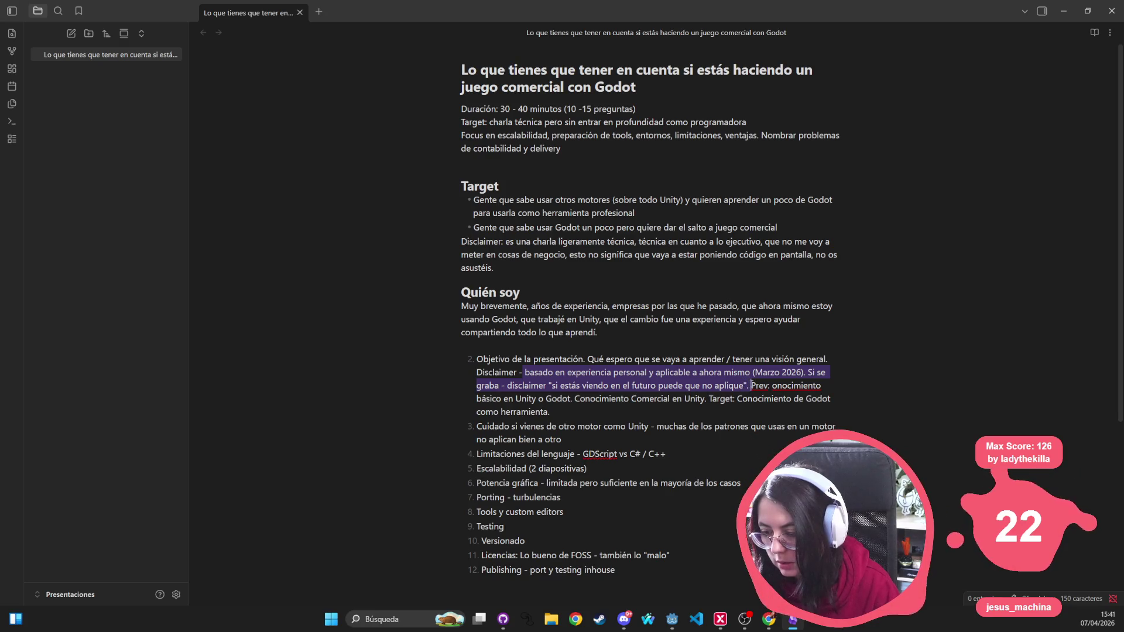
pyautogui.press('BackSpace')
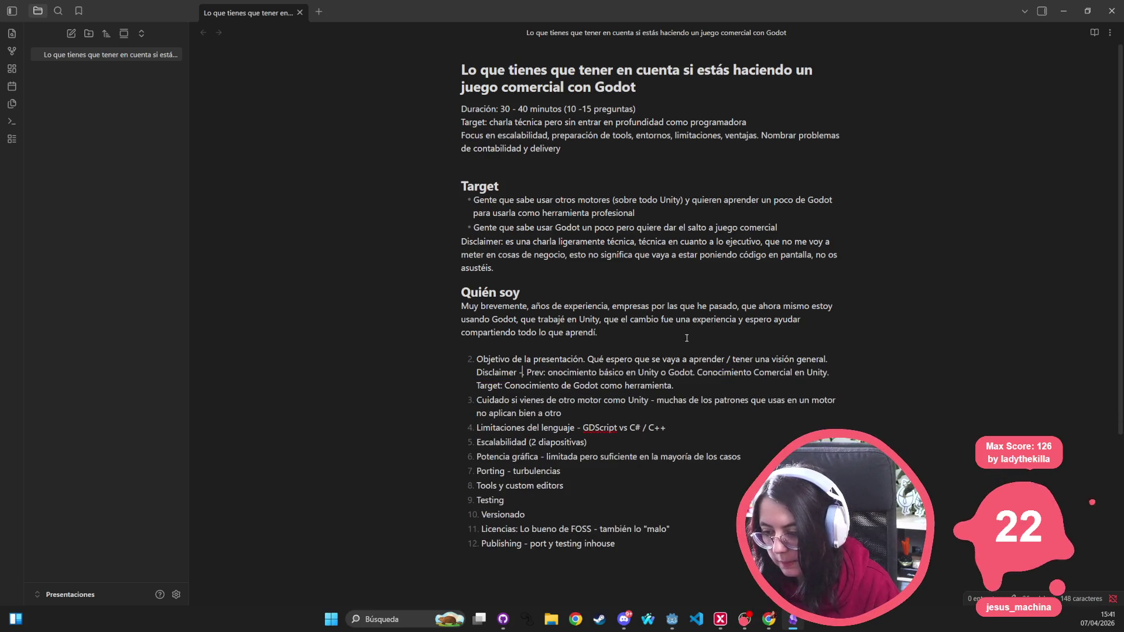
pyautogui.hotkey('ctrl', 'v')
pyautogui.moveTo(727, 408)
pyautogui.mouseDown()
pyautogui.moveTo(435, 381)
pyautogui.moveTo(430, 367)
pyautogui.mouseUp()
pyautogui.hotkey('ctrl', 'x')
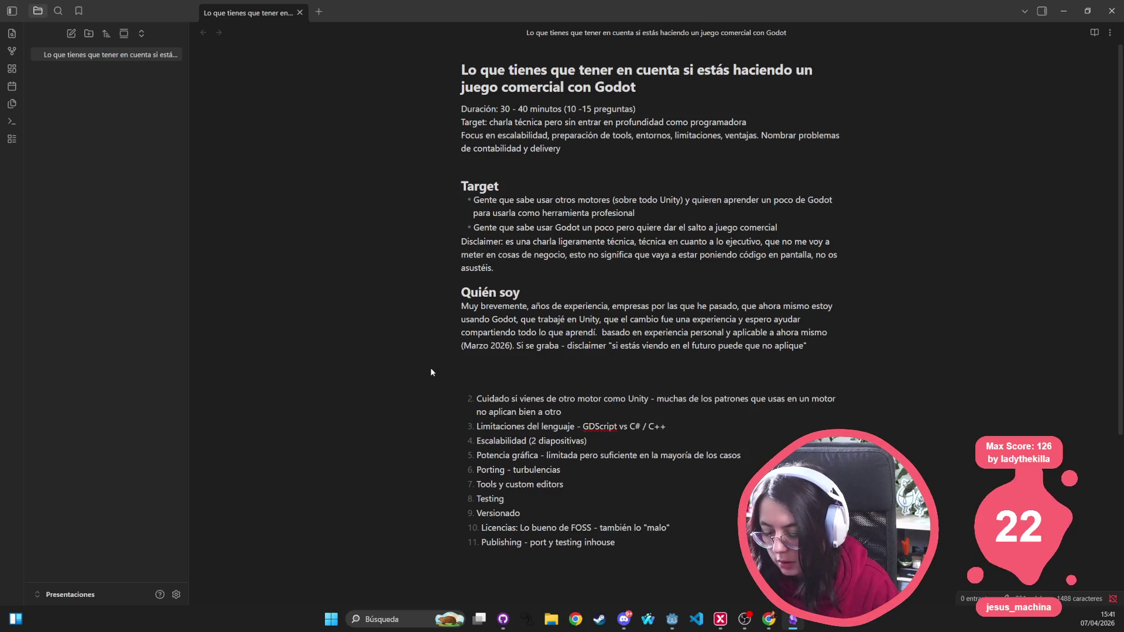
pyautogui.press('BackSpace')
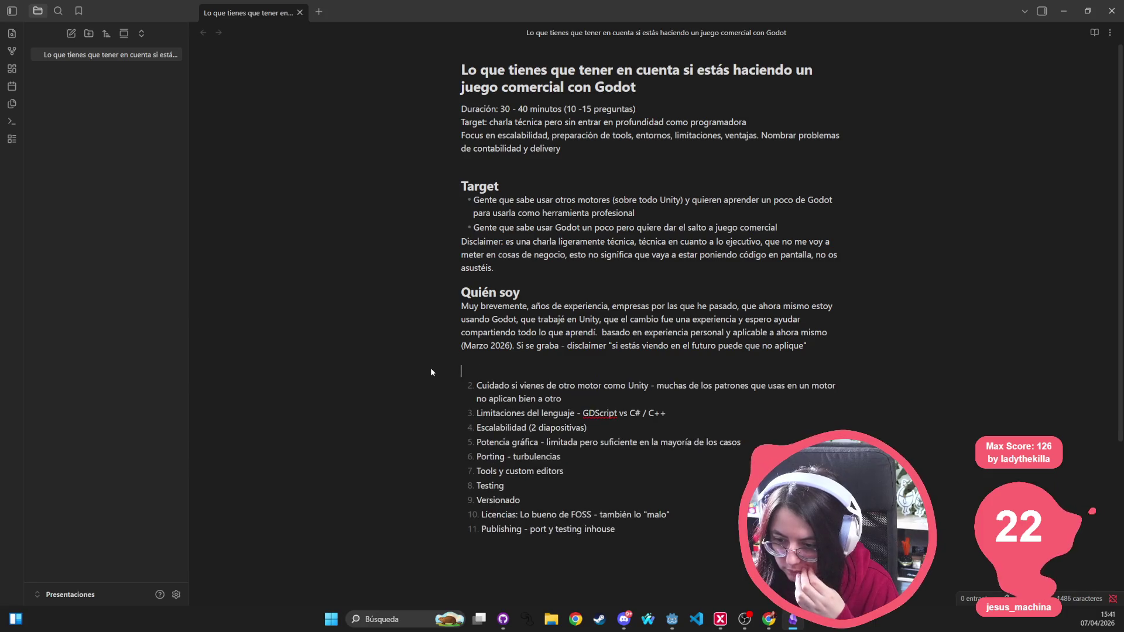
# Step: Add '## Primera parte: El cambio a Godot' and '## Segunda parte: El salto de usar Godot como hobby…' headings
pyautogui.press('Return')
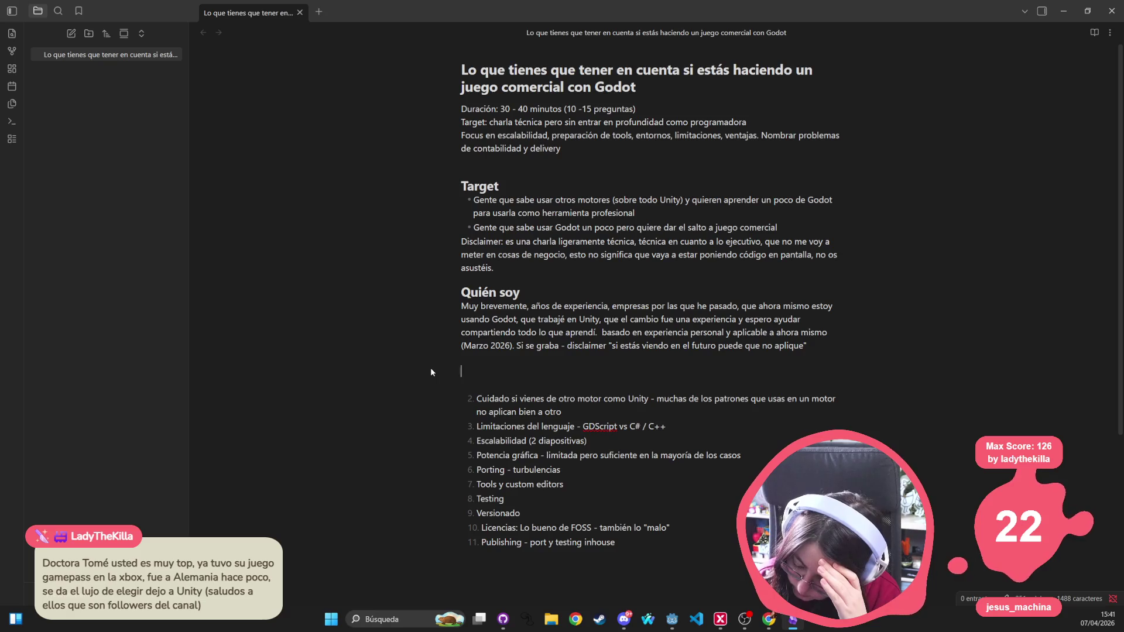
pyautogui.write('##')
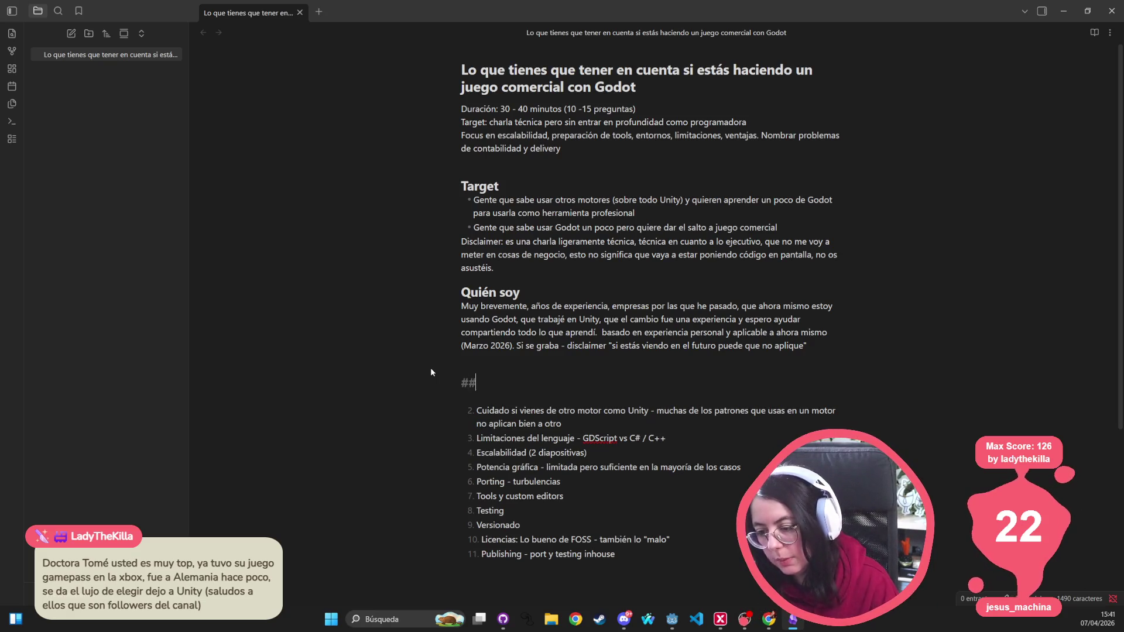
pyautogui.write(' Primera par')
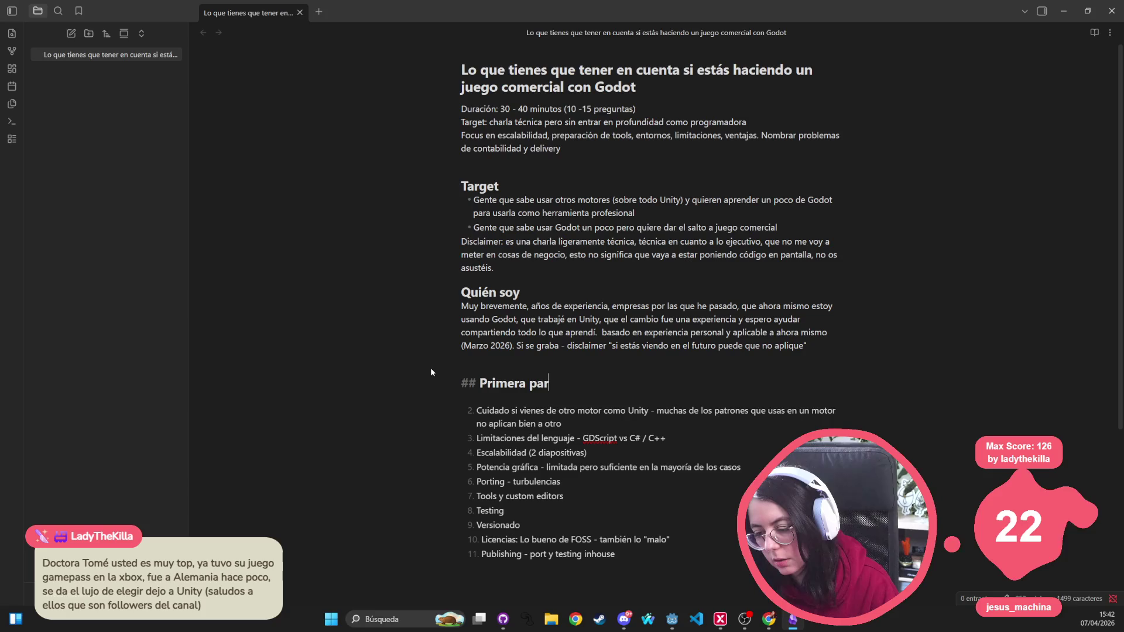
pyautogui.write('te: El cam')
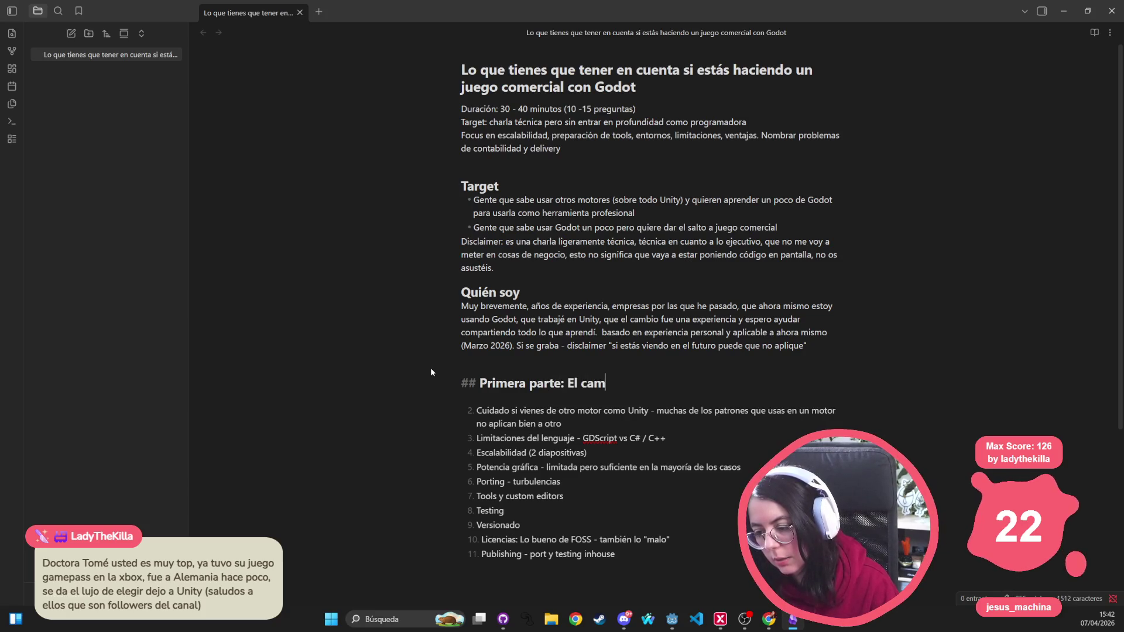
pyautogui.write('bio a Godot')
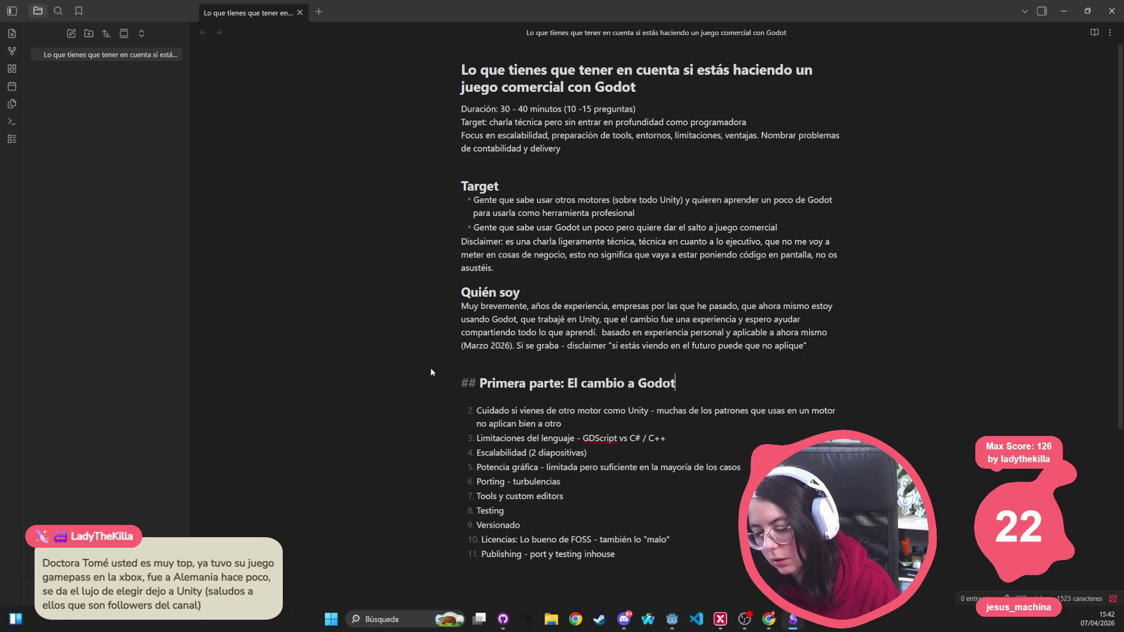
pyautogui.press('Return')
pyautogui.press('Return')
pyautogui.write('## Segu')
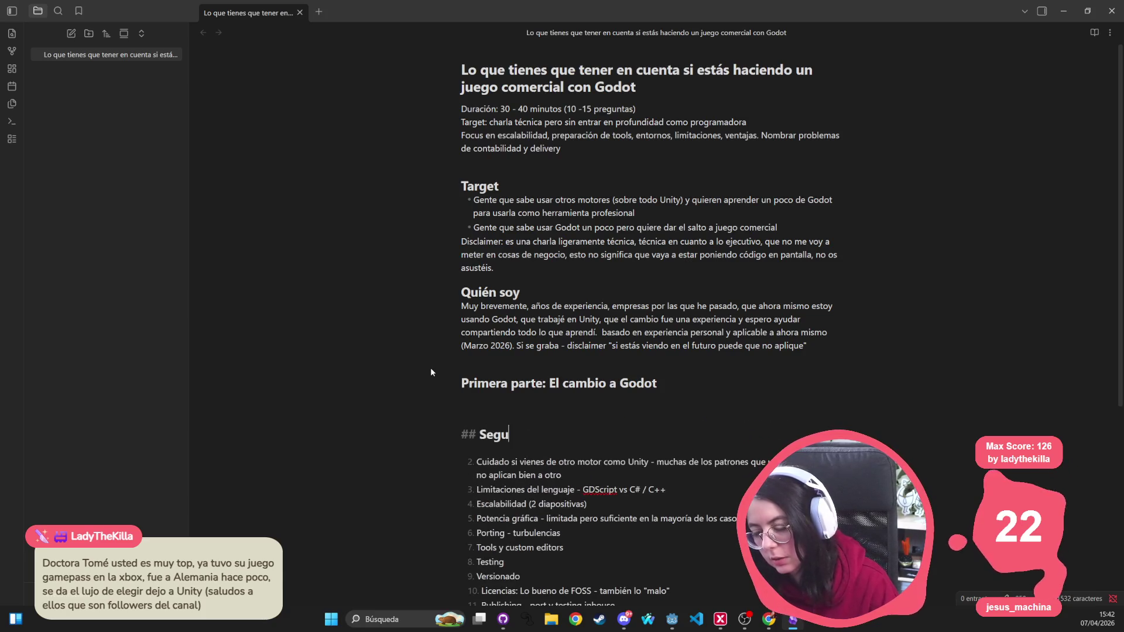
pyautogui.write('nda parte: El salto de')
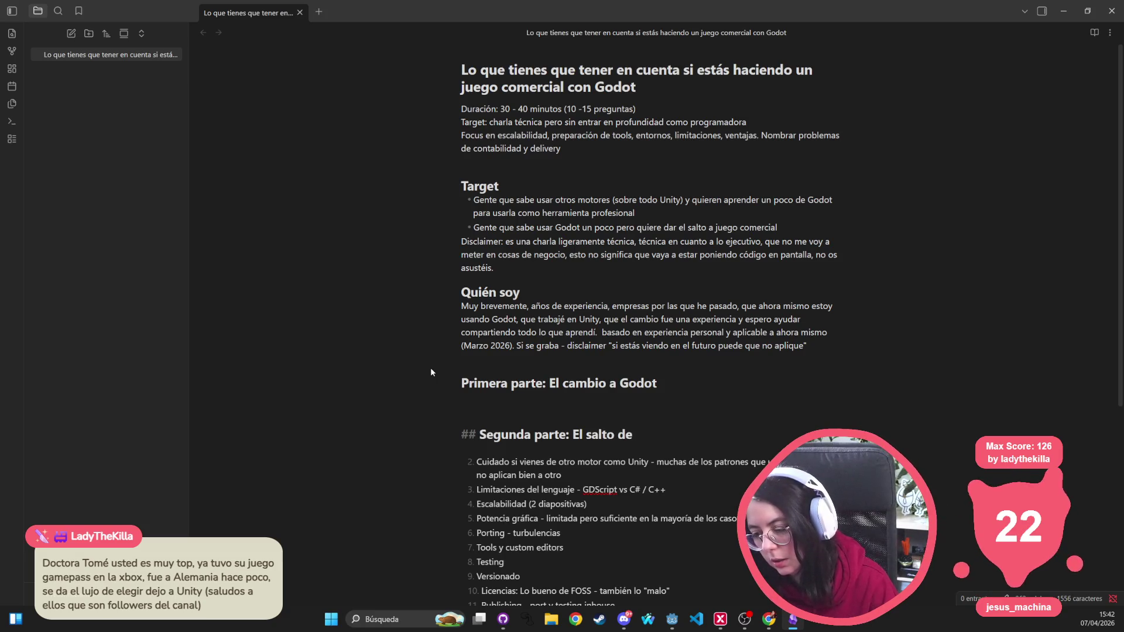
pyautogui.write('usar Godot co')
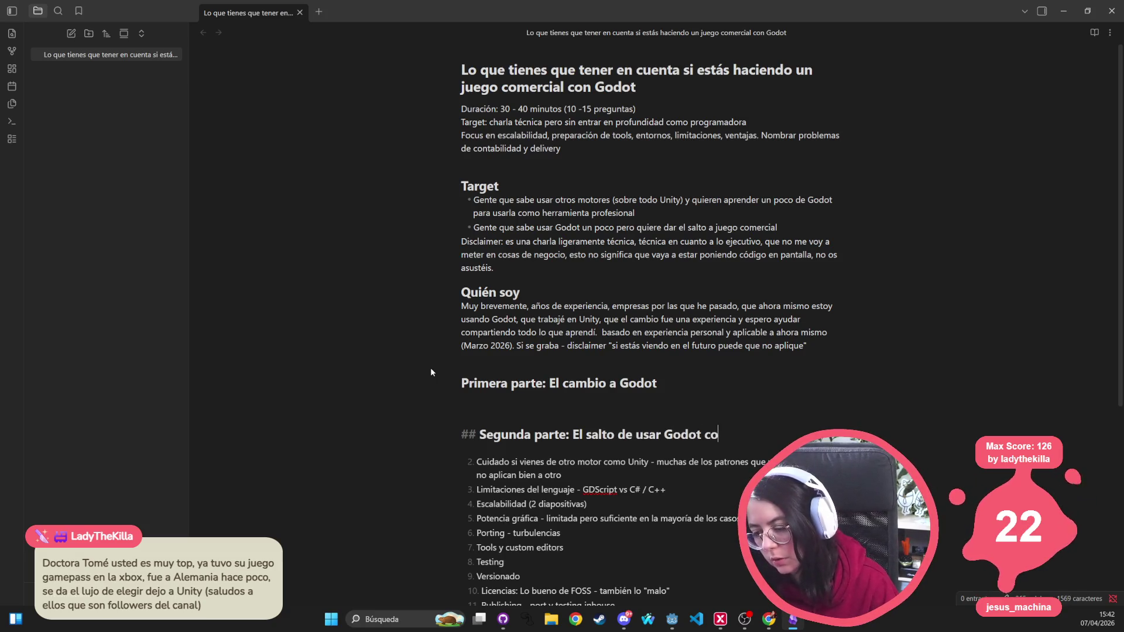
pyautogui.write('mo hobby a herr')
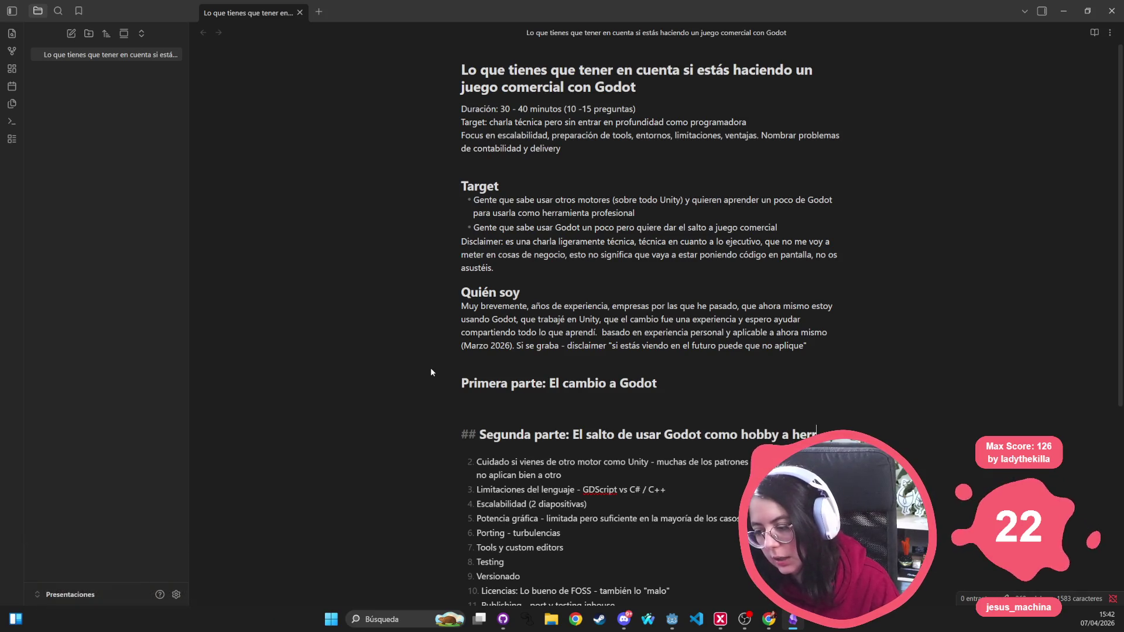
pyautogui.write('amienta profesion')
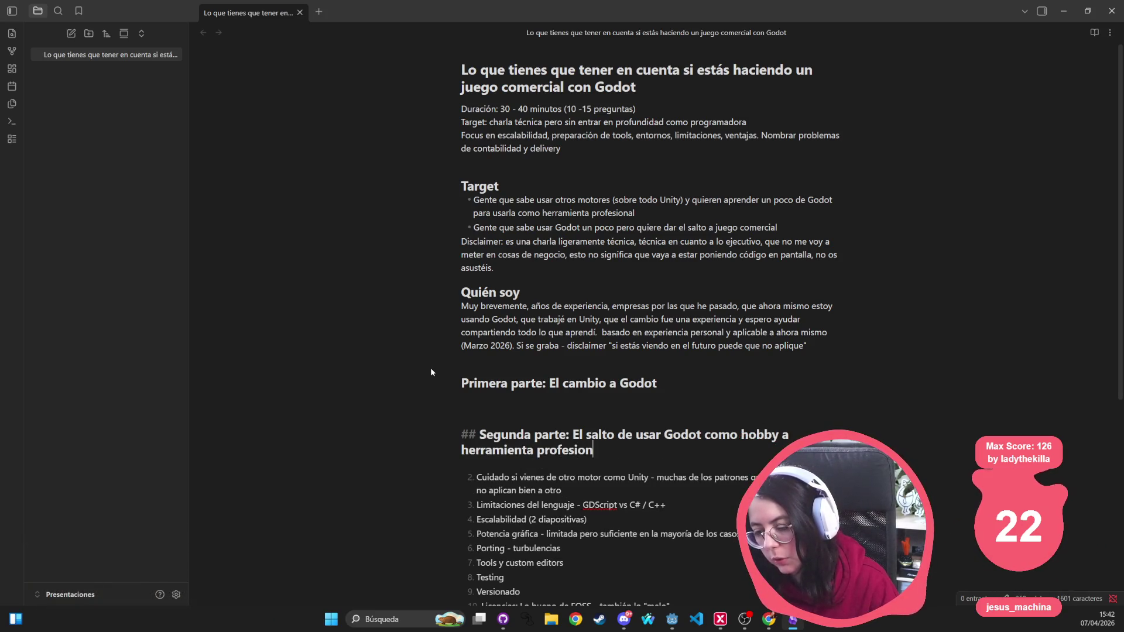
pyautogui.write('al')
pyautogui.press('Return')
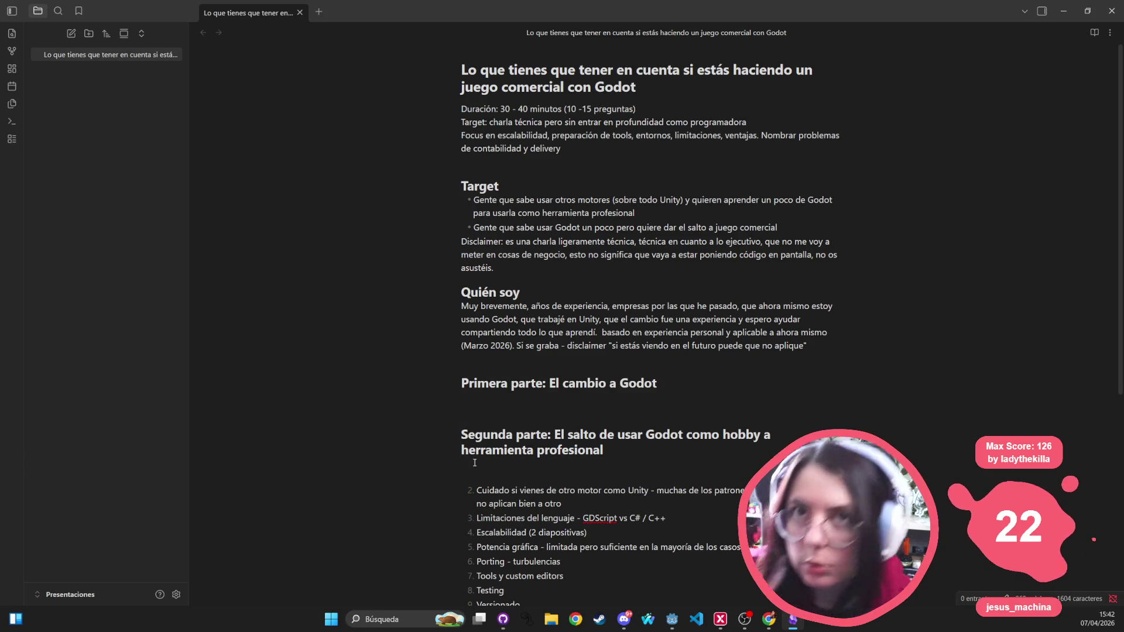
pyautogui.press('Up')
pyautogui.press('Up')
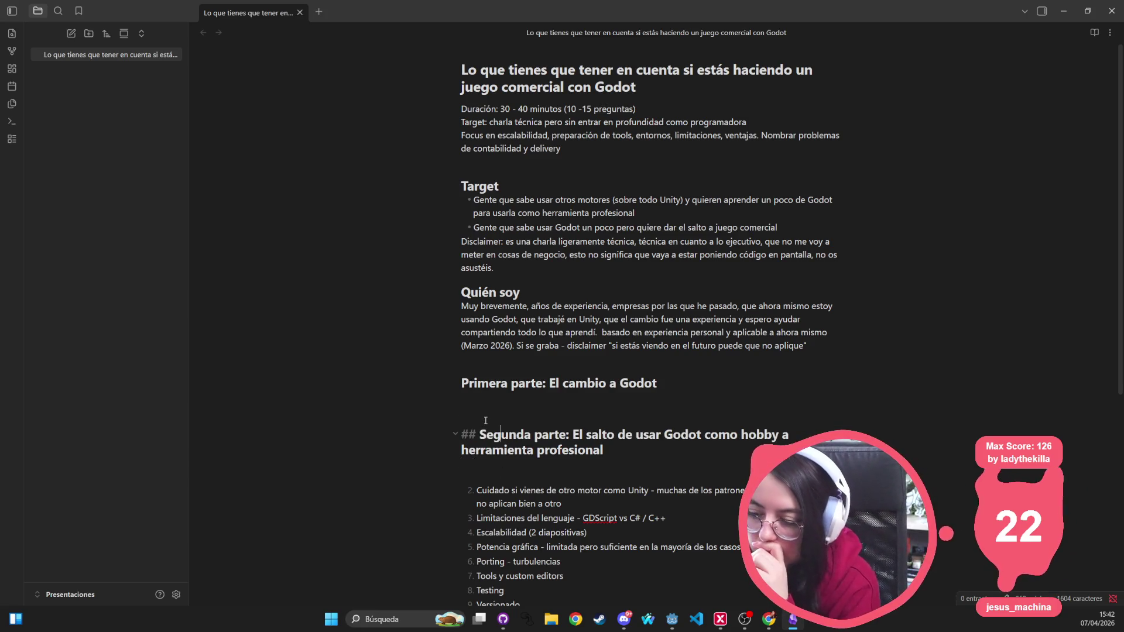
pyautogui.press('BackSpace')
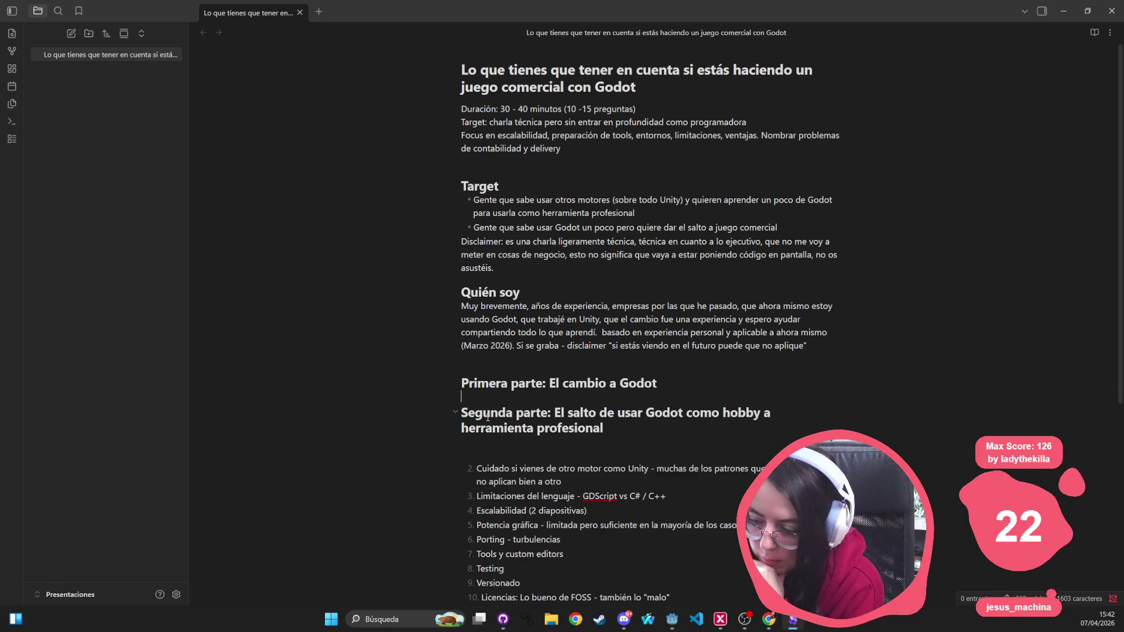
pyautogui.press('BackSpace')
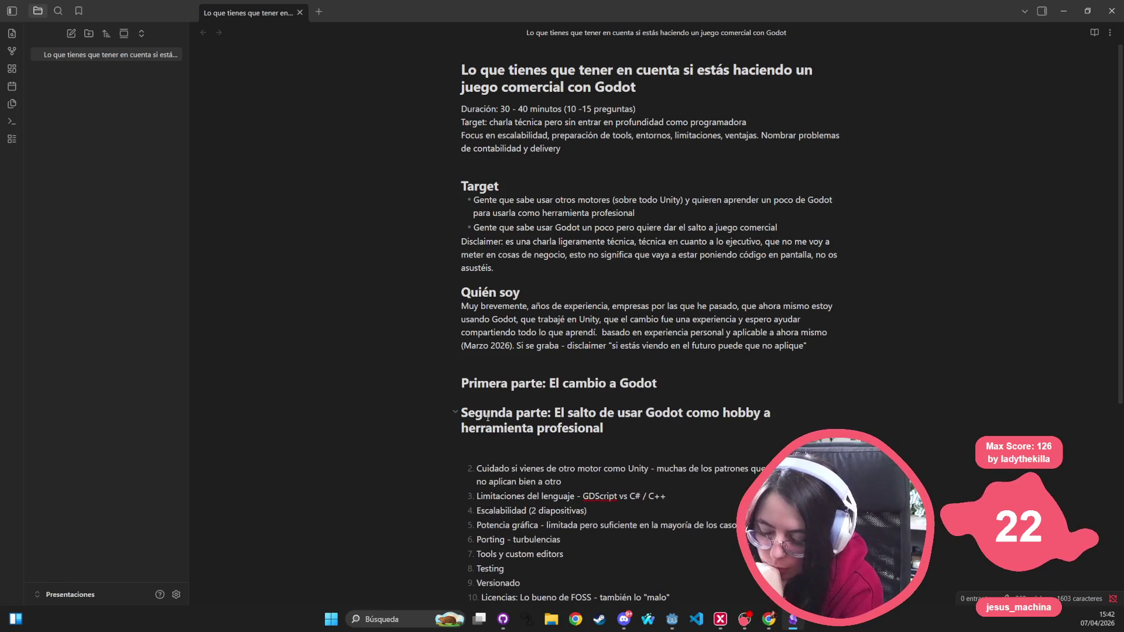
pyautogui.moveTo(468, 267); pyautogui.dragTo(494, 310)
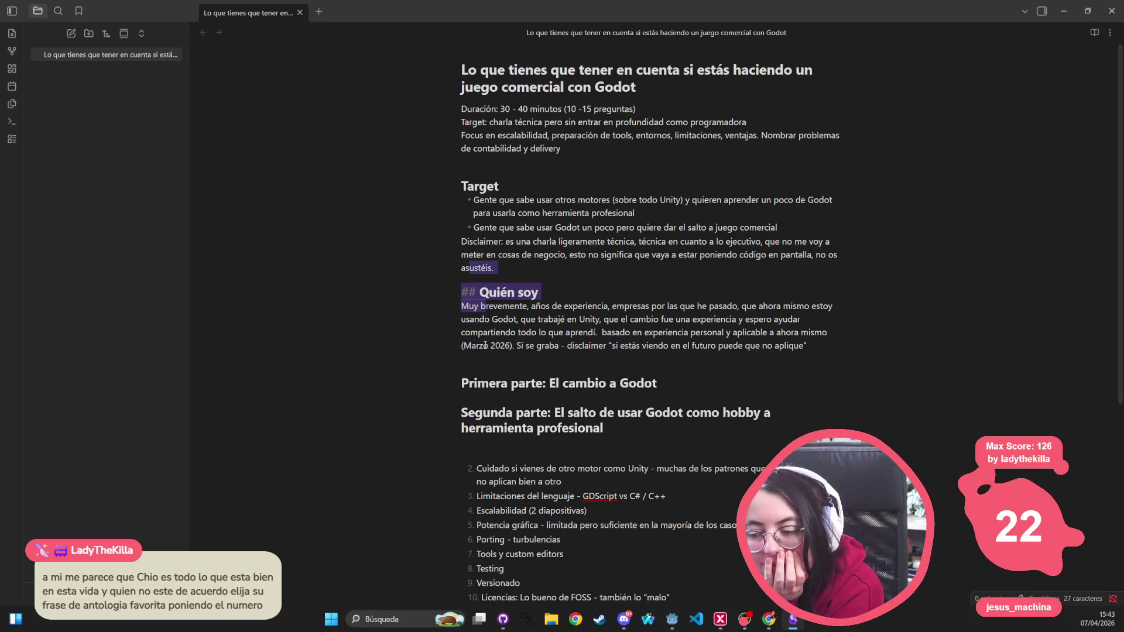
# Step: Retitle Primera parte to 'El salto a Godot desde otros motores', removing the blank line above it
pyautogui.doubleClick(571, 307)
pyautogui.tripleClick(571, 307)
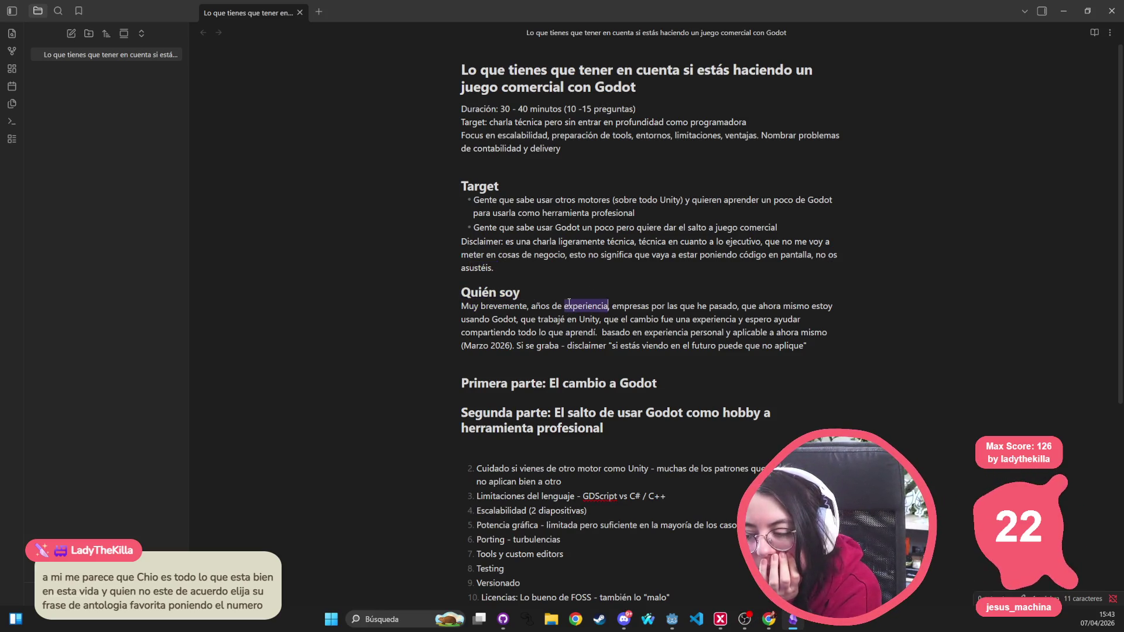
pyautogui.click(547, 332)
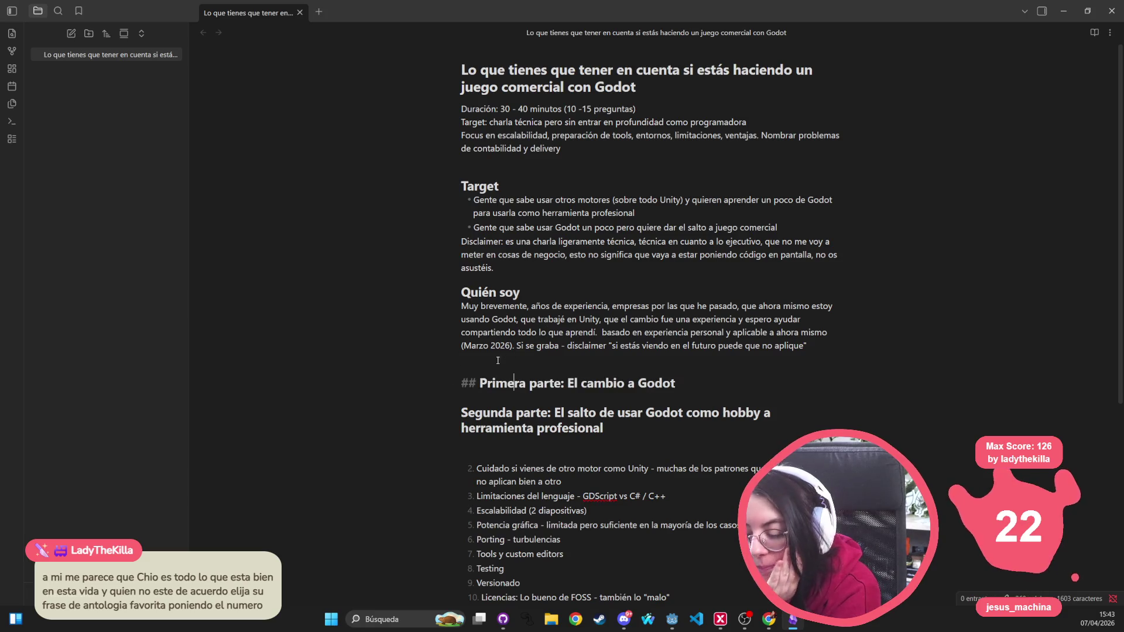
pyautogui.click(490, 351)
pyautogui.press('BackSpace')
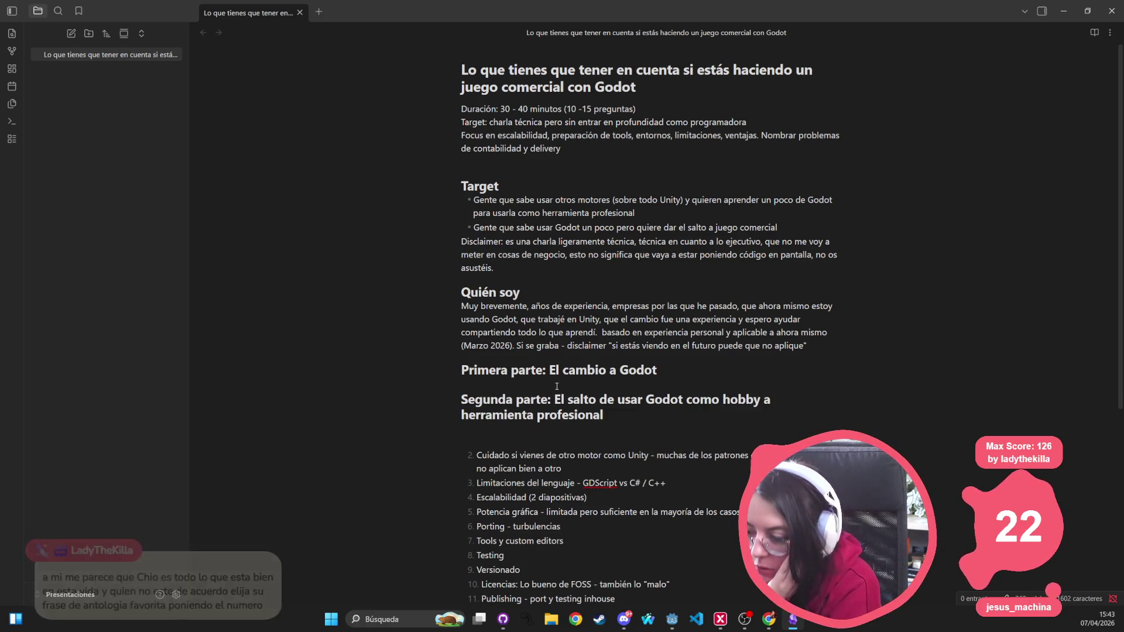
pyautogui.doubleClick(573, 370)
pyautogui.doubleClick(607, 370)
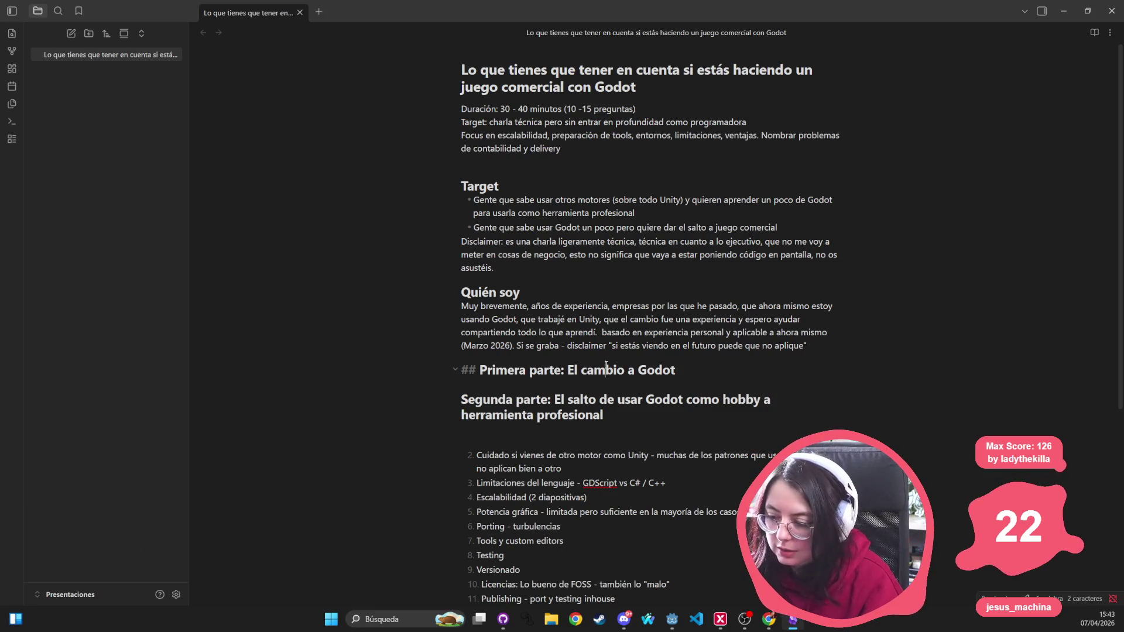
pyautogui.write('salto')
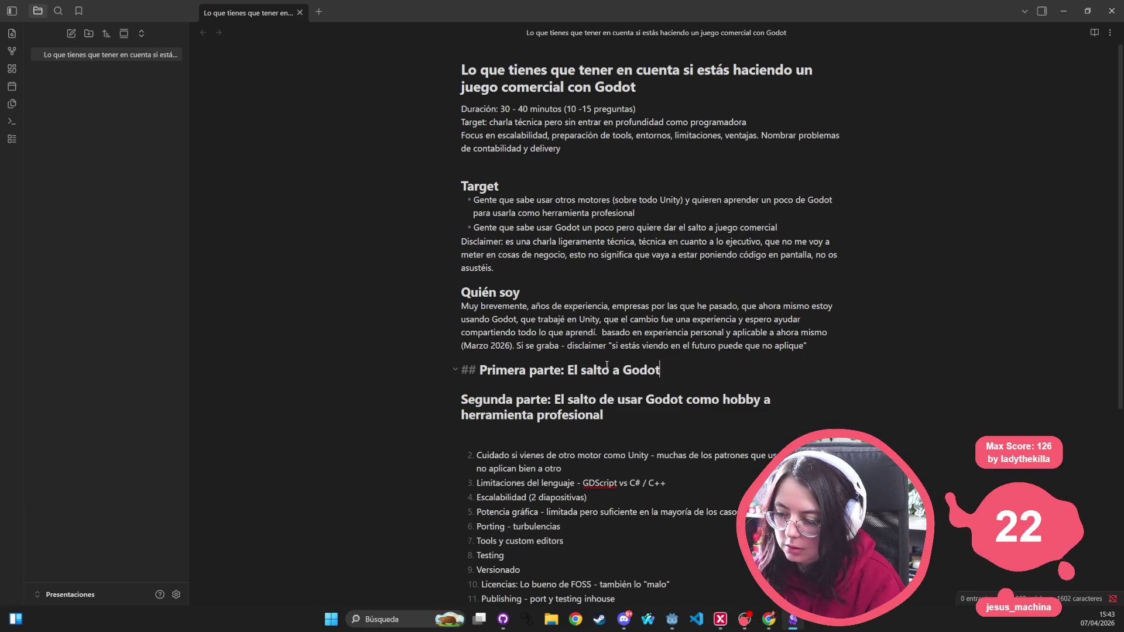
pyautogui.write(' a Godot desde otr')
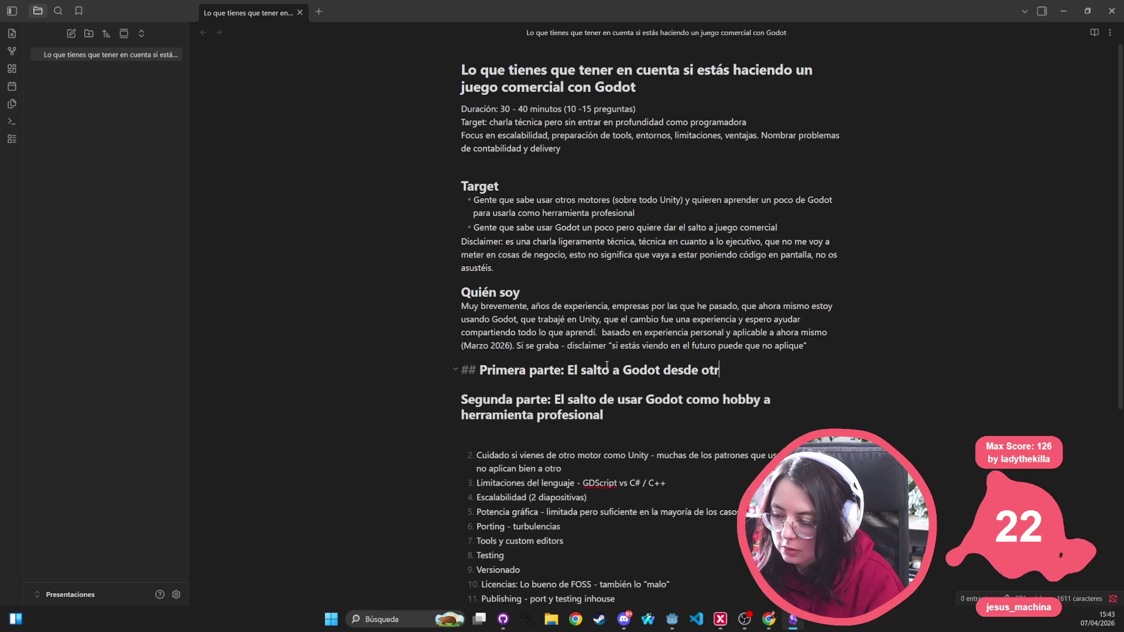
pyautogui.write('os motores')
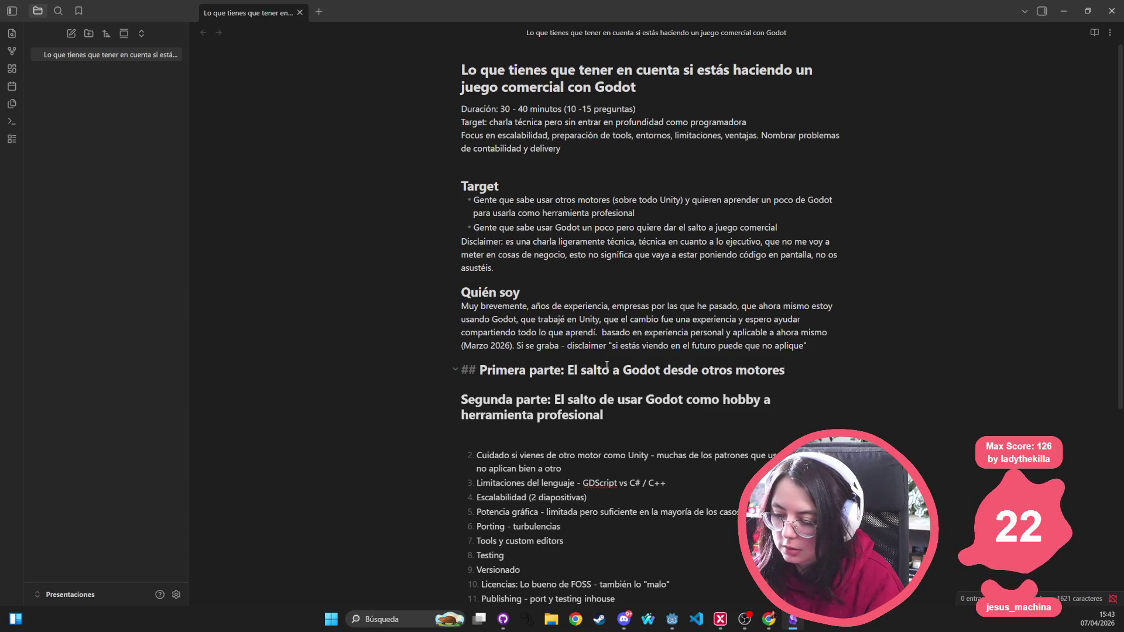
pyautogui.click(650, 418)
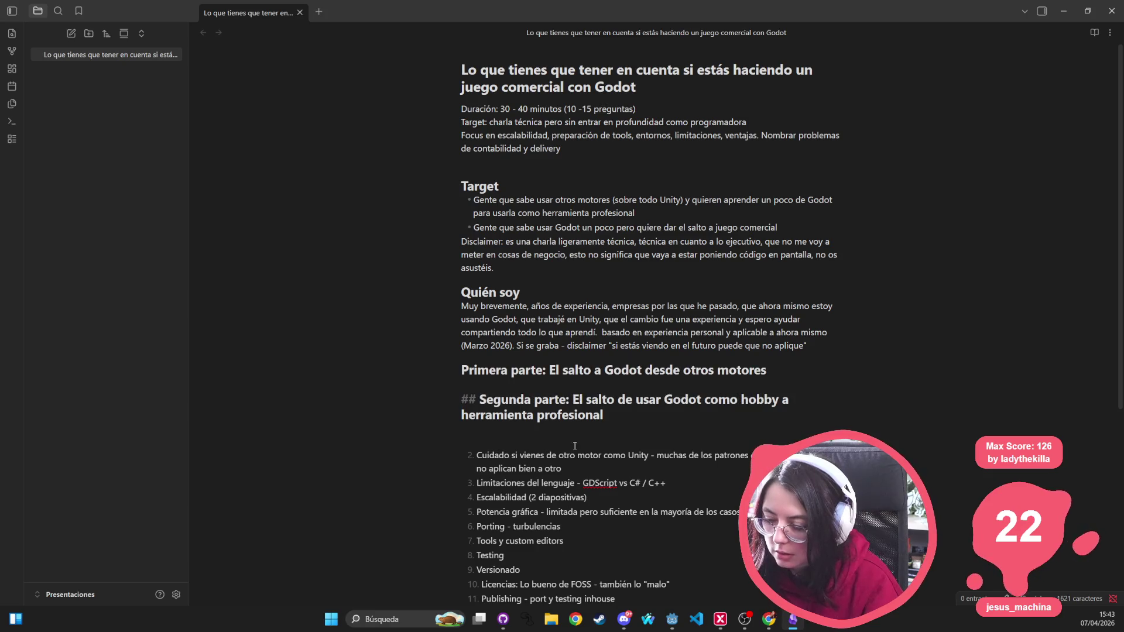
pyautogui.press('Up')
pyautogui.press('Up')
pyautogui.press('Up')
pyautogui.press('Down')
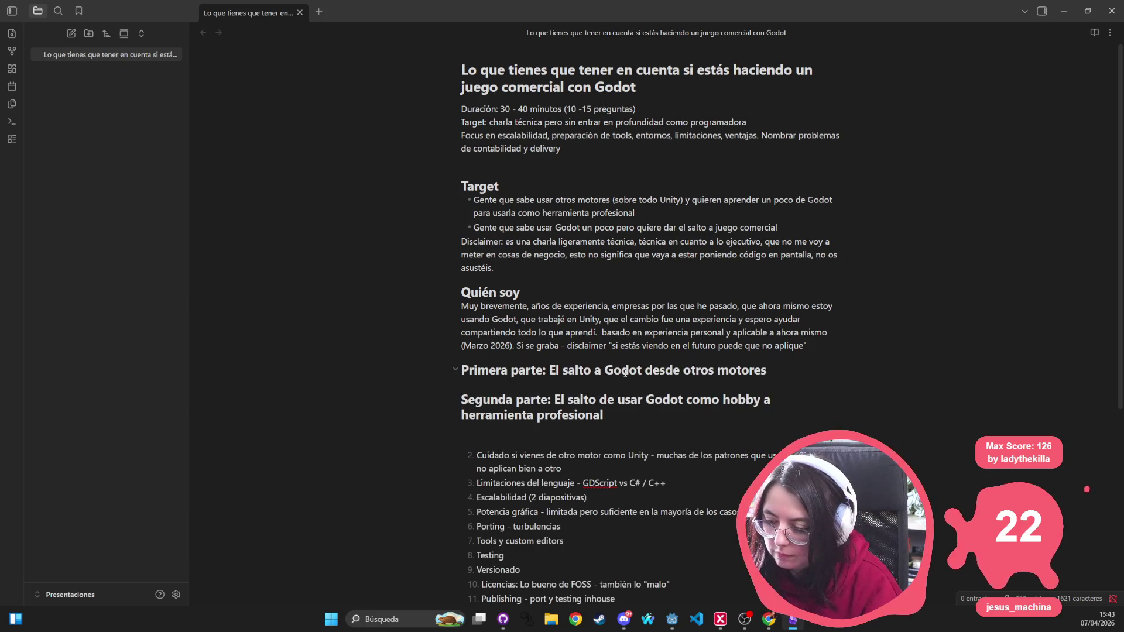
# Step: Under Primera parte, warn against applying patterns and optimisation 1:1, then add 'Ejemplos: Herencia vs Componentes'
pyautogui.scroll(-2, 723, 317)
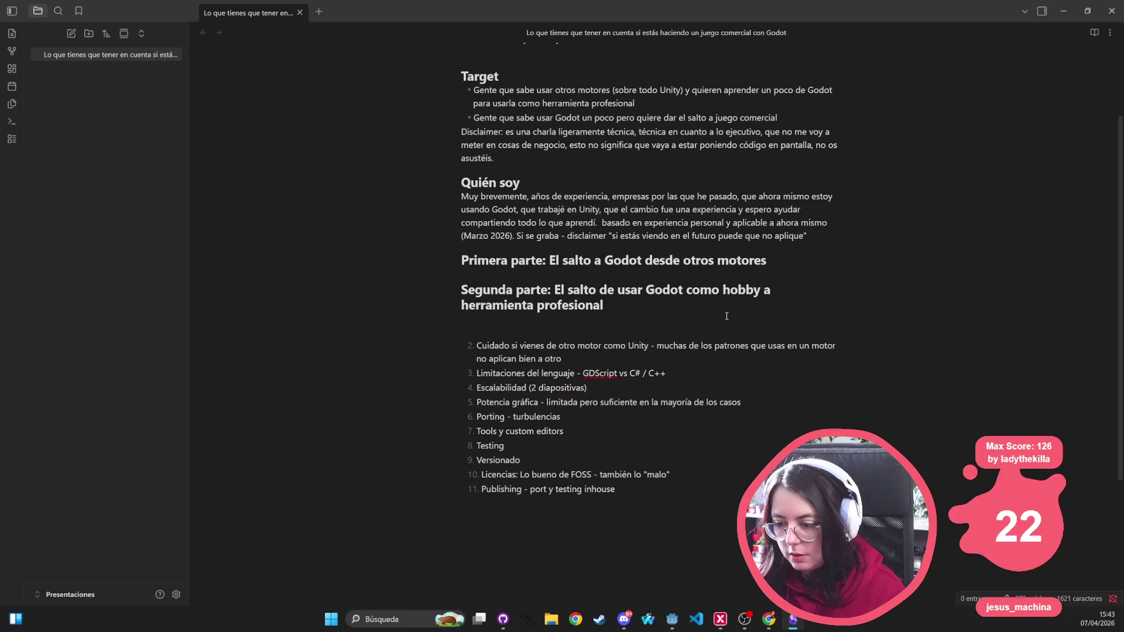
pyautogui.write('C')
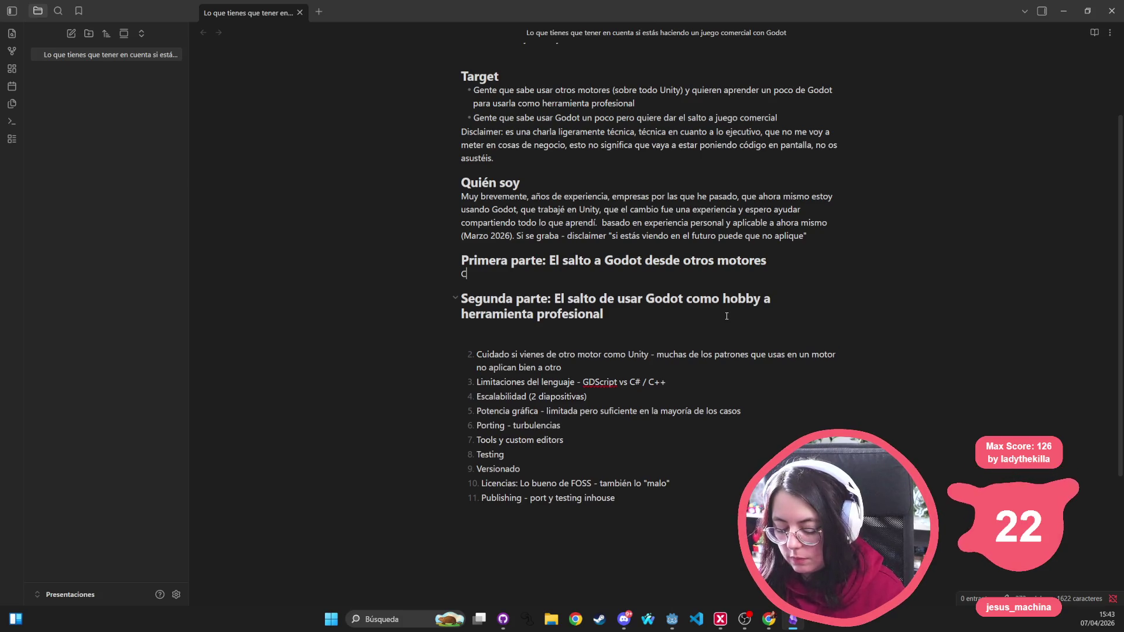
pyautogui.write('uidado con aplicar')
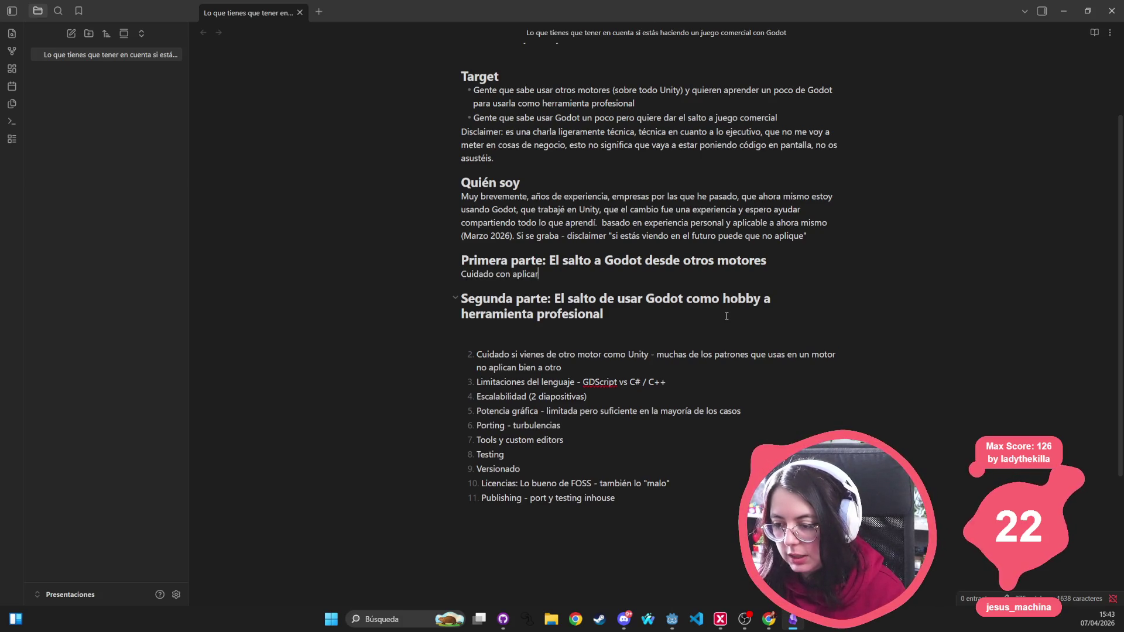
pyautogui.write(' 1:1. Esto suced')
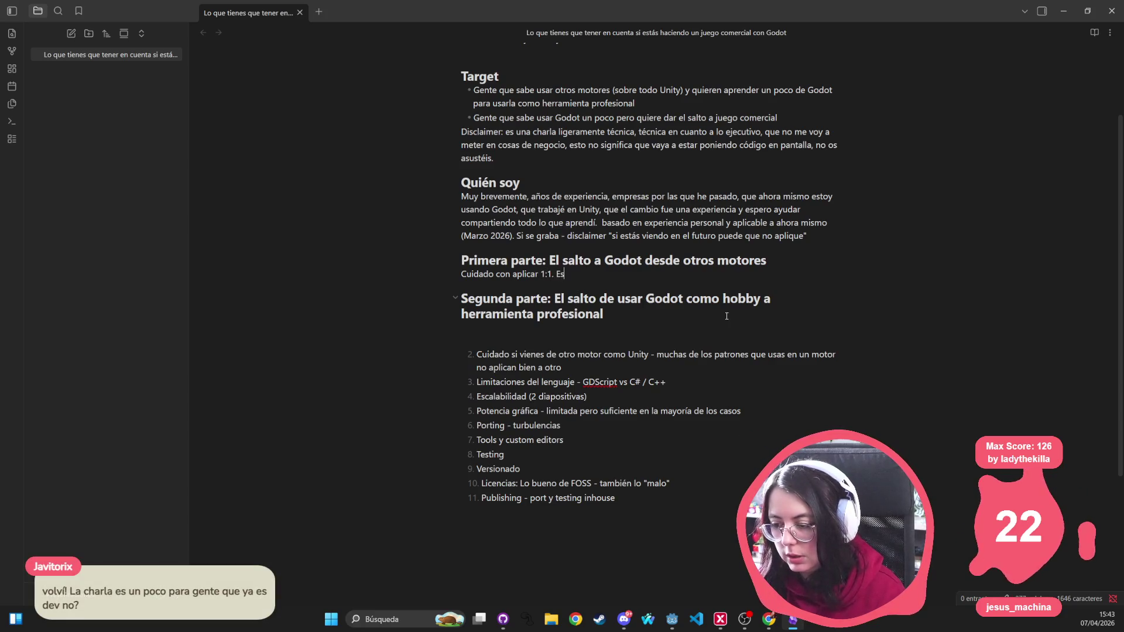
pyautogui.press('BackSpace')
pyautogui.press('BackSpace')
pyautogui.press('BackSpace')
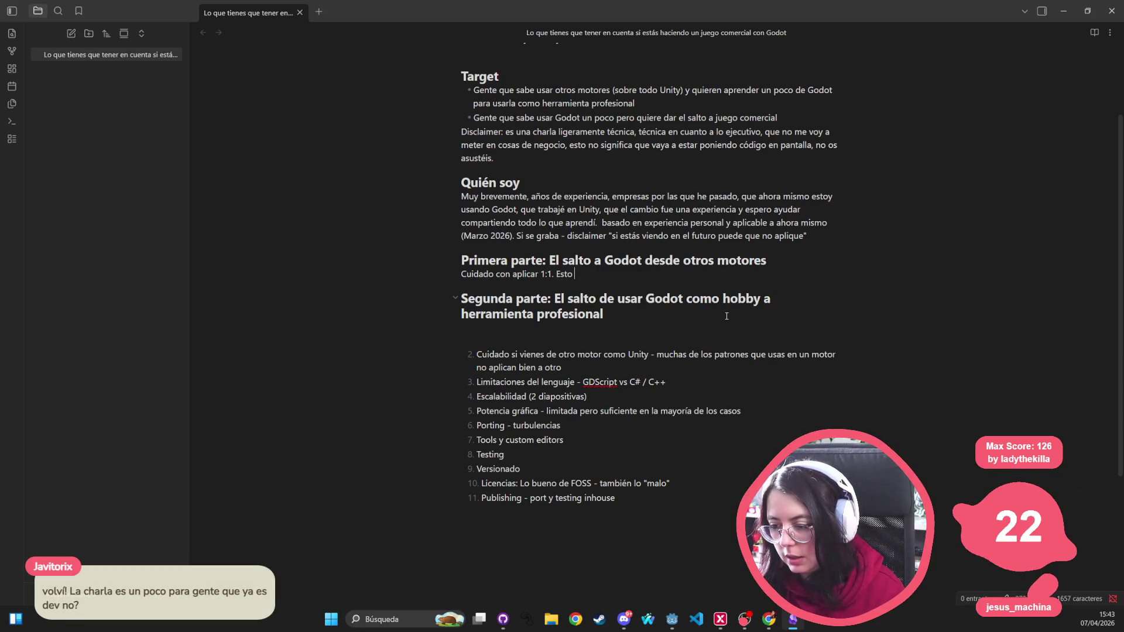
pyautogui.write('cosas como patrones, optimiz')
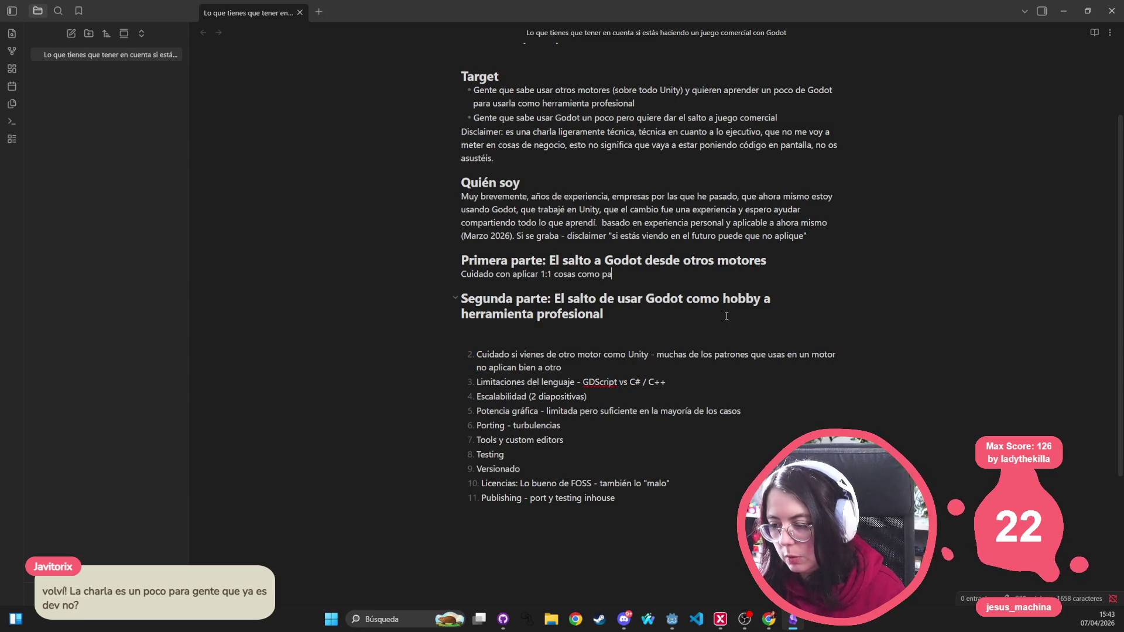
pyautogui.write('aci')
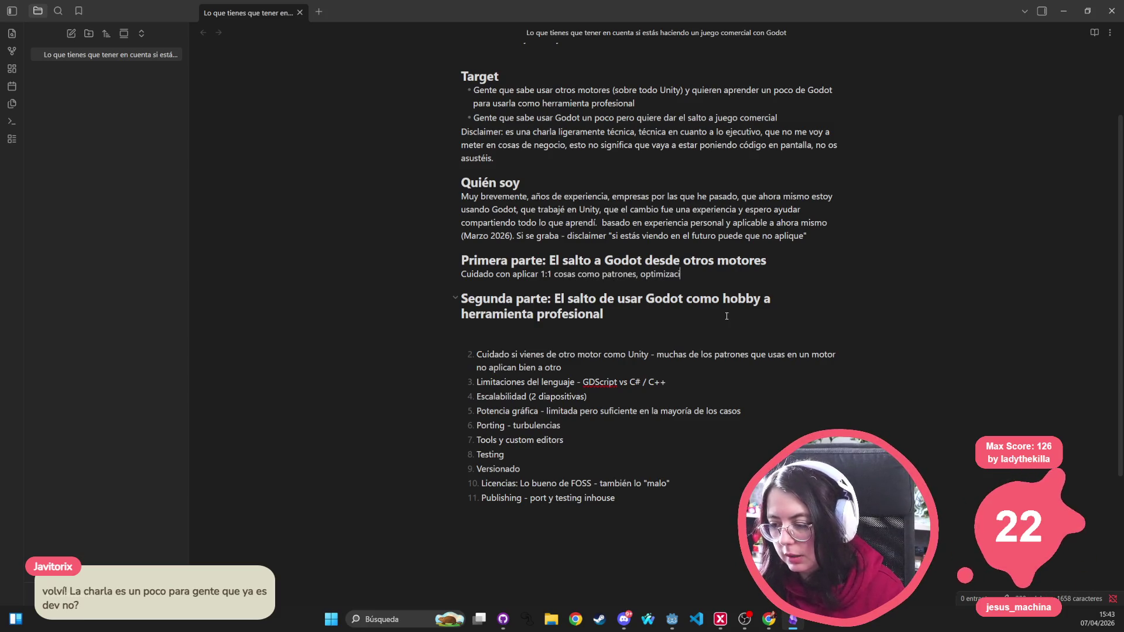
pyautogui.write('ón, etc. Esto ')
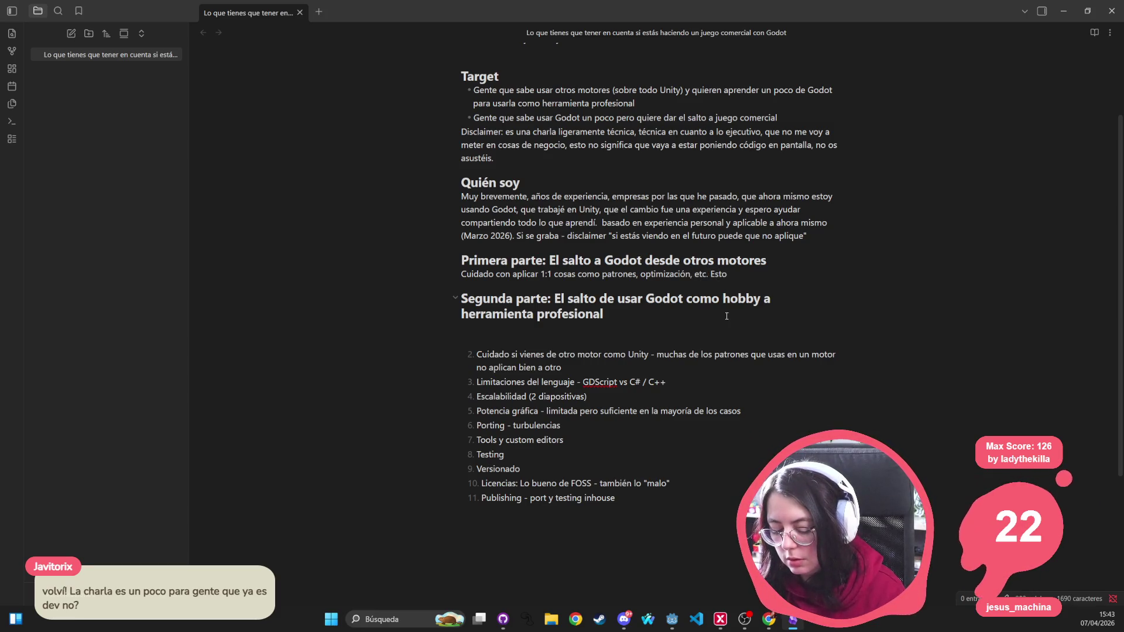
pyautogui.write('aplica a cualquier')
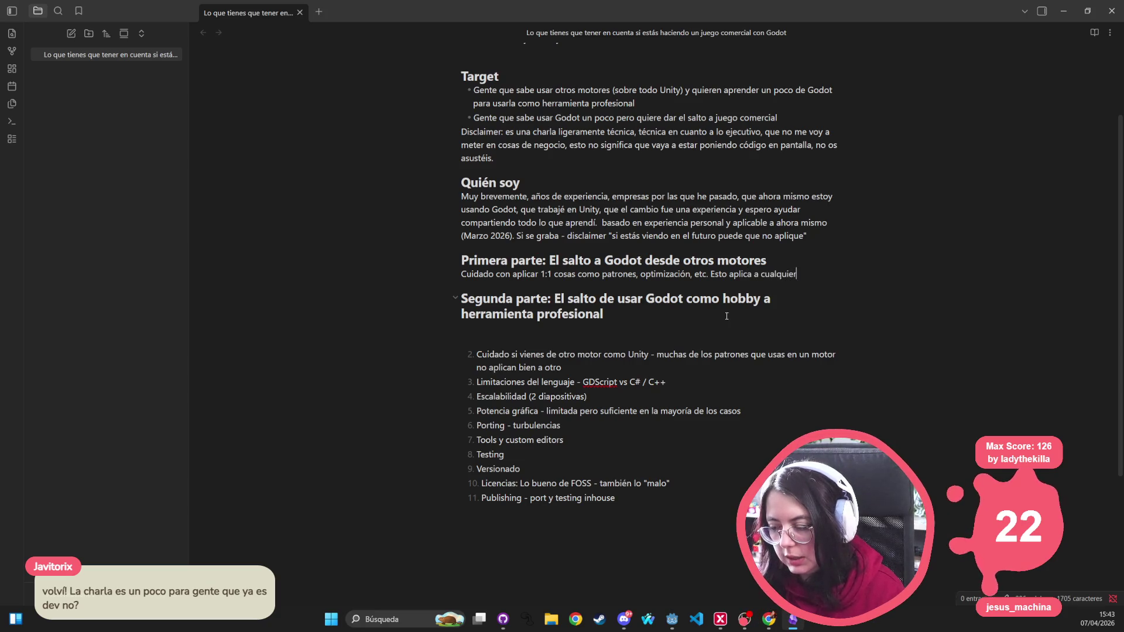
pyautogui.write(' cambio de motor.')
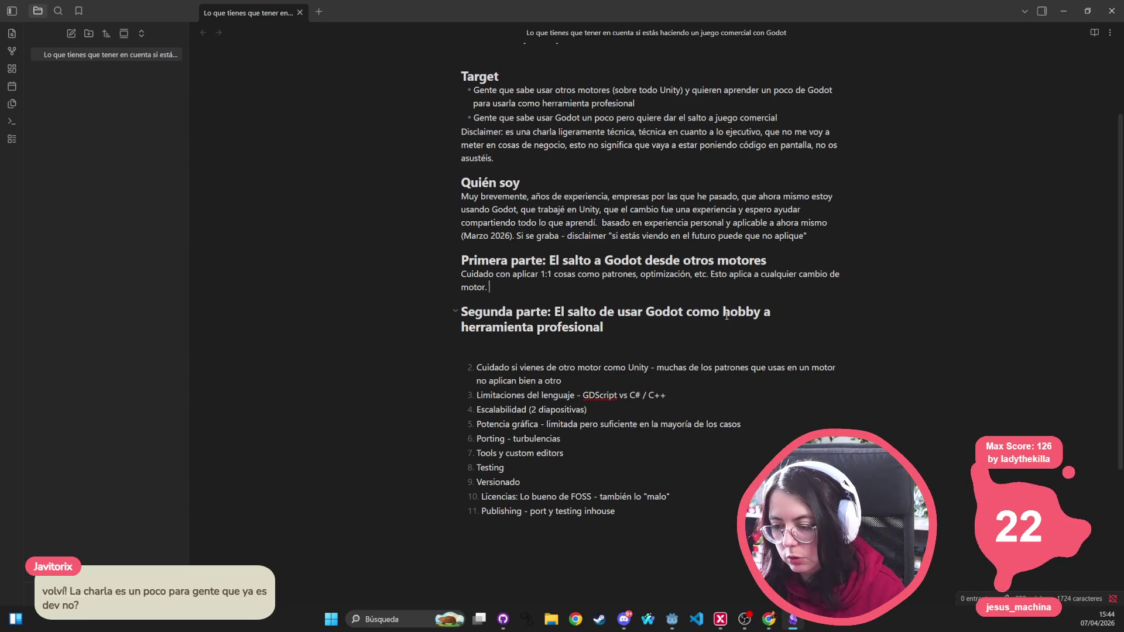
pyautogui.press('Return')
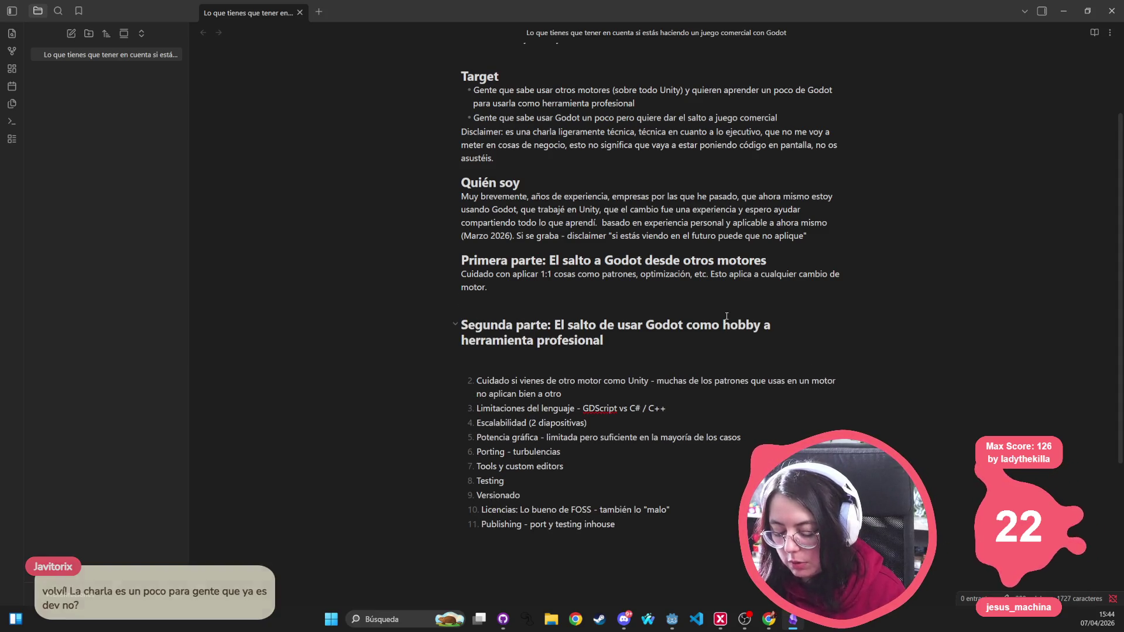
pyautogui.write('Ejemplos: ')
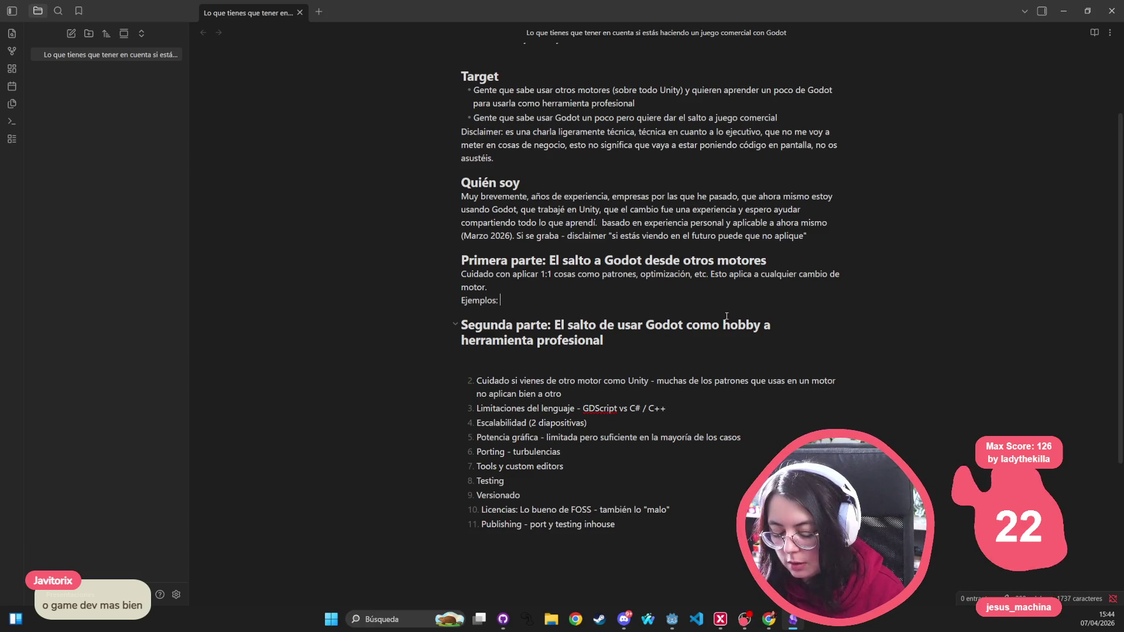
pyautogui.write('Herencia vs')
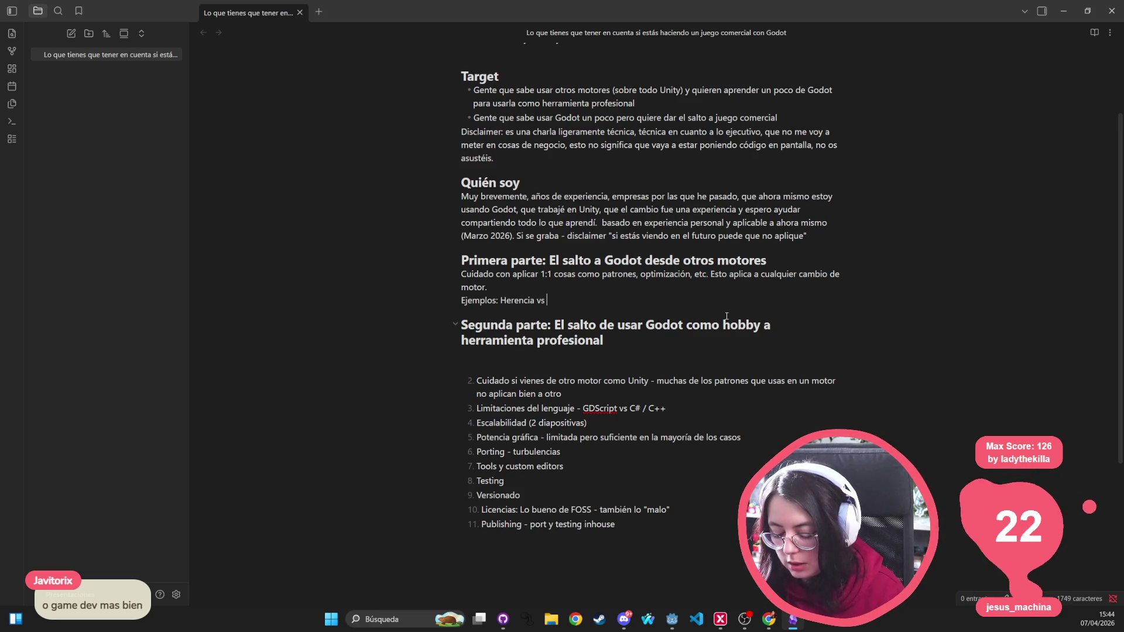
pyautogui.write(' Compo')
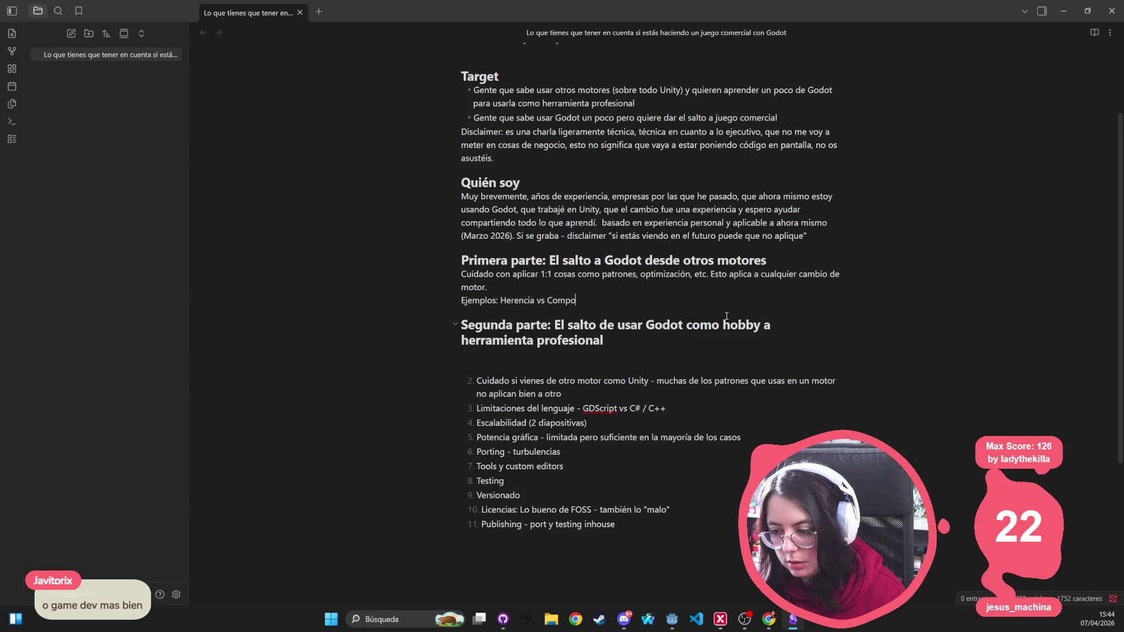
pyautogui.write('nentes')
# Step: Start a new example line reading 'Ejemplos: Pooling->' under Primera parte
pyautogui.press('Return')
pyautogui.write('E')
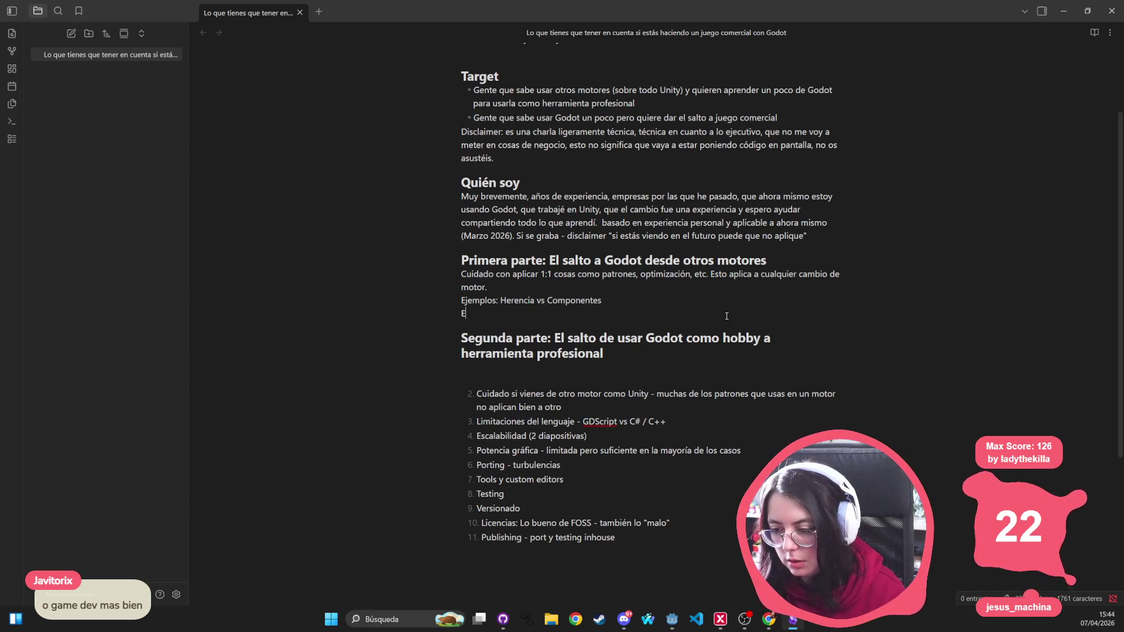
pyautogui.write('jemplos: Poo')
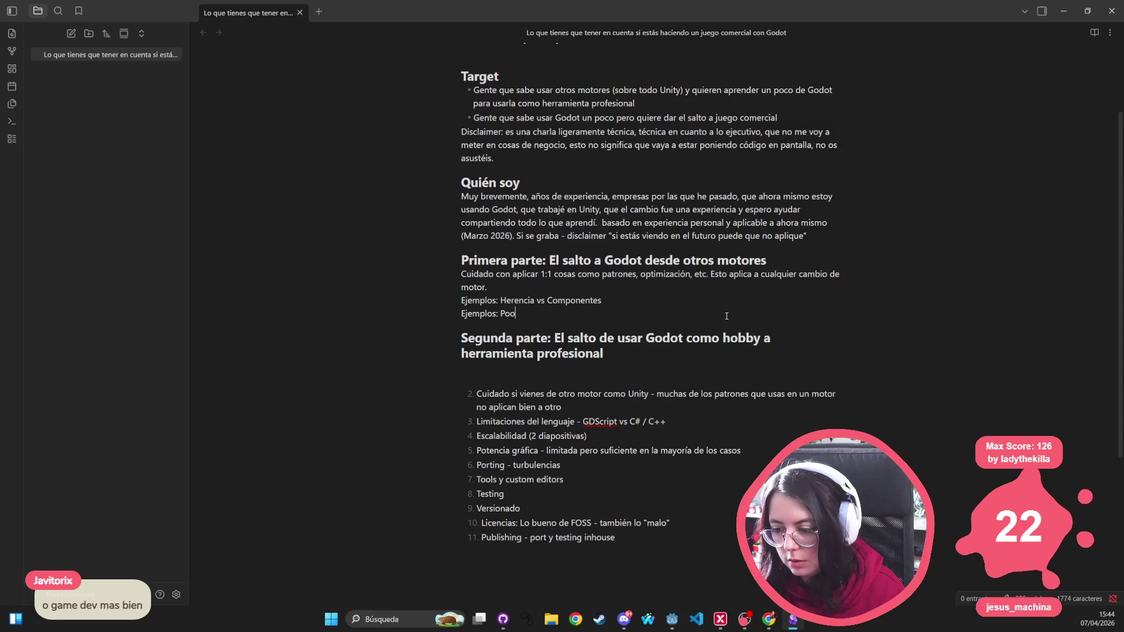
pyautogui.press('BackSpace')
pyautogui.press('BackSpace')
pyautogui.press('BackSpace')
pyautogui.write('Pooling')
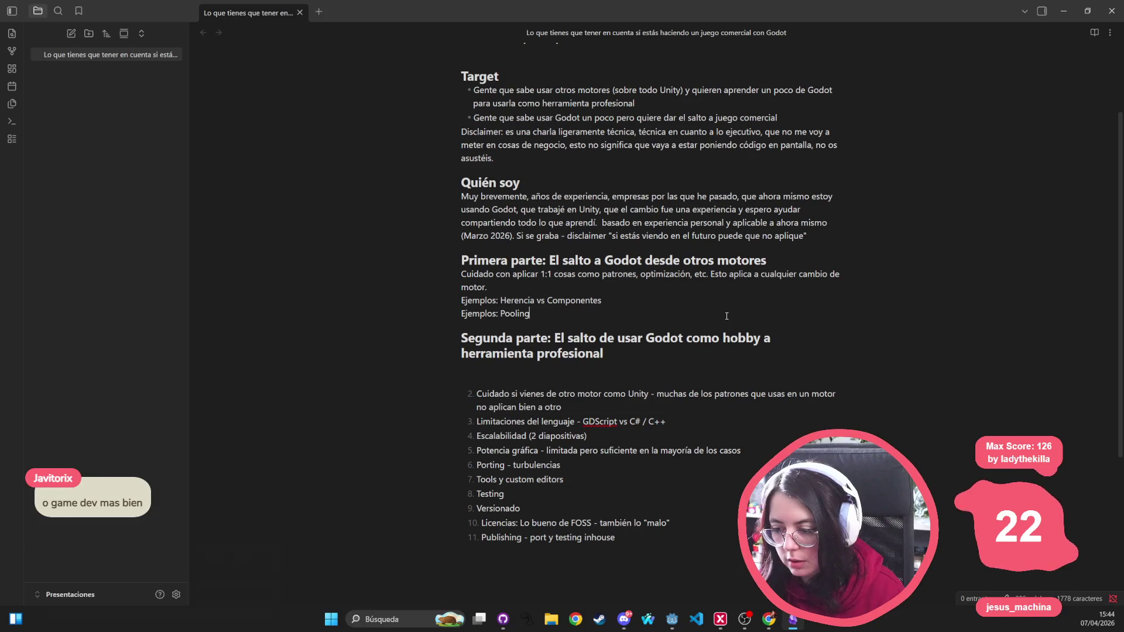
pyautogui.write(':>')
pyautogui.press('BackSpace')
pyautogui.press('BackSpace')
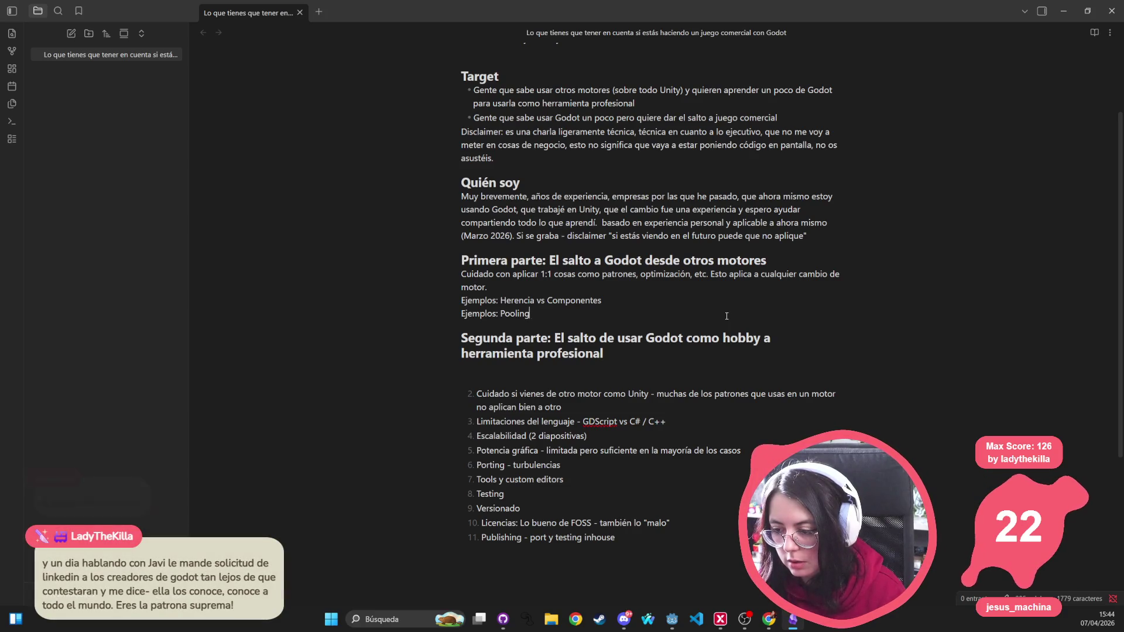
pyautogui.write('->')
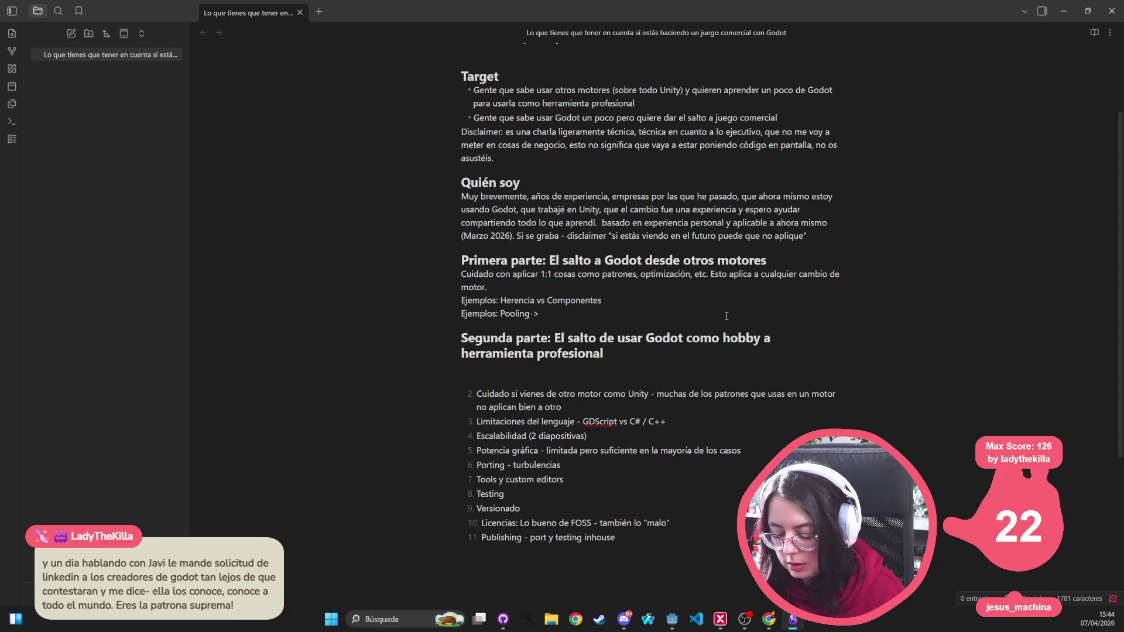
# Step: Complete the Pooling line with 'Más útil en Unity que en Godot (Monobehaviour - Node)'
pyautogui.write(' Más ')
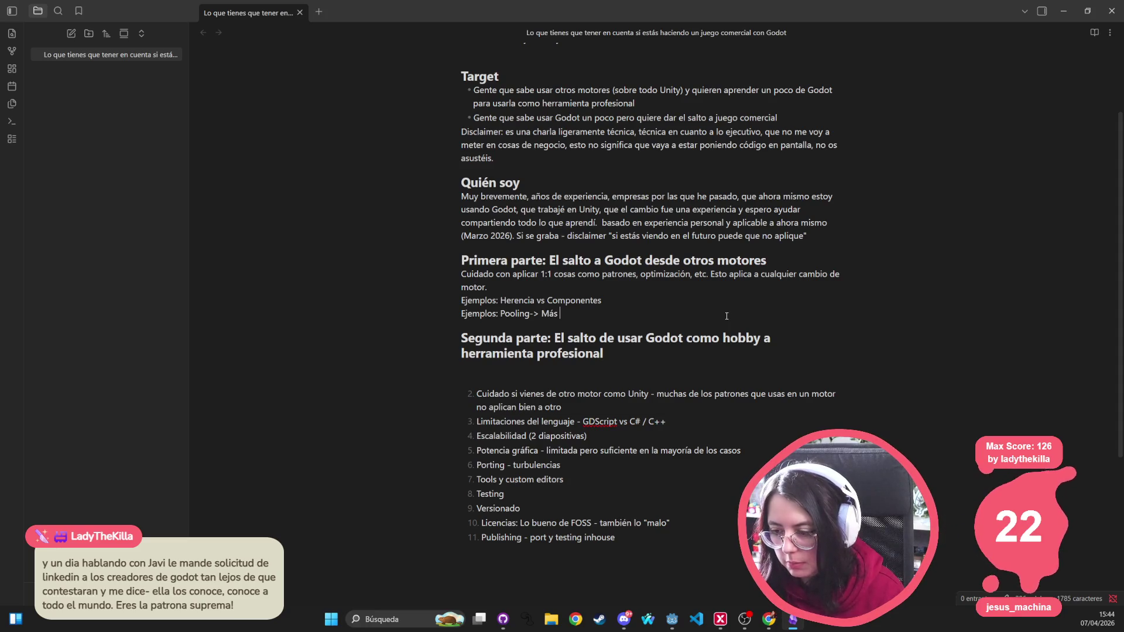
pyautogui.write('llamativo')
pyautogui.press('BackSpace')
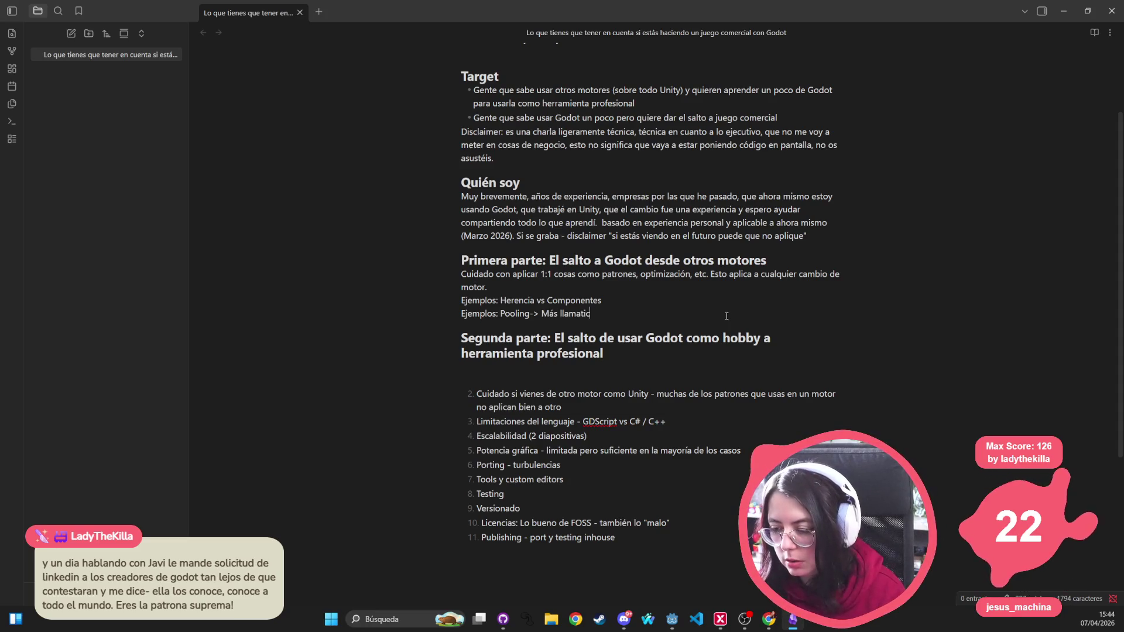
pyautogui.write('o')
pyautogui.press('BackSpace')
pyautogui.press('BackSpace')
pyautogui.press('BackSpace')
pyautogui.write('útil en')
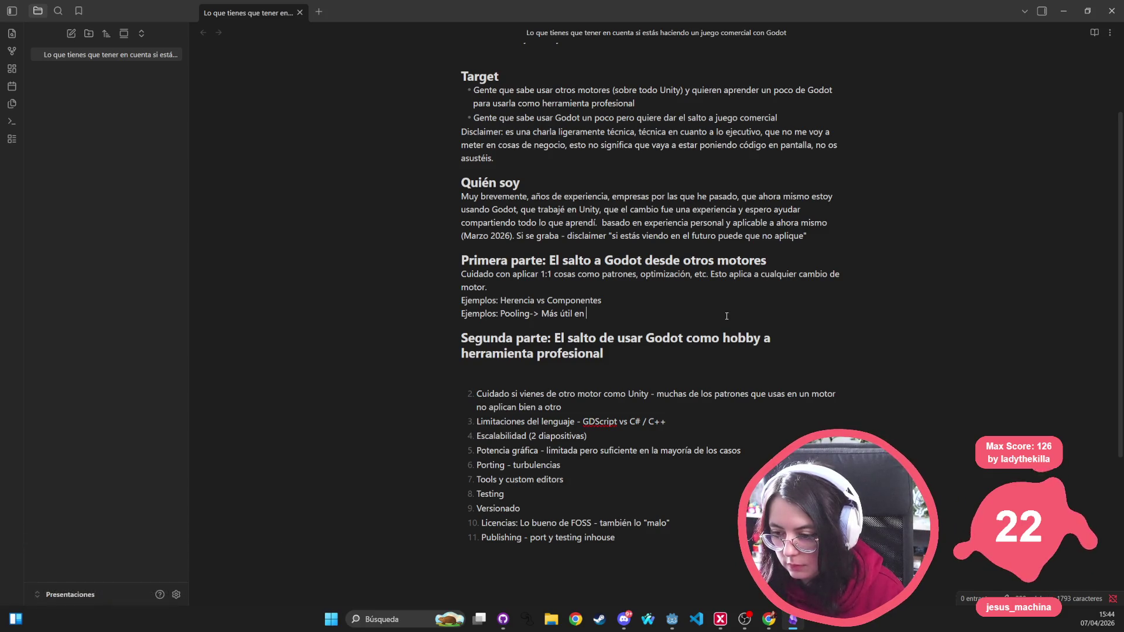
pyautogui.write('U')
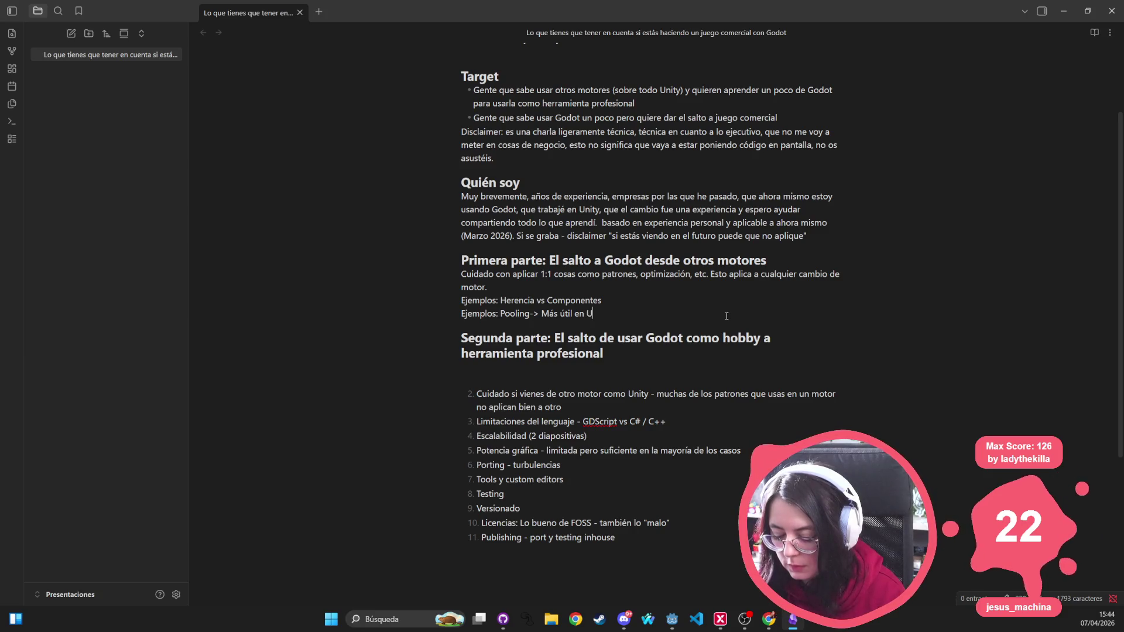
pyautogui.write('nity que en G')
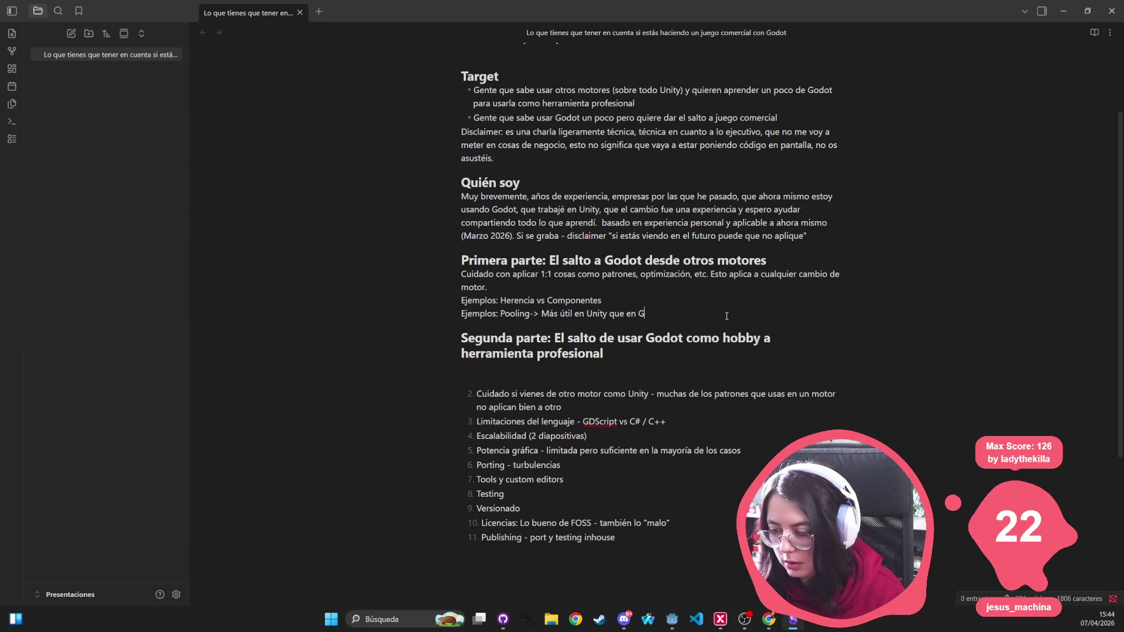
pyautogui.write('odot (por comp')
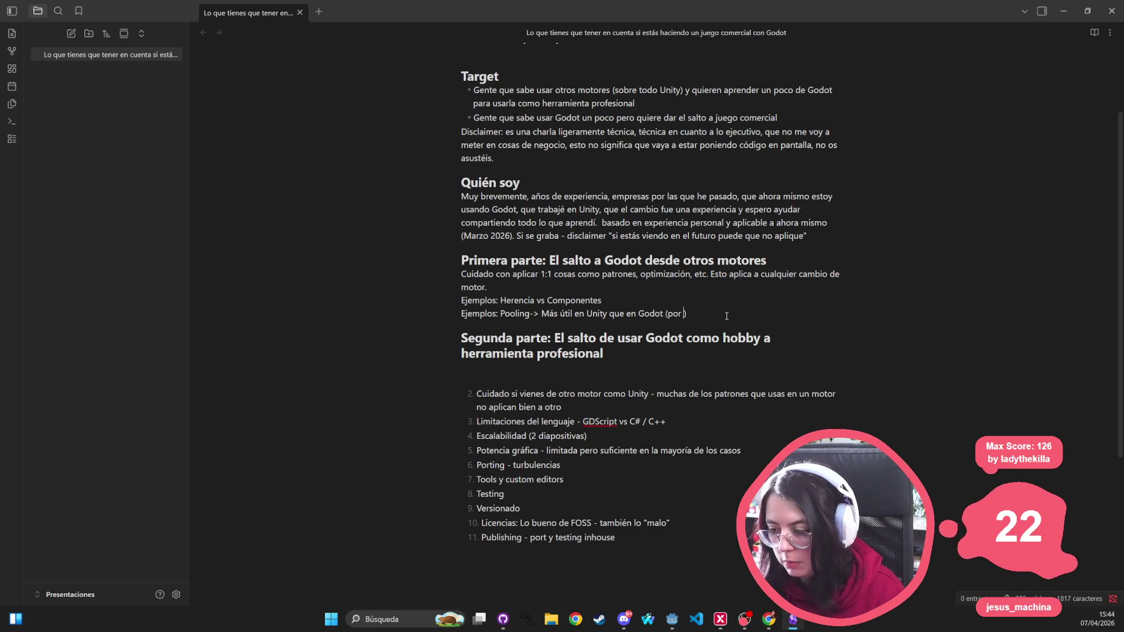
pyautogui.press('BackSpace')
pyautogui.press('BackSpace')
pyautogui.press('BackSpace')
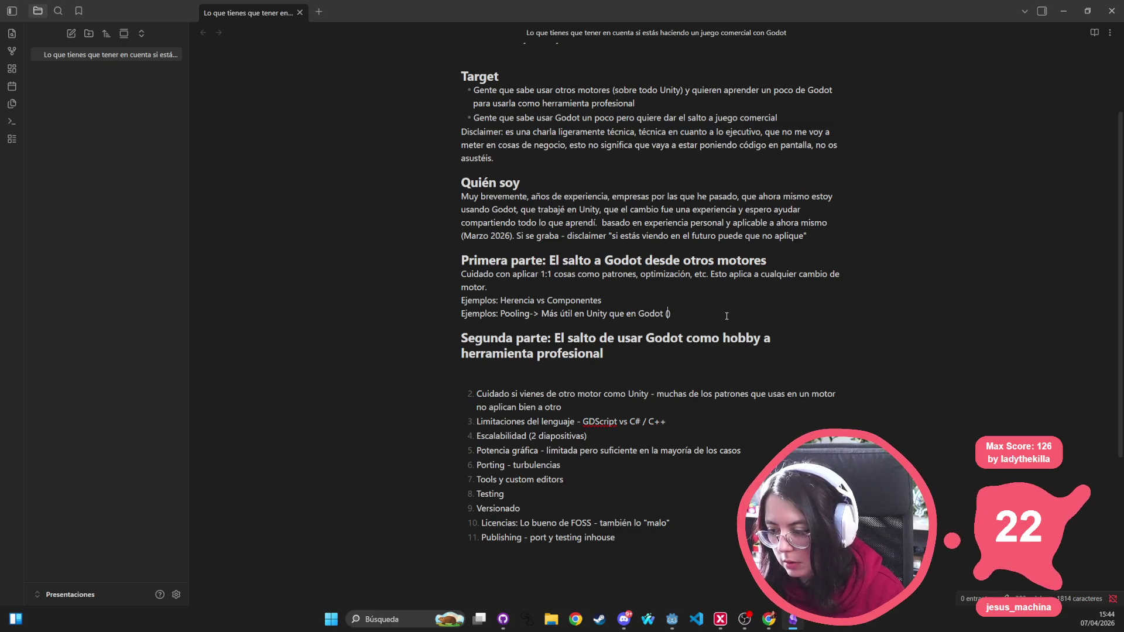
pyautogui.write('Mon')
pyautogui.write('obehvaiour')
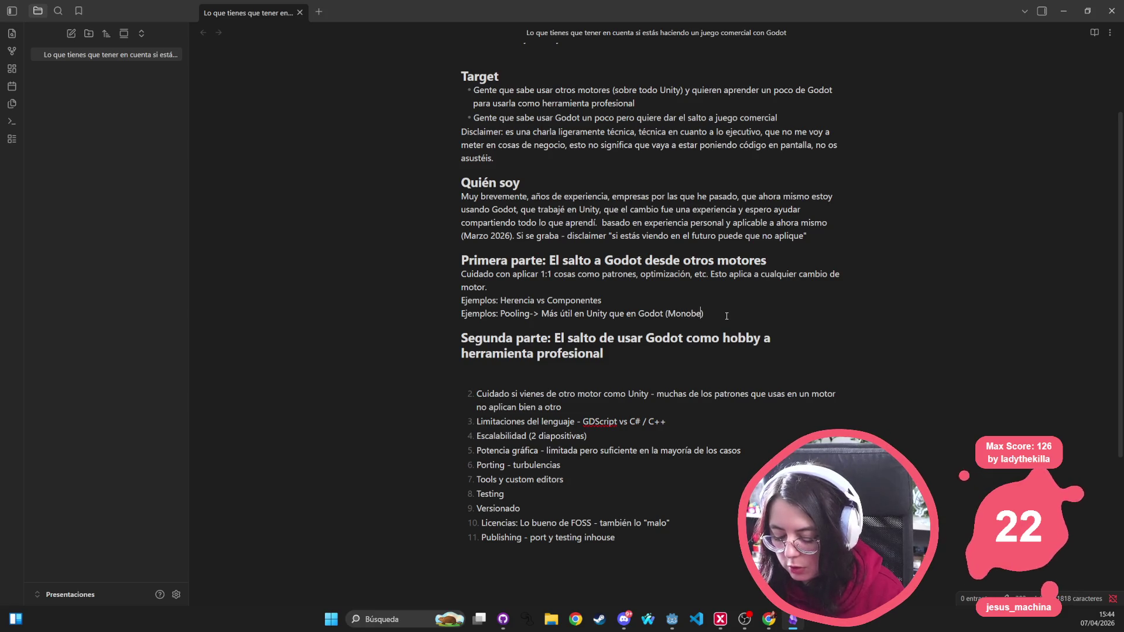
pyautogui.hotkey('ctrl', 'BackSpace')
pyautogui.write('Monobeh')
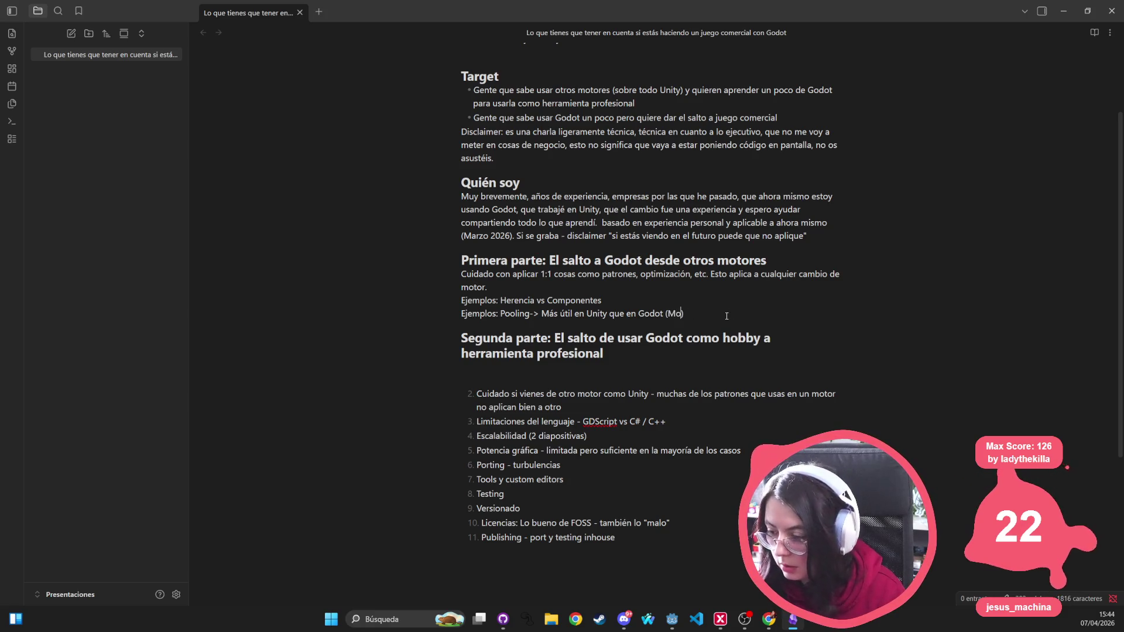
pyautogui.write('aviour - ')
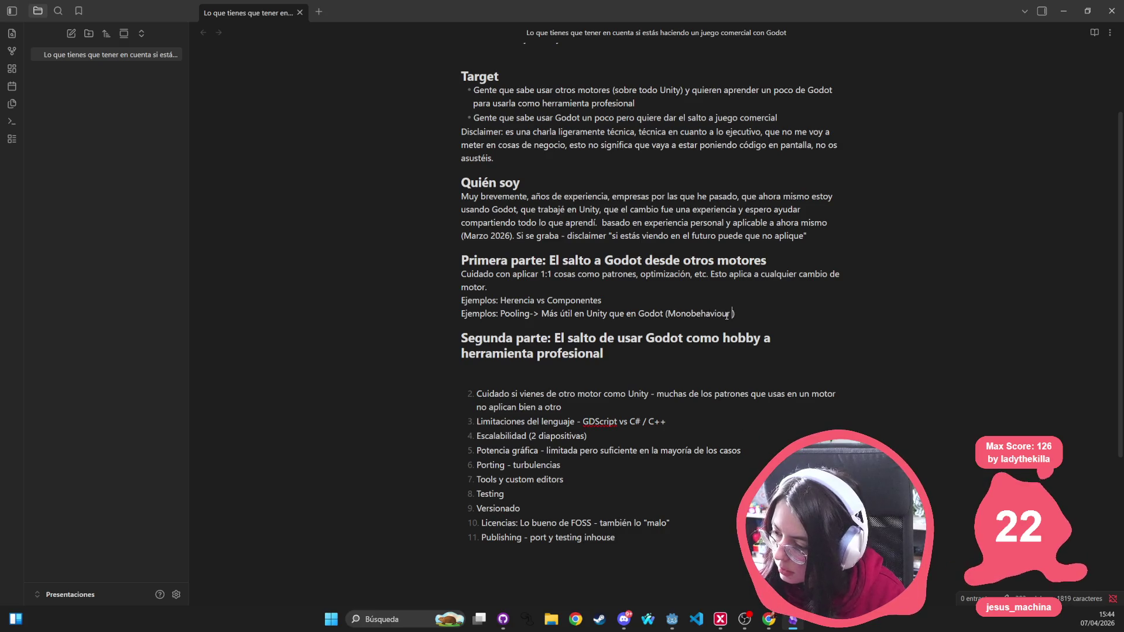
pyautogui.write('Node')
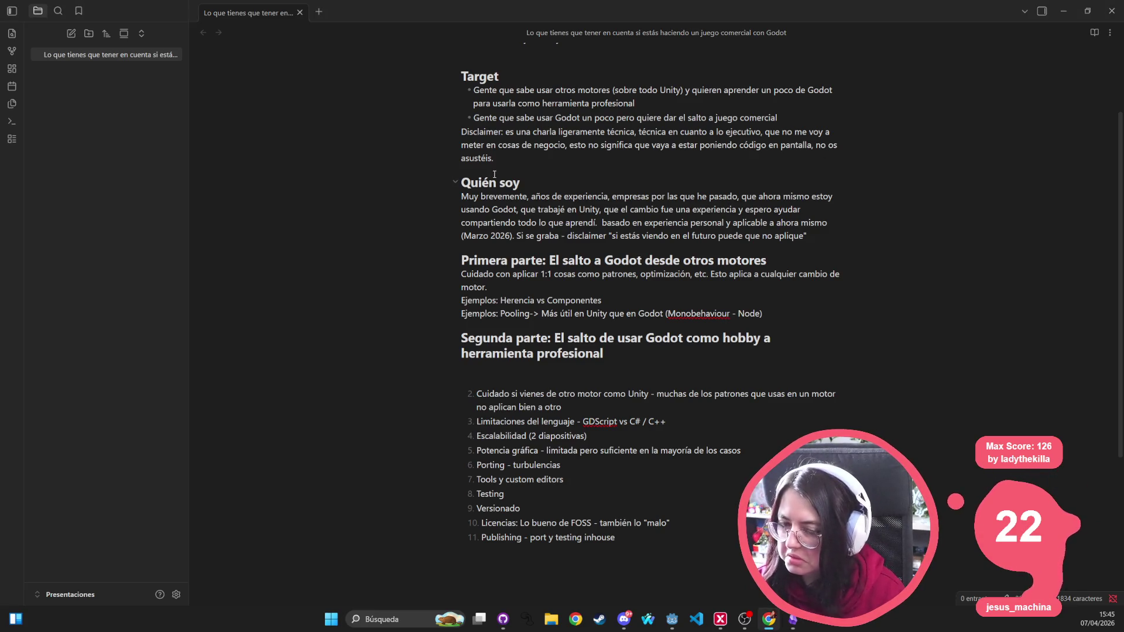
pyautogui.hotkey('alt', 'Tab')
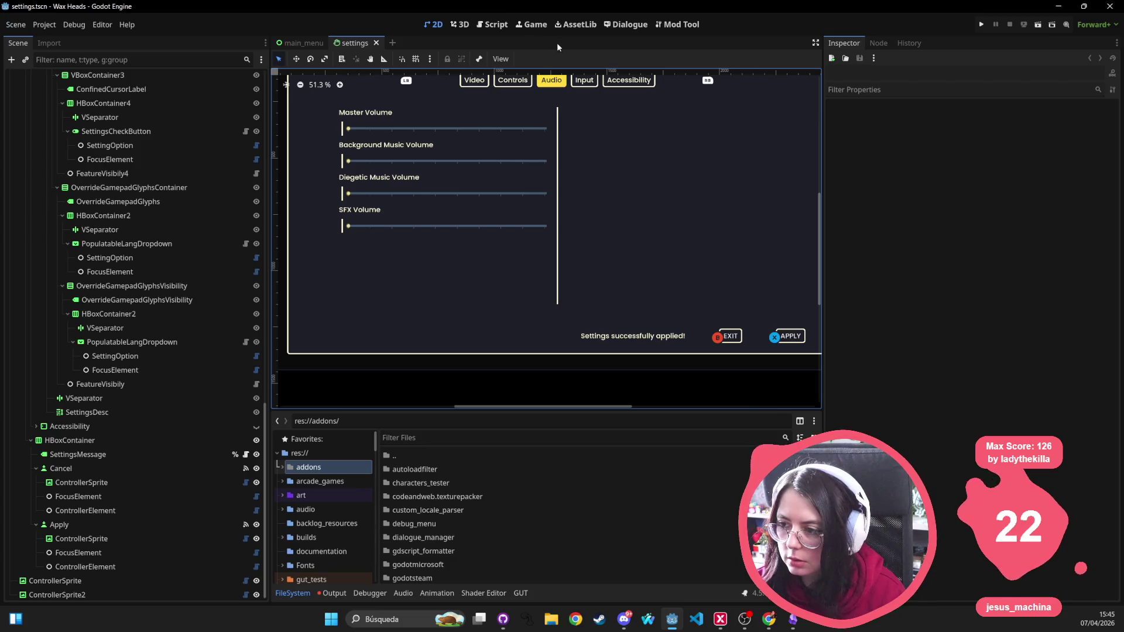
# Step: In Godot, open the FocusGrabber script, focus_grabber.gd, from the SettingsPanel scene tree
pyautogui.click(110, 145)
pyautogui.scroll(10, 117, 138)
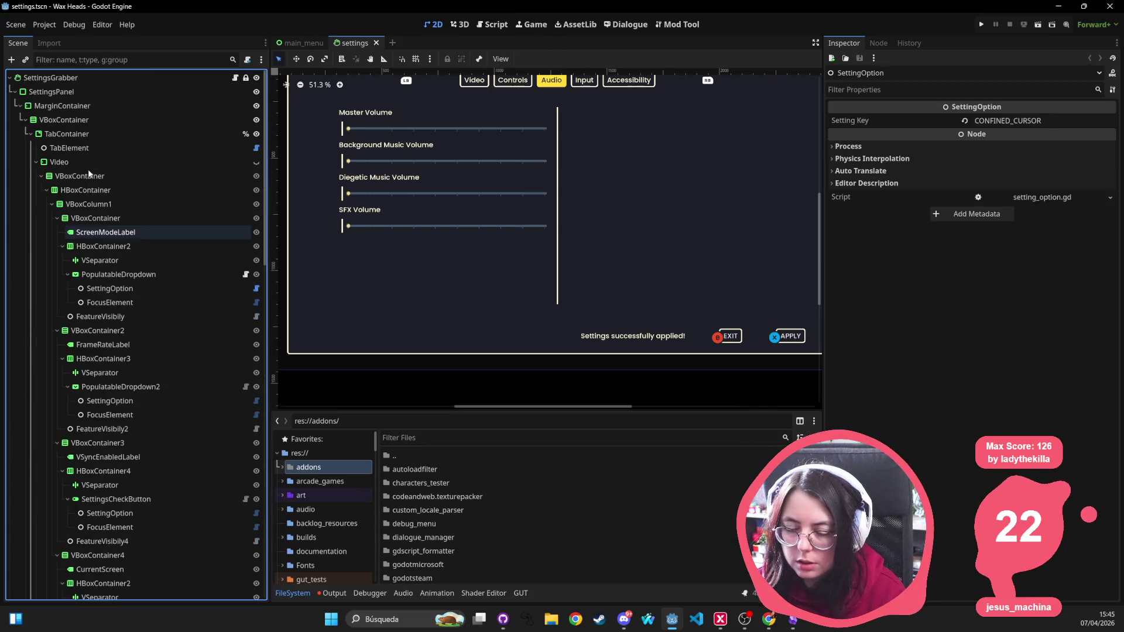
pyautogui.click(64, 90)
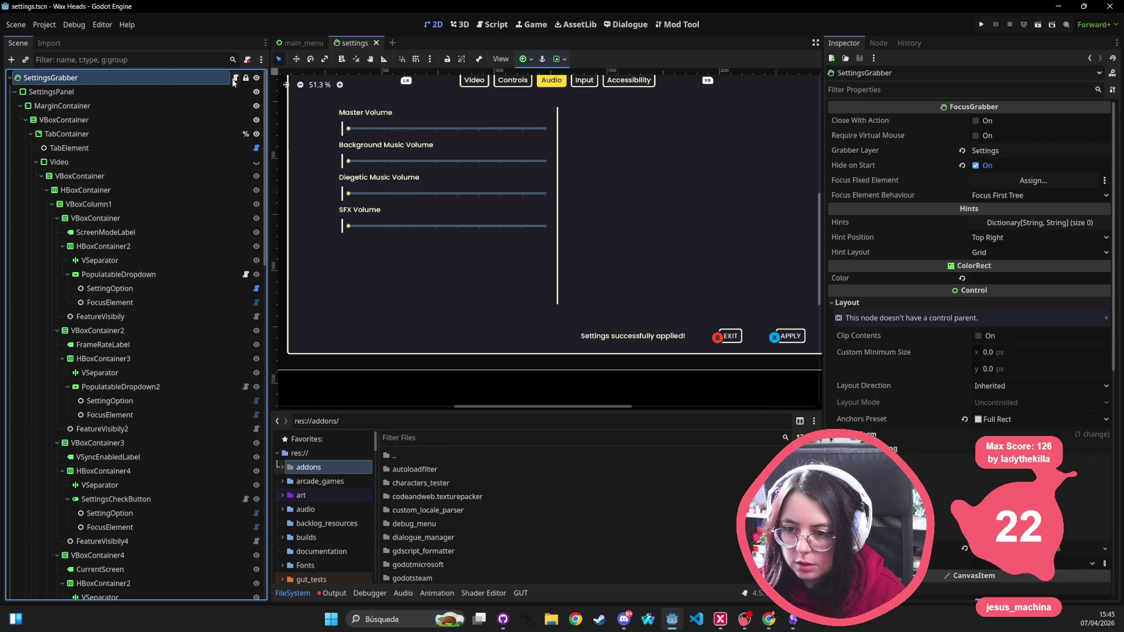
pyautogui.click(234, 78)
pyautogui.keyDown('ctrl'); pyautogui.click(620, 78); pyautogui.keyUp('ctrl')
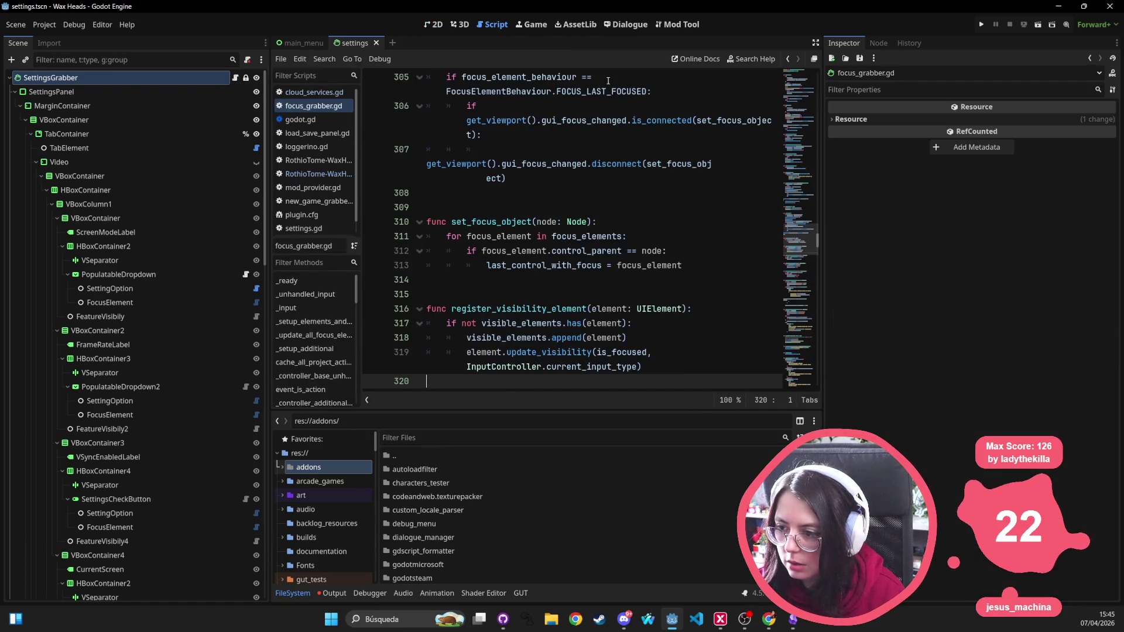
# Step: Browse the Control, Node and Object class reference pages, then return to the Obsidian notes
pyautogui.scroll(20, 559, 150)
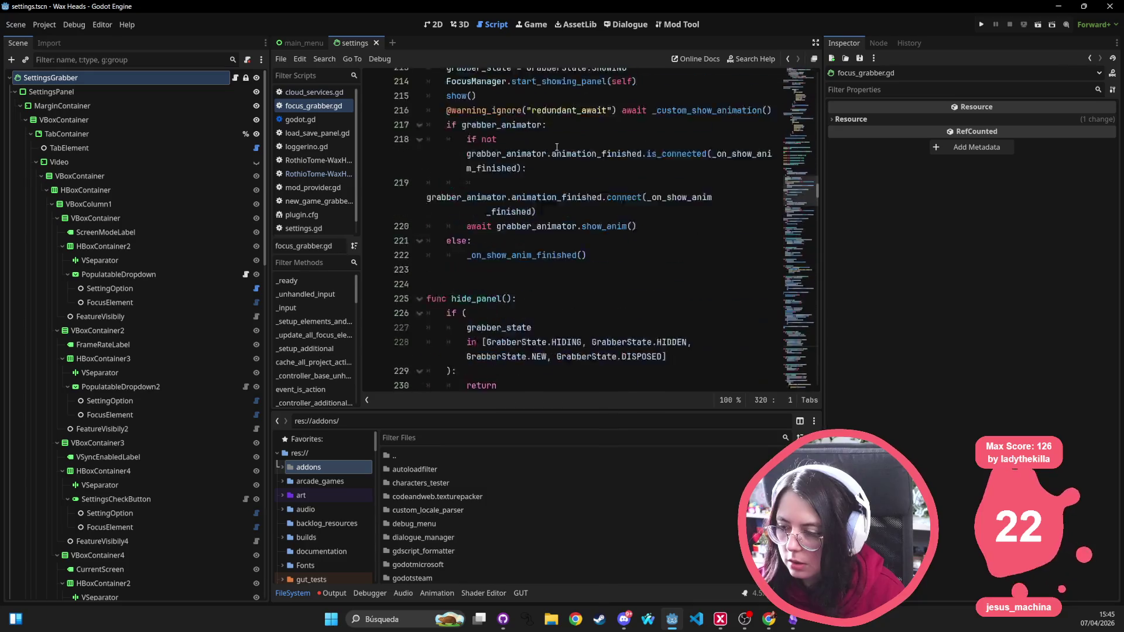
pyautogui.scroll(20, 550, 138)
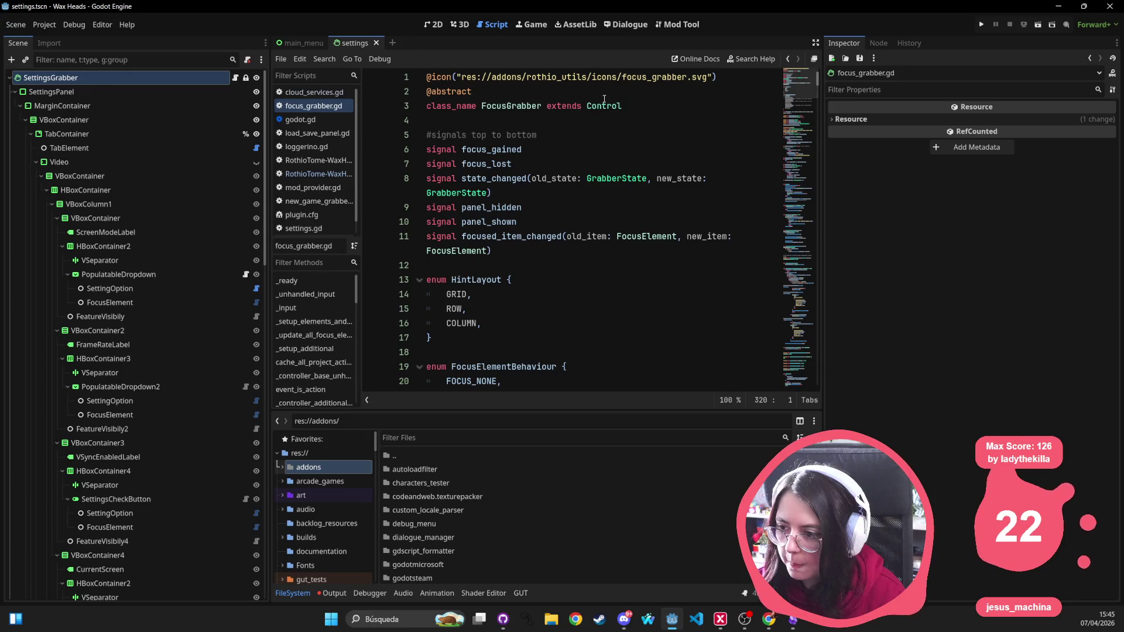
pyautogui.keyDown('ctrl'); pyautogui.click(604, 106); pyautogui.keyUp('ctrl')
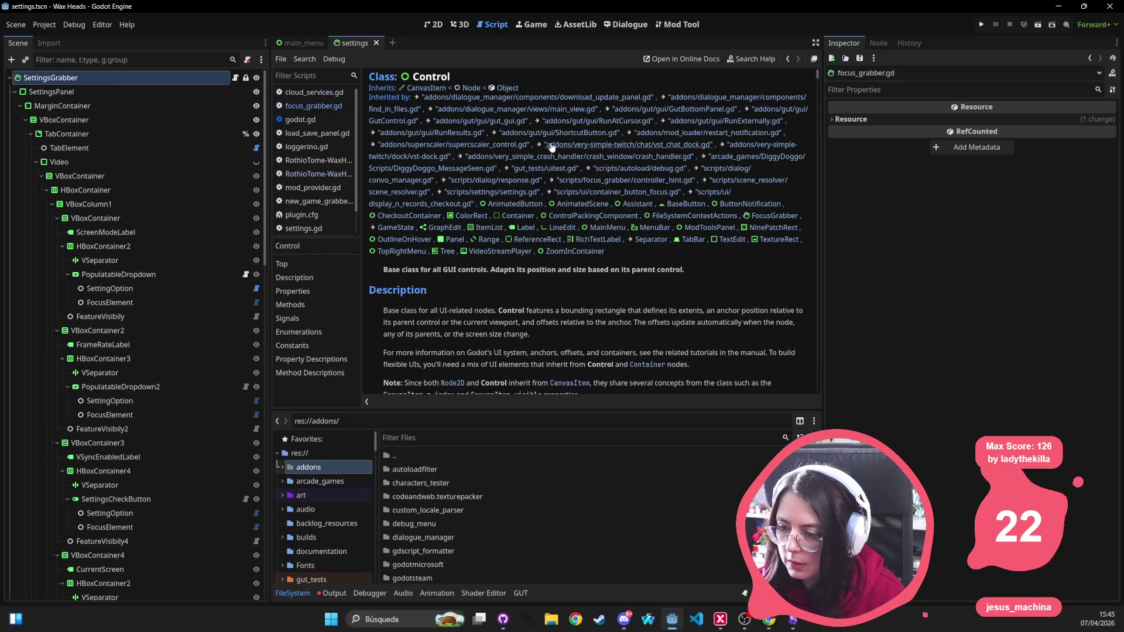
pyautogui.click(472, 93)
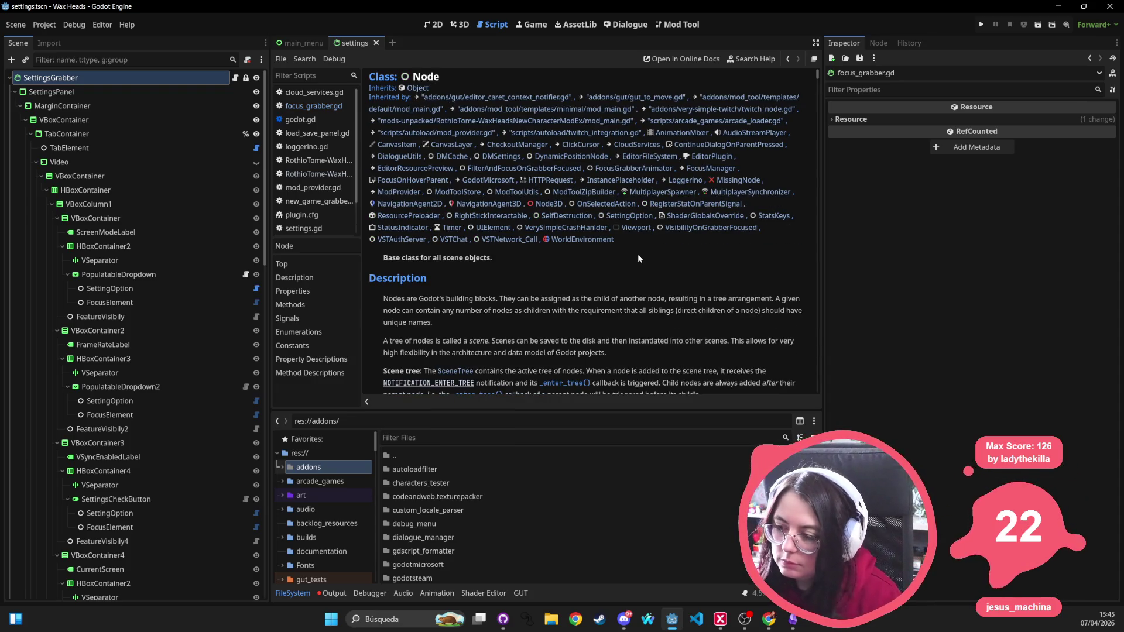
pyautogui.click(417, 87)
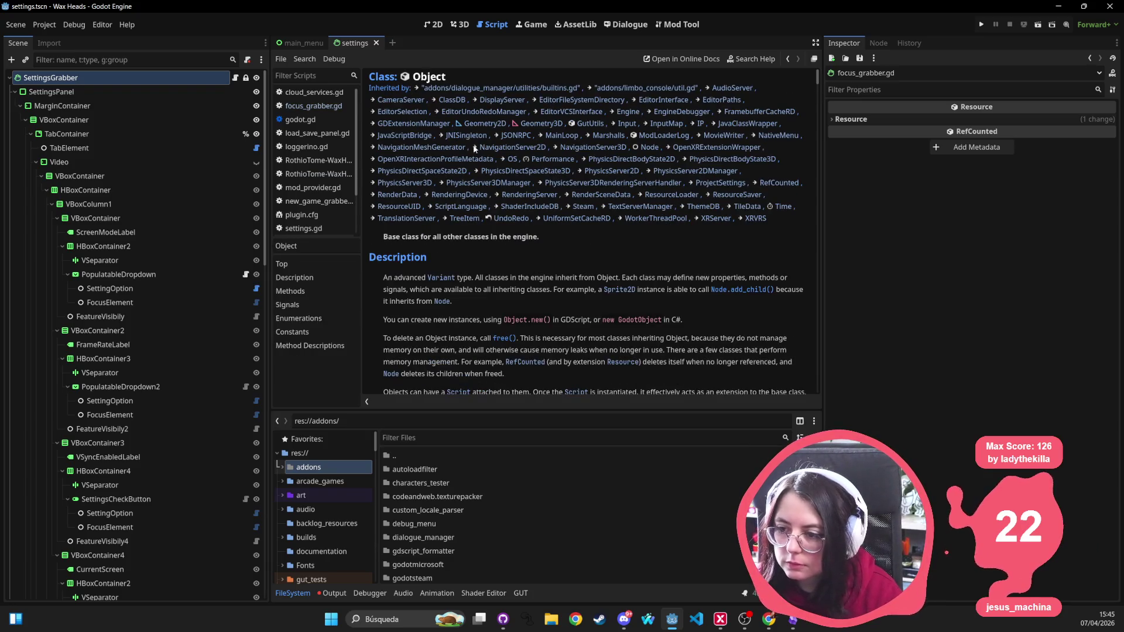
pyautogui.hotkey('alt', 'Tab')
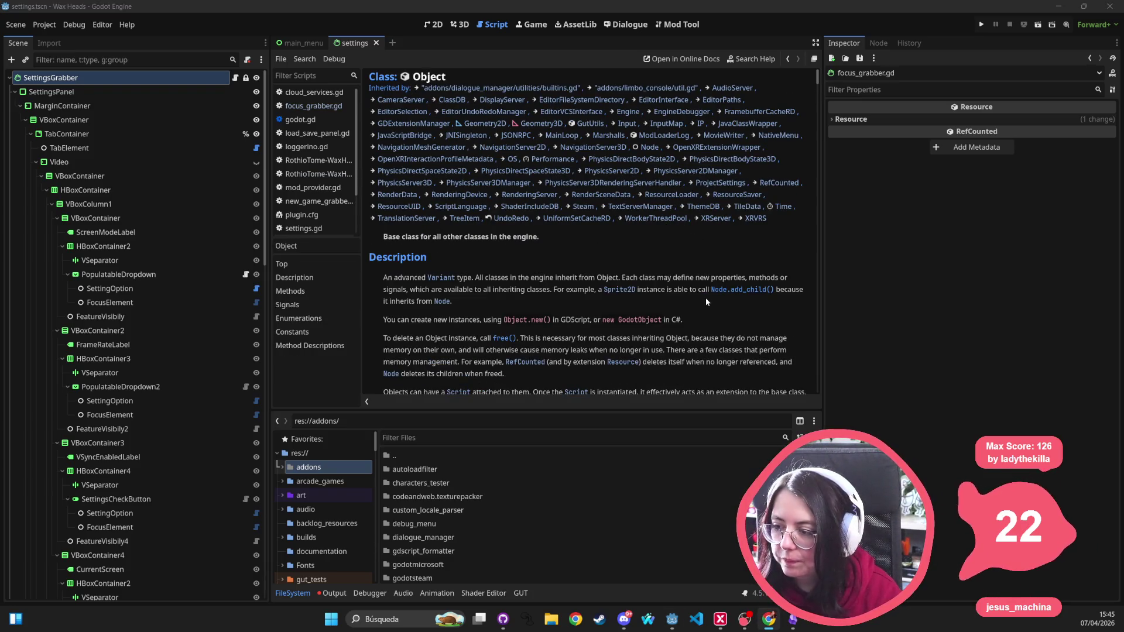
pyautogui.hotkey('alt', 'Tab')
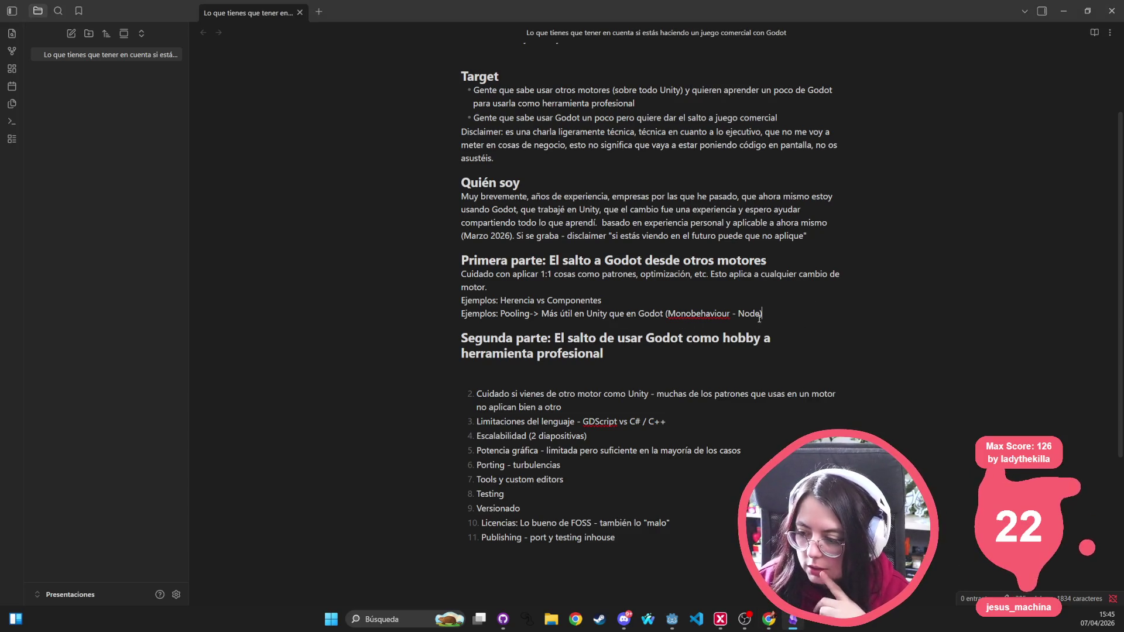
pyautogui.click(759, 314)
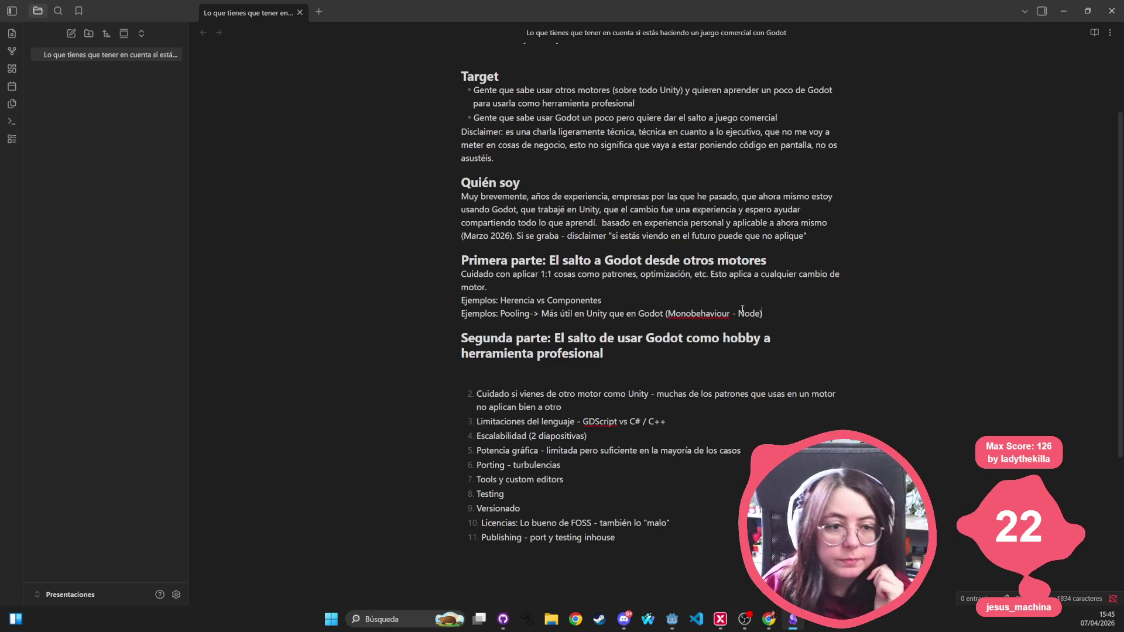
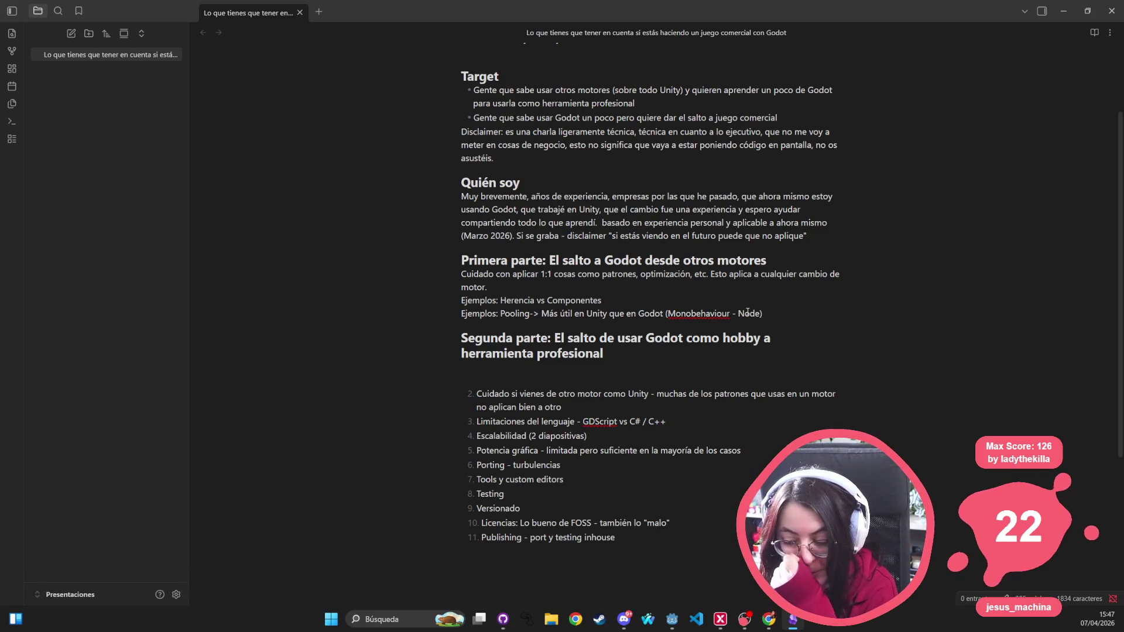
# Step: Open a blank Google Chrome window over the Obsidian Godot talk outline
pyautogui.moveTo(672, 619)
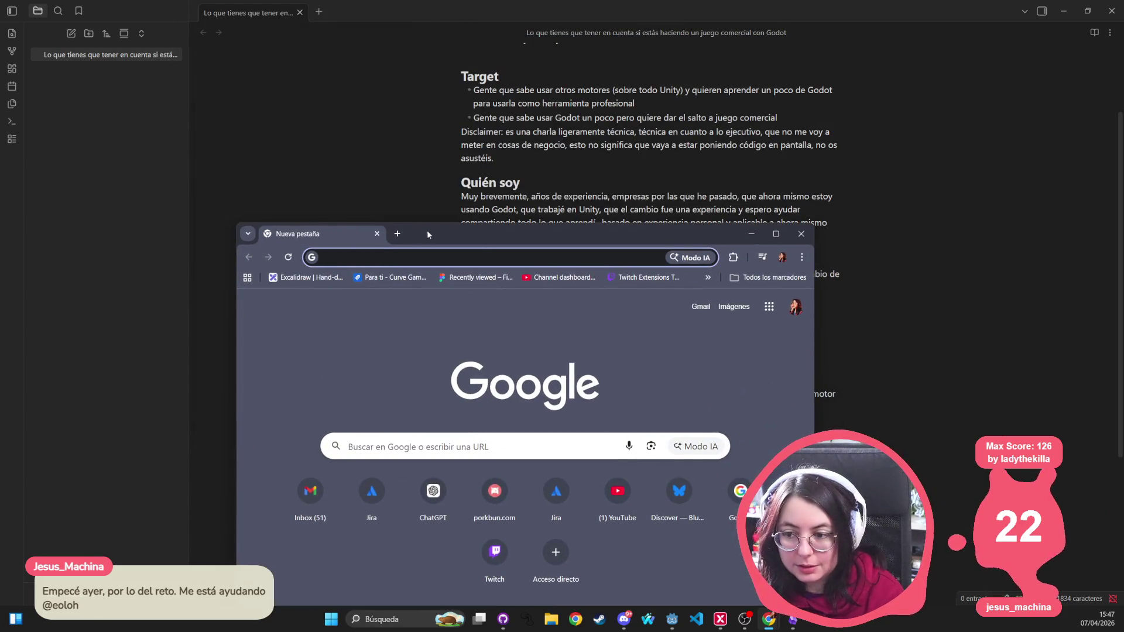
# Step: Maximize Chrome and search Google for 'brackeys tutorial godot'
pyautogui.doubleClick(427, 230)
pyautogui.click(135, 34)
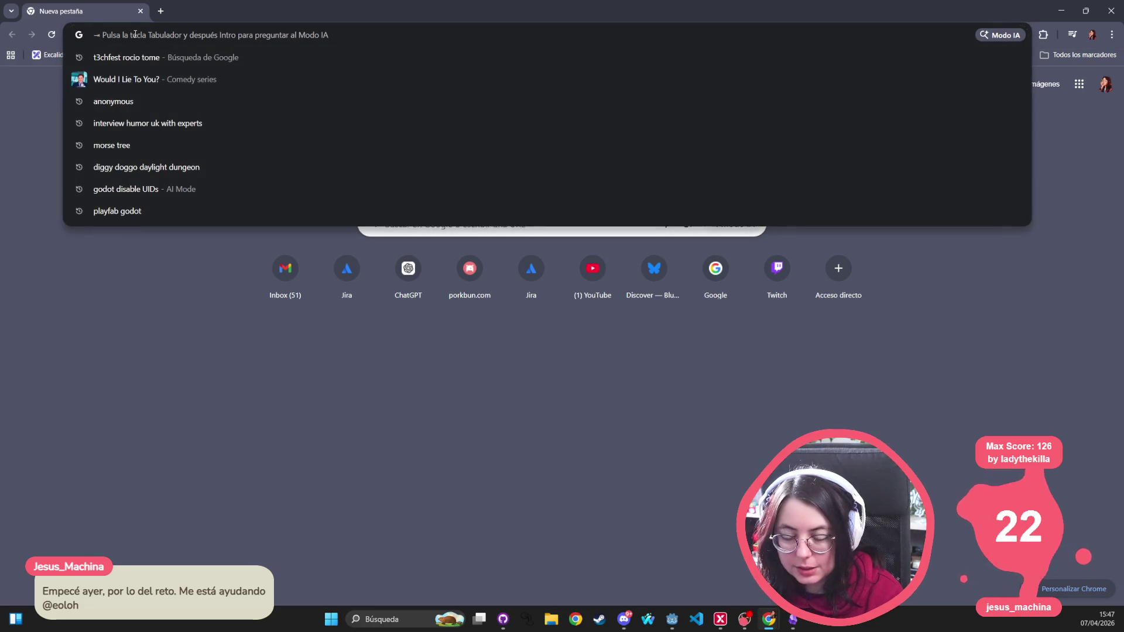
pyautogui.click(192, 279)
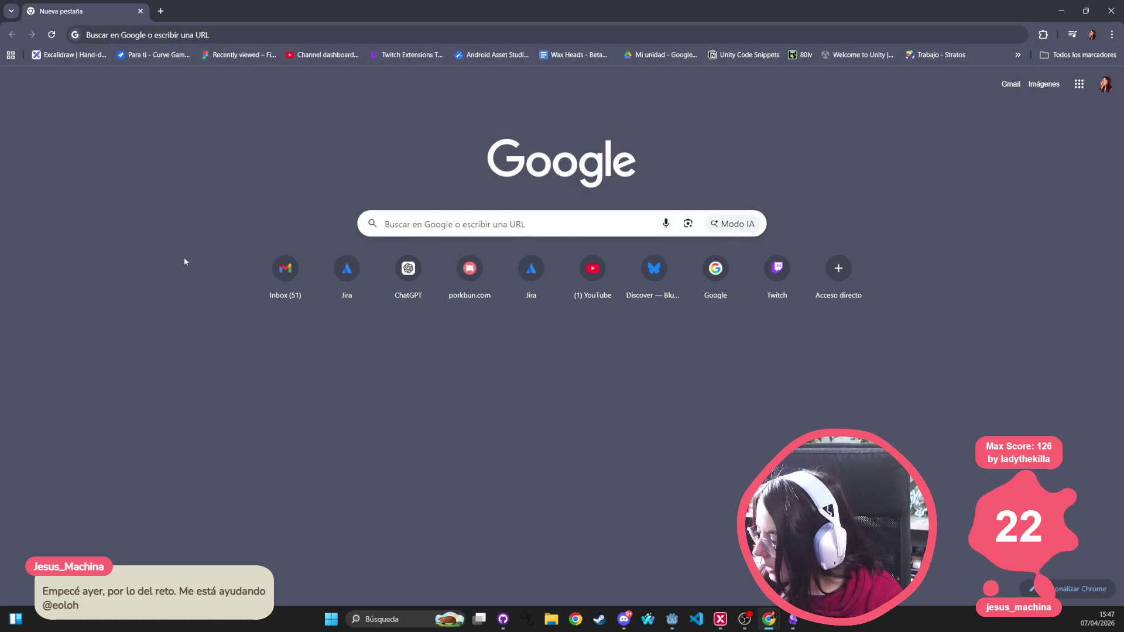
pyautogui.click(405, 223)
pyautogui.write('bracke')
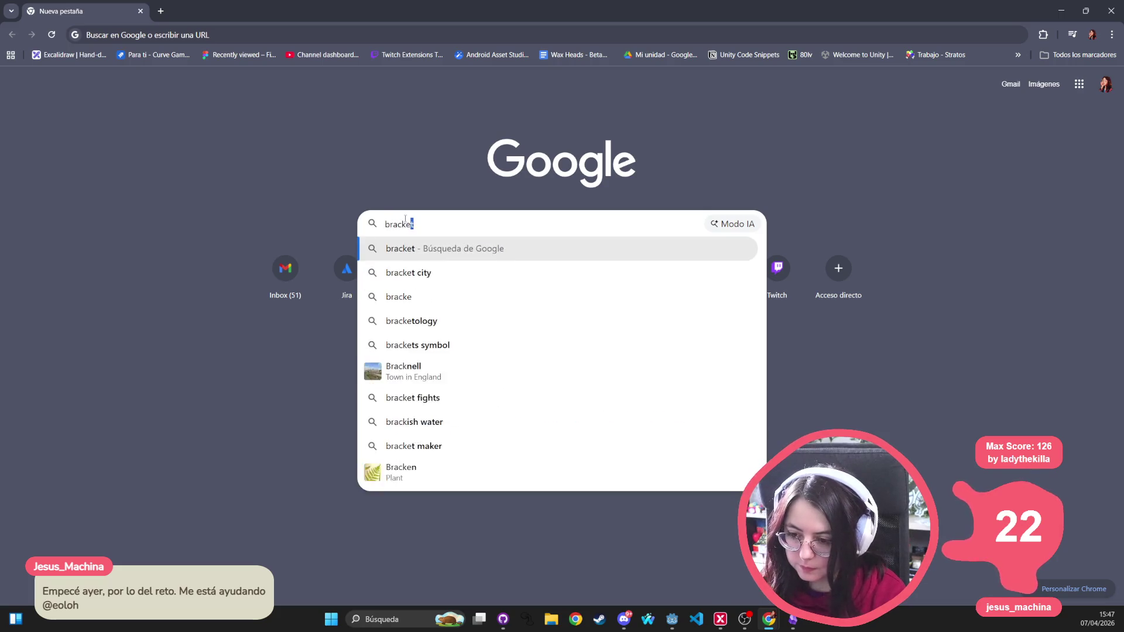
pyautogui.write('ys tutorial')
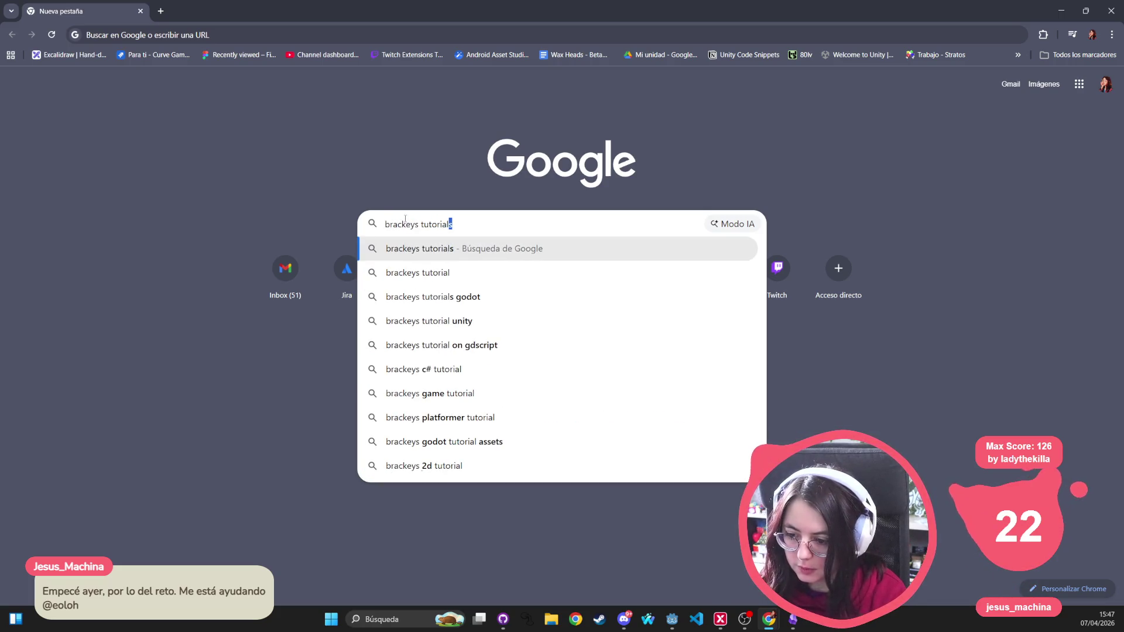
pyautogui.write(' godot')
pyautogui.press('Return')
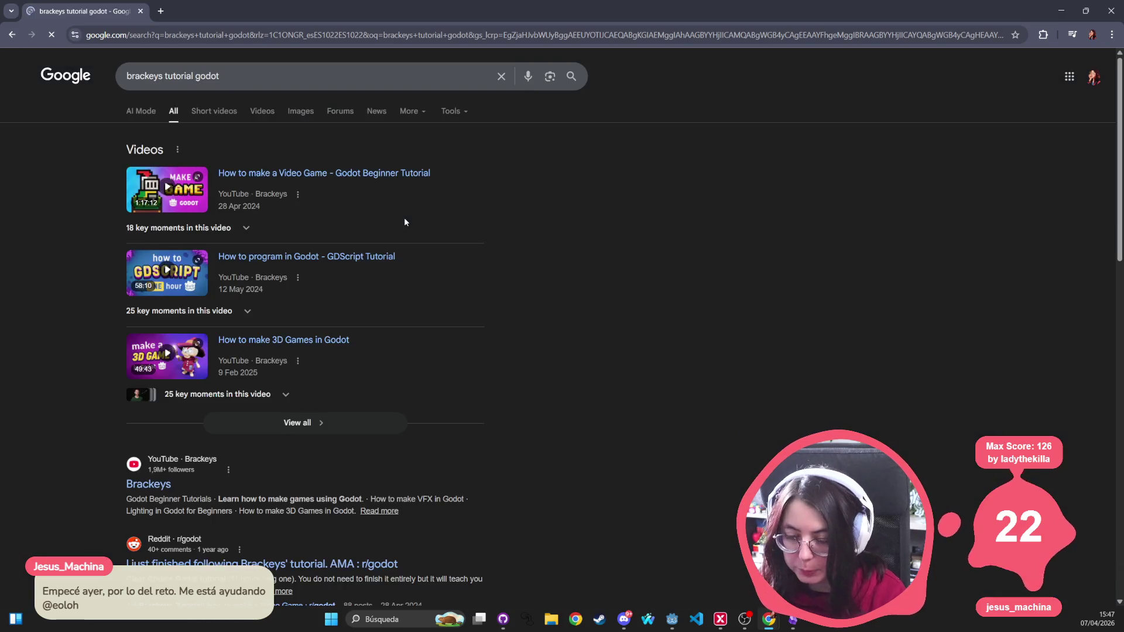
# Step: Skim Brackeys' Godot Beginner Tutorial through TileMap, sprite frames, coin and sound parts, then return to Obsidian
pyautogui.click(290, 174)
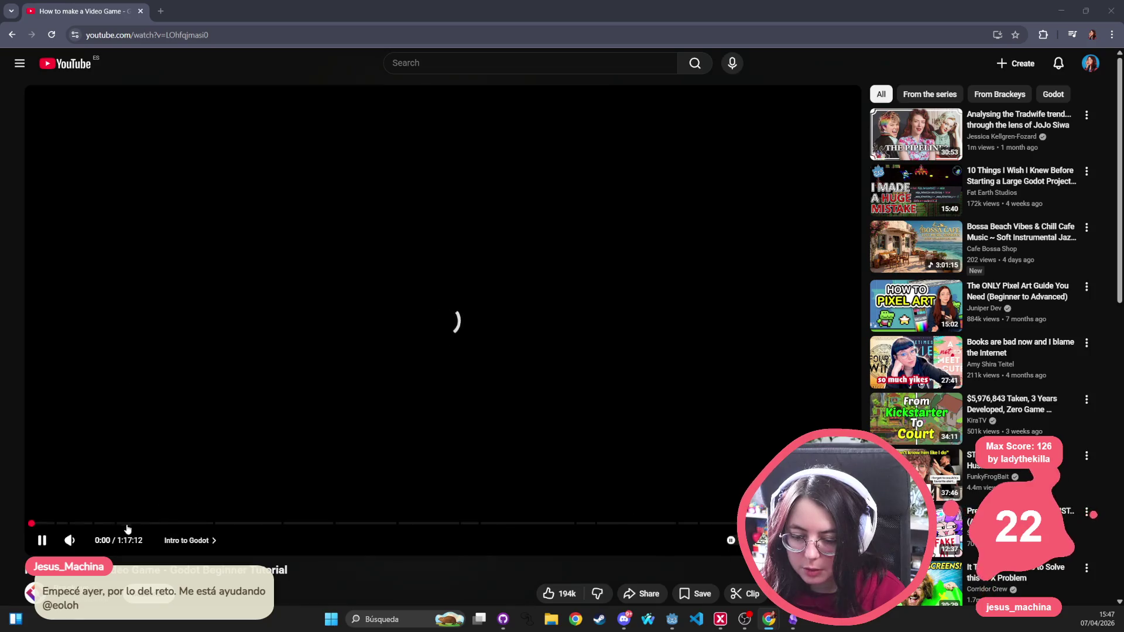
pyautogui.click(128, 523)
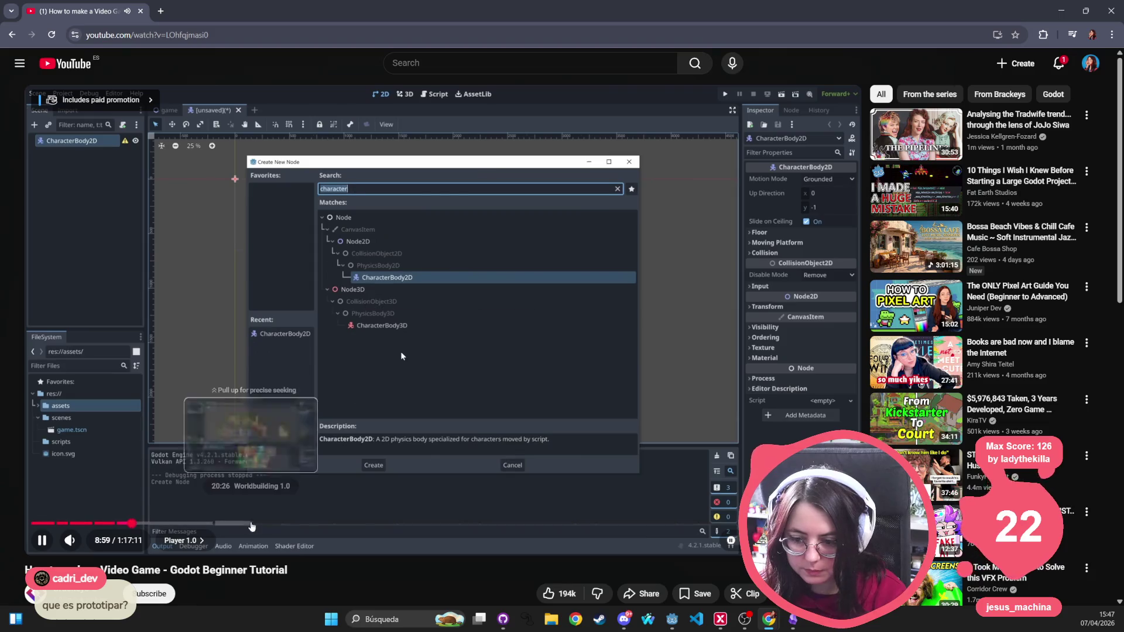
pyautogui.click(222, 523)
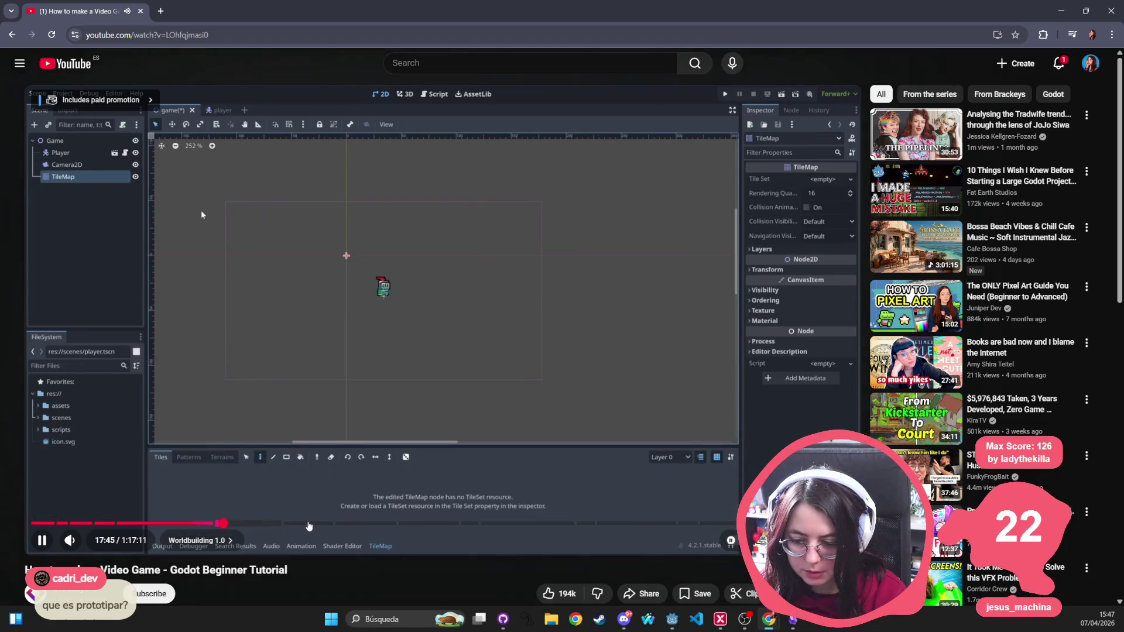
pyautogui.click(651, 523)
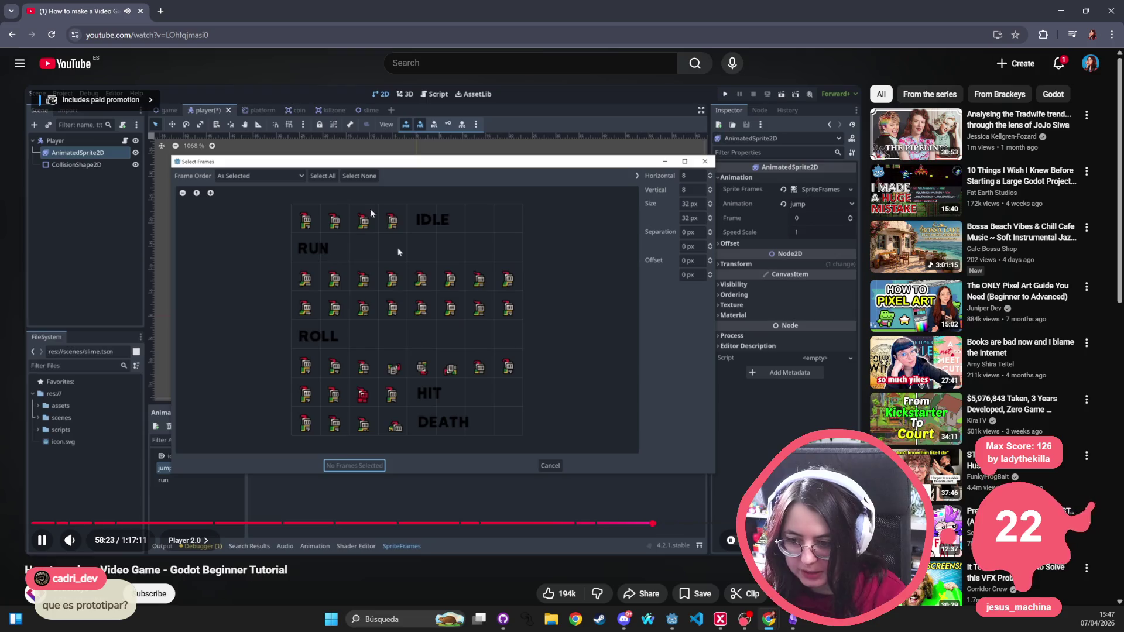
pyautogui.moveTo(640, 522)
pyautogui.mouseDown()
pyautogui.moveTo(606, 523)
pyautogui.moveTo(673, 524)
pyautogui.mouseUp()
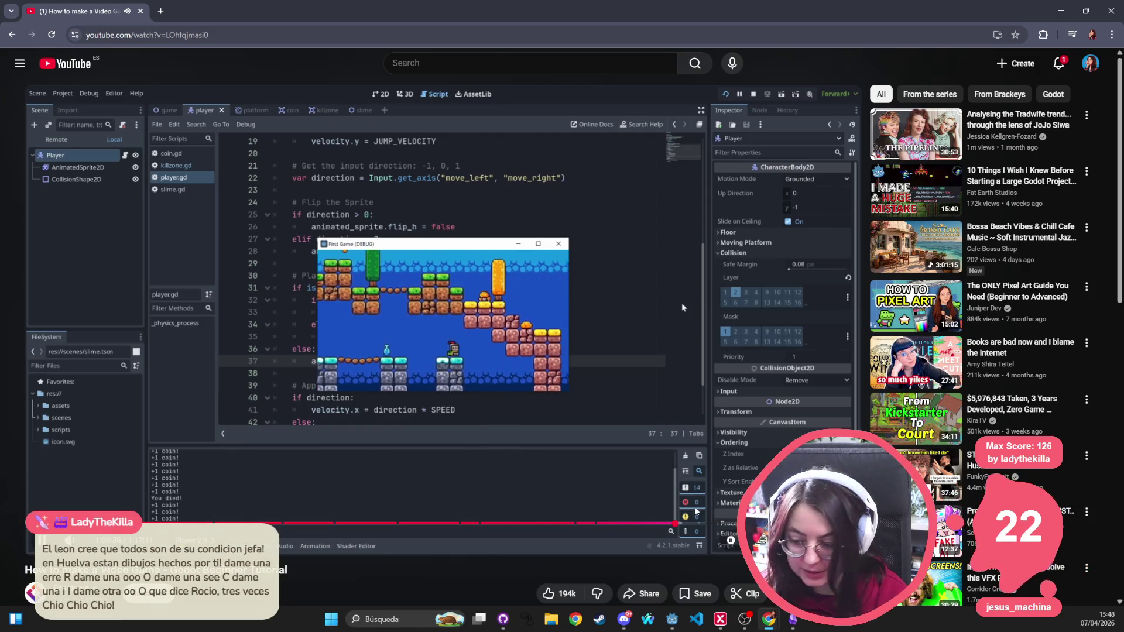
pyautogui.moveTo(696, 522); pyautogui.dragTo(788, 523)
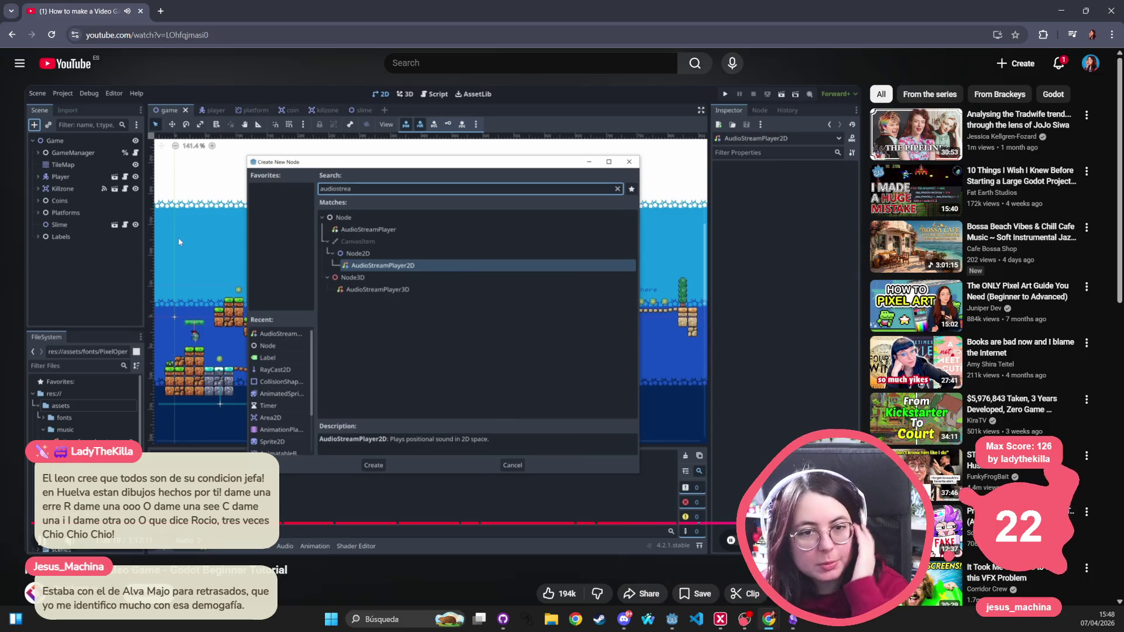
pyautogui.moveTo(788, 522); pyautogui.dragTo(788, 523)
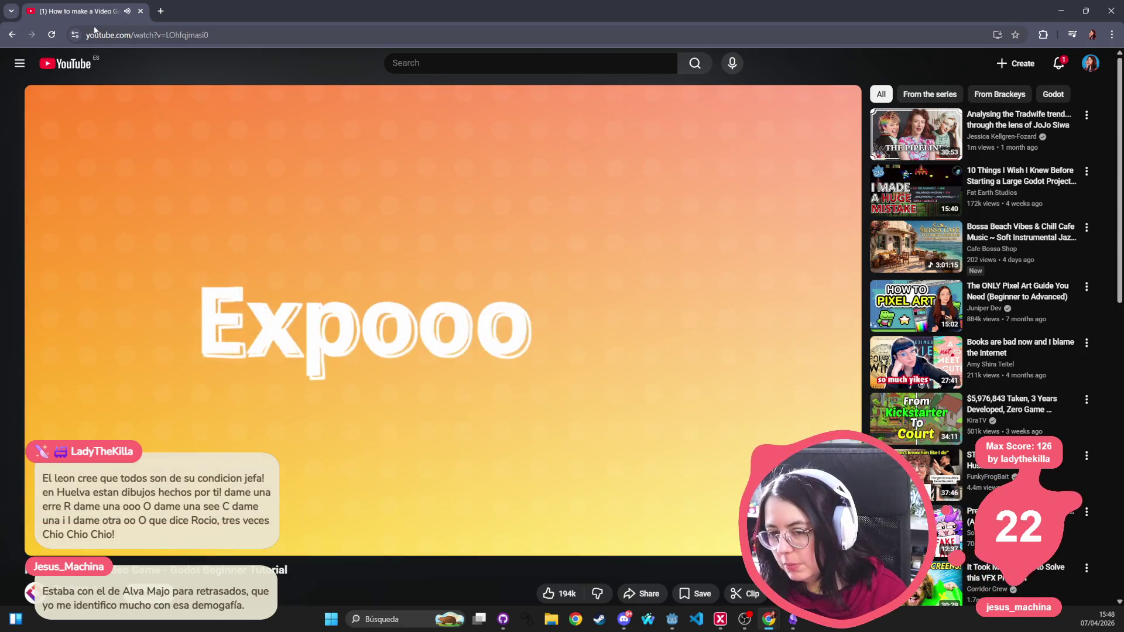
pyautogui.hotkey('alt', 'Tab')
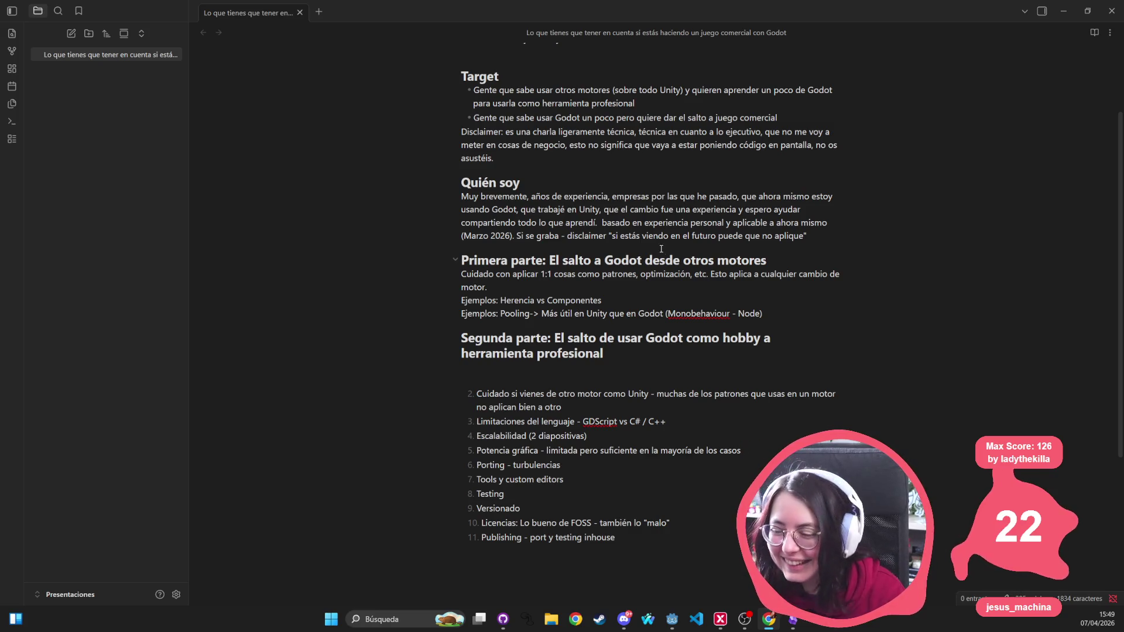
# Step: Review the outline from Segunda parte up to Target, then bring up the Prototyping - PowerUp+ deck
pyautogui.click(651, 290)
pyautogui.moveTo(598, 361)
pyautogui.mouseDown()
pyautogui.moveTo(439, 129)
pyautogui.moveTo(447, 78)
pyautogui.mouseUp()
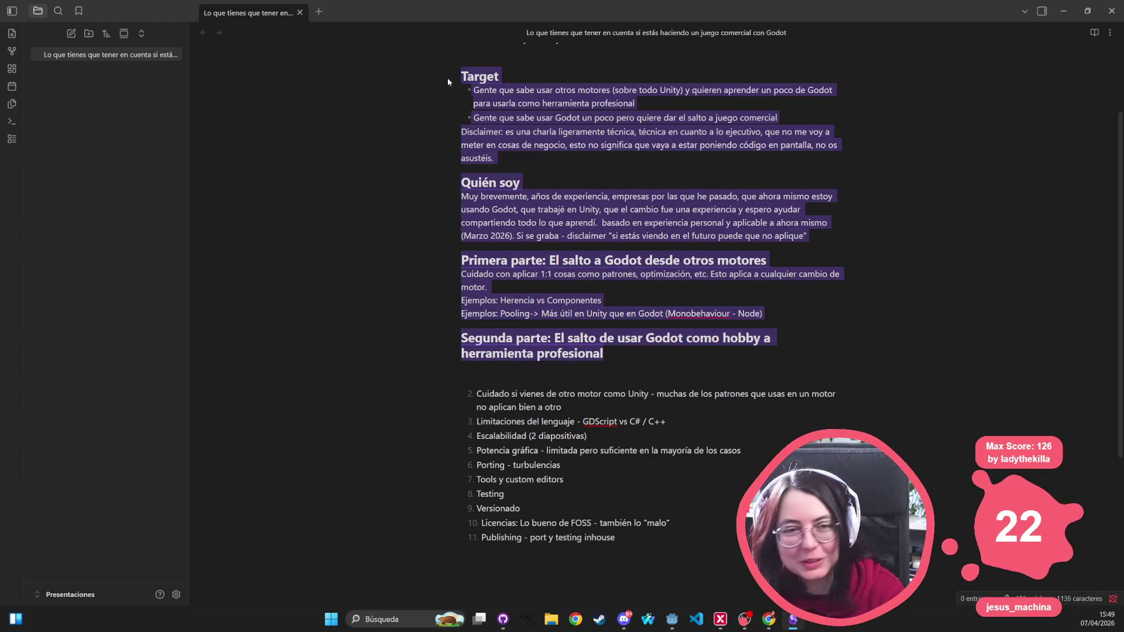
pyautogui.click(770, 261)
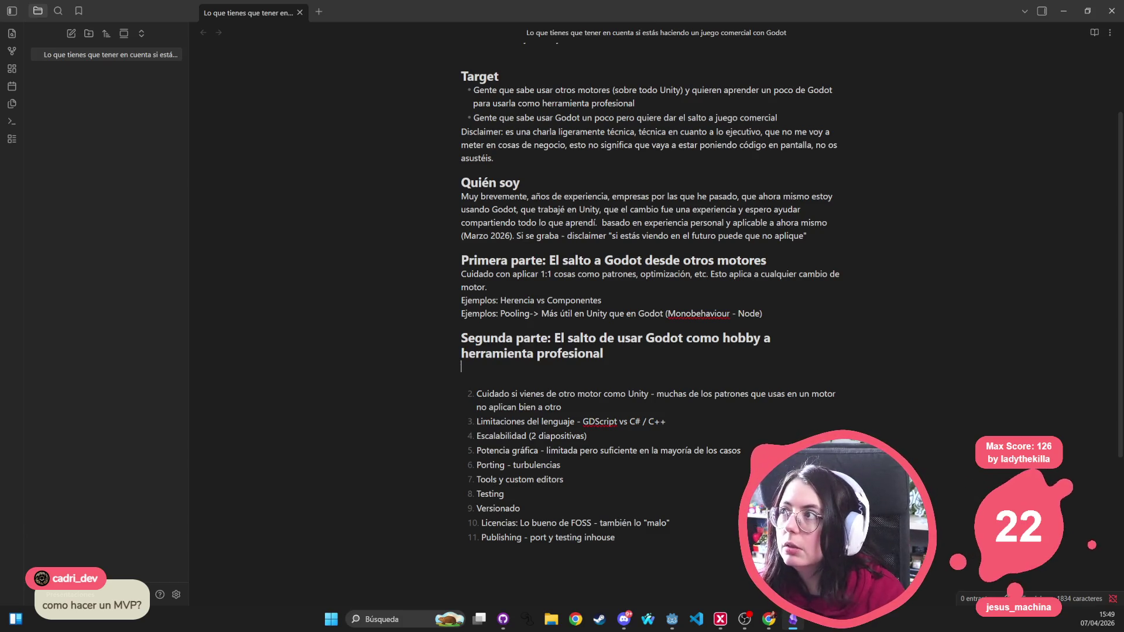
pyautogui.hotkey('alt', 'Tab')
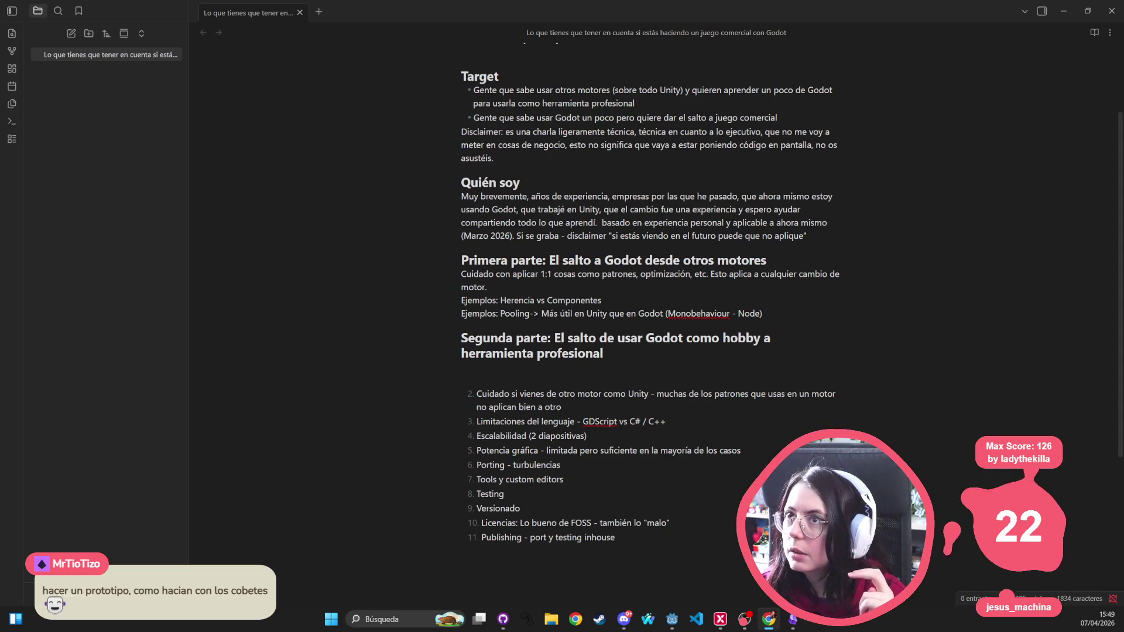
pyautogui.click(769, 619)
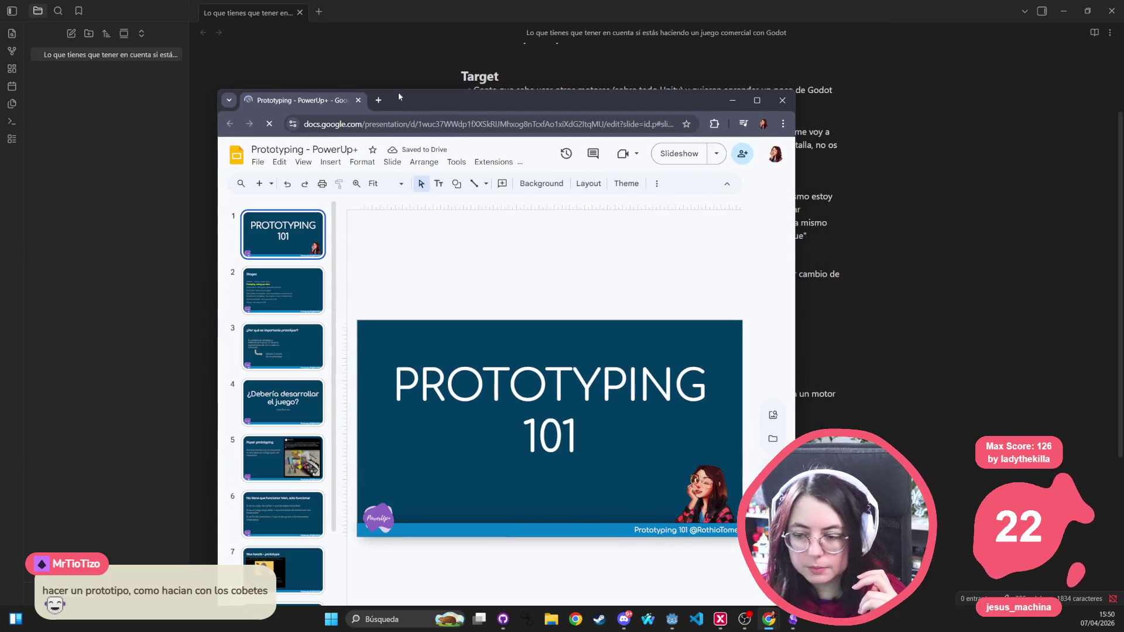
# Step: Step through slides 2–5 of the Prototyping deck full-screen and advance to slide 8, Stages
pyautogui.click(288, 278)
pyautogui.click(283, 347)
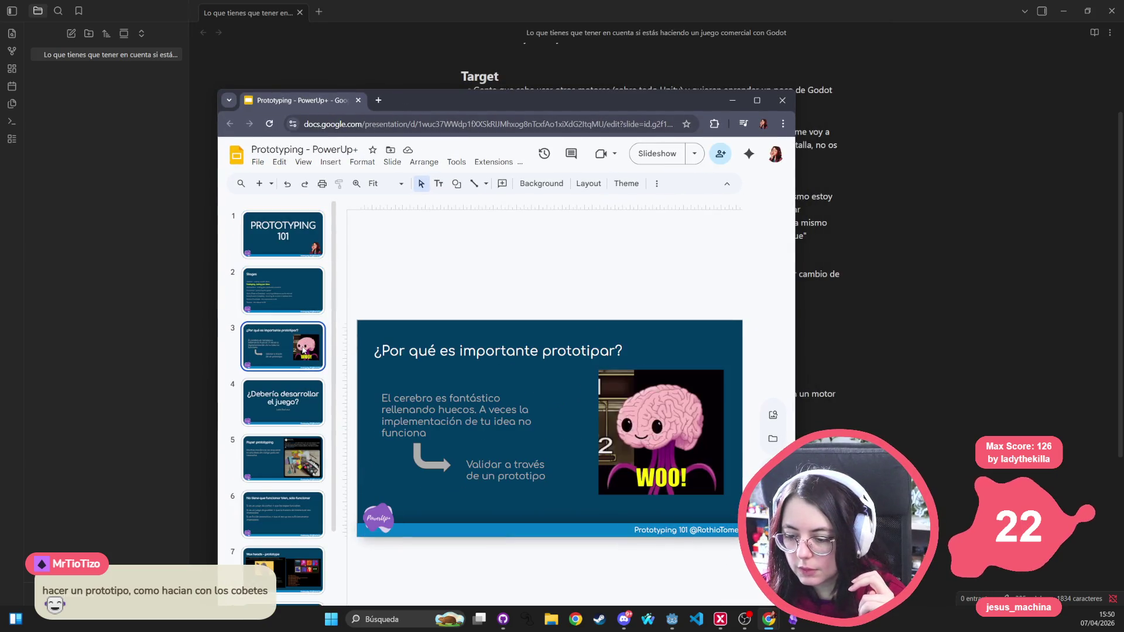
pyautogui.click(757, 100)
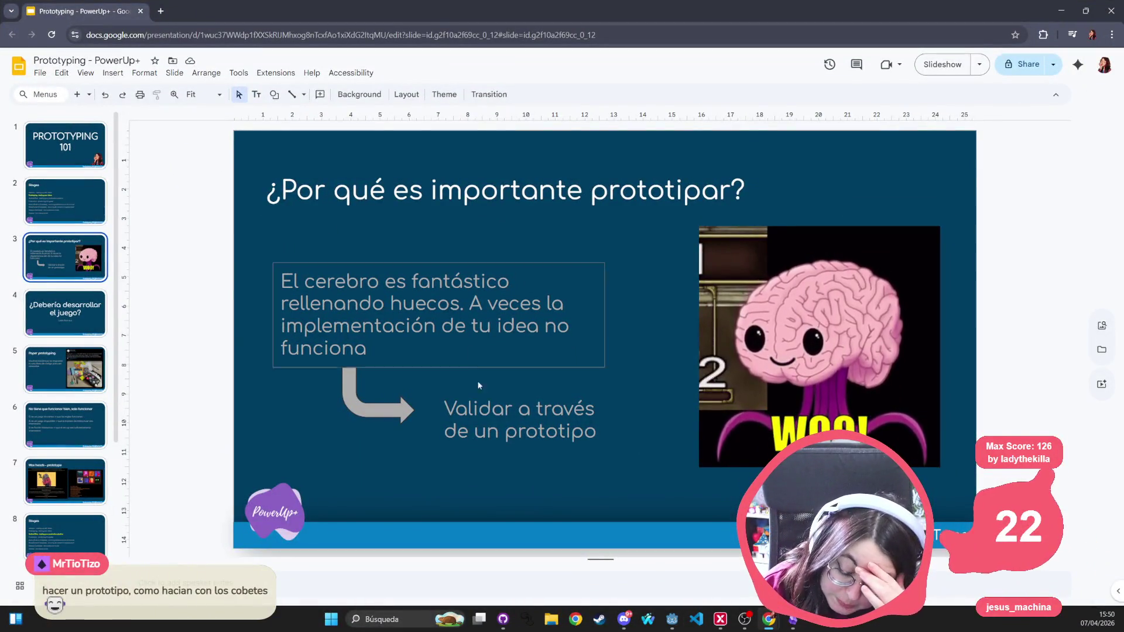
pyautogui.click(68, 305)
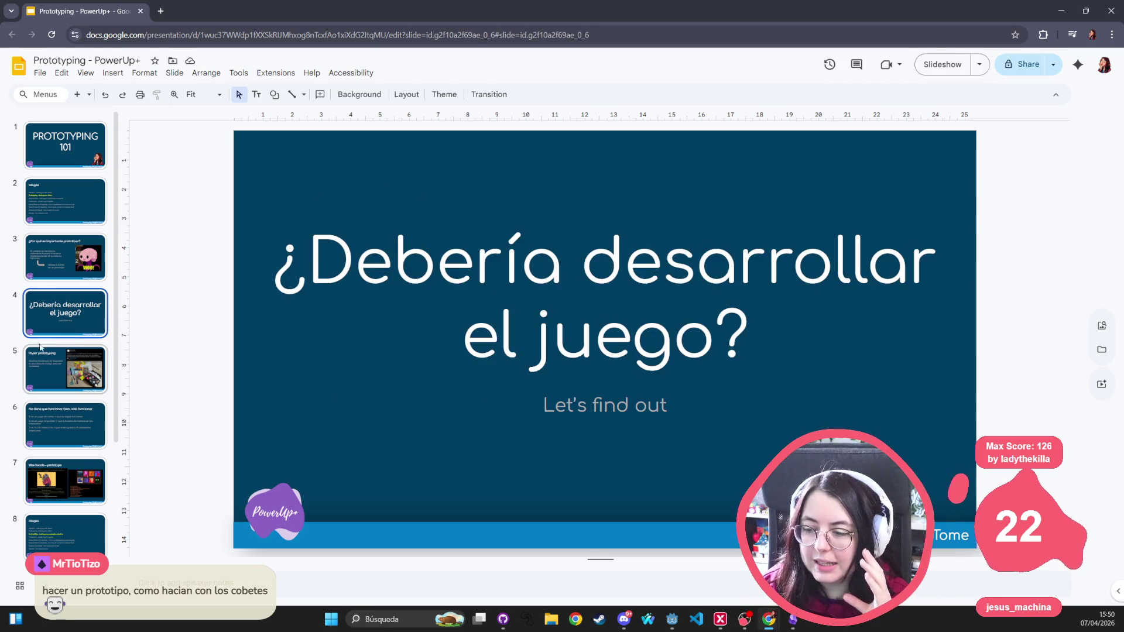
pyautogui.click(101, 363)
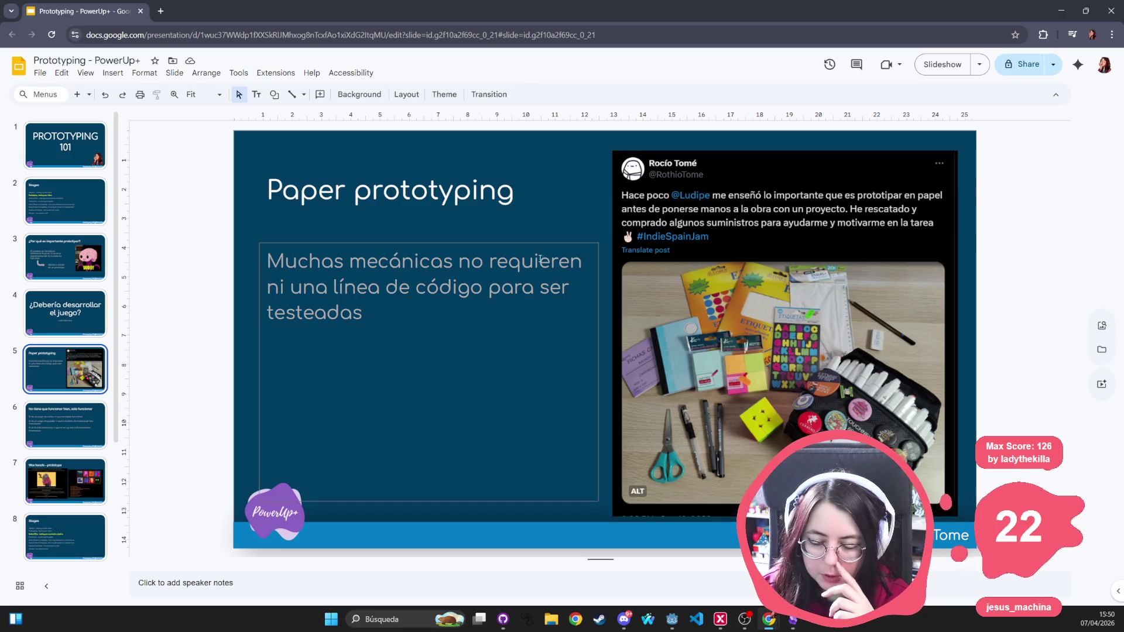
pyautogui.press('Down')
pyautogui.press('Down')
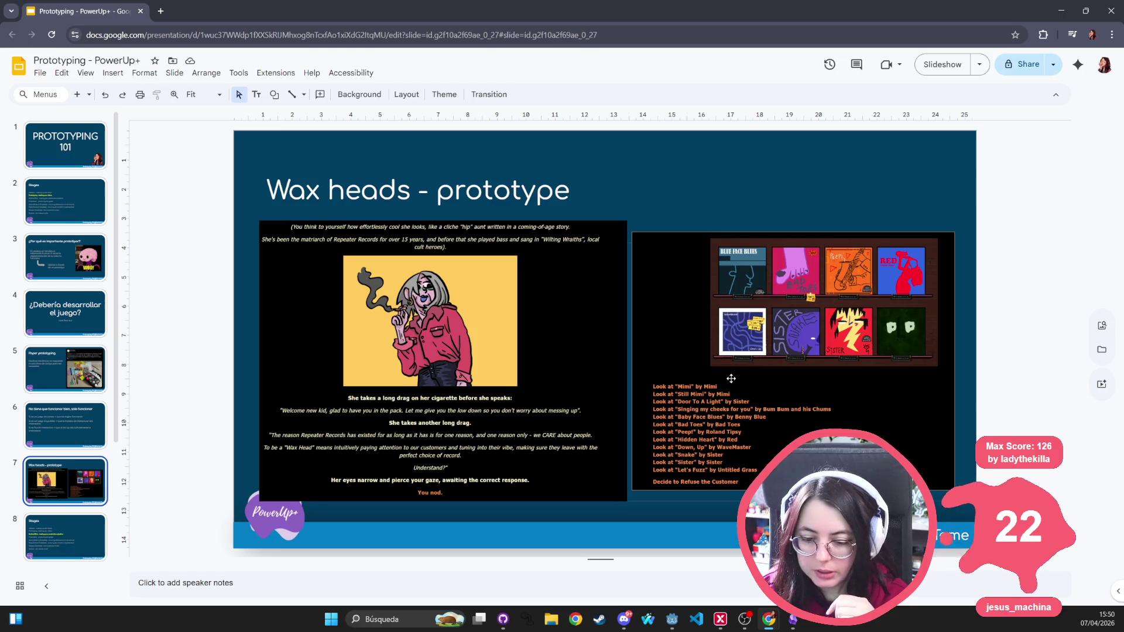
pyautogui.press('Down')
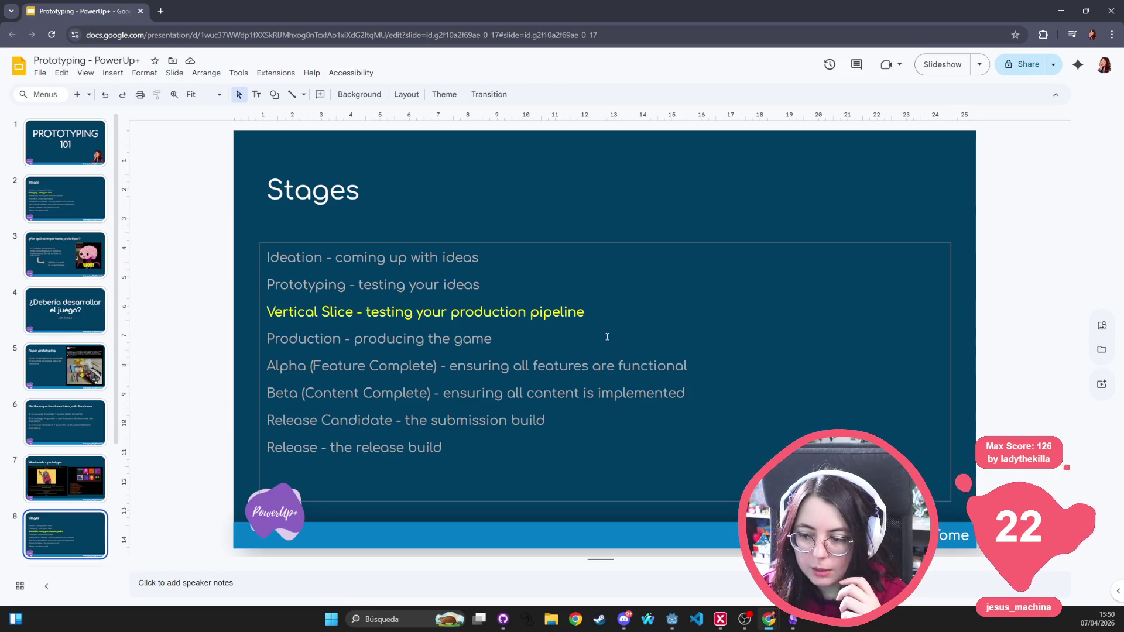
# Step: Highlight and review the Vertical Slice line on the Stages slide
pyautogui.moveTo(599, 313)
pyautogui.mouseDown()
pyautogui.moveTo(322, 284)
pyautogui.moveTo(266, 257)
pyautogui.mouseUp()
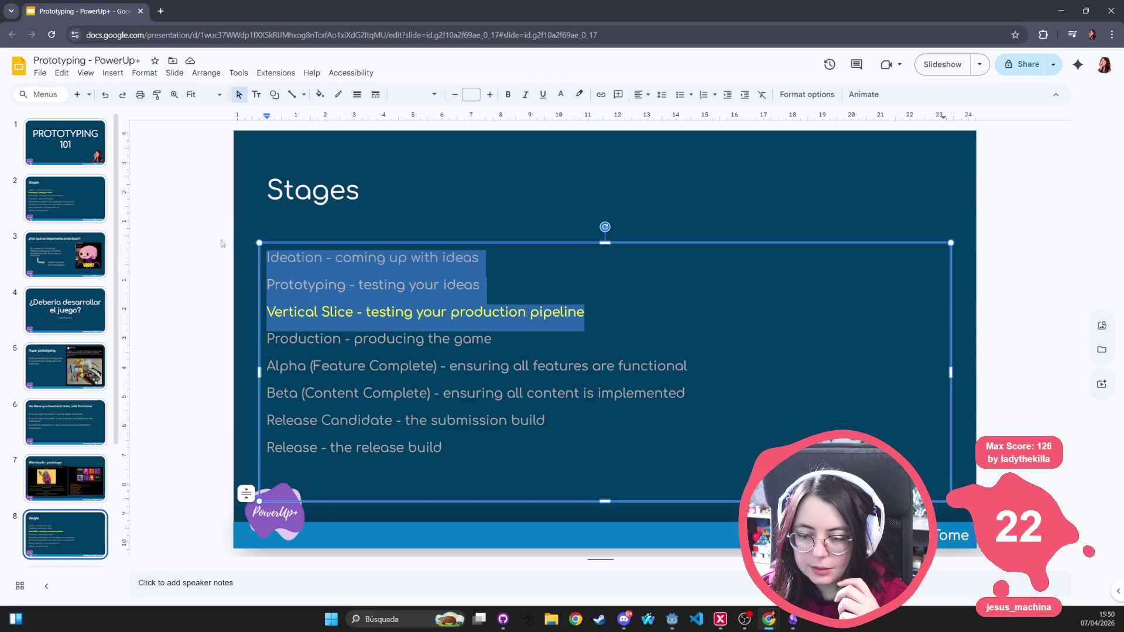
pyautogui.tripleClick(300, 314)
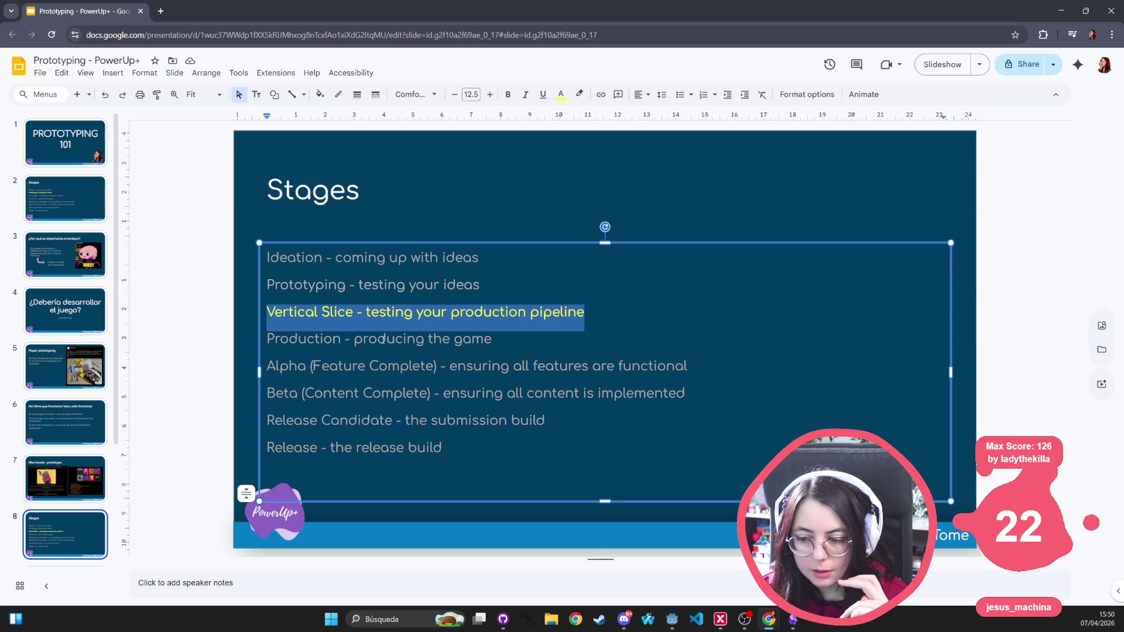
pyautogui.click(412, 314)
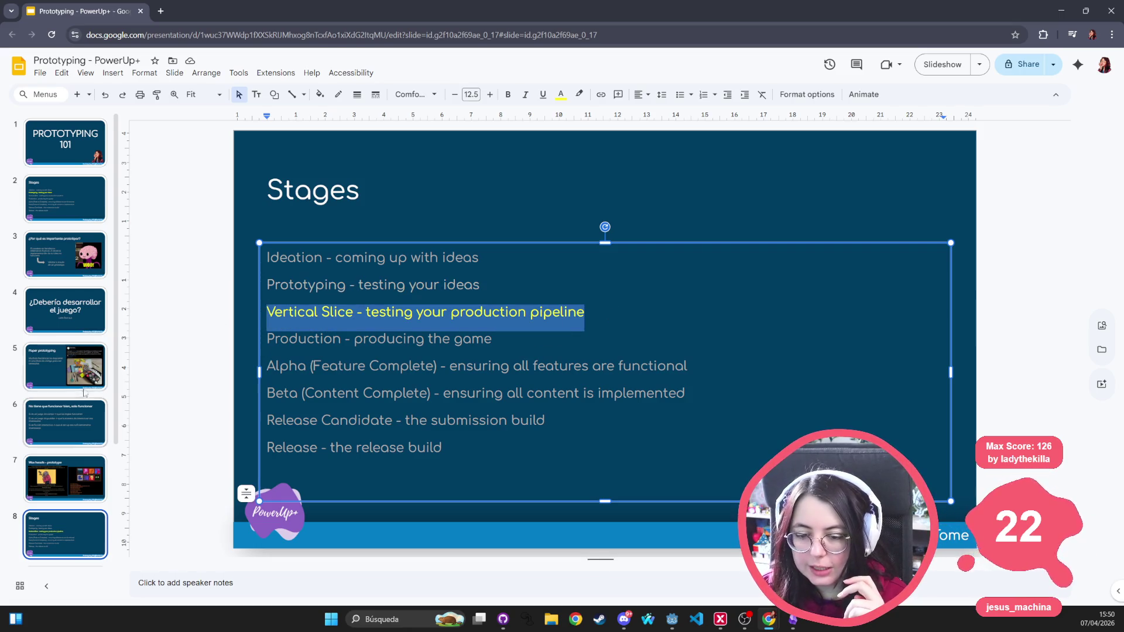
pyautogui.scroll(-3, 50, 417)
# Step: Browse the Vertical slice slides 9 and 10, go back to the deck start, then switch to Obsidian
pyautogui.click(64, 479)
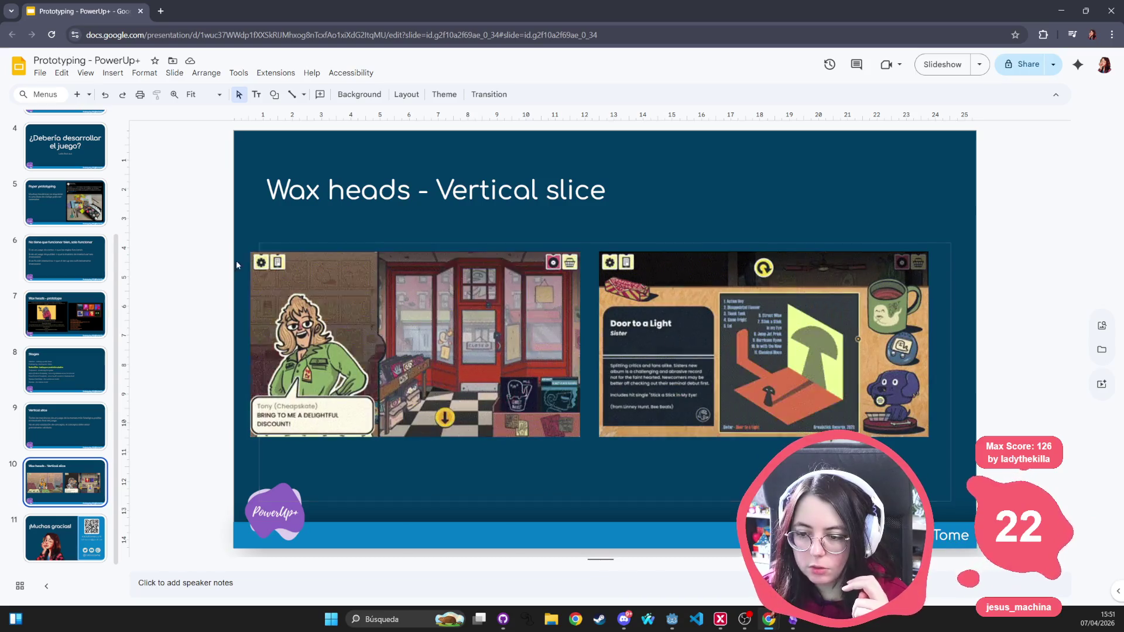
pyautogui.click(70, 424)
pyautogui.click(95, 363)
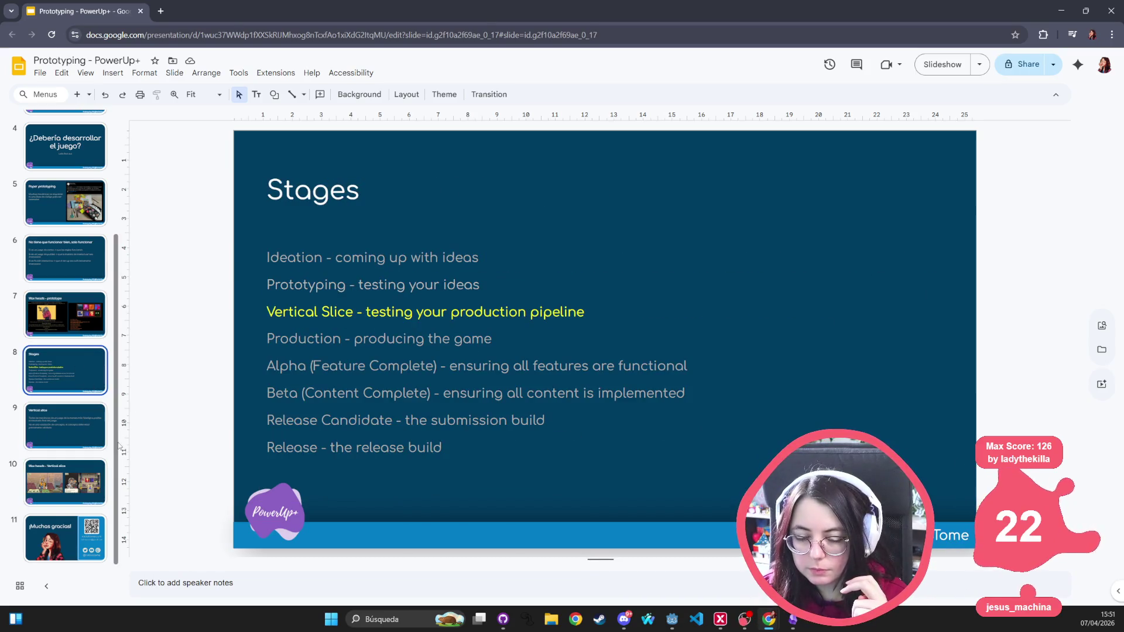
pyautogui.click(71, 420)
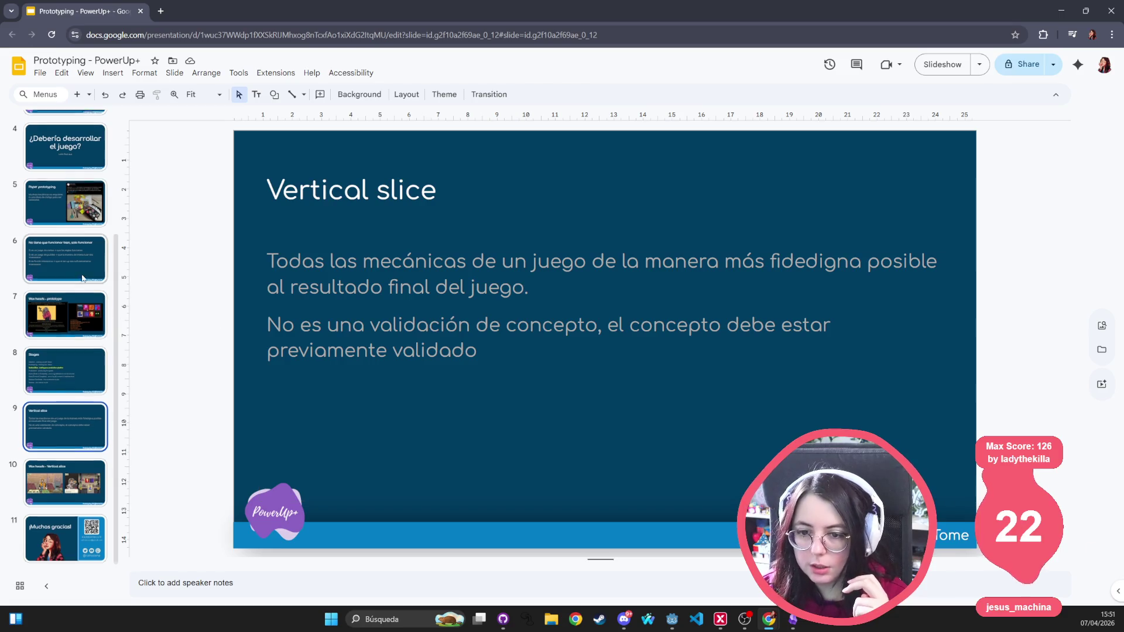
pyautogui.scroll(3, 59, 300)
pyautogui.click(64, 254)
pyautogui.click(64, 199)
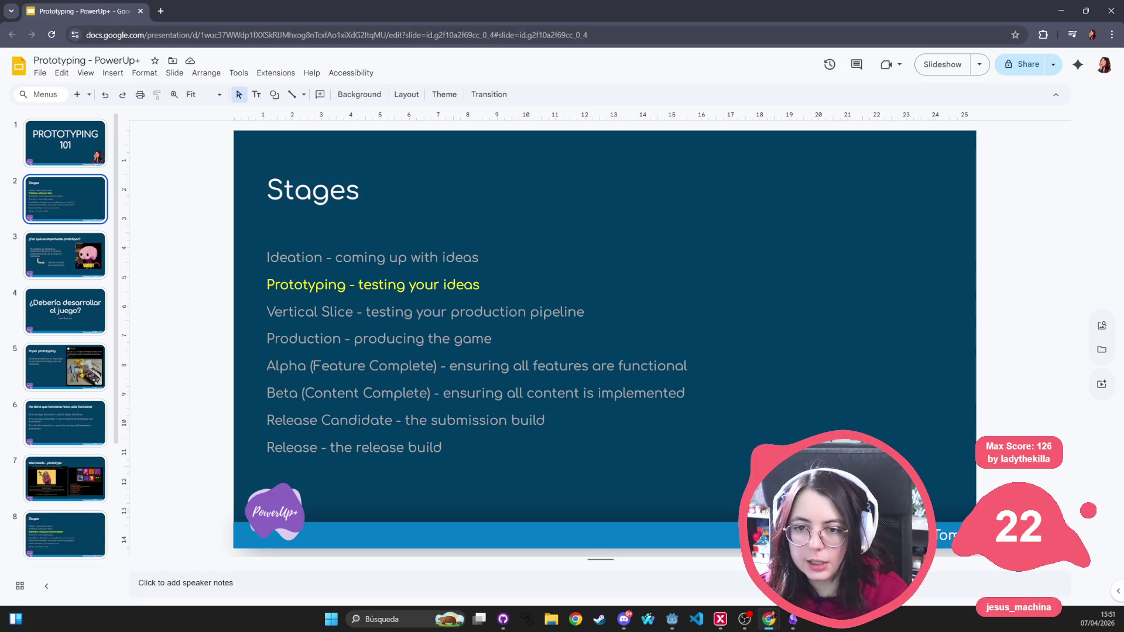
pyautogui.hotkey('alt', 'Tab')
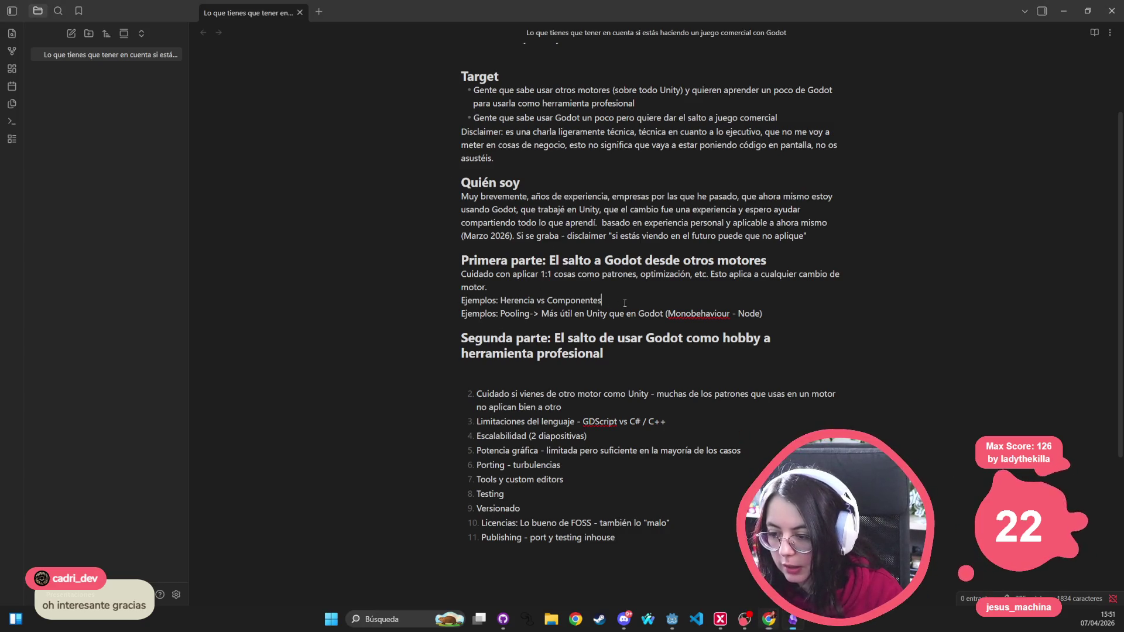
# Step: Add a bullet below Pooling: 'Unity porque es lo que más conozco', other engines bring different cases
pyautogui.moveTo(602, 300); pyautogui.dragTo(502, 297)
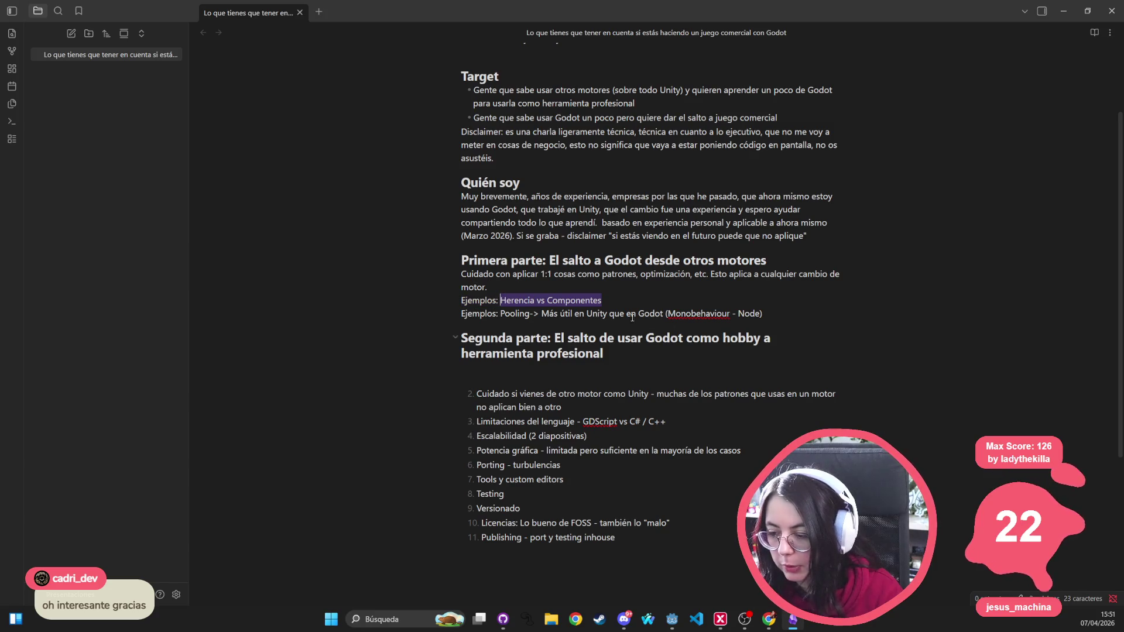
pyautogui.click(784, 312)
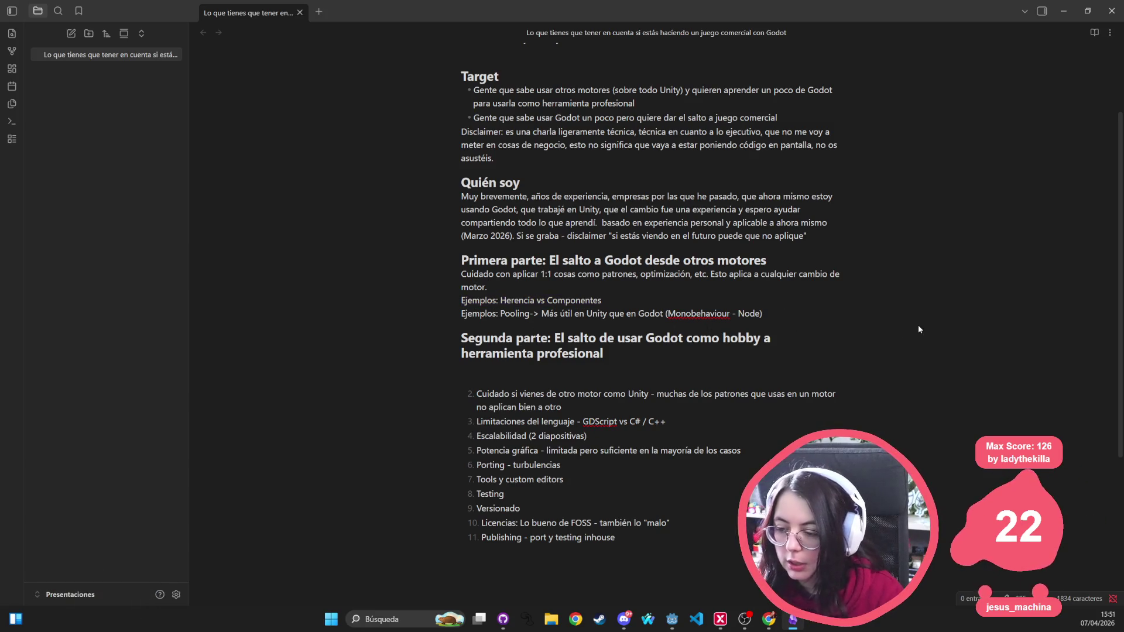
pyautogui.press('Return')
pyautogui.write('- ')
pyautogui.write('Unit')
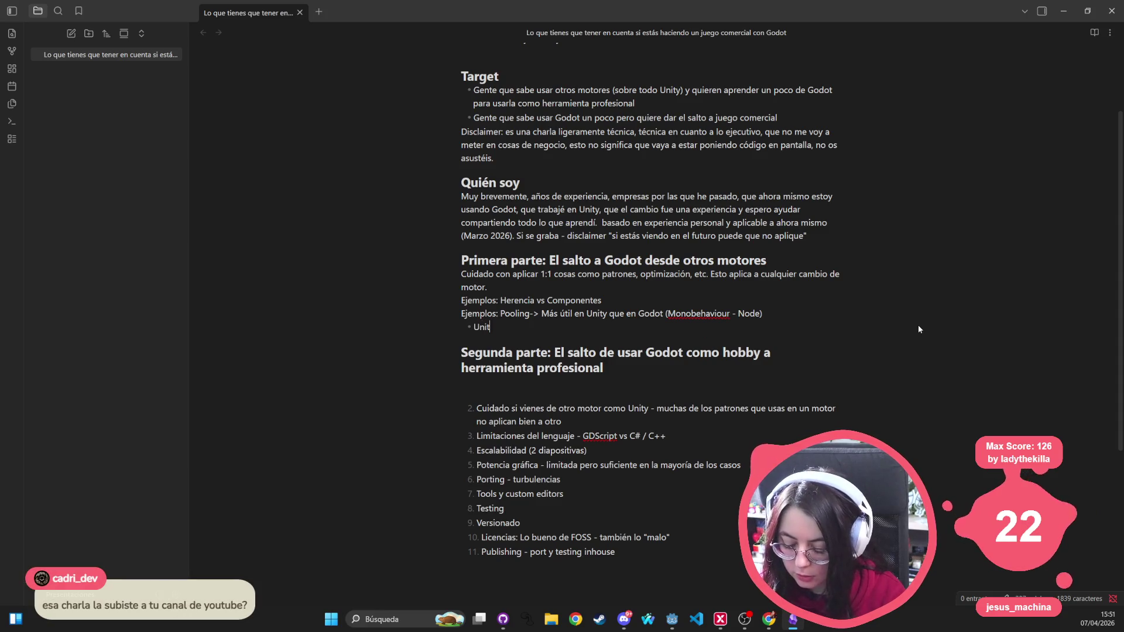
pyautogui.write('y porque es lo que m')
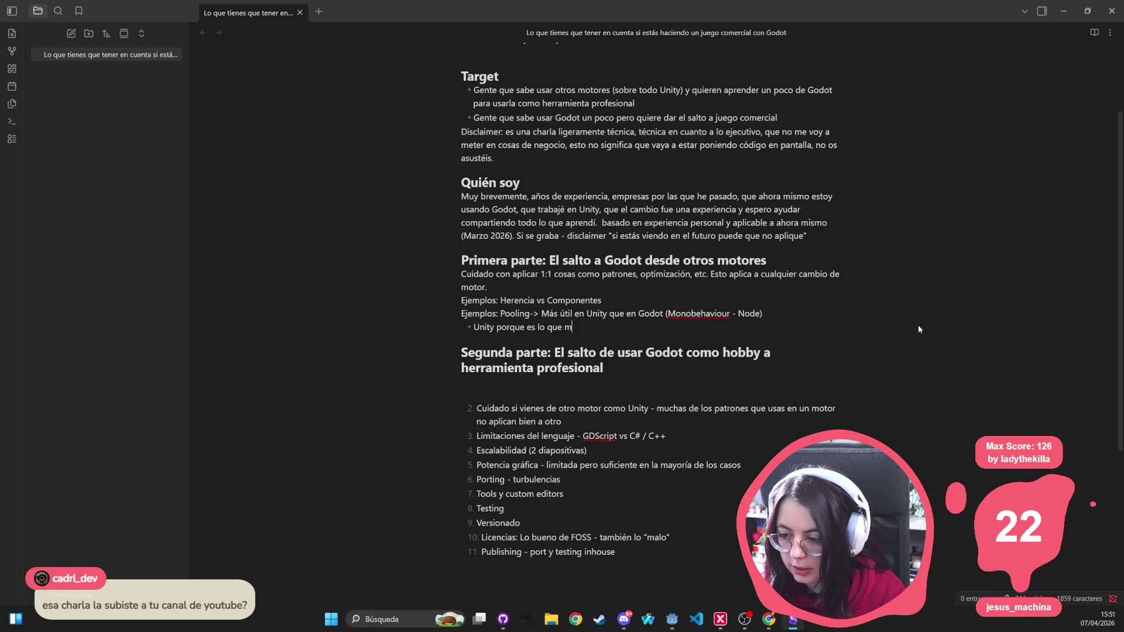
pyautogui.write('ás conozco, pero se')
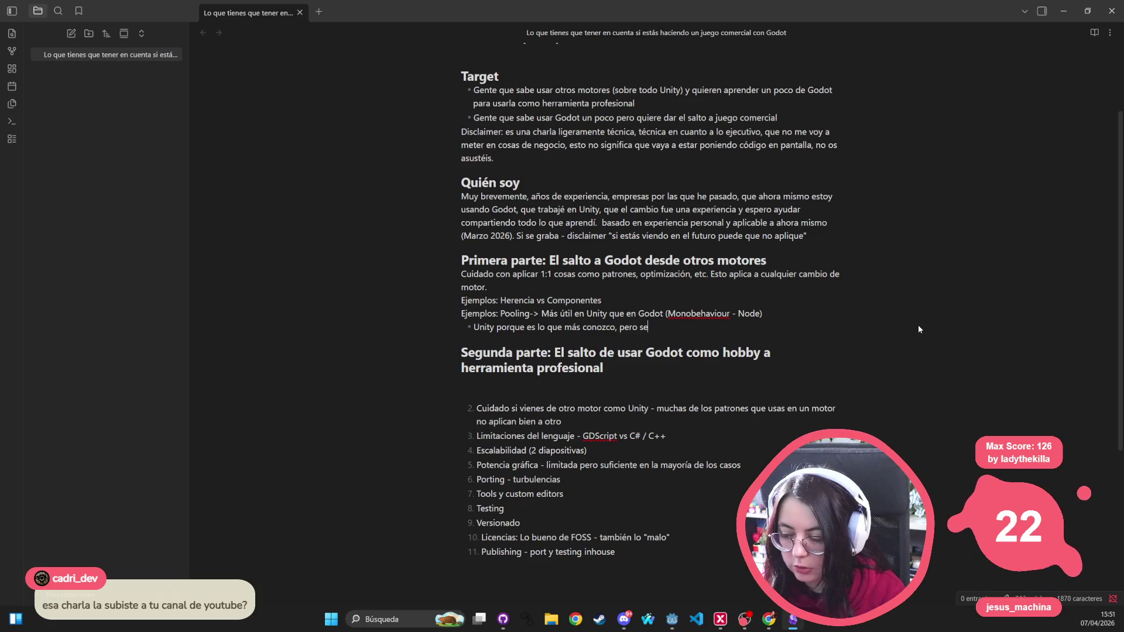
pyautogui.write('guro que e')
pyautogui.press('BackSpace')
pyautogui.write('si')
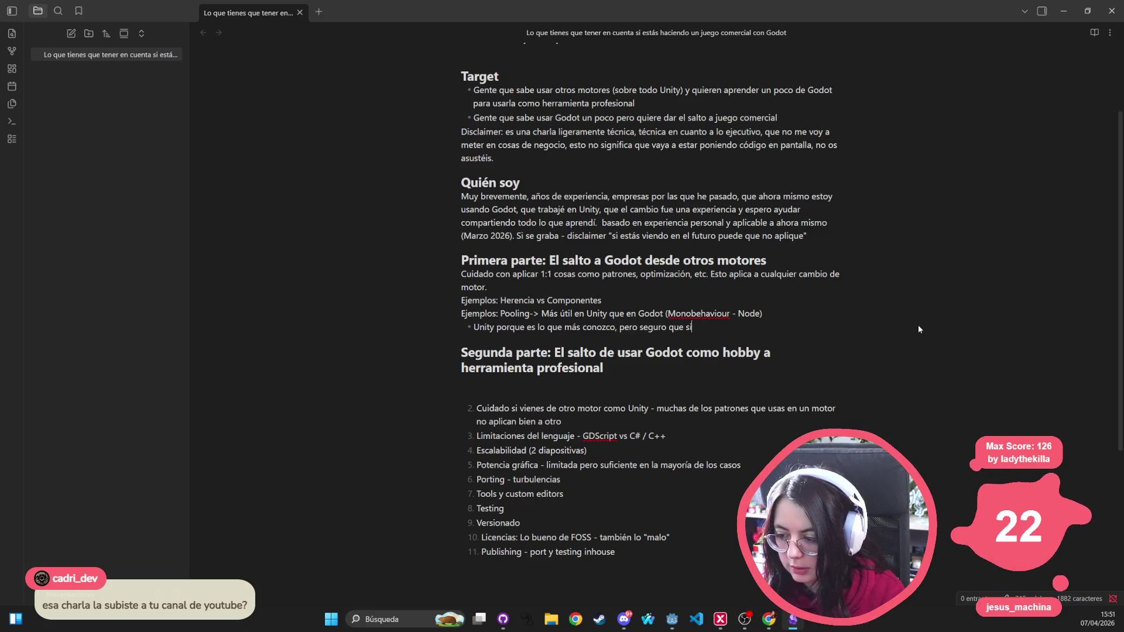
pyautogui.write(' venís de otros motores')
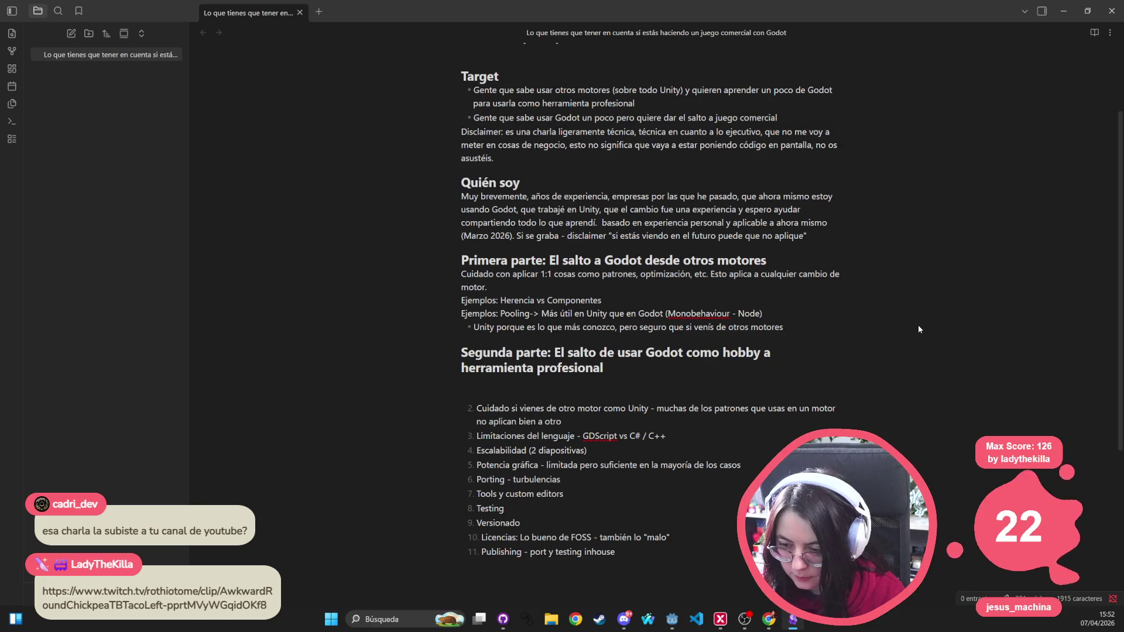
pyautogui.write('habrá otro')
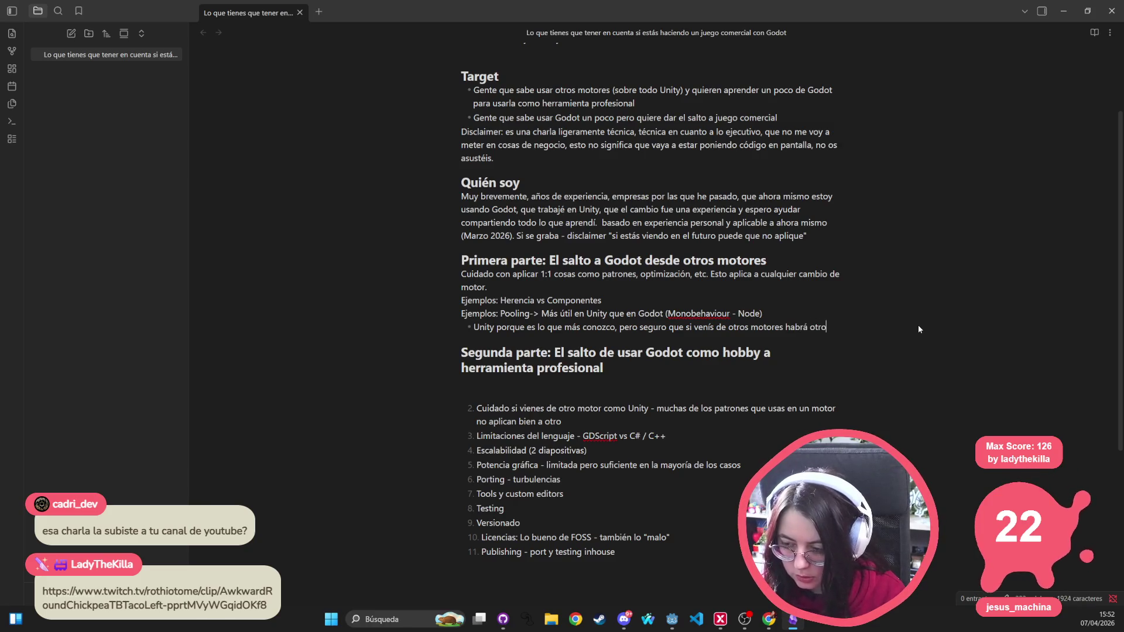
pyautogui.write('s casos diferentes')
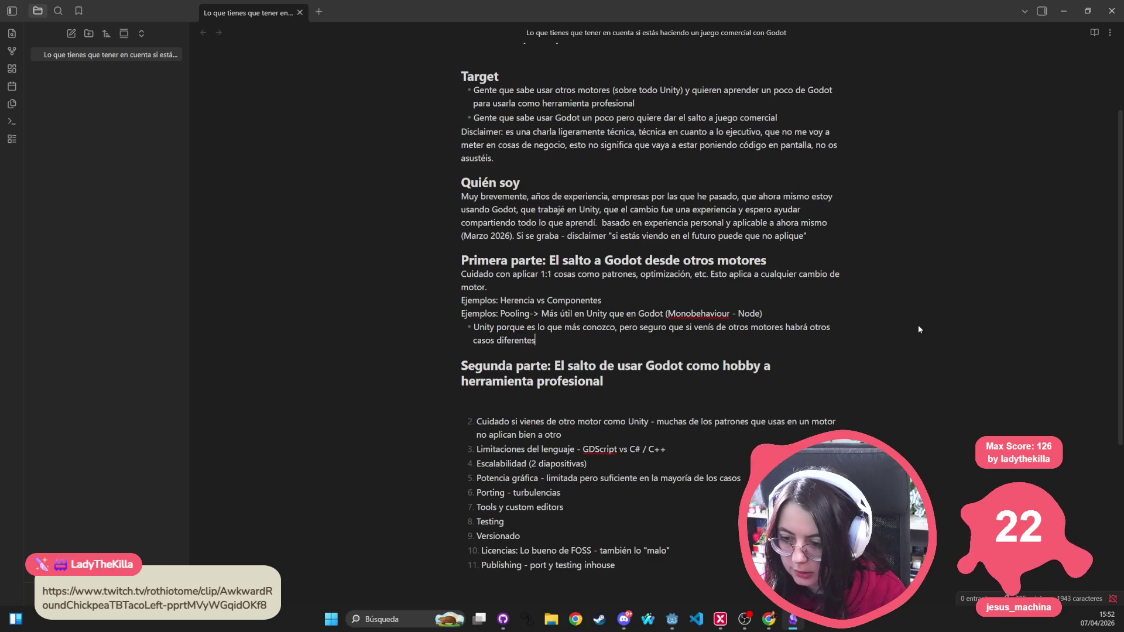
# Step: Write a 'Consejo:' line: open mind, no dar nada por hecho, permitirnos equivocarnos, open to big changes
pyautogui.press('Return')
pyautogui.press('Return')
pyautogui.write('Co')
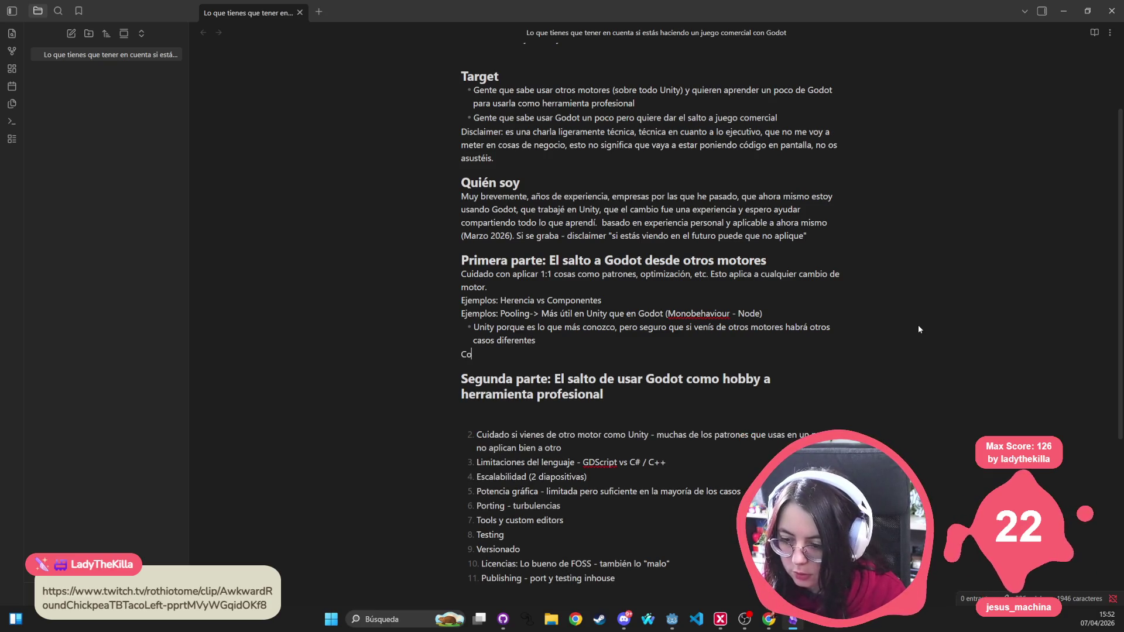
pyautogui.write('nsejo: ')
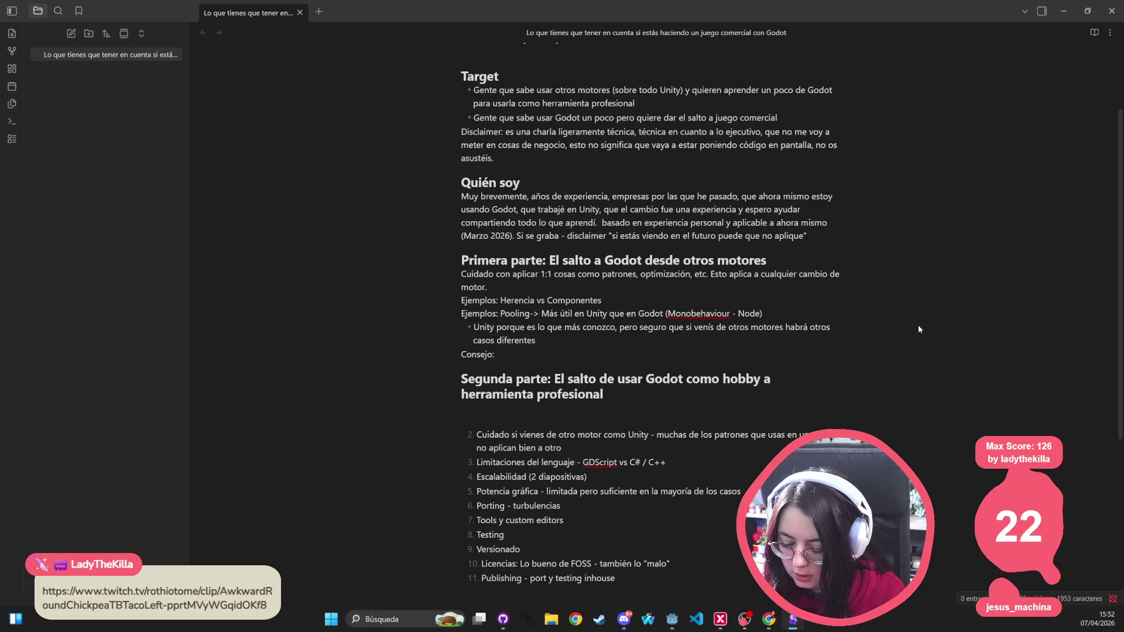
pyautogui.write('open mid,')
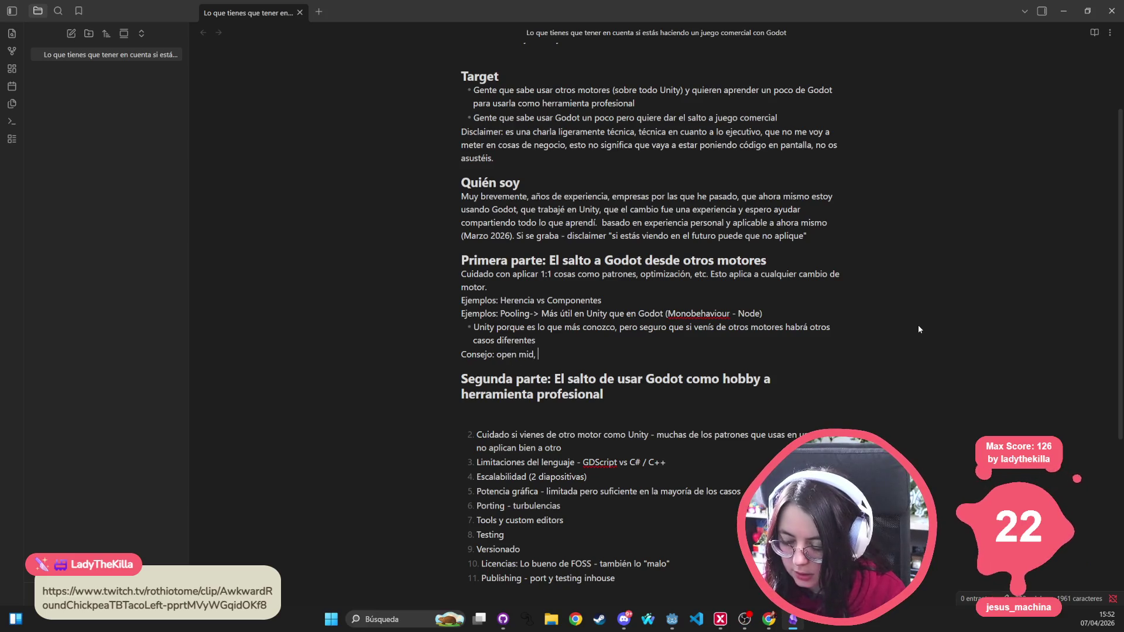
pyautogui.press('BackSpace')
pyautogui.press('BackSpace')
pyautogui.write('nd,')
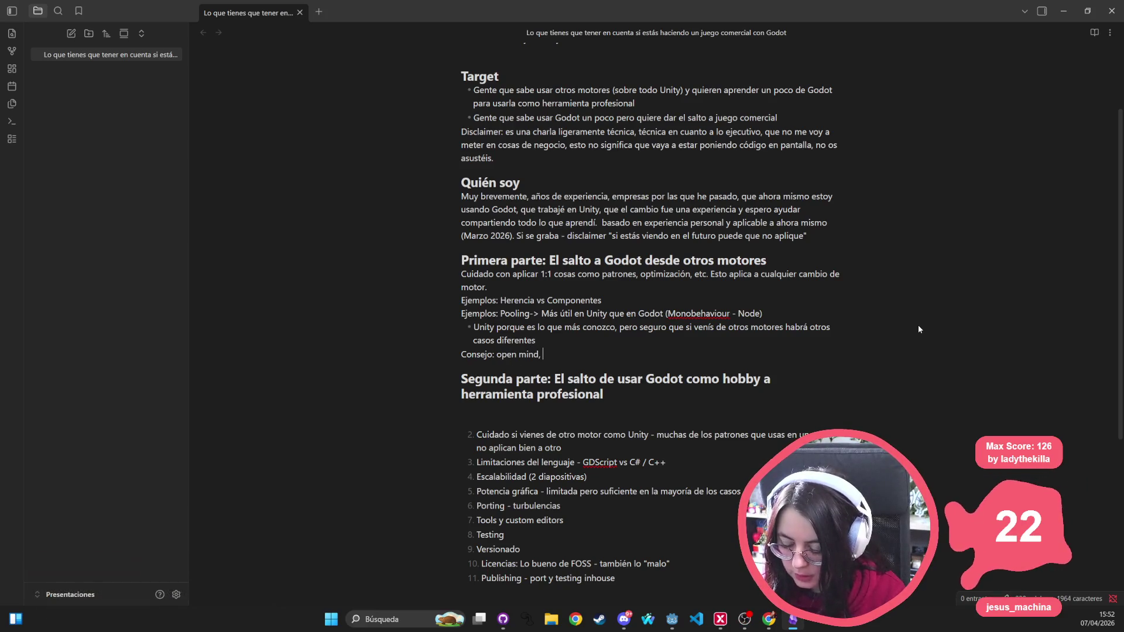
pyautogui.write(' no ')
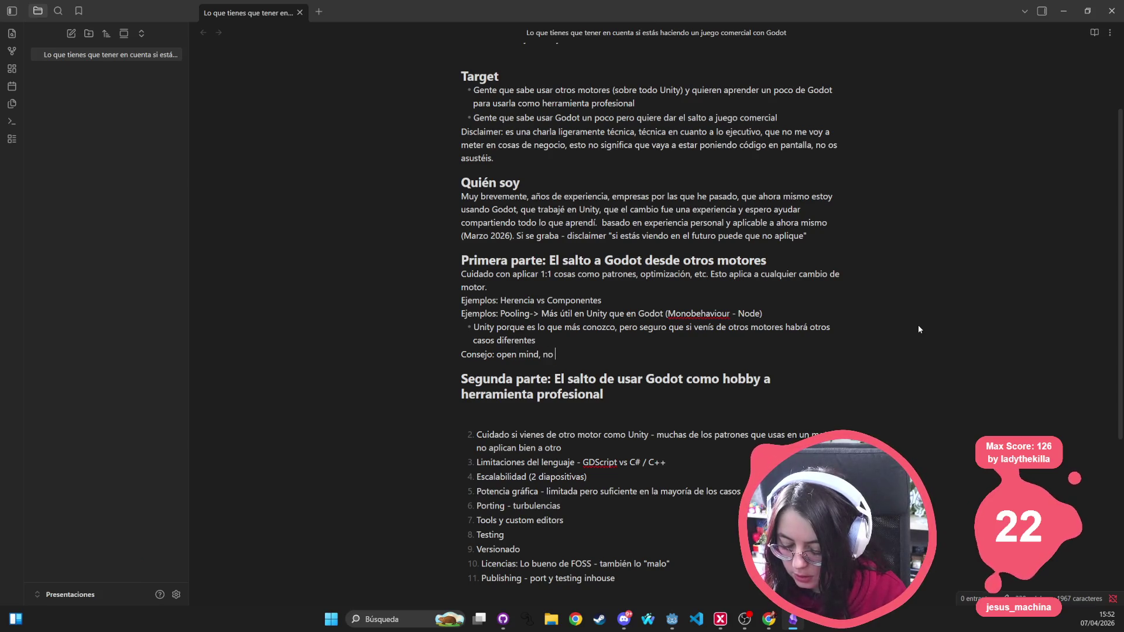
pyautogui.write('dar nada por ')
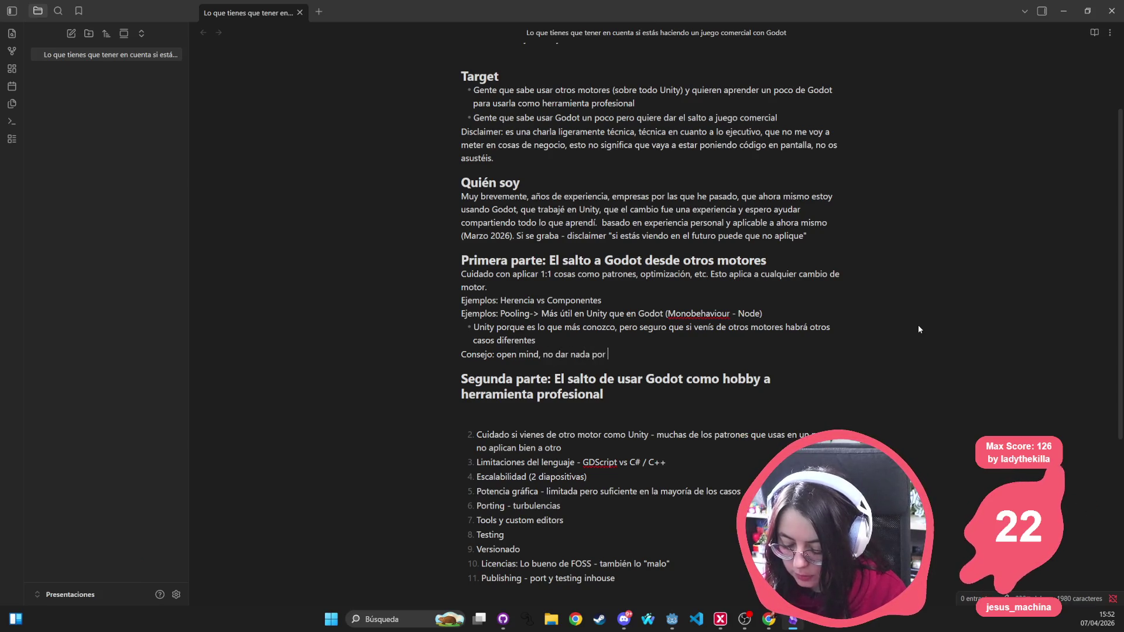
pyautogui.write('hecho, investigar')
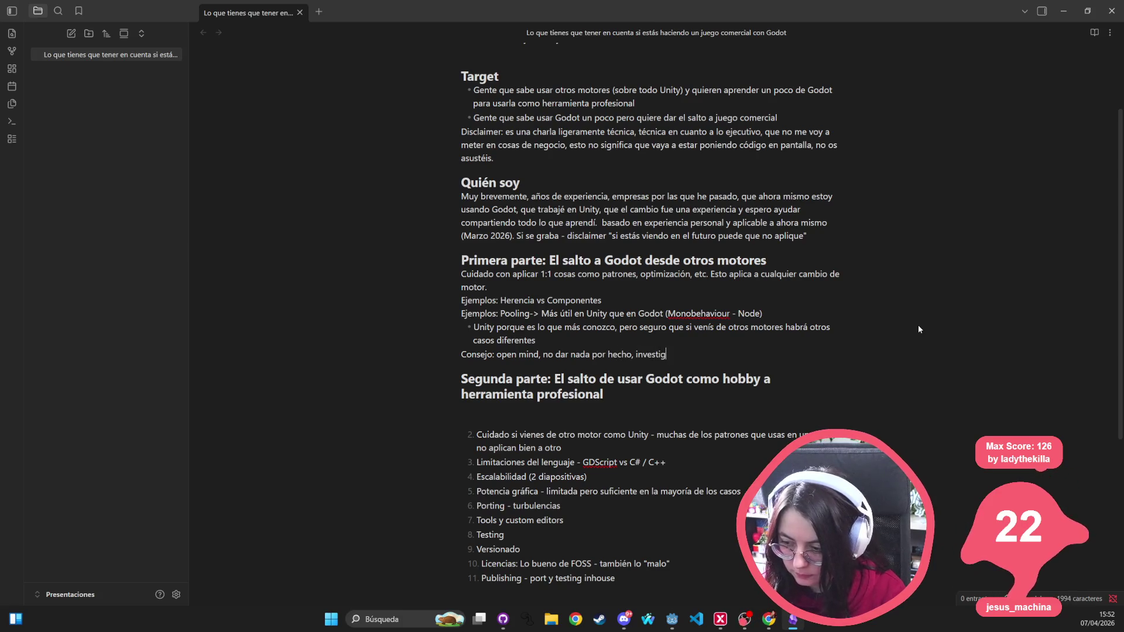
pyautogui.hotkey('ctrl', 'BackSpace')
pyautogui.write('p')
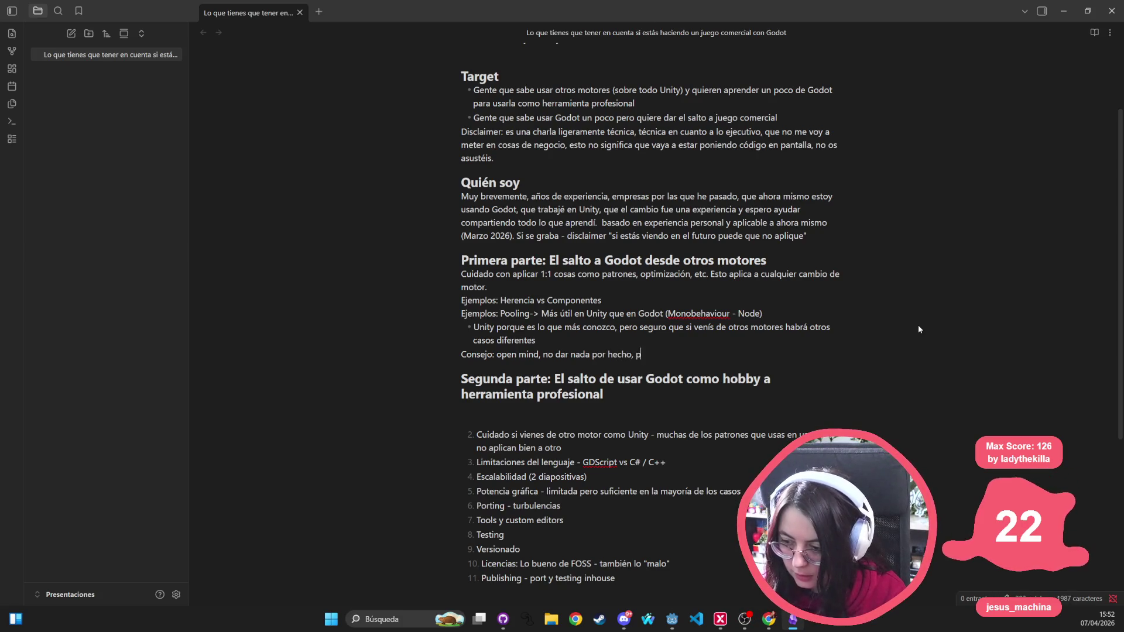
pyautogui.write('ermitirnos equivocarnos pero ')
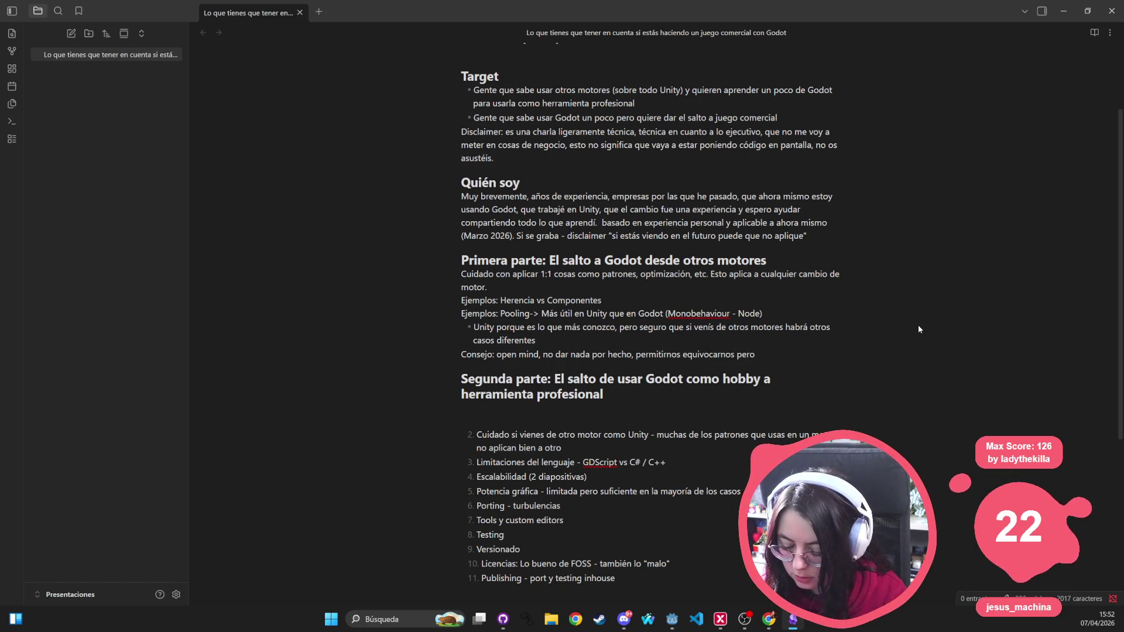
pyautogui.write('tener')
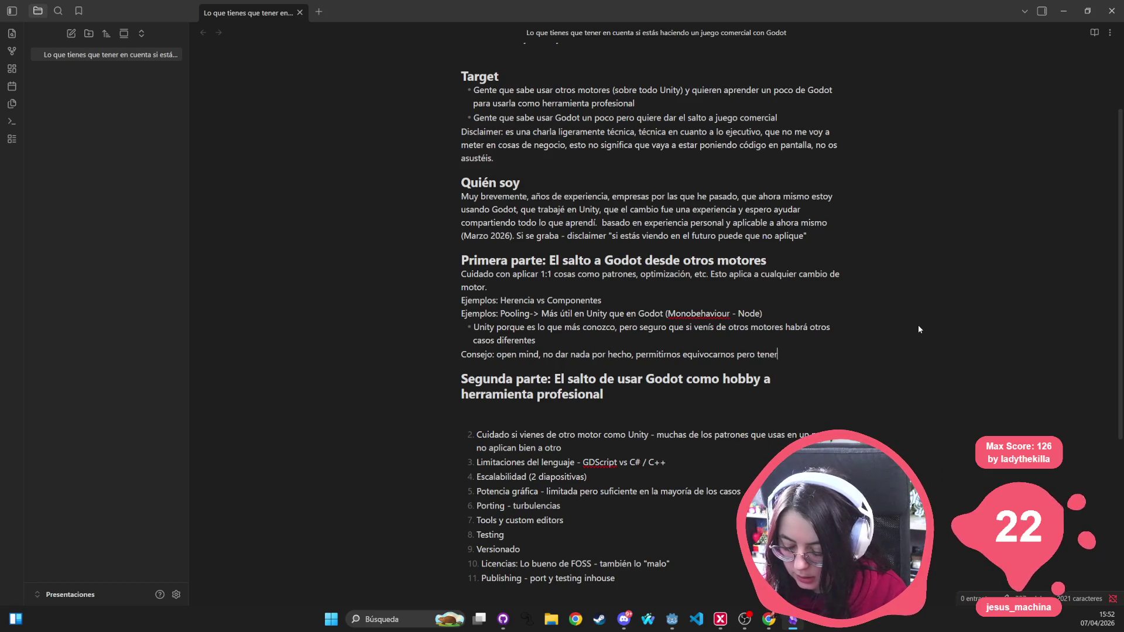
pyautogui.write(' la mente abiert')
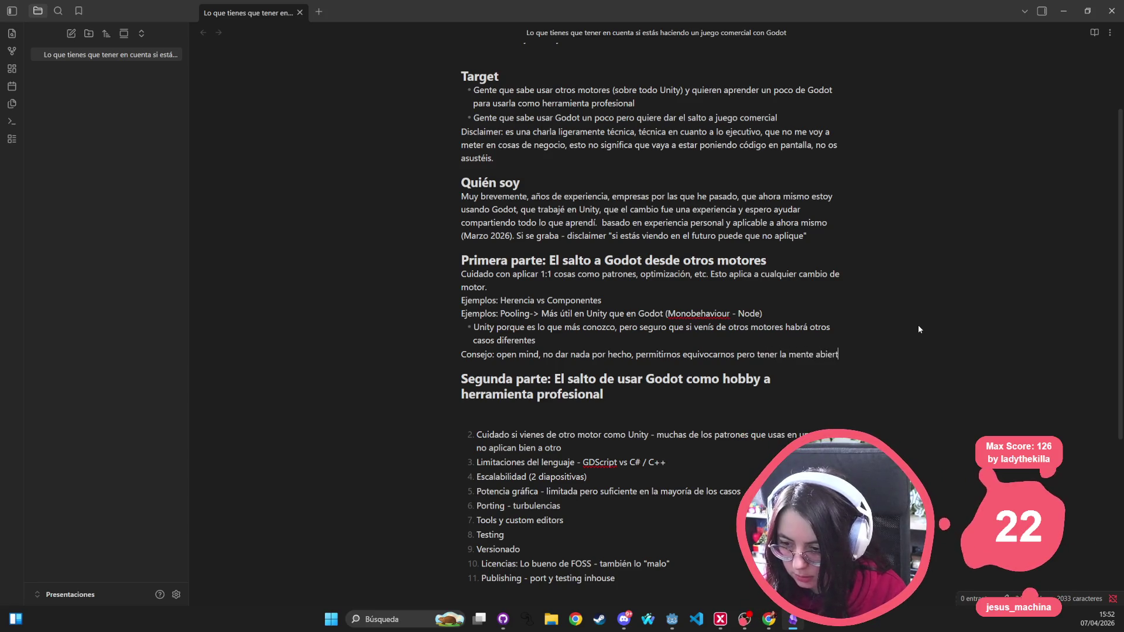
pyautogui.write('a a cambi')
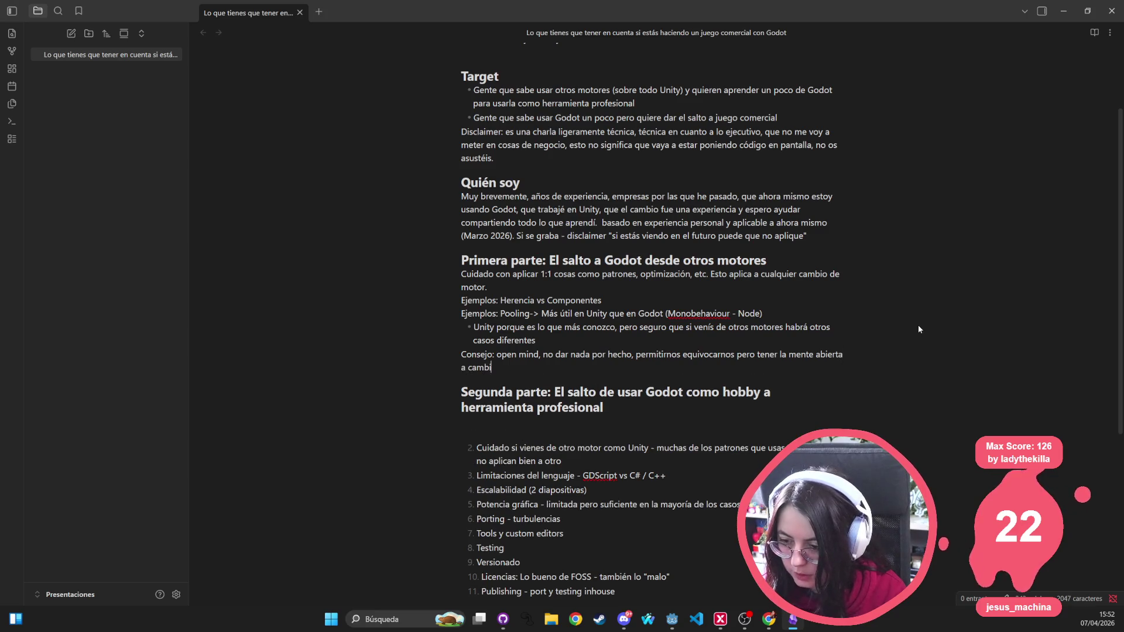
pyautogui.write('os significativos e')
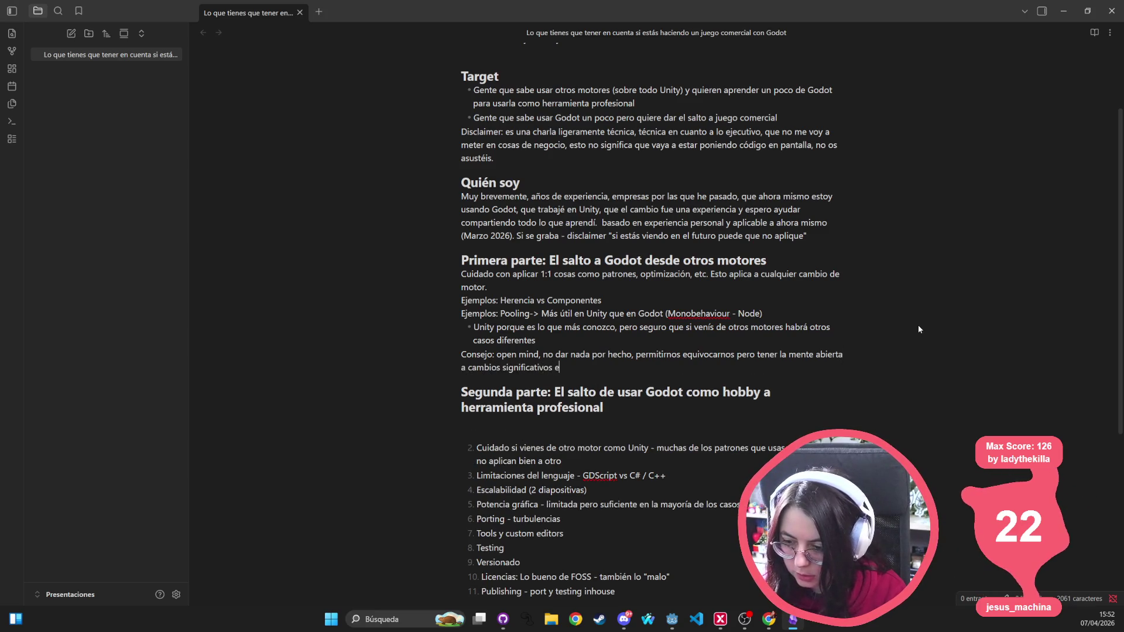
pyautogui.write('n nuestra manera de')
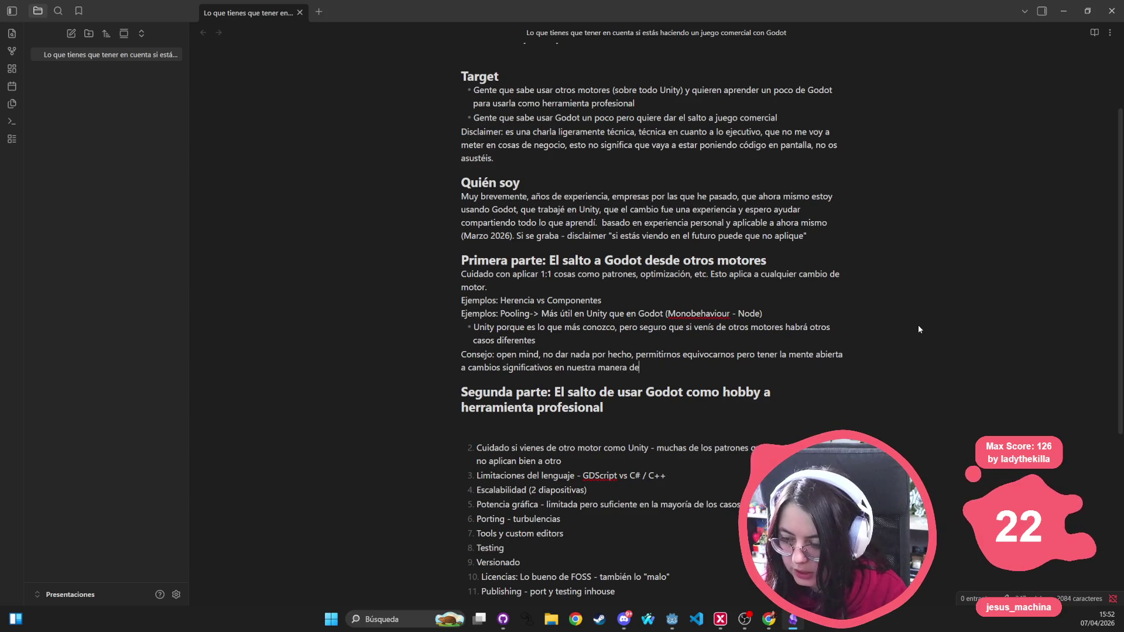
pyautogui.write(' trabajar.')
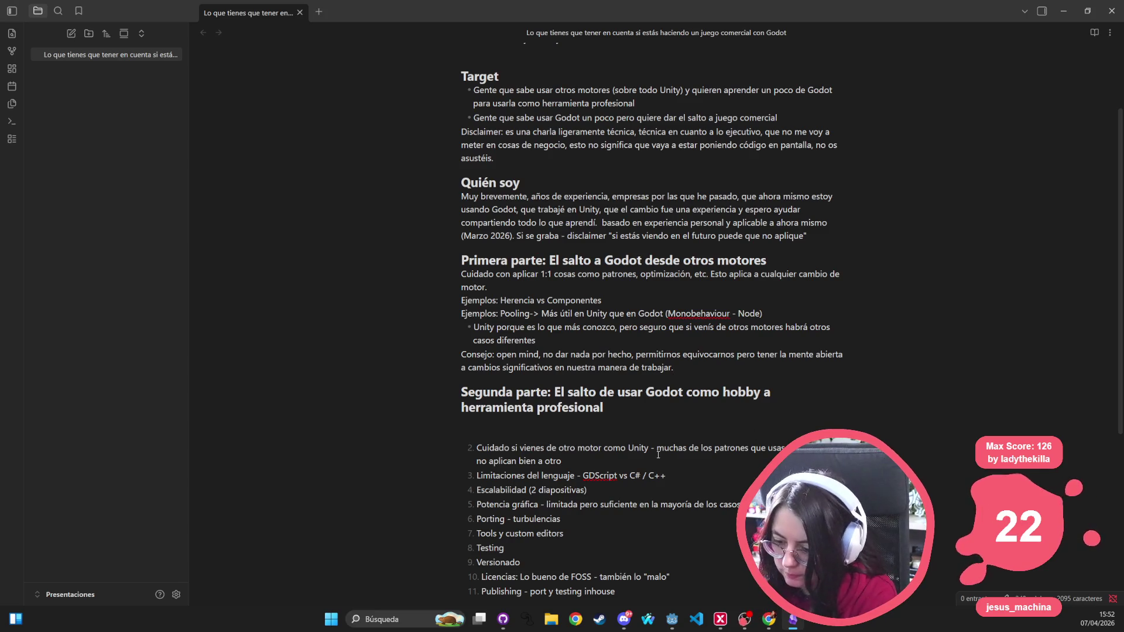
# Step: Delete the 'Cuidado si vienes de otro motor como Unity' item and add a blank line after Consejo
pyautogui.hotkey('shift', 'Home')
pyautogui.hotkey('shift', 'Home')
pyautogui.press('BackSpace')
pyautogui.press('BackSpace')
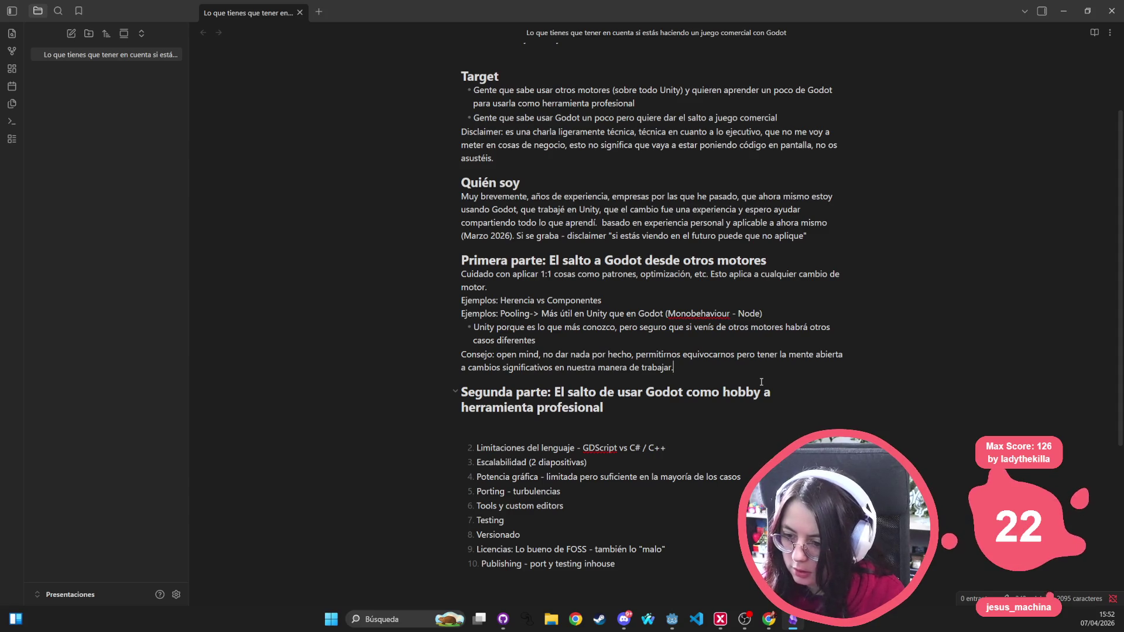
pyautogui.press('Return')
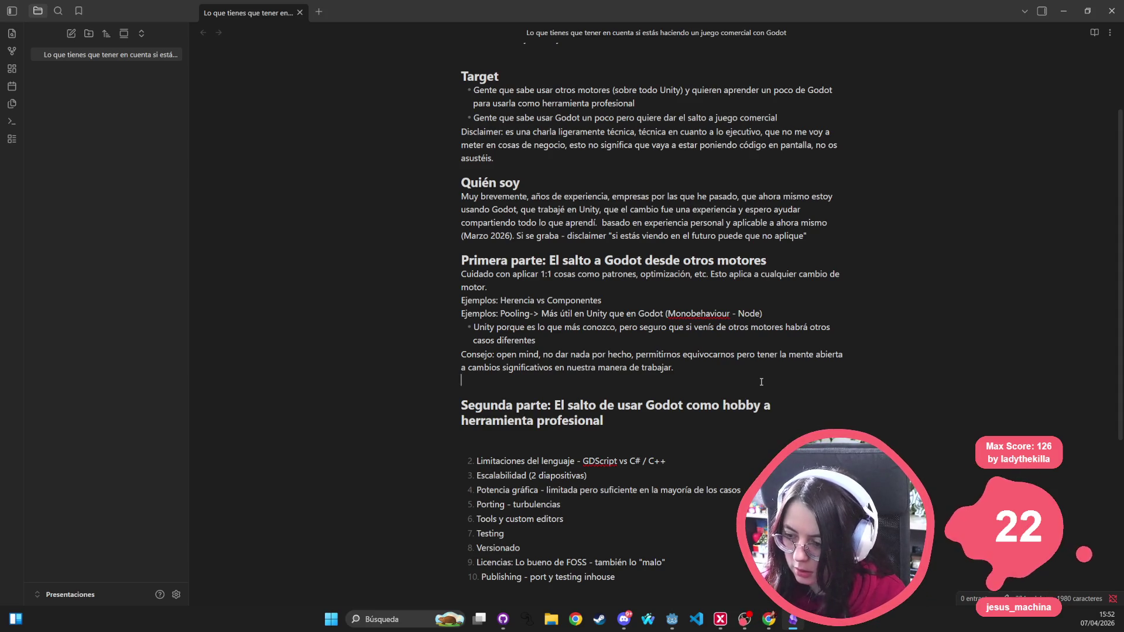
# Step: Place the cursor on the blank line beneath the Segunda parte heading
pyautogui.click(641, 341)
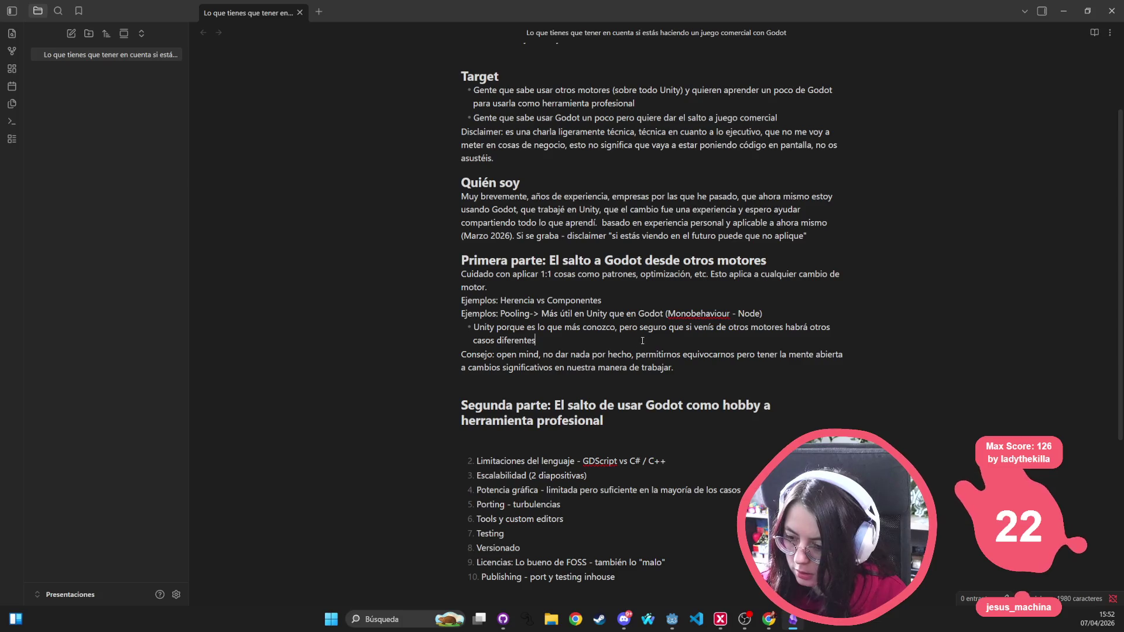
pyautogui.click(778, 313)
pyautogui.press('Return')
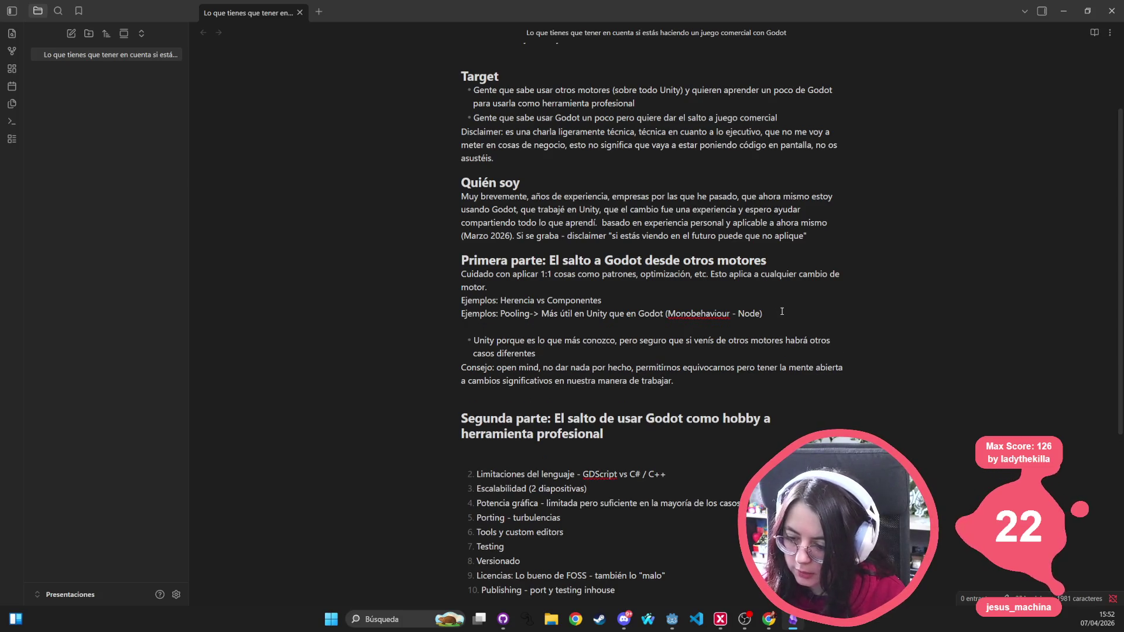
pyautogui.press('BackSpace')
pyautogui.click(526, 432)
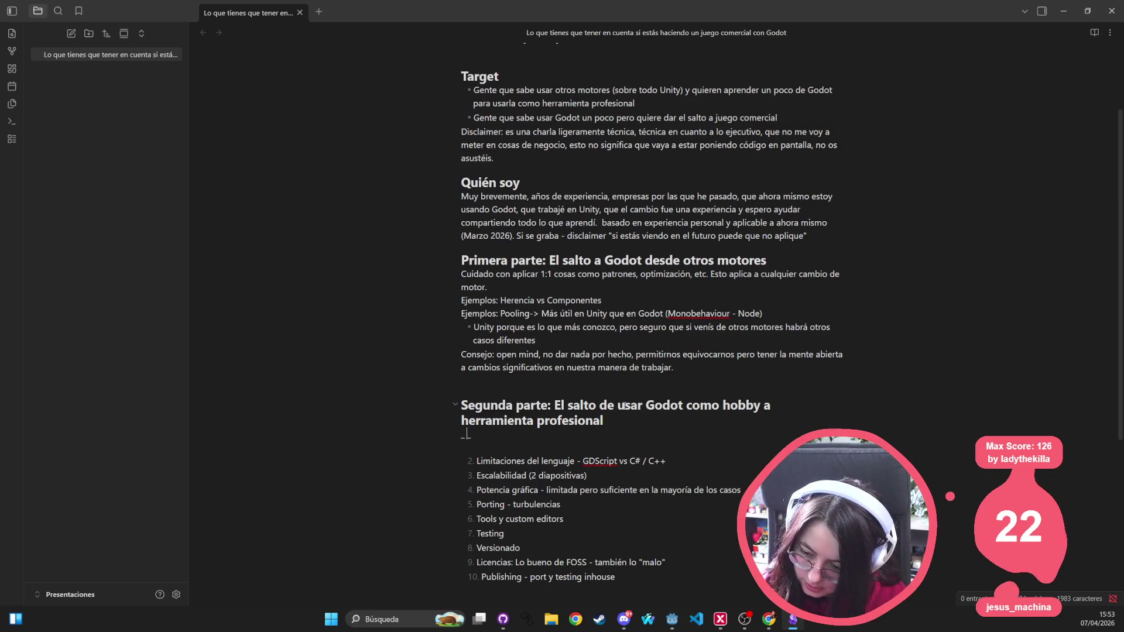
# Step: Add a '### Limitaciones del lenguaje' subheading under Segunda parte
pyautogui.write('-')
pyautogui.press('BackSpace')
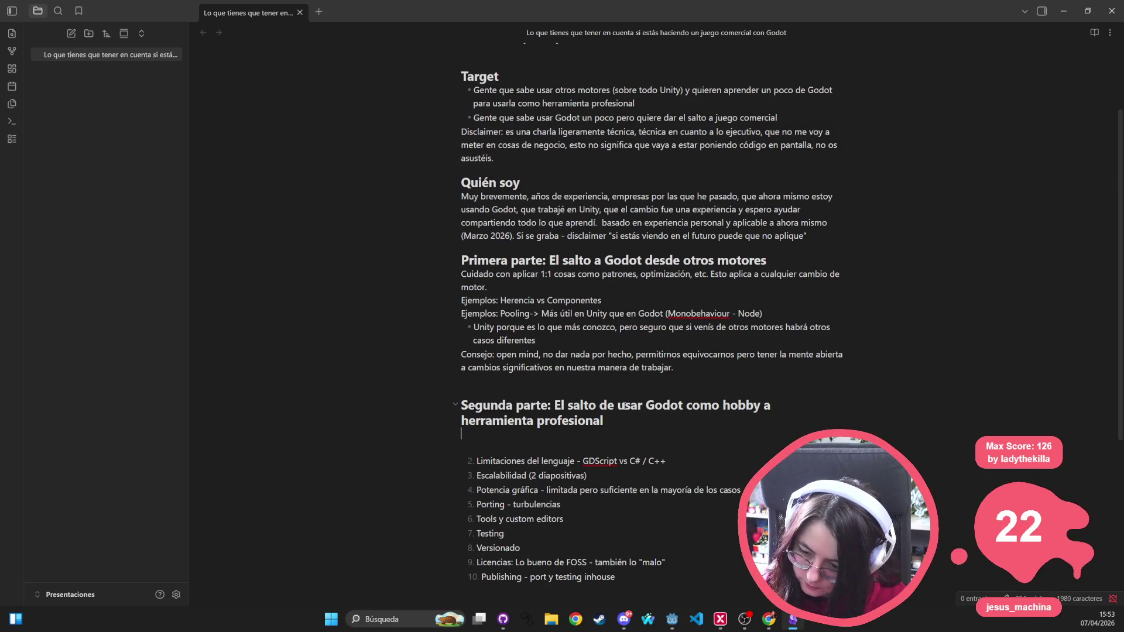
pyautogui.write('1.')
pyautogui.press('BackSpace')
pyautogui.press('BackSpace')
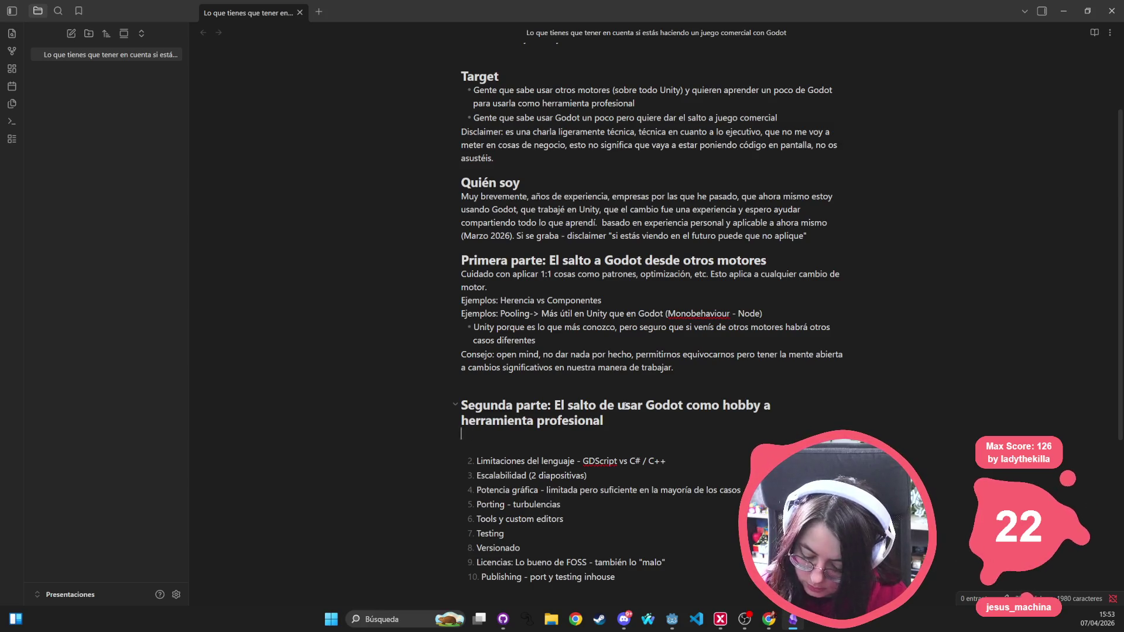
pyautogui.write('### Li')
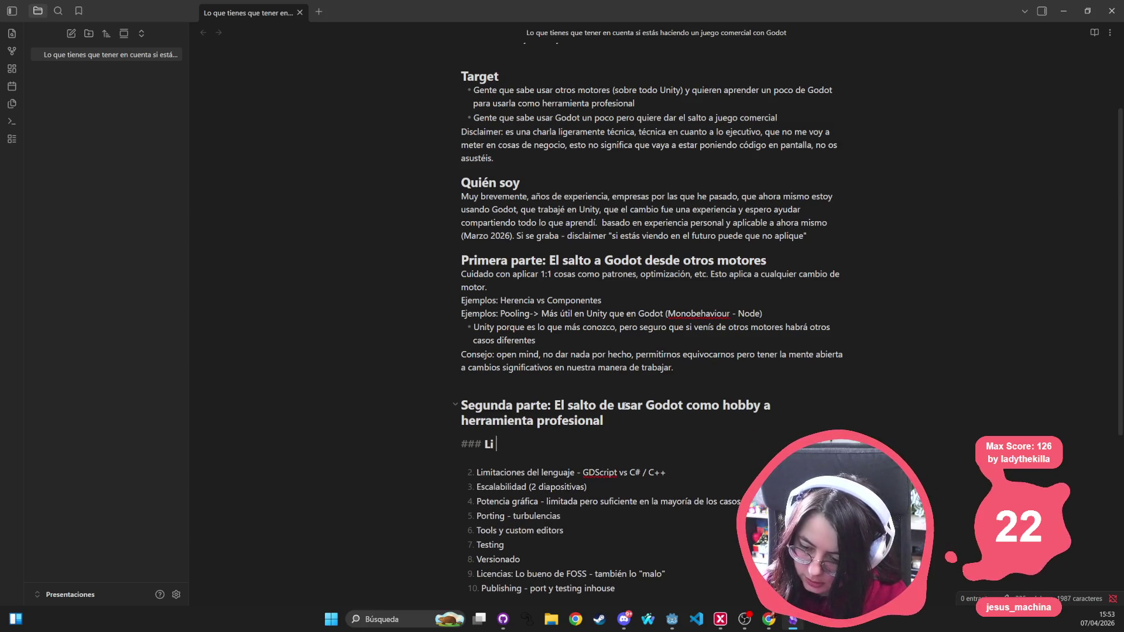
pyautogui.write('mitaciones del ')
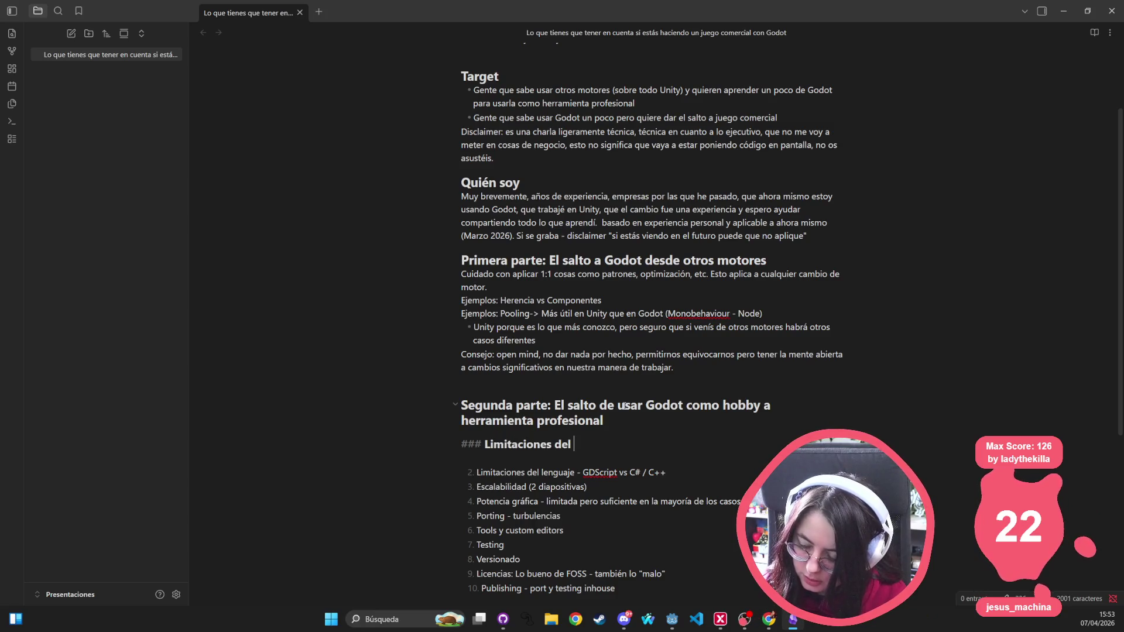
pyautogui.write('lenguaje')
pyautogui.press('Return')
# Step: Write a bullet noting GDScript lacks interfaces and is slower and weaker at data handling than C#
pyautogui.write('-')
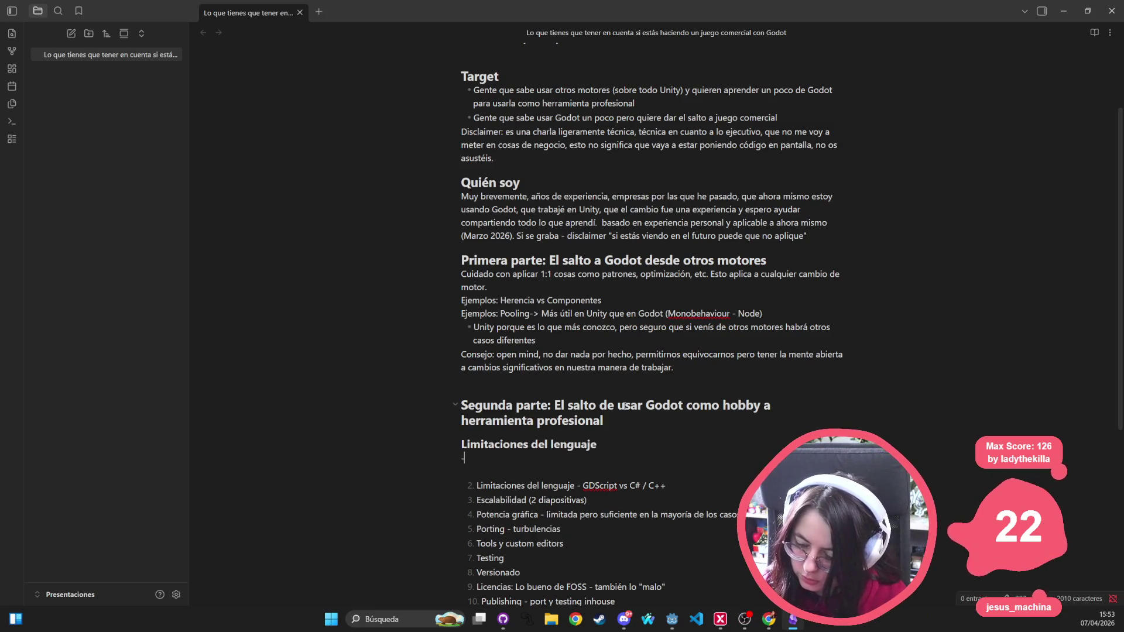
pyautogui.write(' Esto solo a')
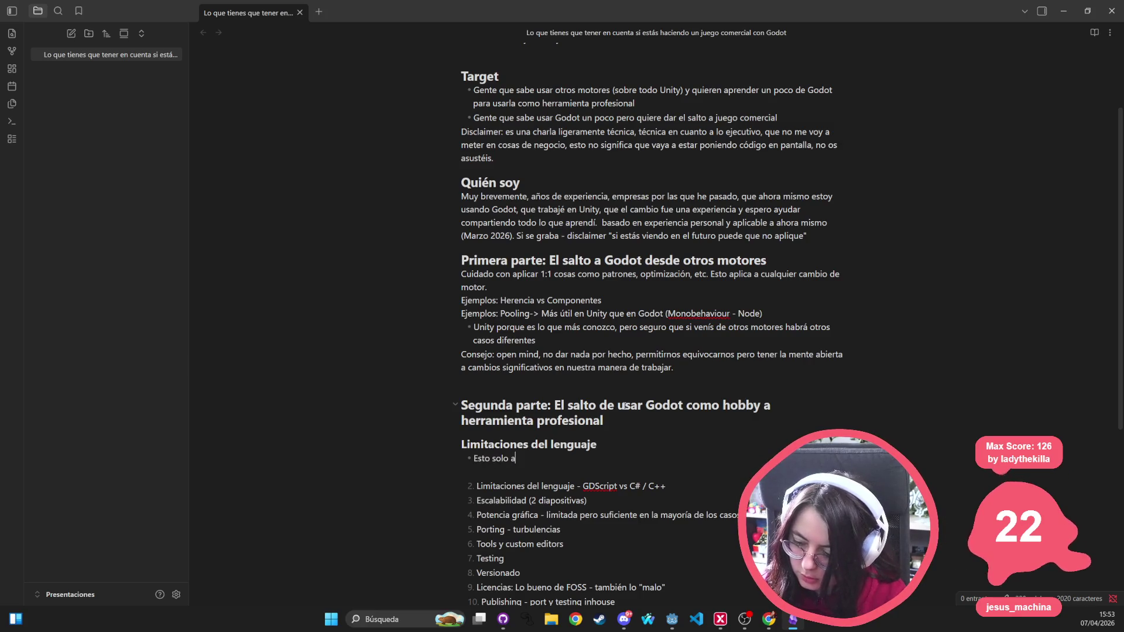
pyautogui.write('plica si vais a uns')
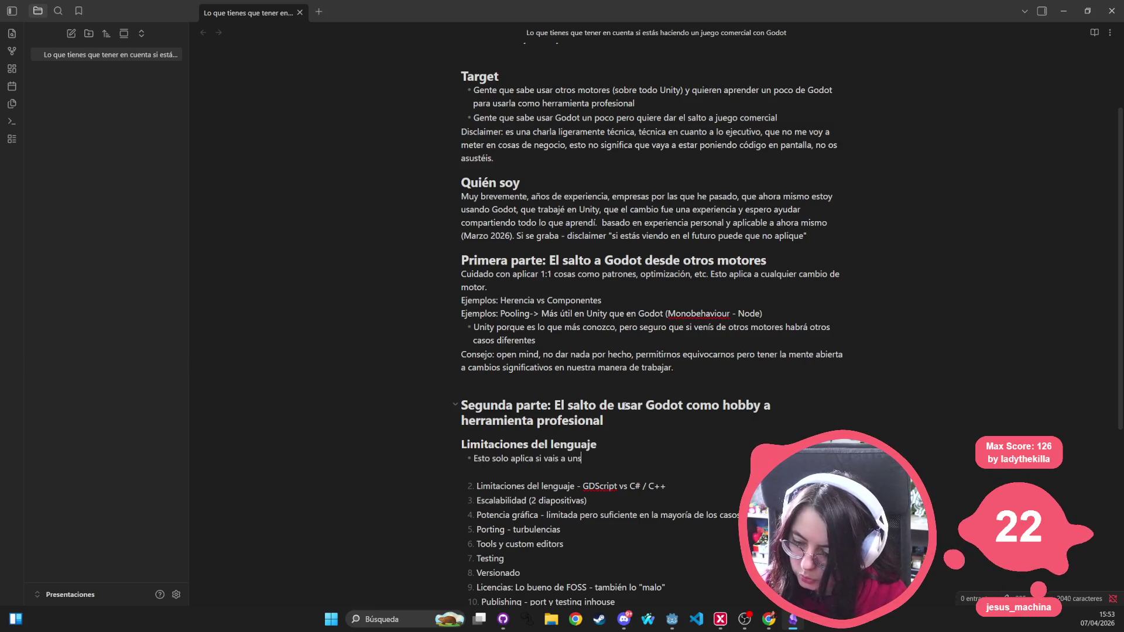
pyautogui.write('r GDScript')
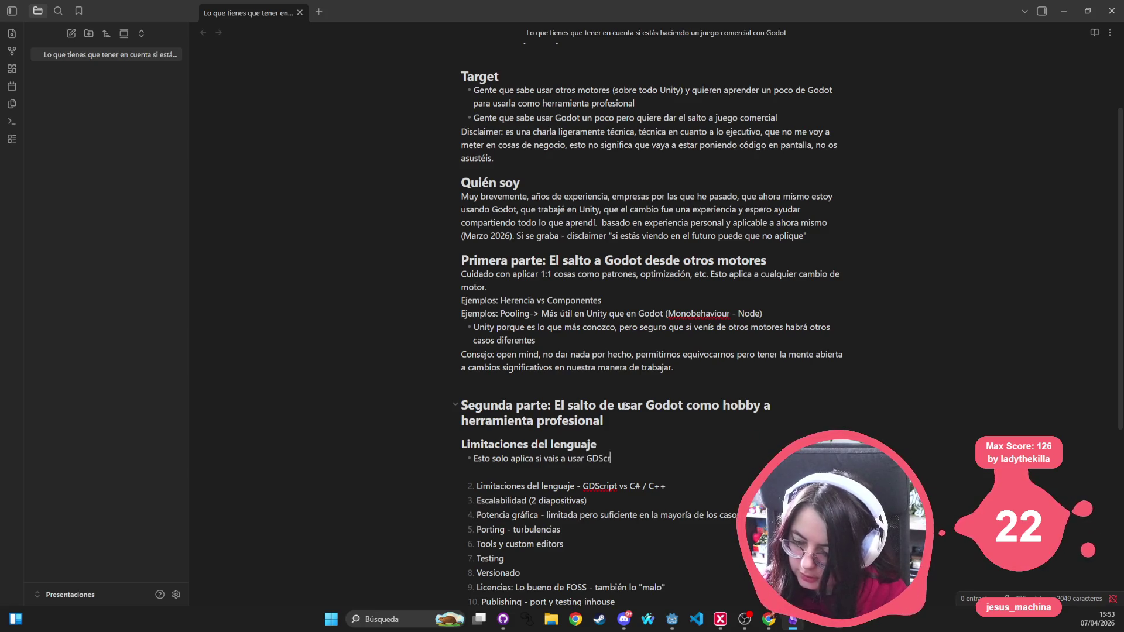
pyautogui.press('Return')
pyautogui.press('BackSpace')
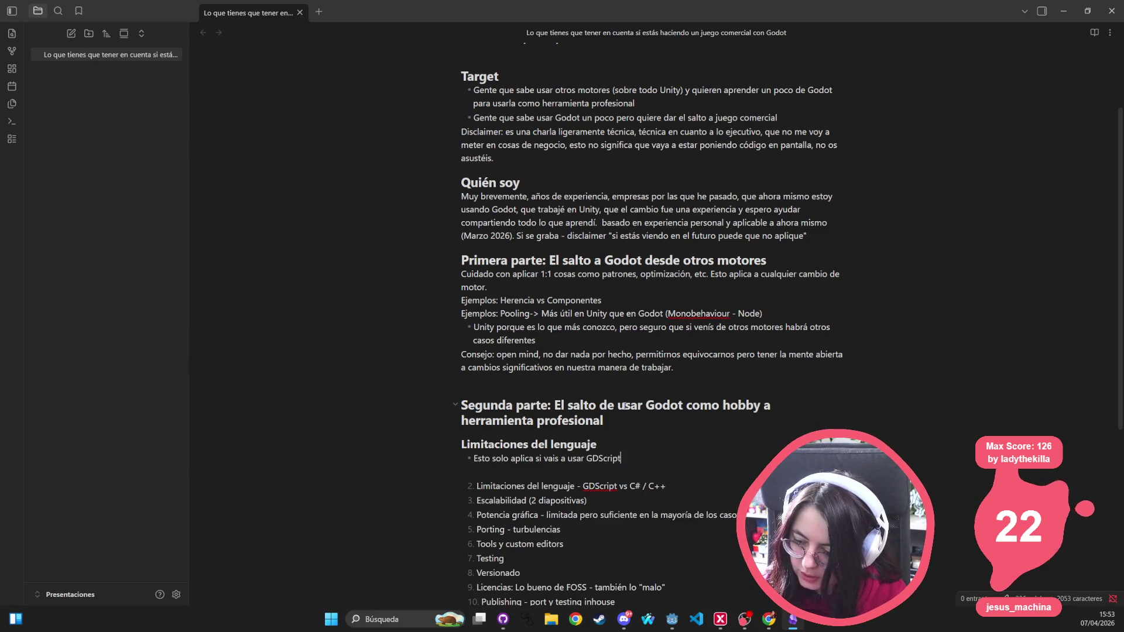
pyautogui.write(': No ten')
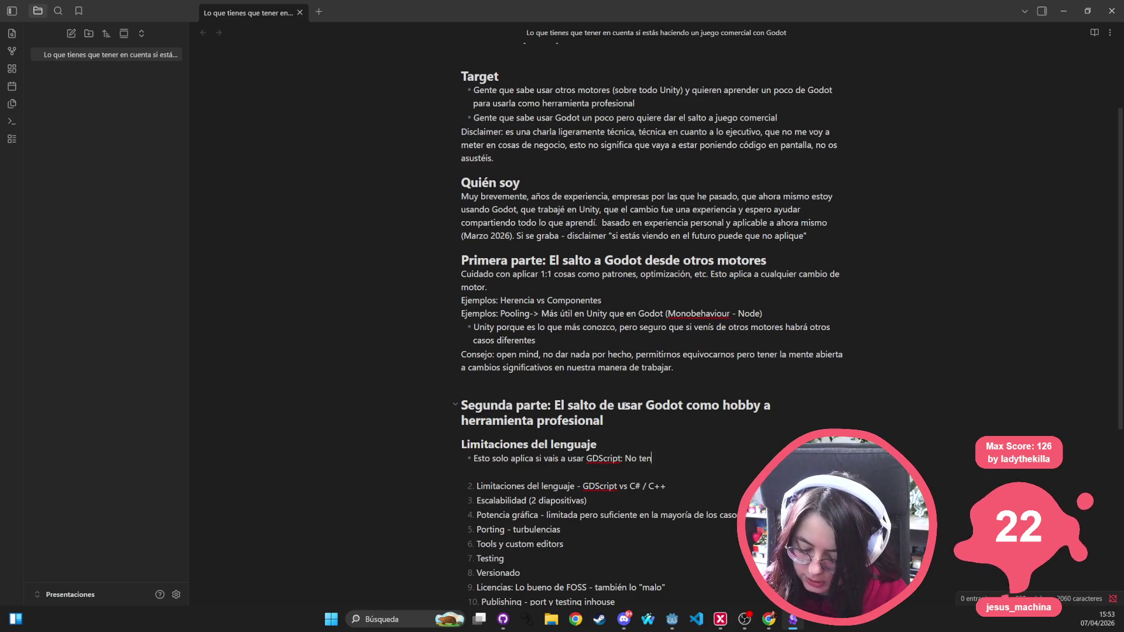
pyautogui.write('éis interfaces, la mitad de los p')
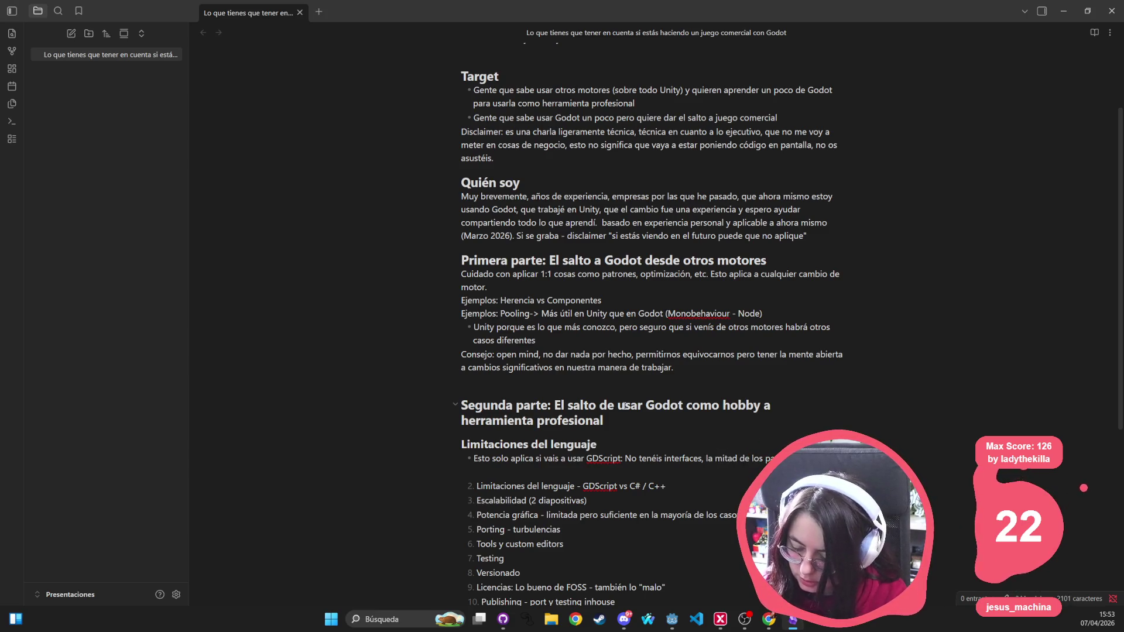
pyautogui.write('en int')
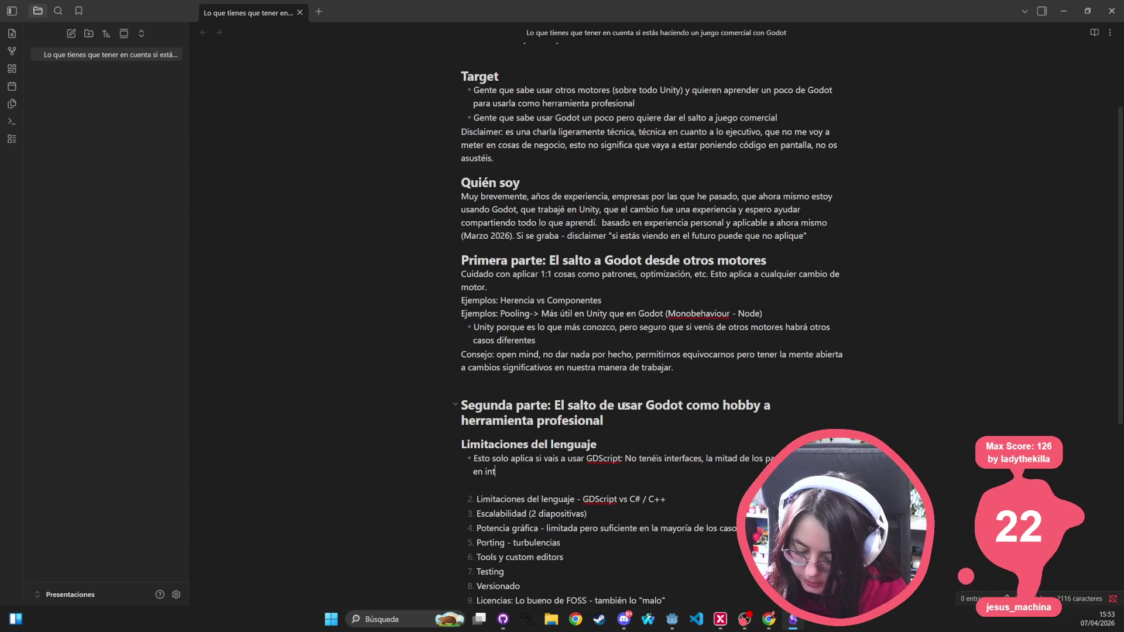
pyautogui.write('erfaces. No es t')
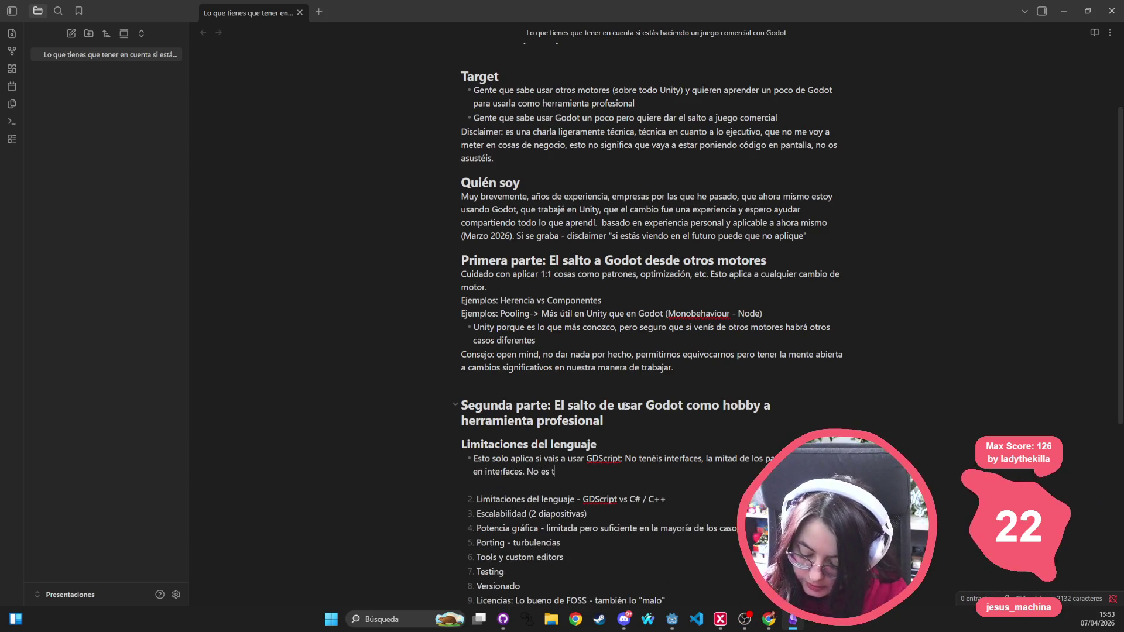
pyautogui.write('á')
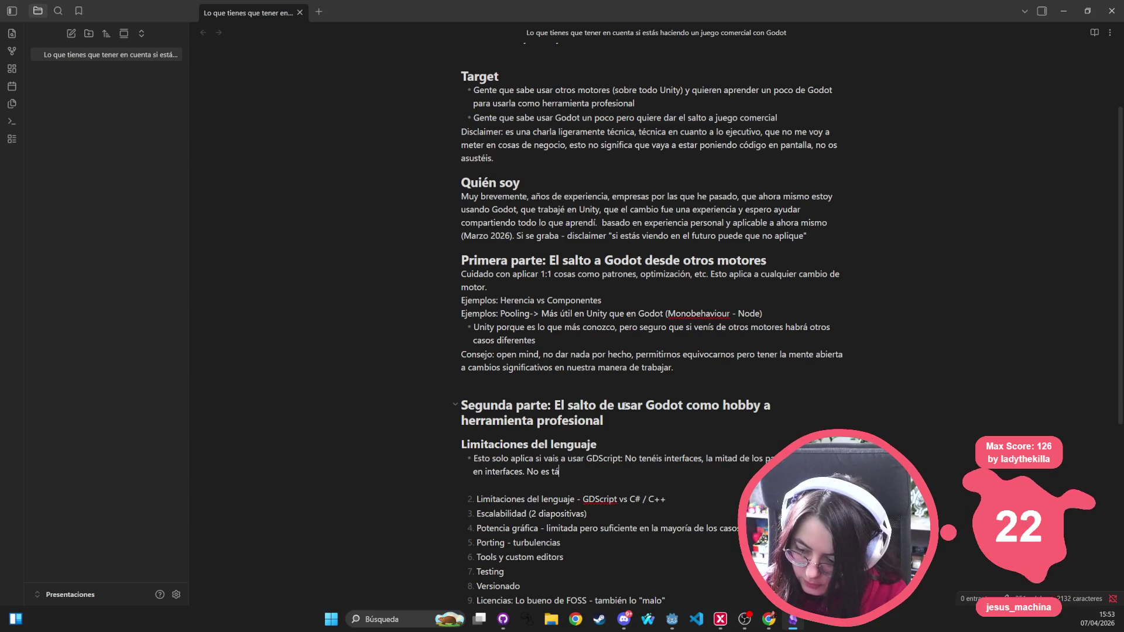
pyautogui.write('n rápido ni gest')
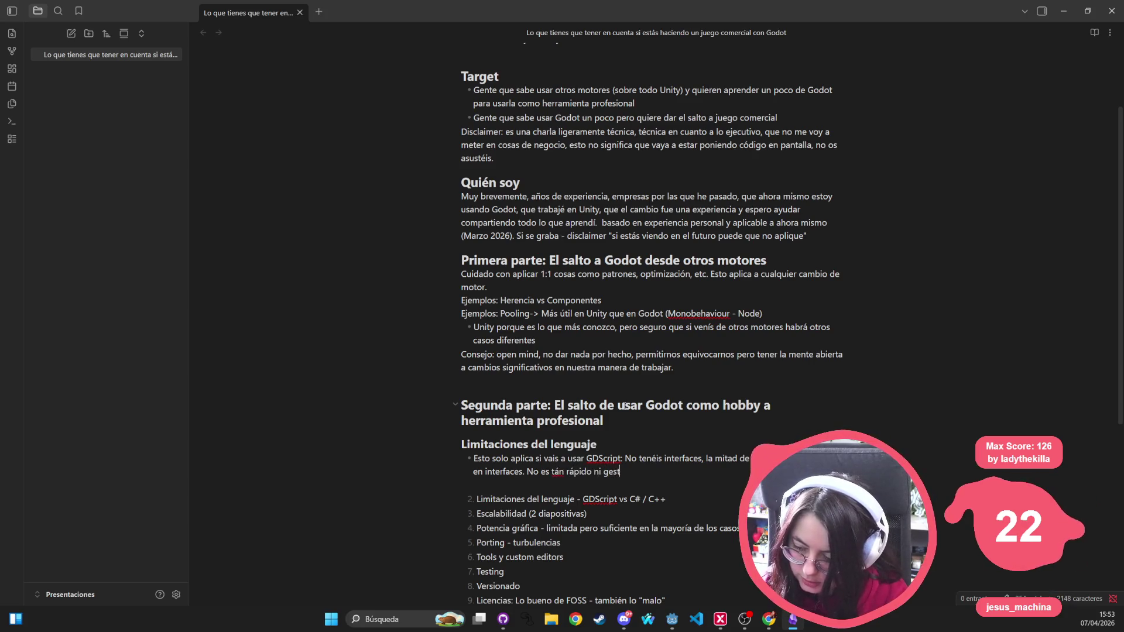
pyautogui.write('iona la información tan bien como')
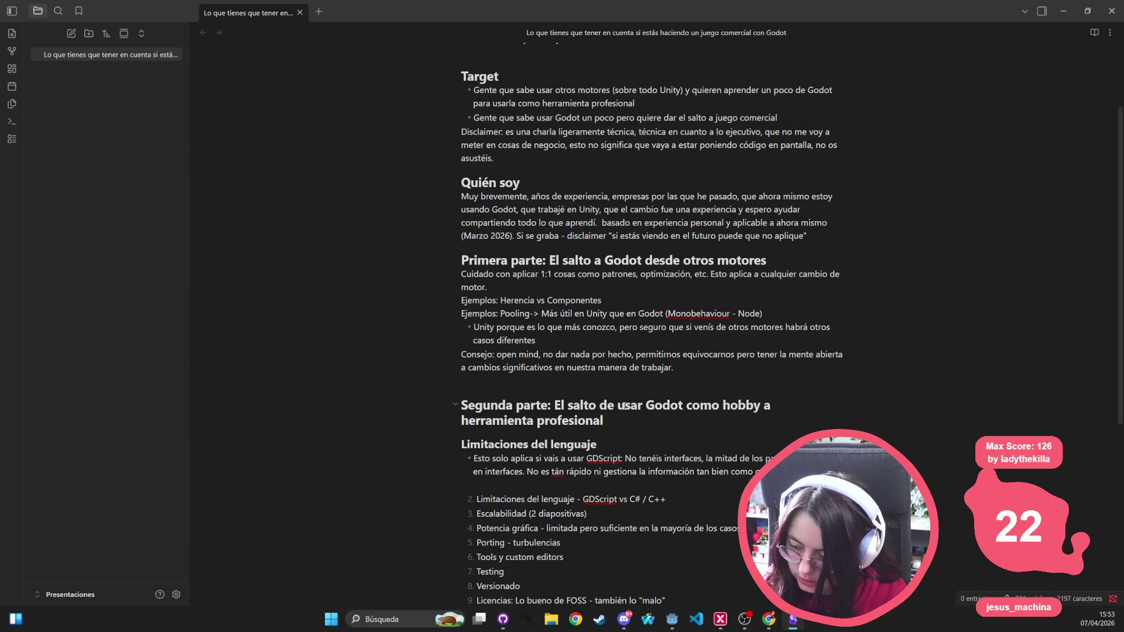
pyautogui.press('BackSpace')
pyautogui.press('BackSpace')
pyautogui.write('de ')
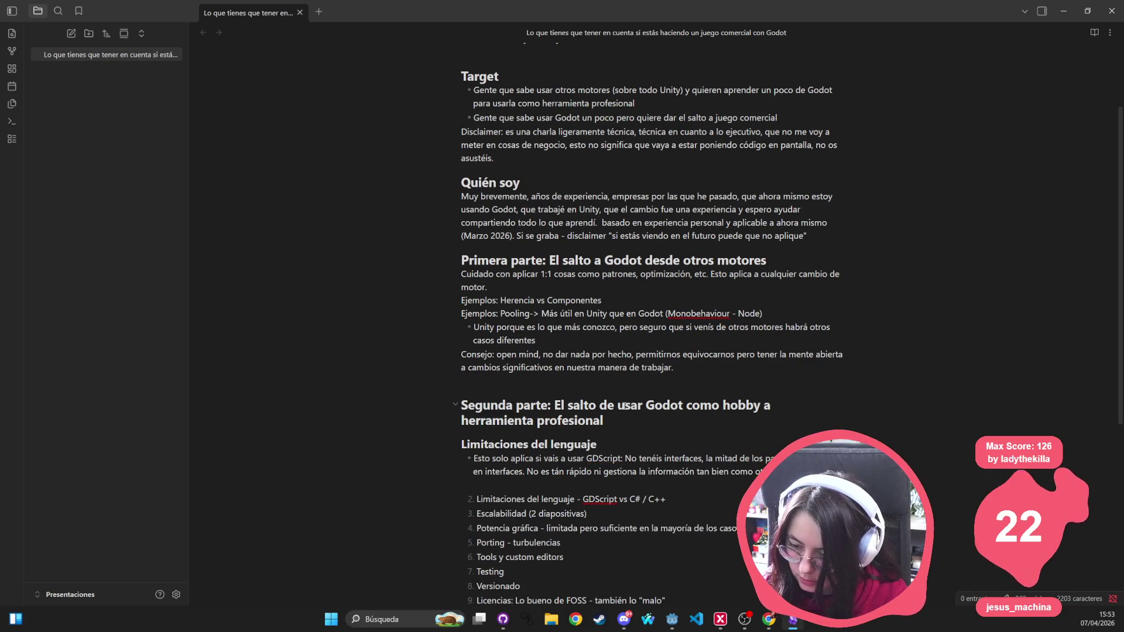
pyautogui.write('C#.')
# Step: Add a bullet saying that, starting the current game today, switching to C# would be seriously considered
pyautogui.press('Return')
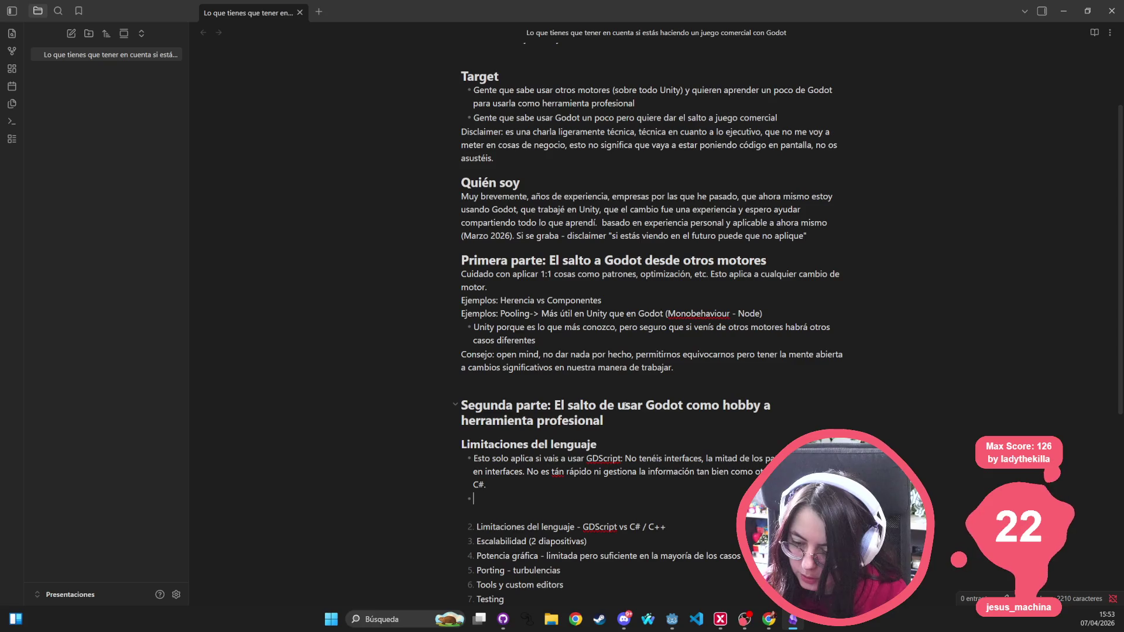
pyautogui.write('Si a día de hoy empe')
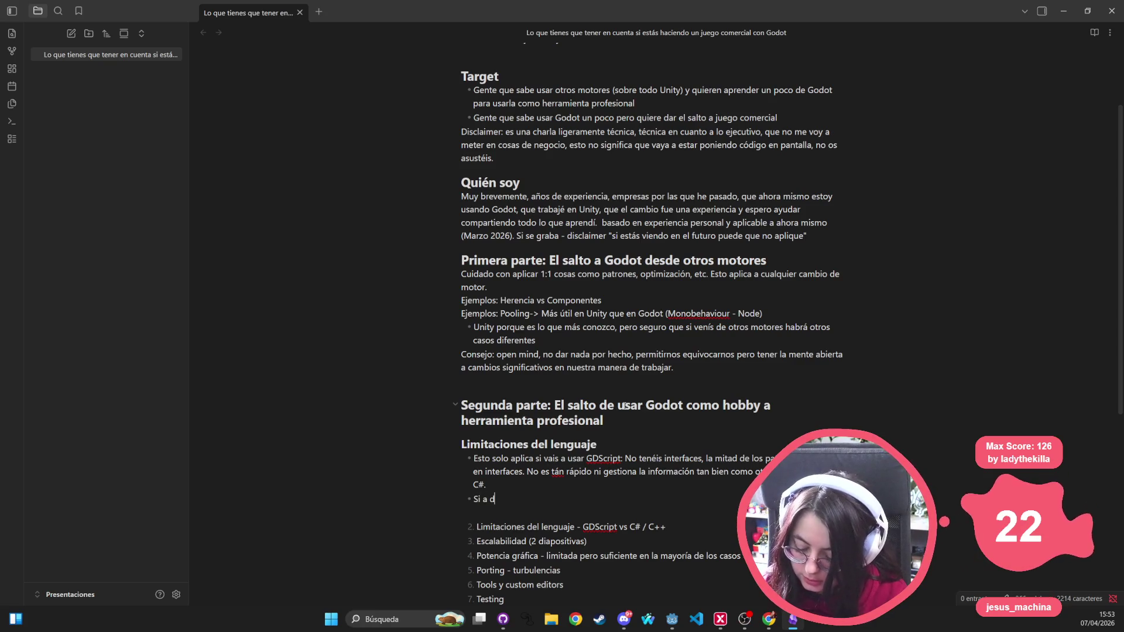
pyautogui.write('zara W')
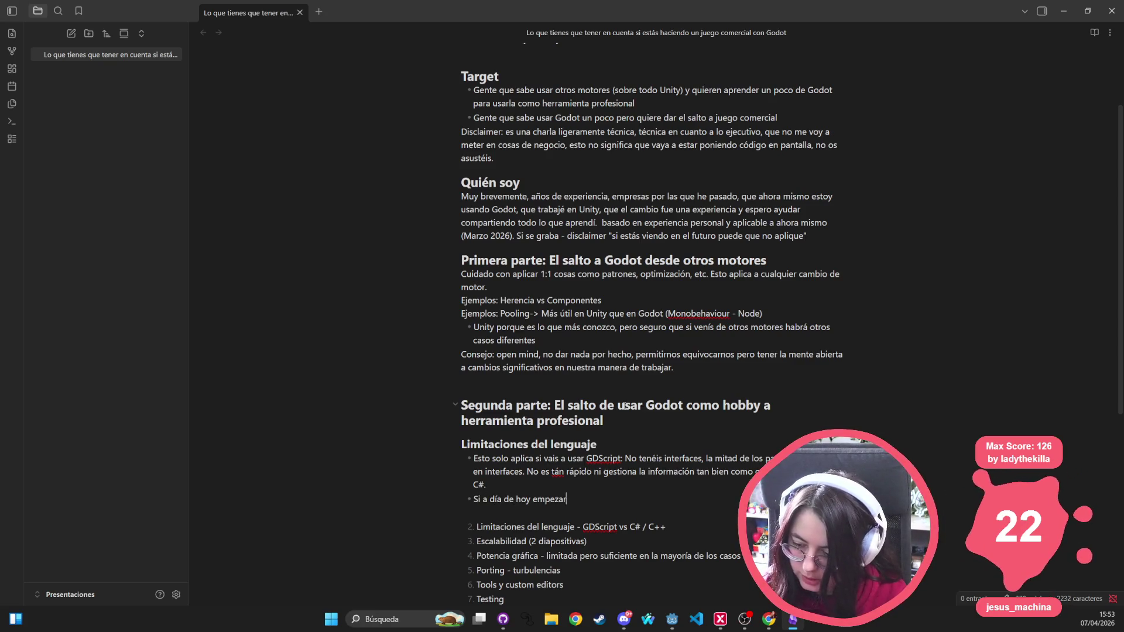
pyautogui.press('BackSpace')
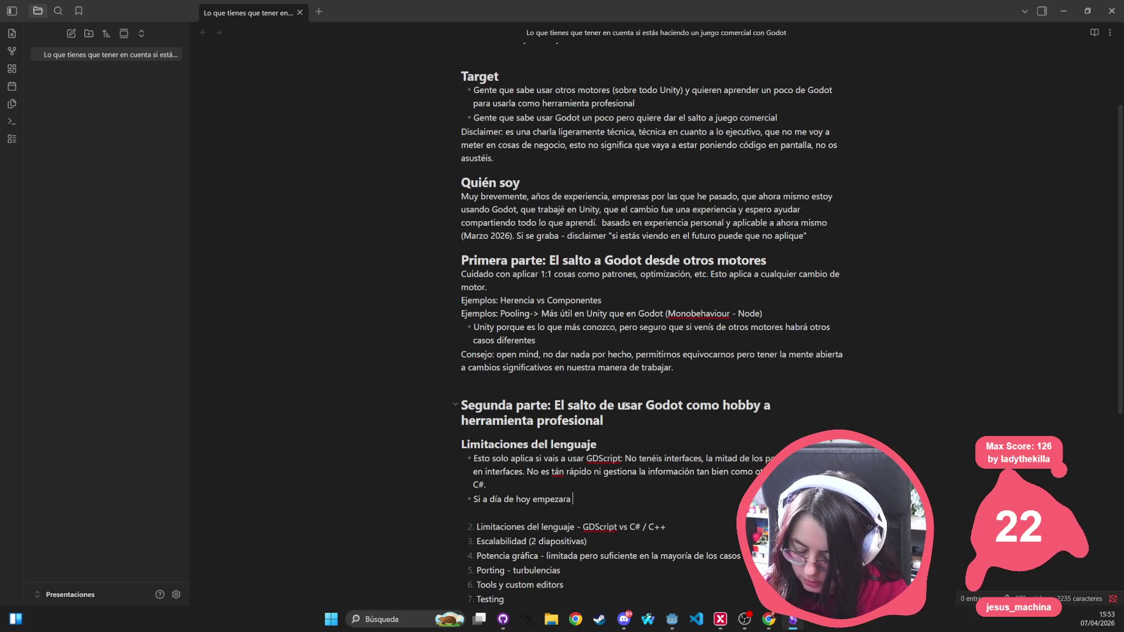
pyautogui.write('el juego en el')
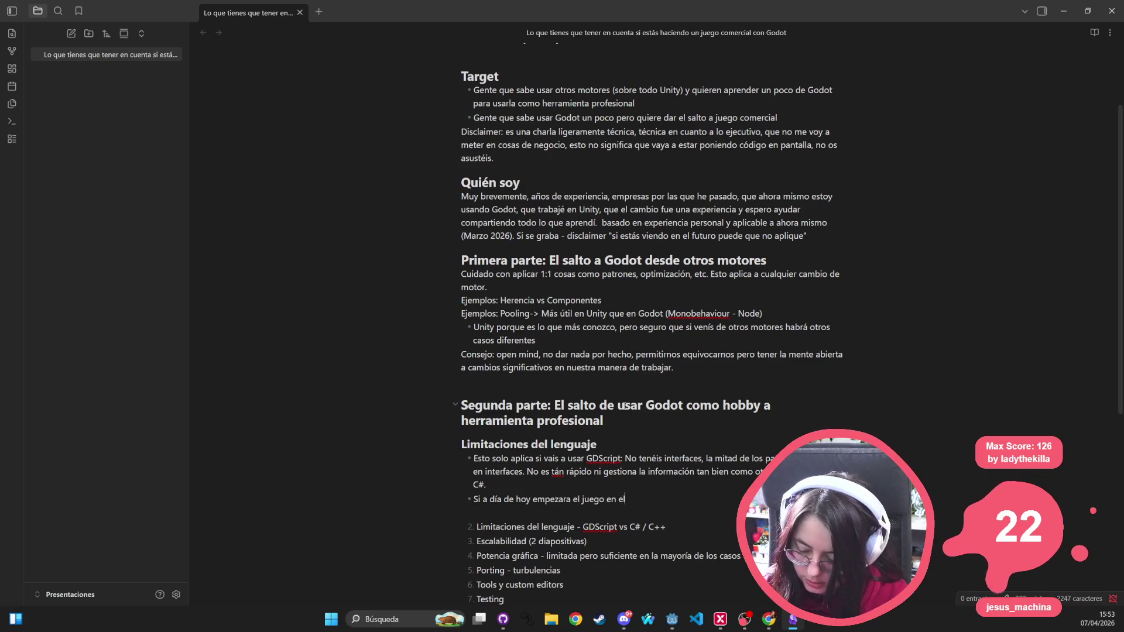
pyautogui.write(' que estoy trabaja')
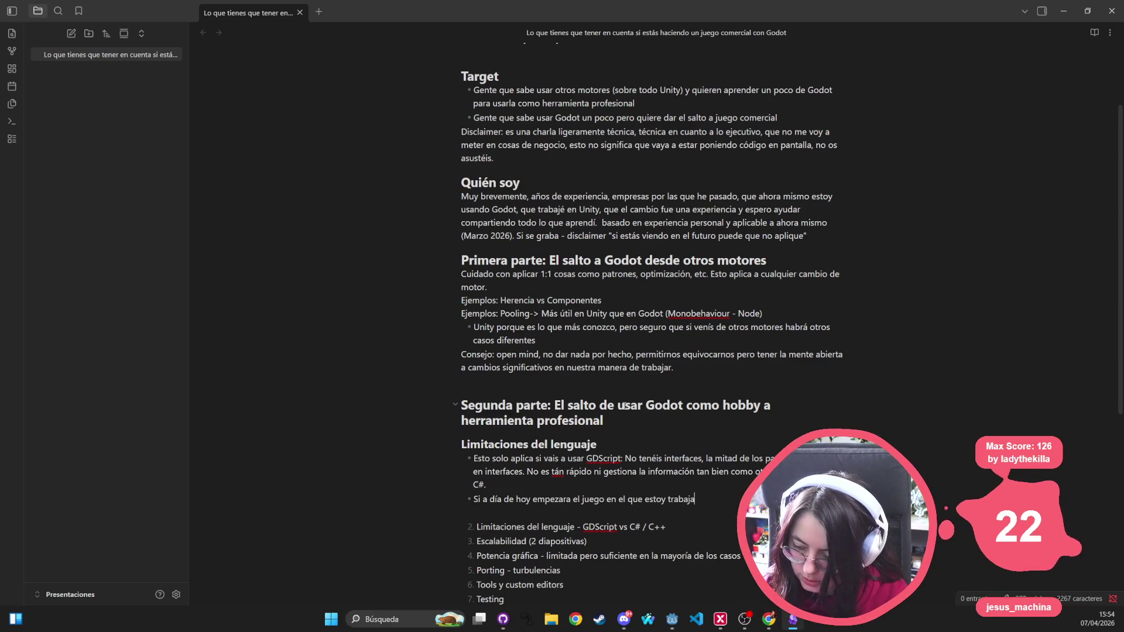
pyautogui.write('ndo de nuev')
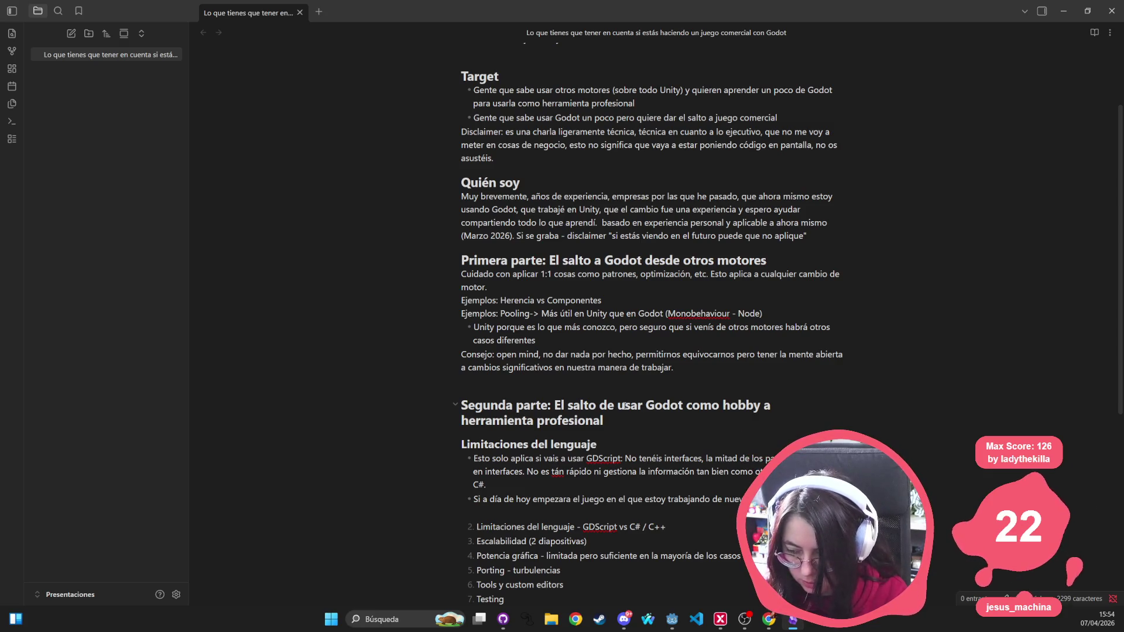
pyautogui.write('pero ')
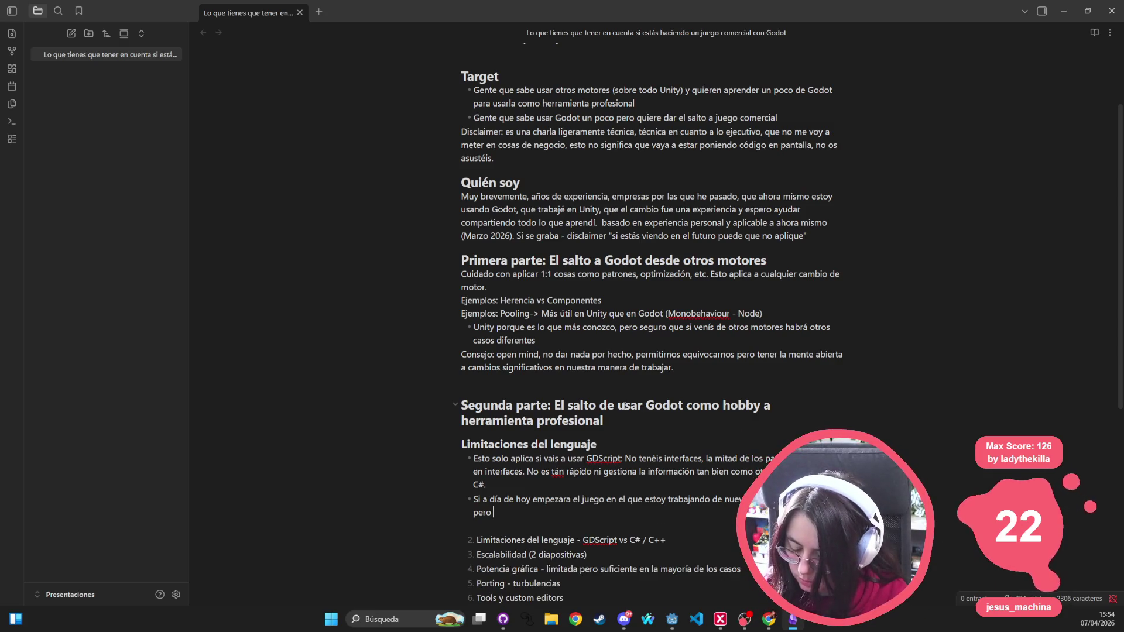
pyautogui.write('me lo plante')
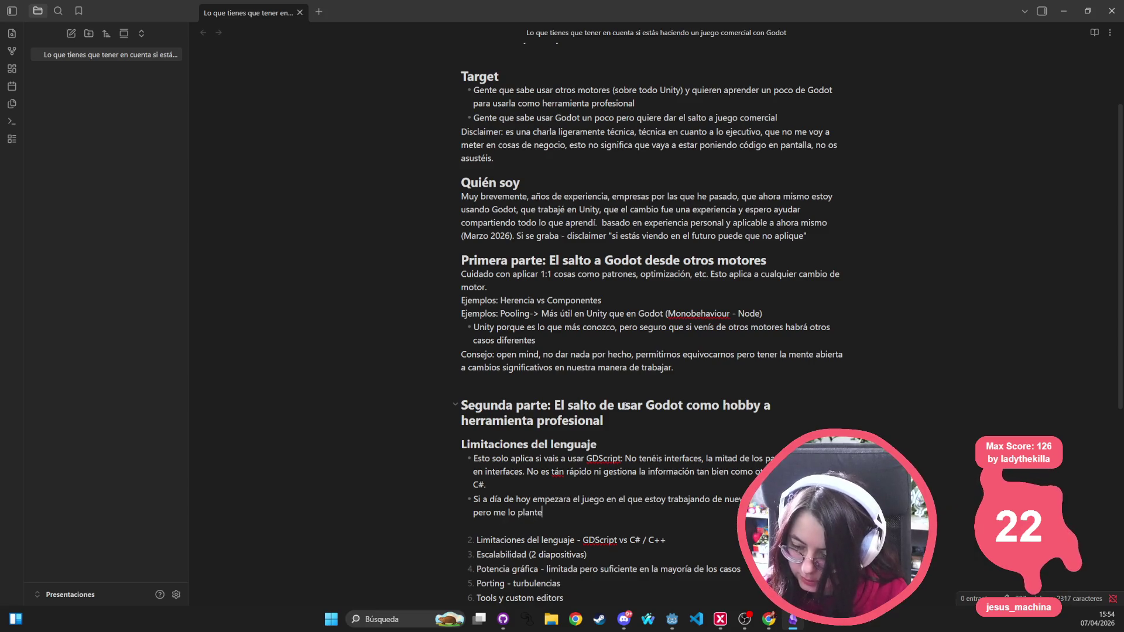
pyautogui.write('aría seriament')
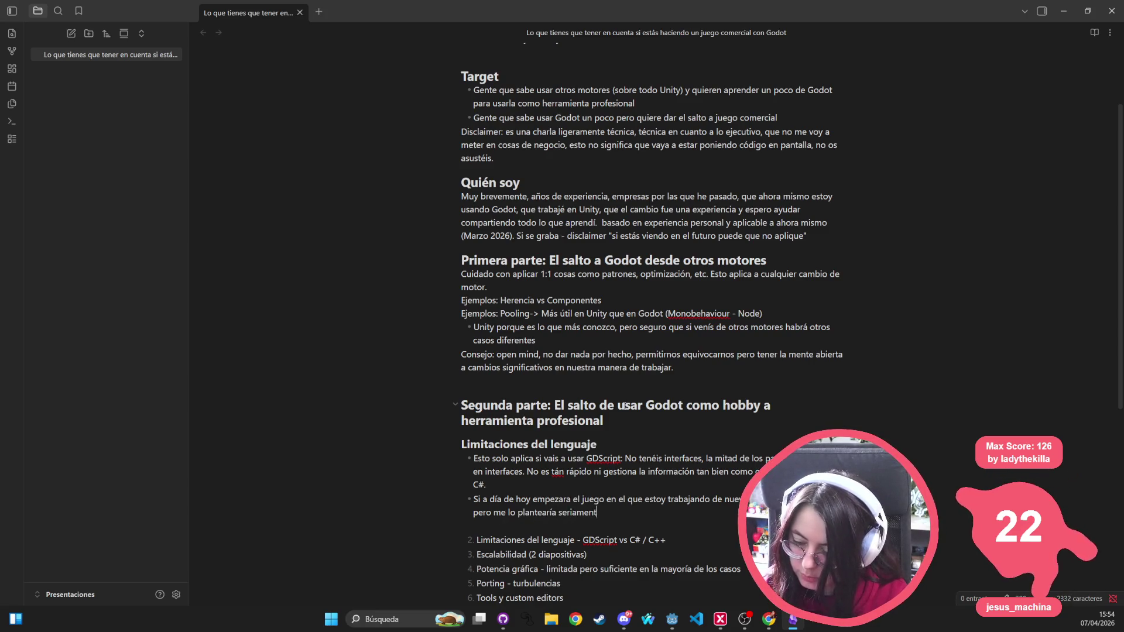
pyautogui.write('e, sobre to')
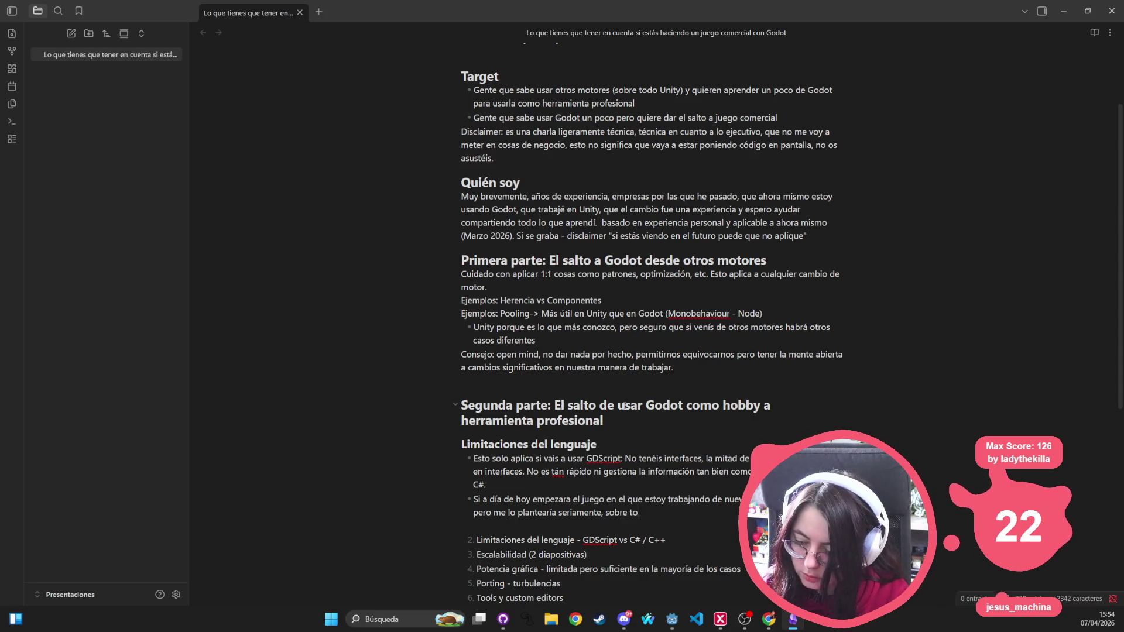
pyautogui.write('do si se trata de un juego')
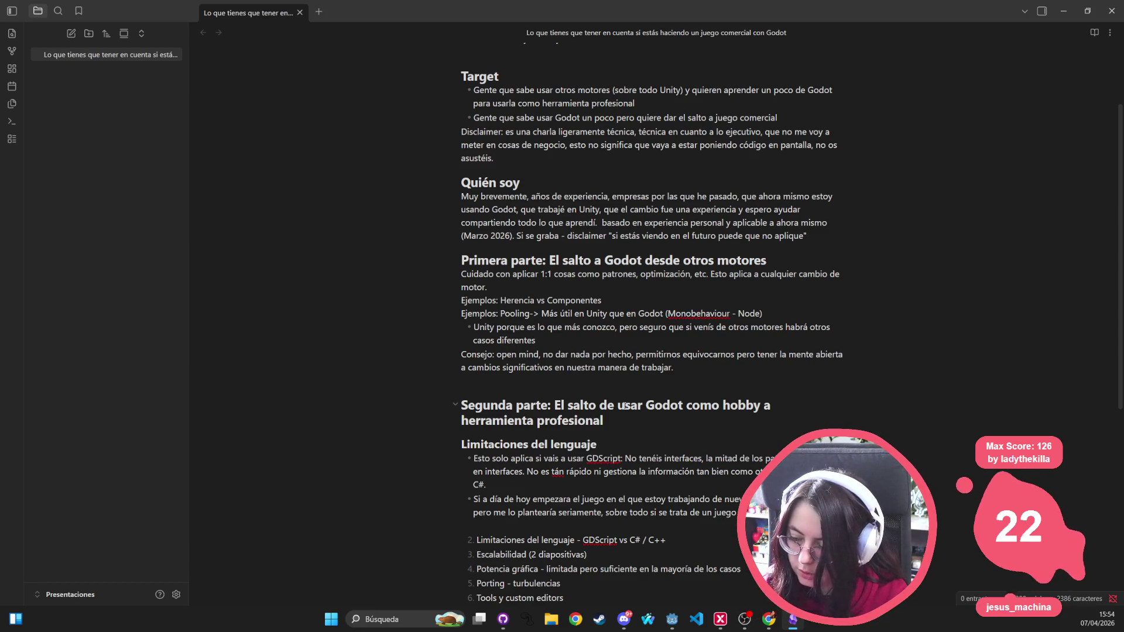
pyautogui.write('lmente.')
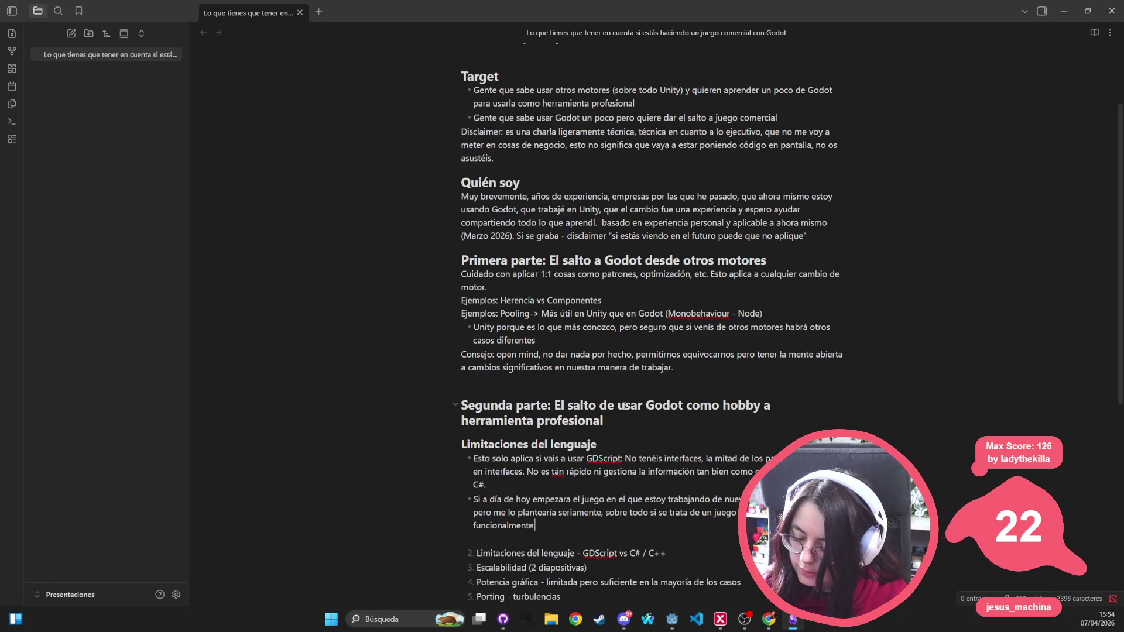
# Step: Delete the 'Limitaciones del lenguaje' item from the numbered list
pyautogui.scroll(-5, 655, 431)
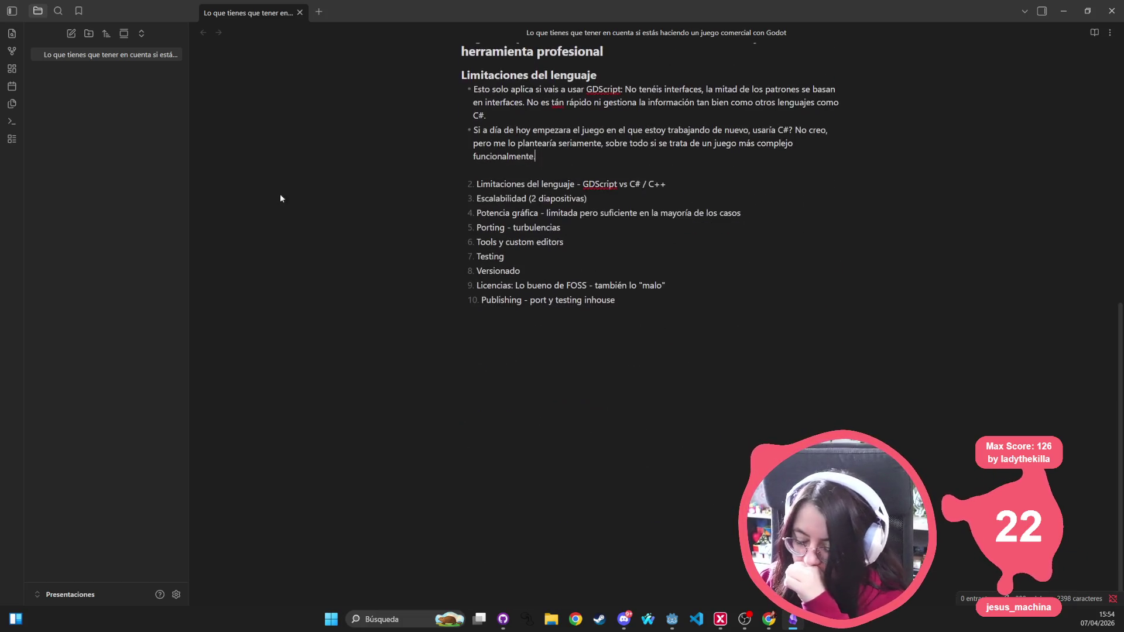
pyautogui.moveTo(712, 183); pyautogui.dragTo(444, 186)
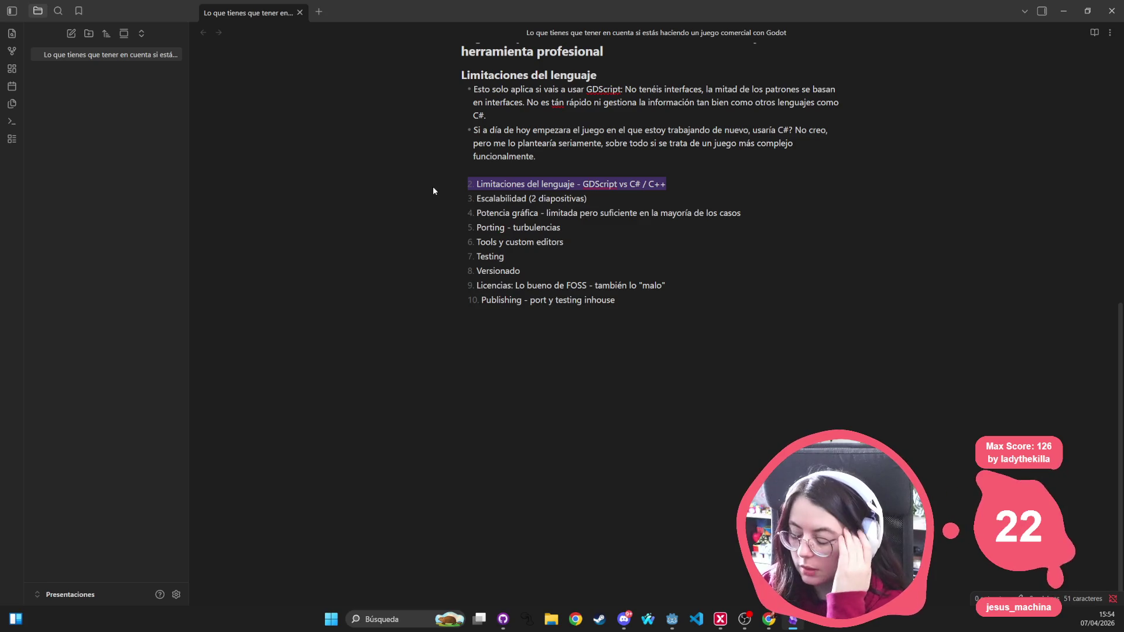
pyautogui.press('BackSpace')
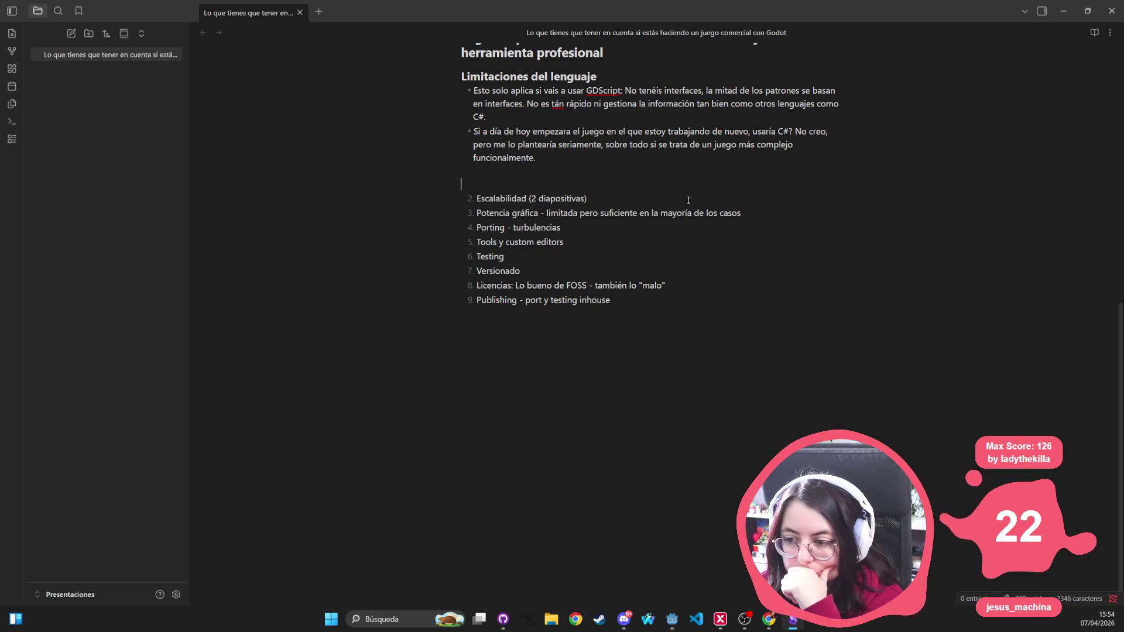
# Step: Correct 'tán' to 'tan' so the bullet reads 'No es tan rápido'
pyautogui.scroll(3, 495, 183)
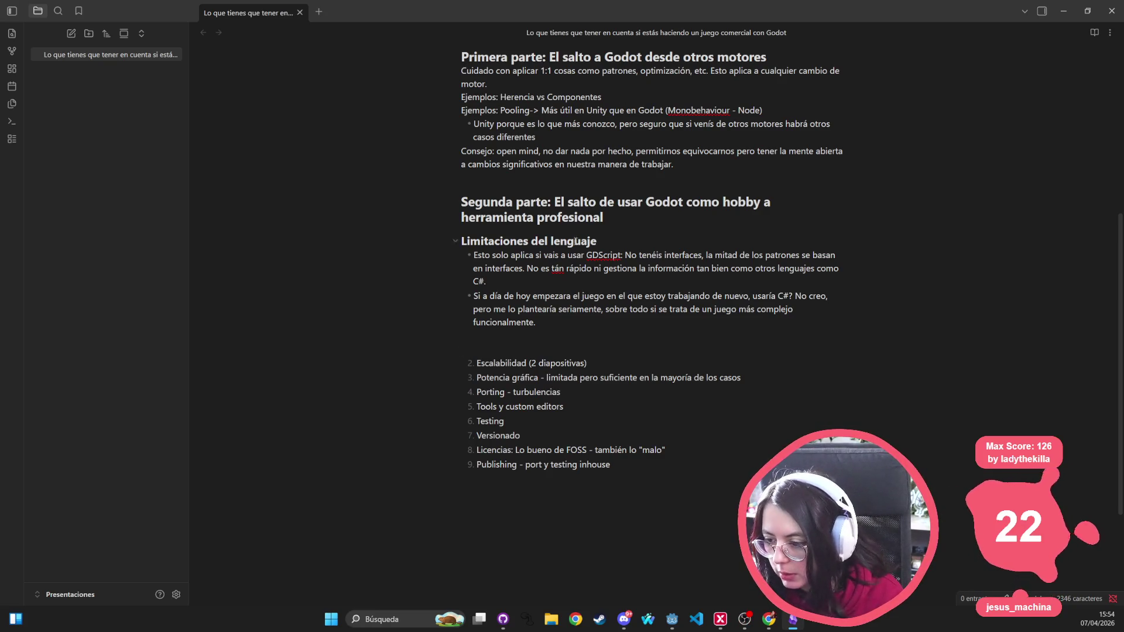
pyautogui.rightClick(552, 268)
pyautogui.click(596, 284)
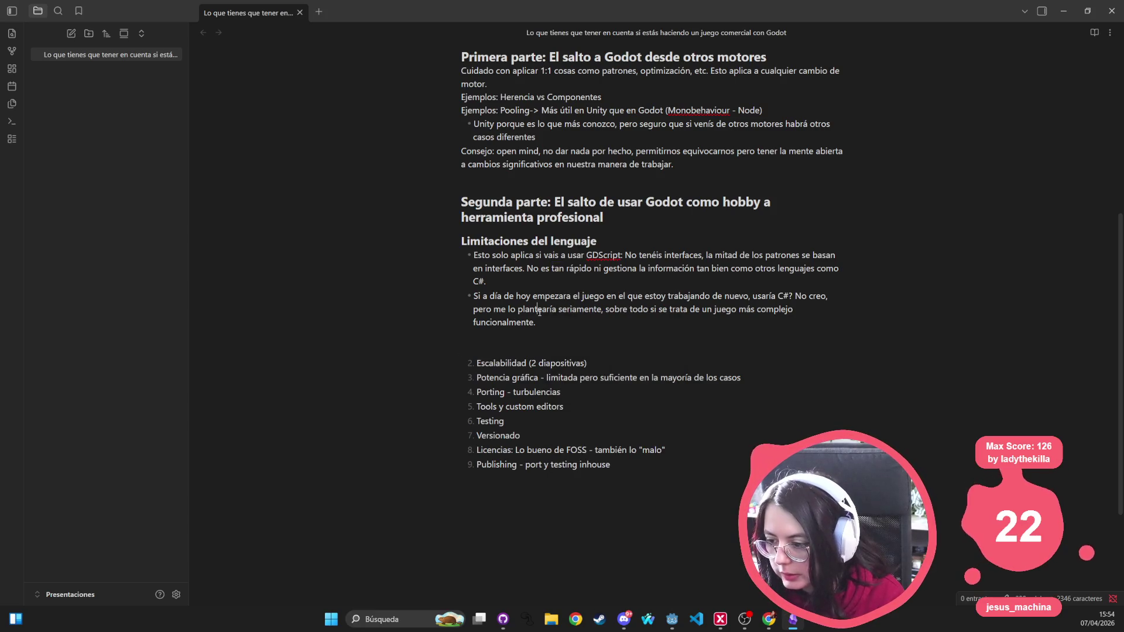
pyautogui.click(485, 347)
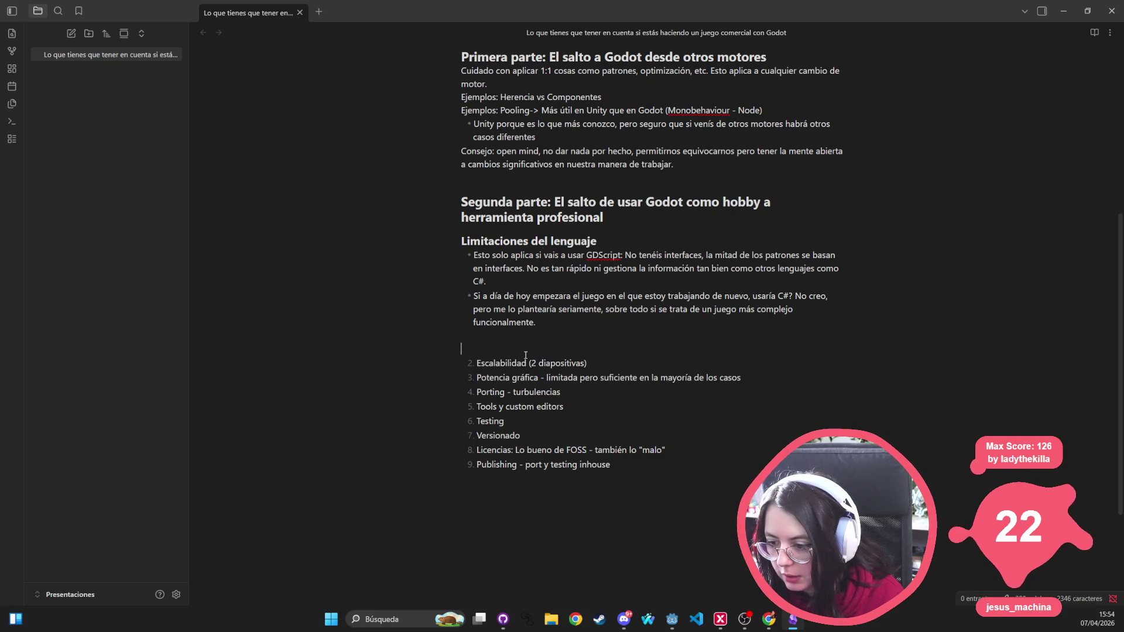
# Step: Add a level-3 'Escalar' heading above the numbered list
pyautogui.press('Return')
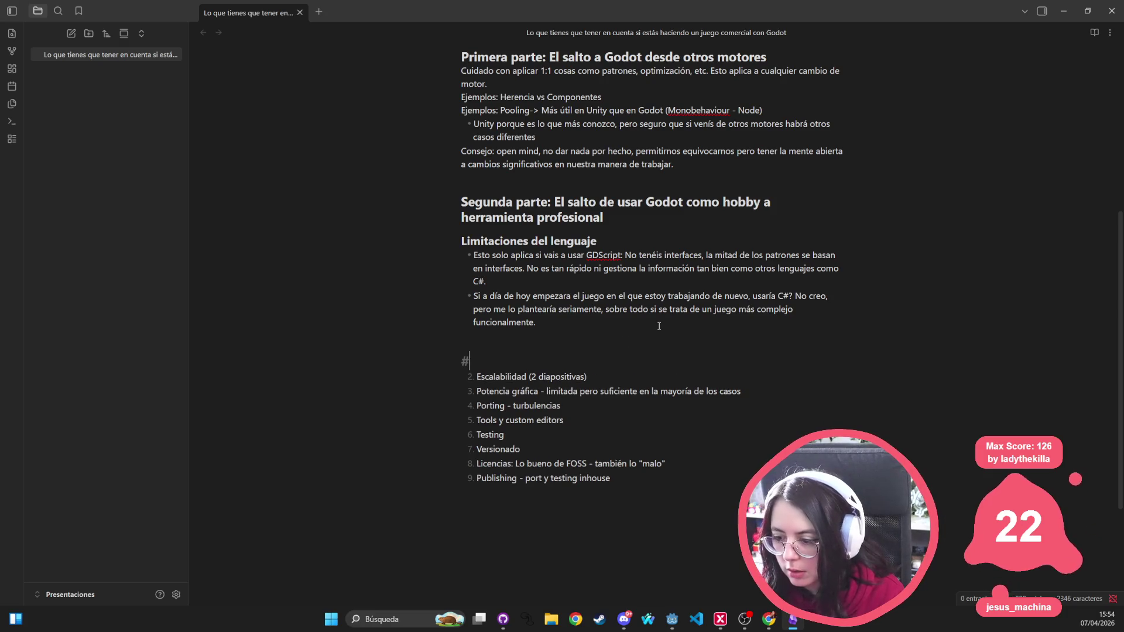
pyautogui.write('##')
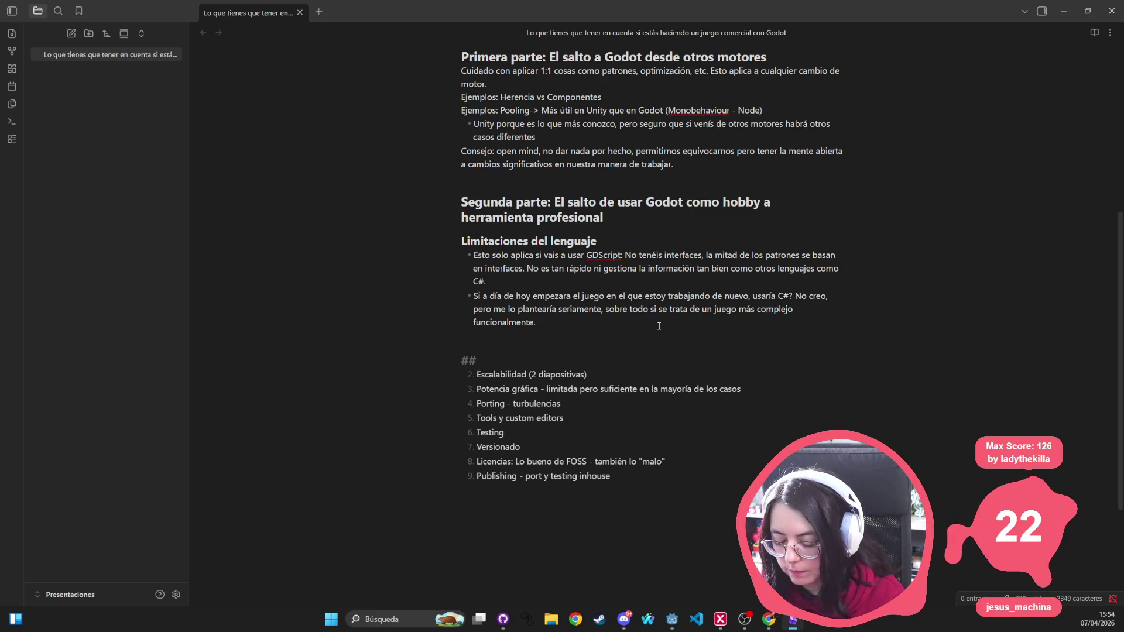
pyautogui.press('BackSpace')
pyautogui.write('#')
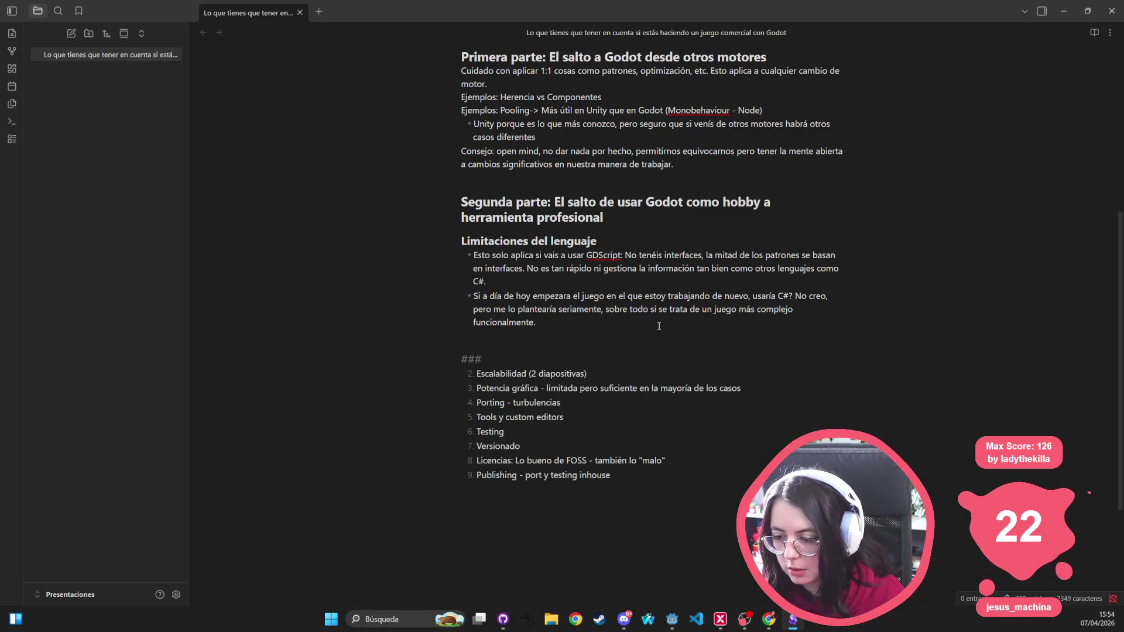
pyautogui.write(' Escalar')
pyautogui.press('Return')
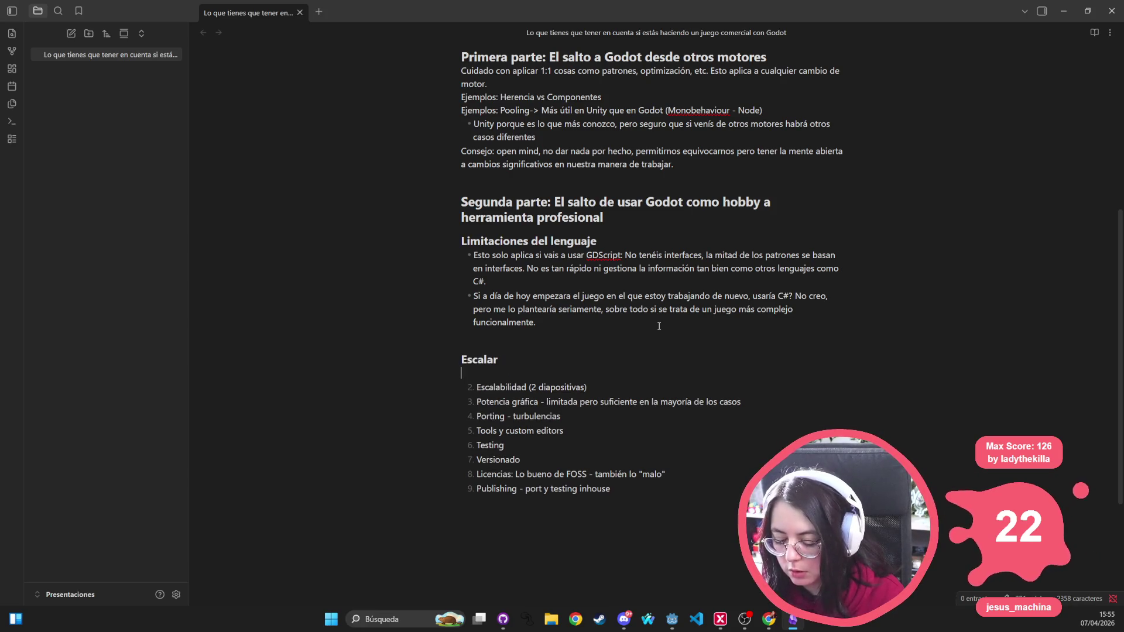
# Step: Replace the Escalar heading with '### Potencia gráfica' and open a line below it
pyautogui.press('Up')
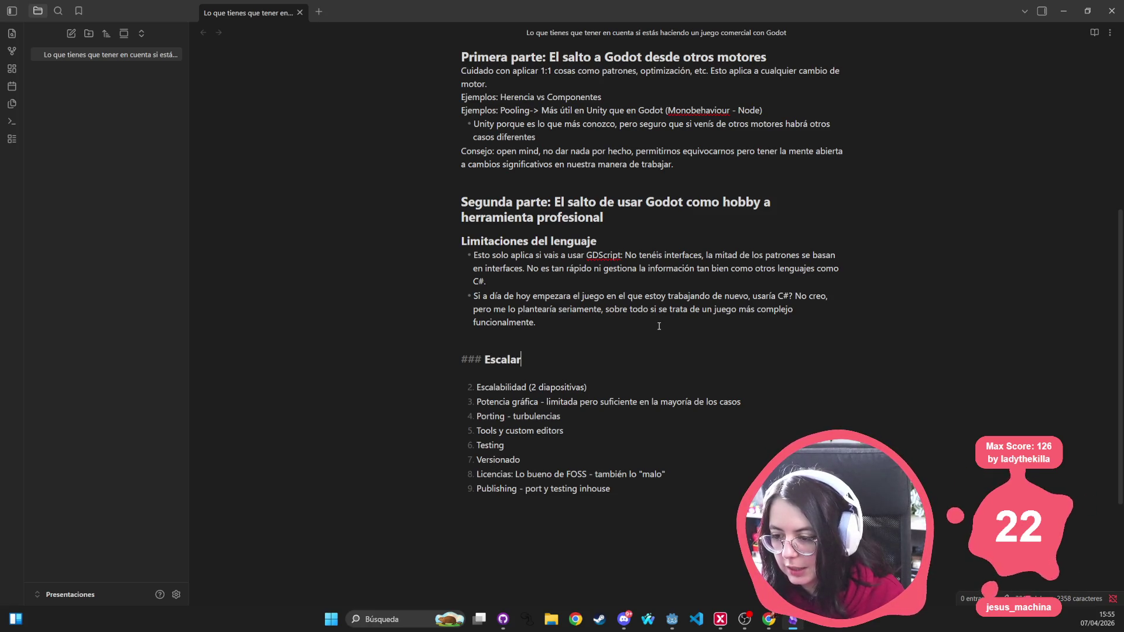
pyautogui.hotkey('ctrl', 'BackSpace')
pyautogui.hotkey('ctrl', 'BackSpace')
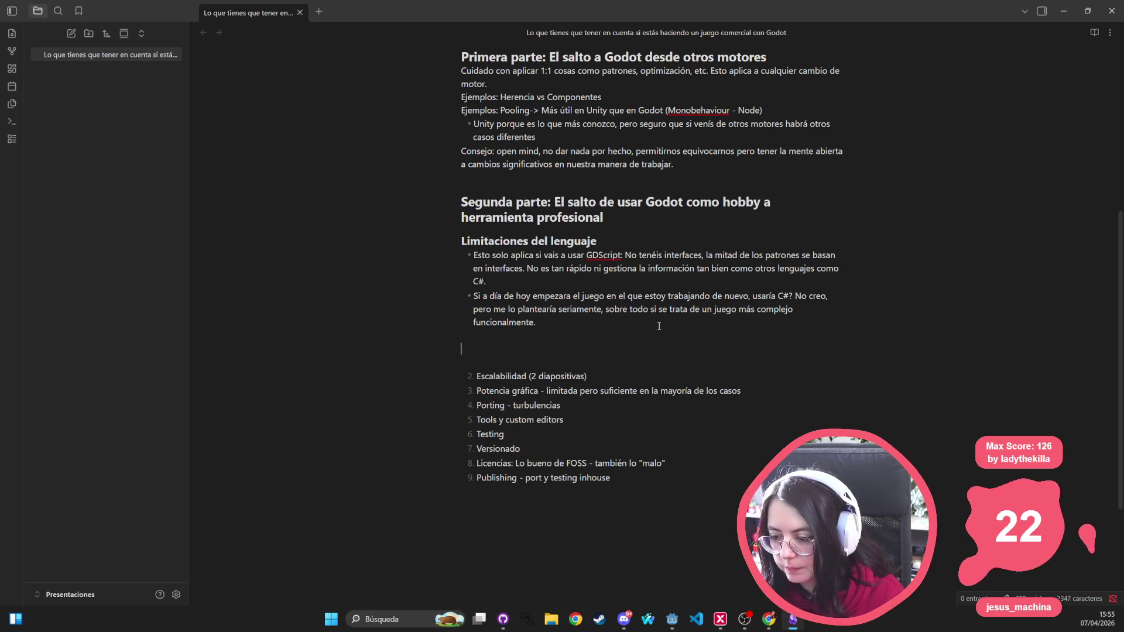
pyautogui.write('### Potenti')
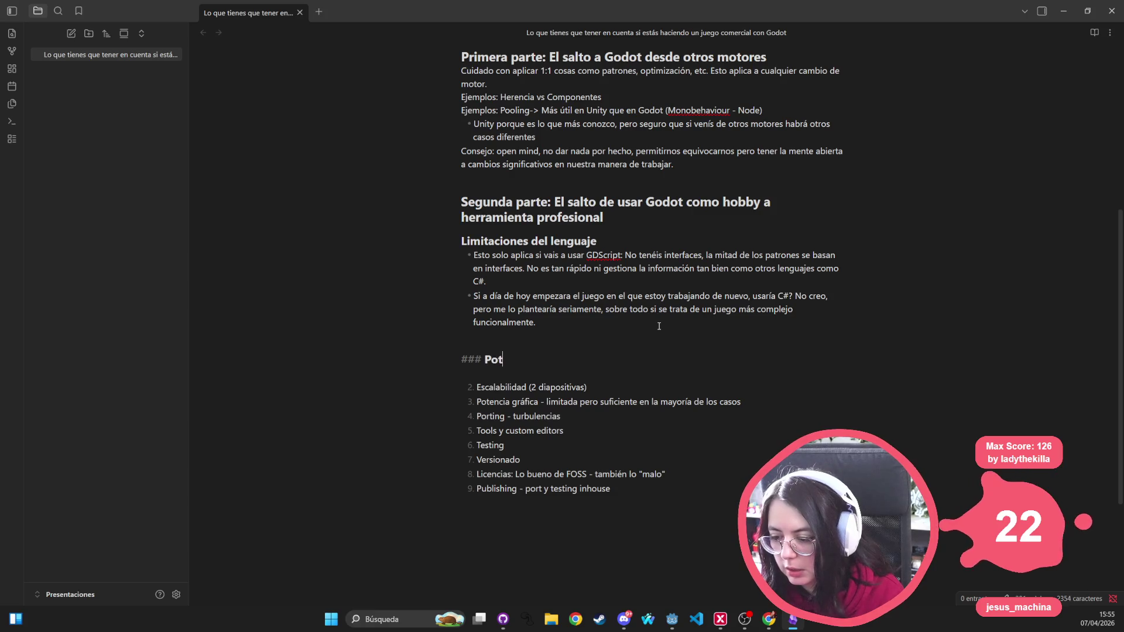
pyautogui.press('BackSpace')
pyautogui.press('BackSpace')
pyautogui.write('cia gr')
pyautogui.write('áfica')
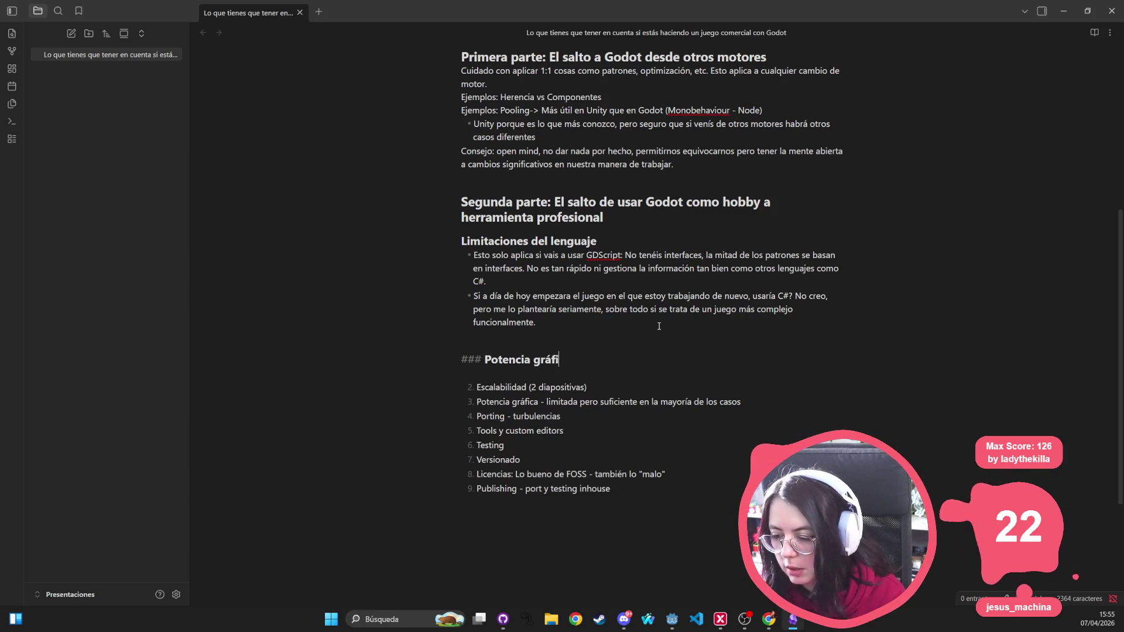
pyautogui.press('Return')
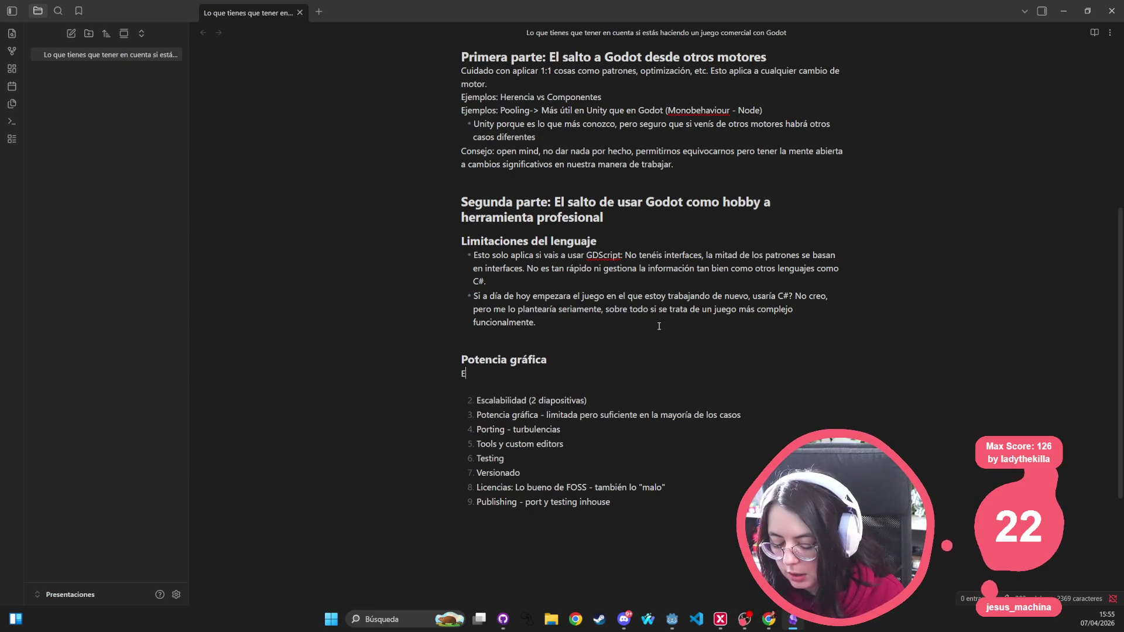
# Step: Write that 2D lacks stencil and 3D isn't Unity/Unreal level, needing optimisation and shaders
pyautogui.write('tanto')
pyautogui.hotkey('ctrl', 'BackSpace')
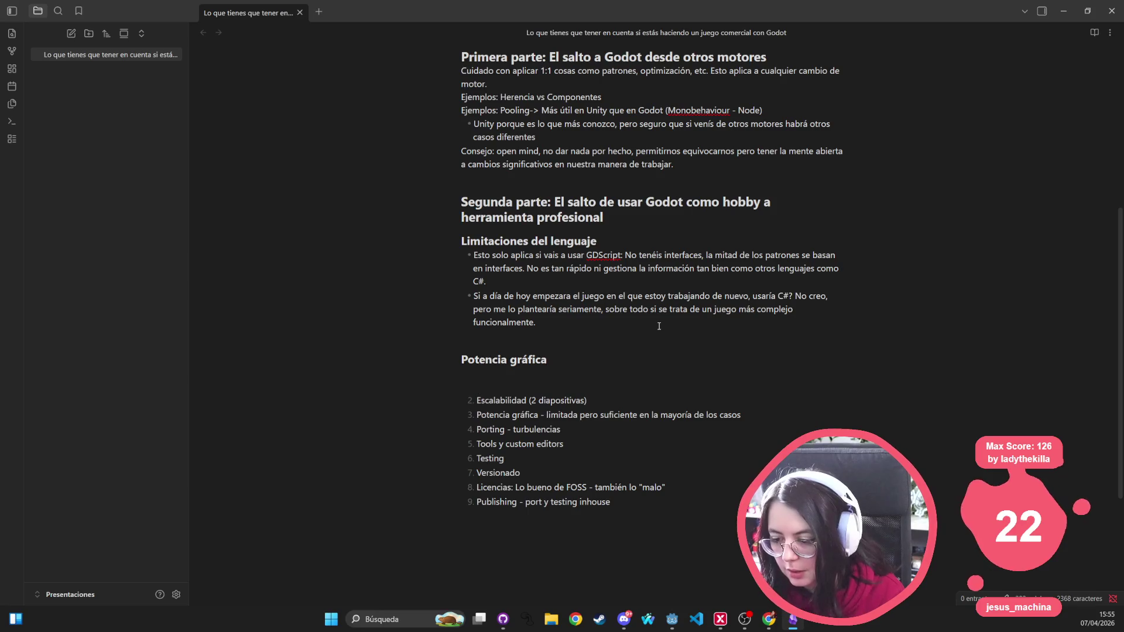
pyautogui.write('Hay ciertas limitaciones a d')
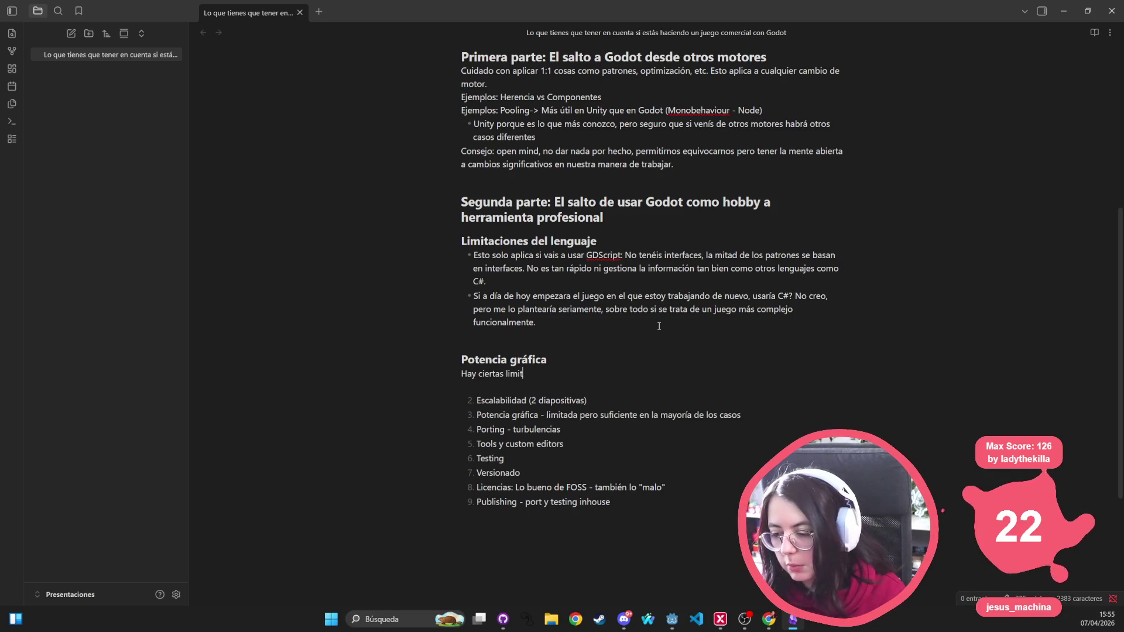
pyautogui.write('ía de ho')
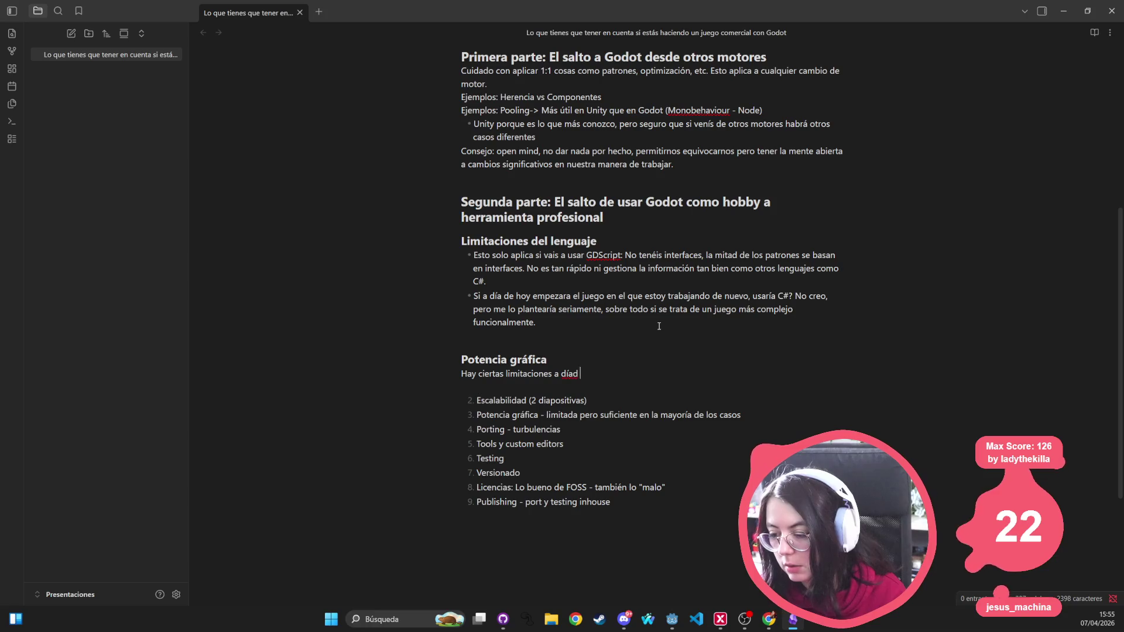
pyautogui.write('y, ')
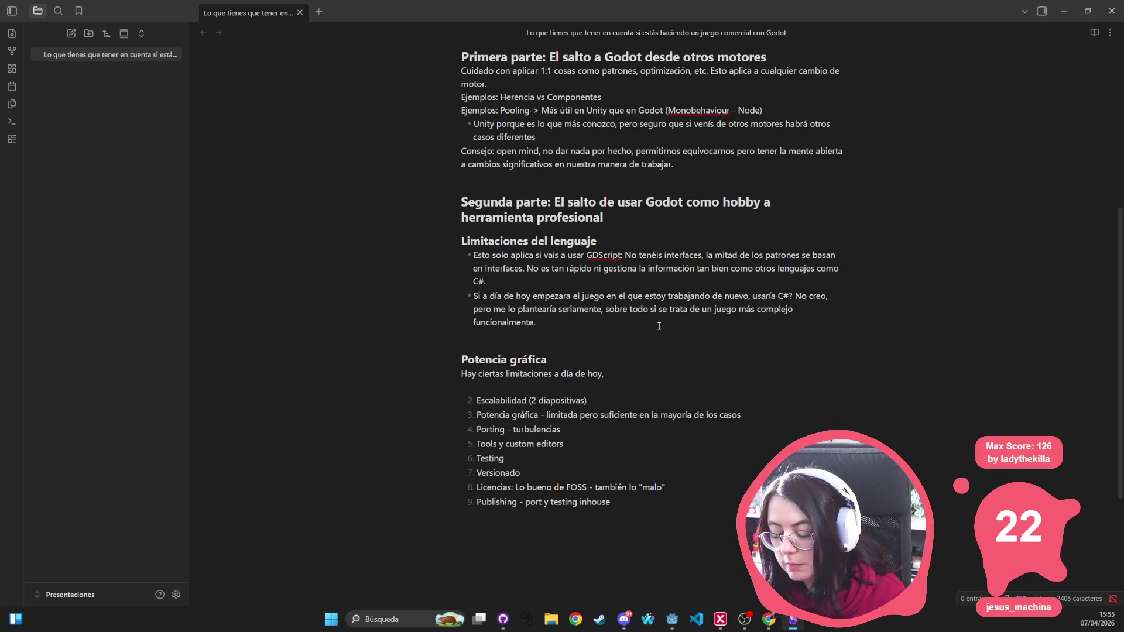
pyautogui.write('ej. 2D ')
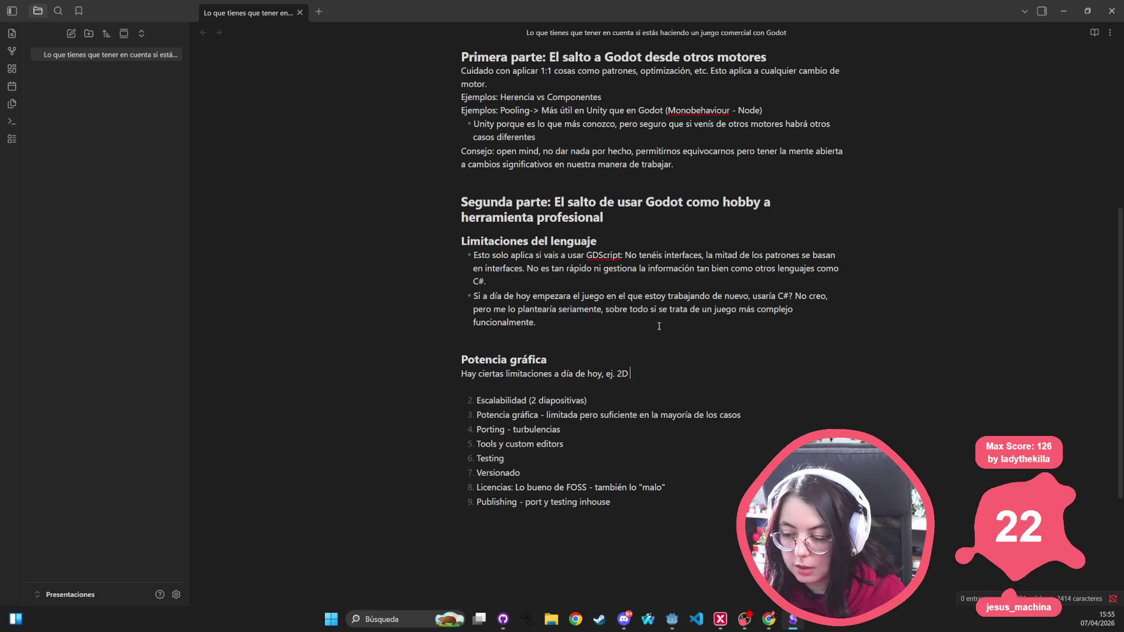
pyautogui.write('no tiene stencyl ')
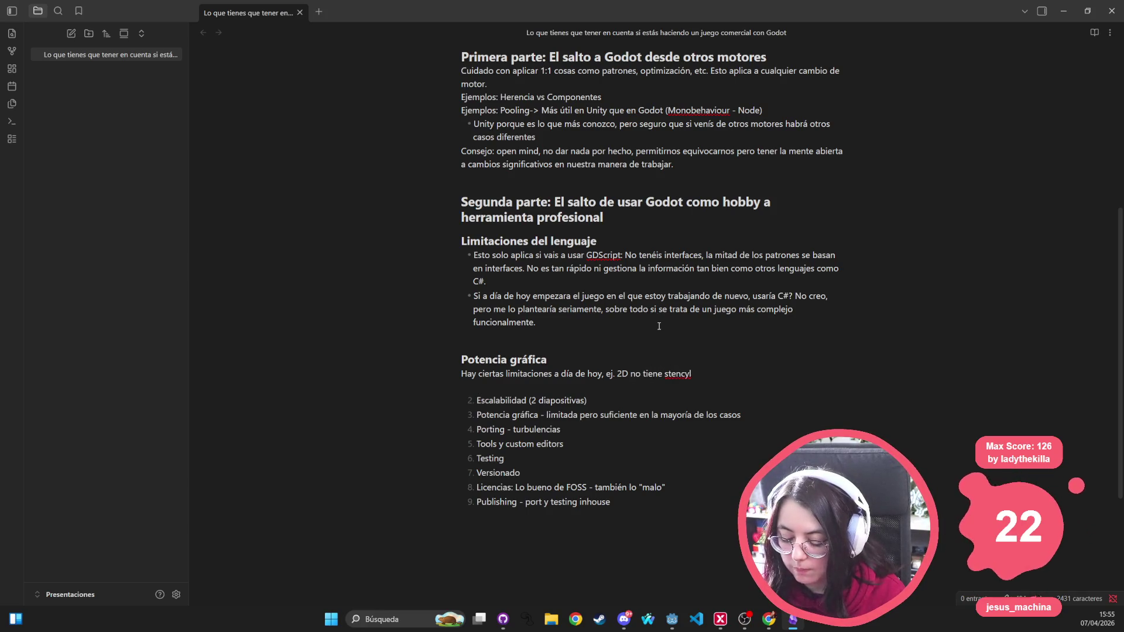
pyautogui.write('(cosas como un out')
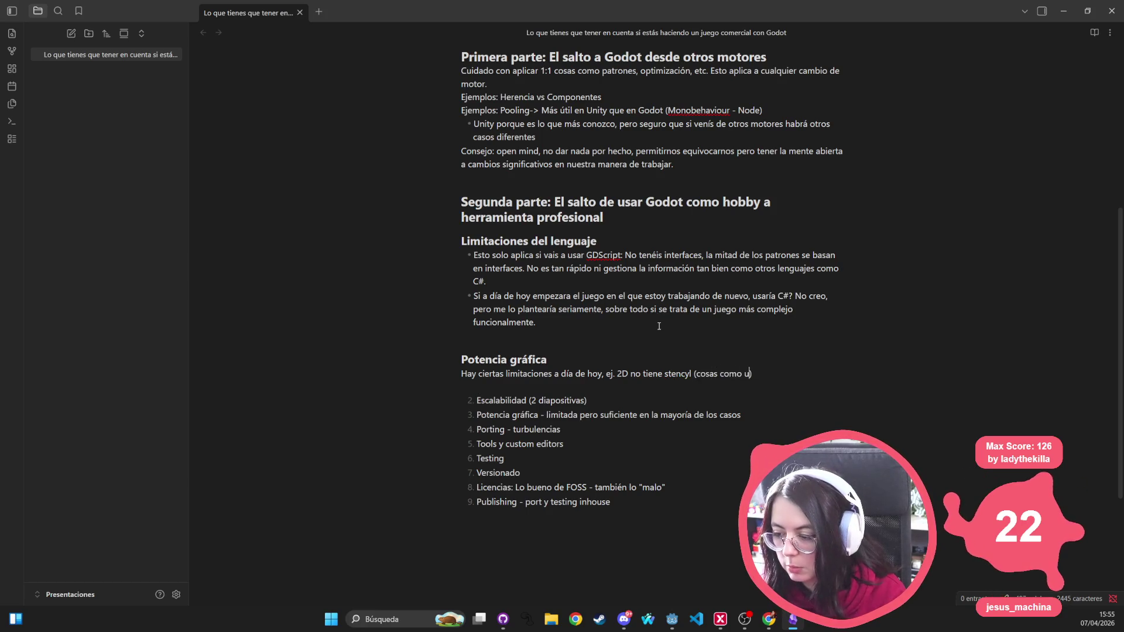
pyautogui.write('line pueden ser')
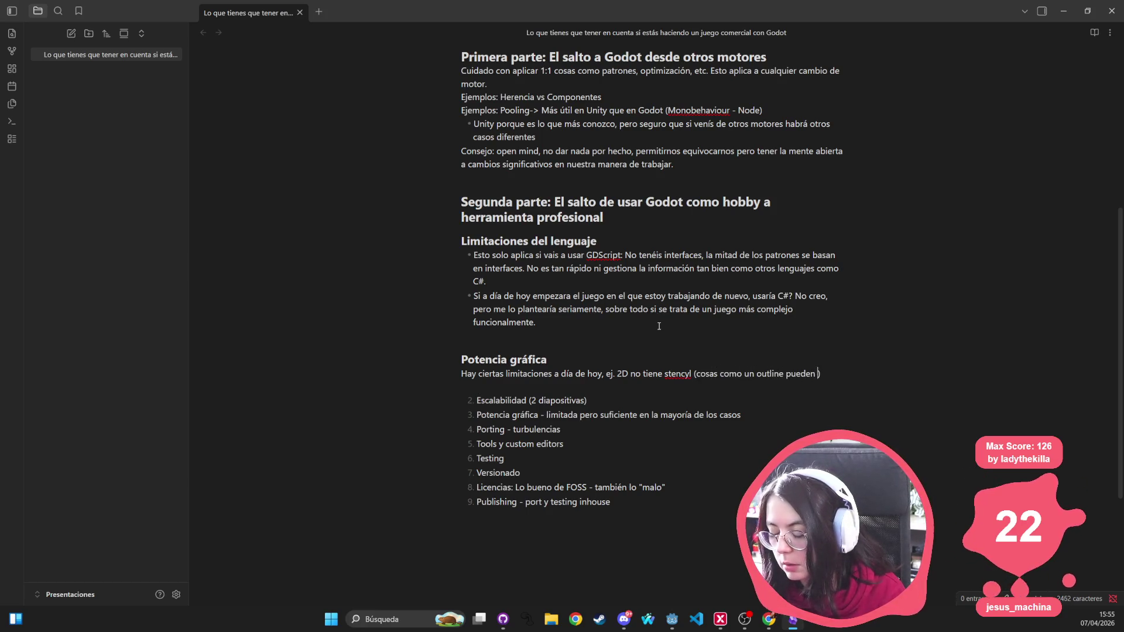
pyautogui.write(' m')
pyautogui.write('ás costos')
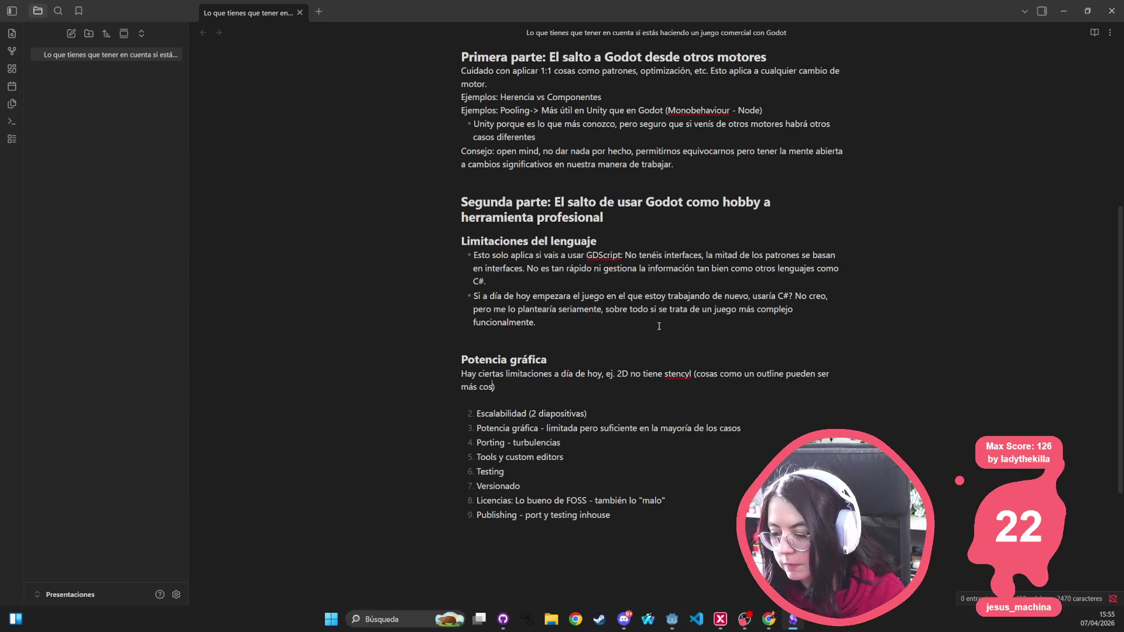
pyautogui.write('as y entrevesa')
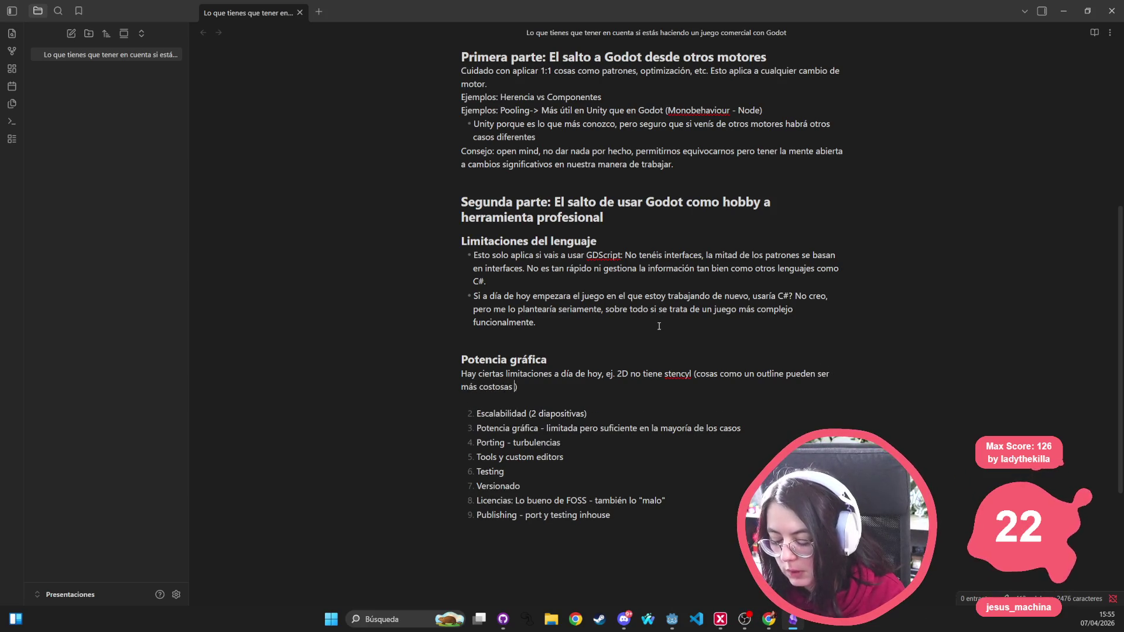
pyautogui.write('das')
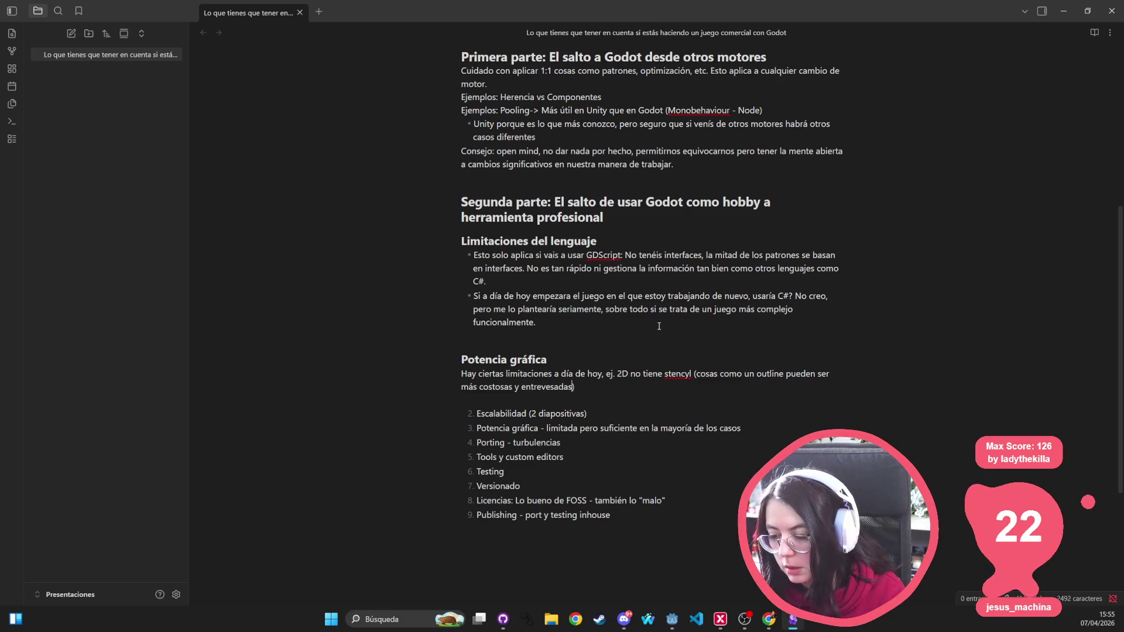
pyautogui.hotkey('ctrl', 'BackSpace')
pyautogui.write('entrevesad')
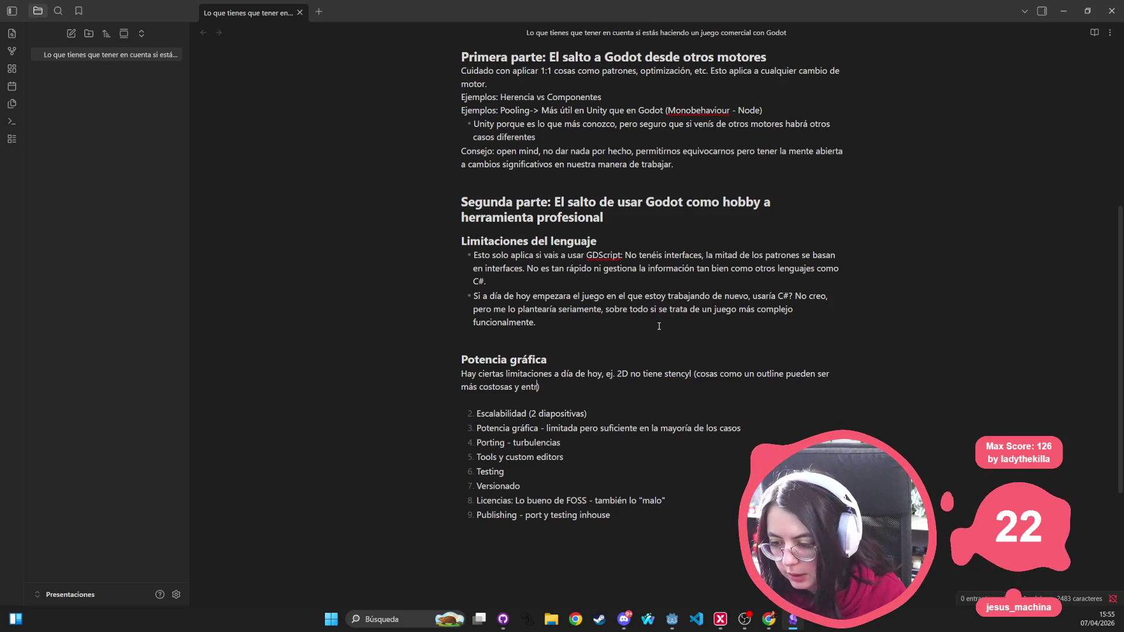
pyautogui.write('as')
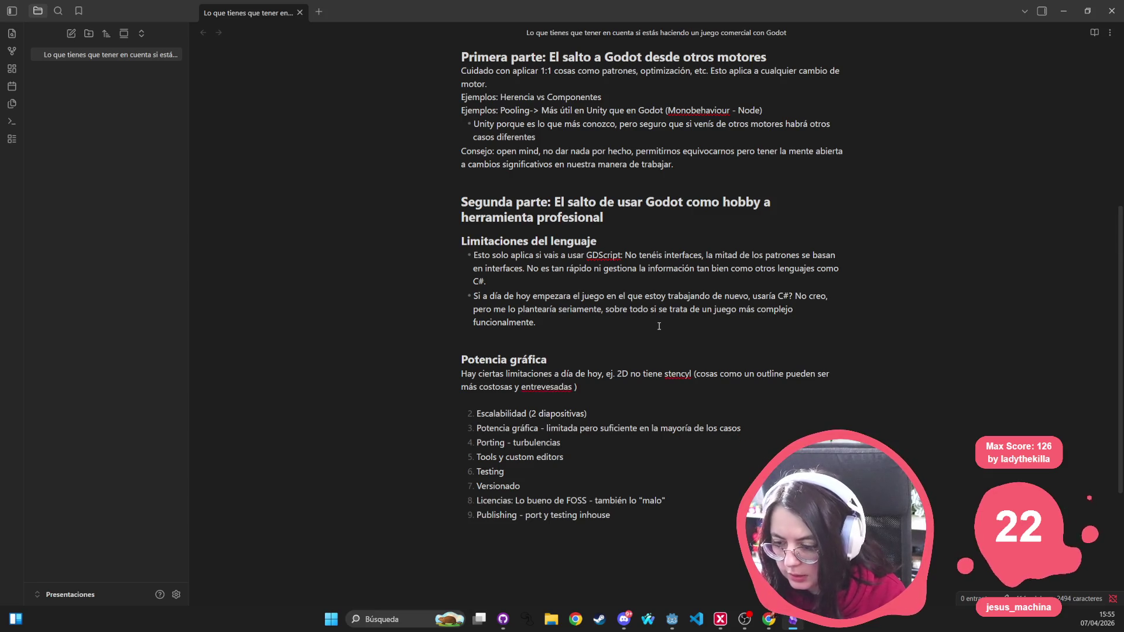
pyautogui.rightClick(561, 387)
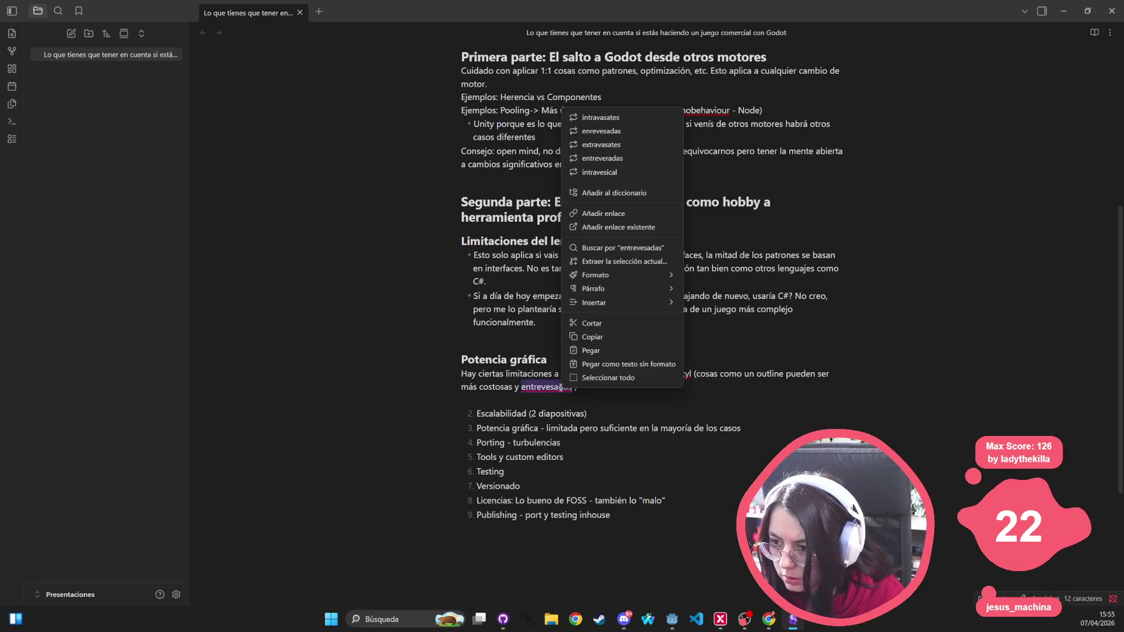
pyautogui.click(641, 129)
pyautogui.write('que ')
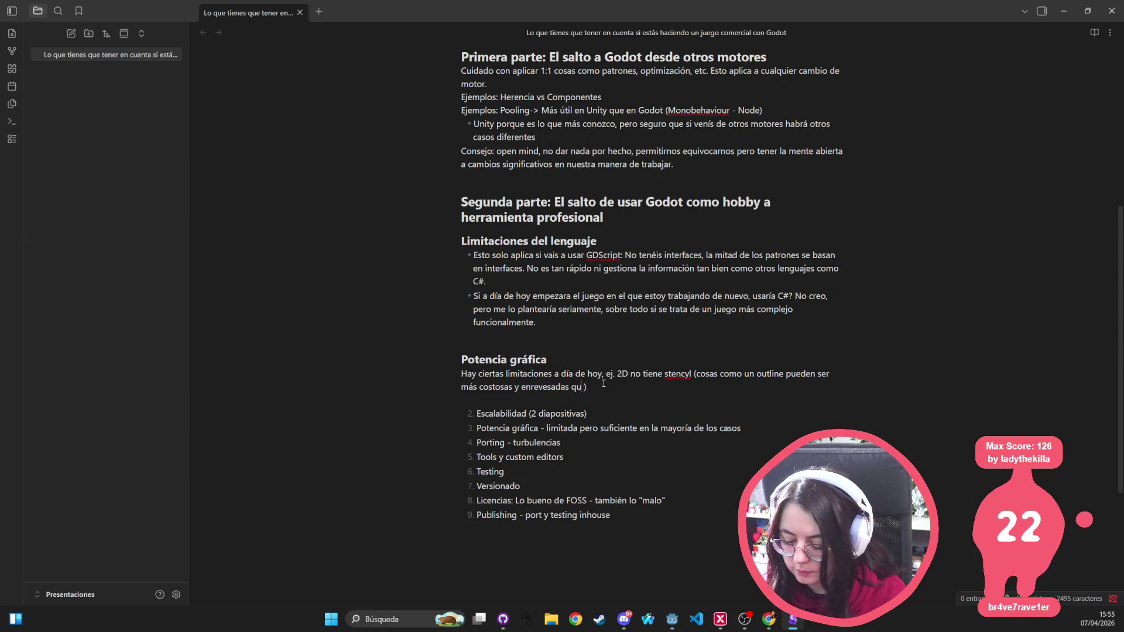
pyautogui.write('otros motores')
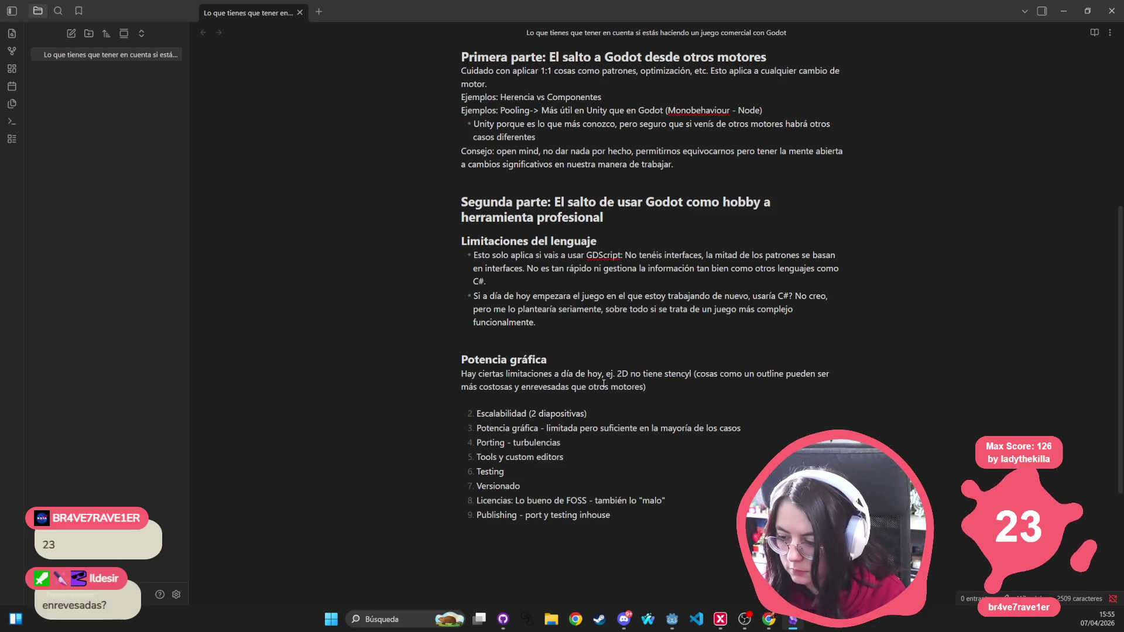
pyautogui.write(', e')
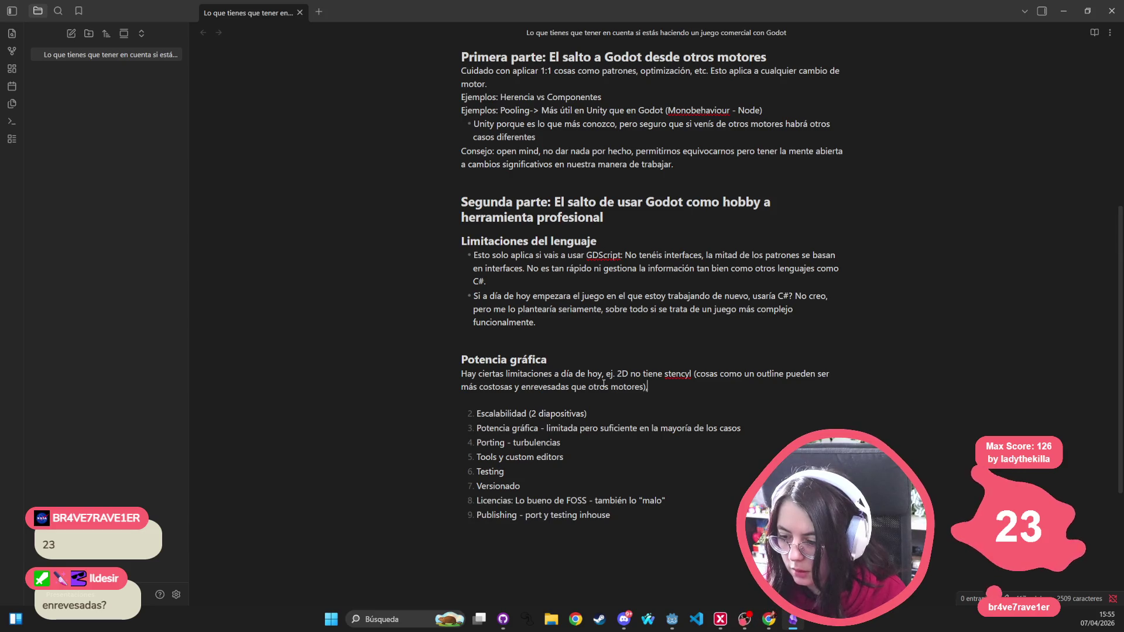
pyautogui.write('l 3D no')
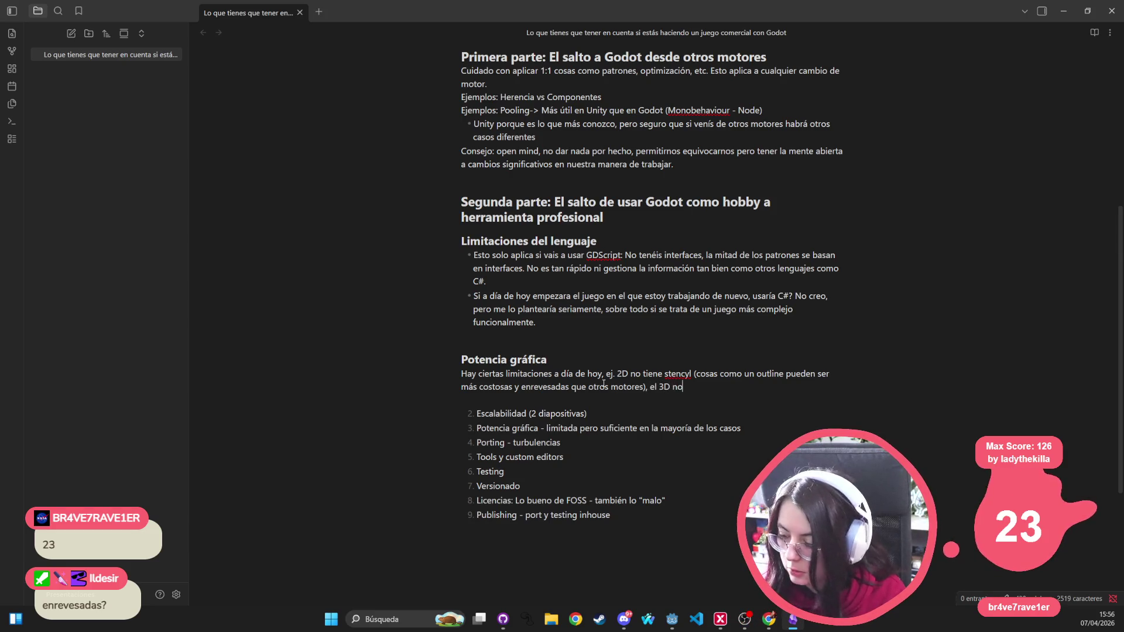
pyautogui.write(' esel de Unity o ')
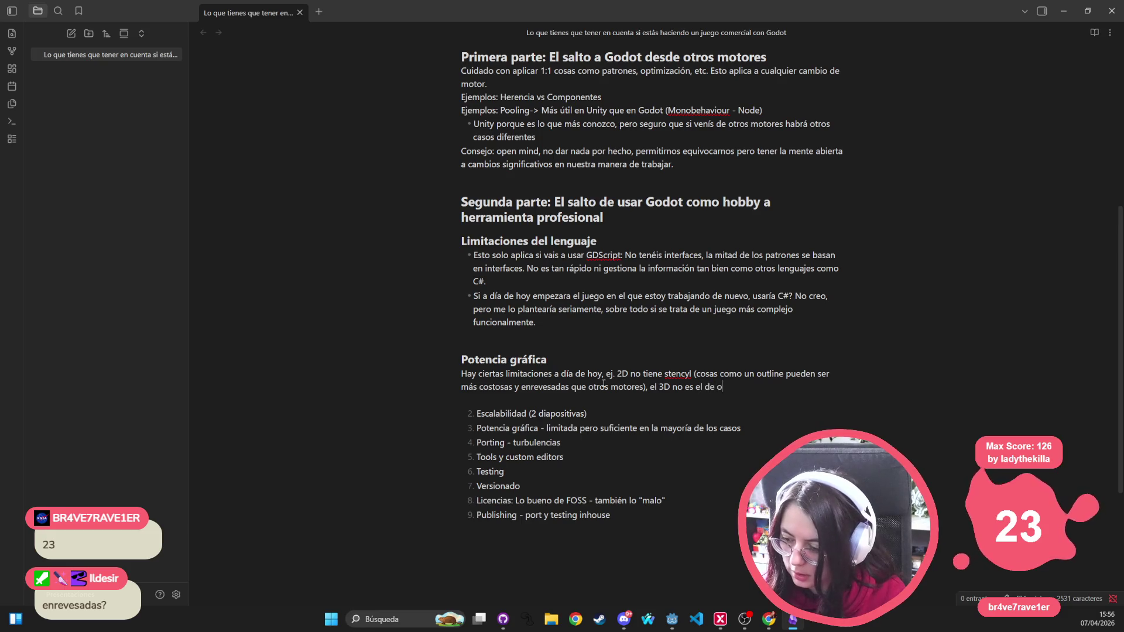
pyautogui.write('Unrea')
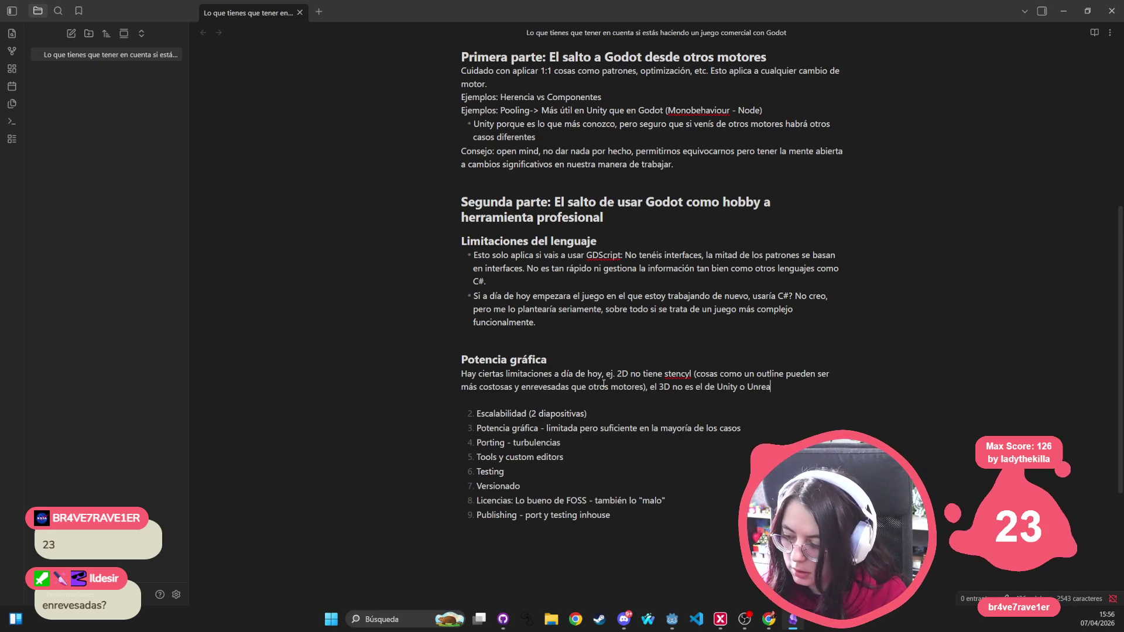
pyautogui.write('l  hay que')
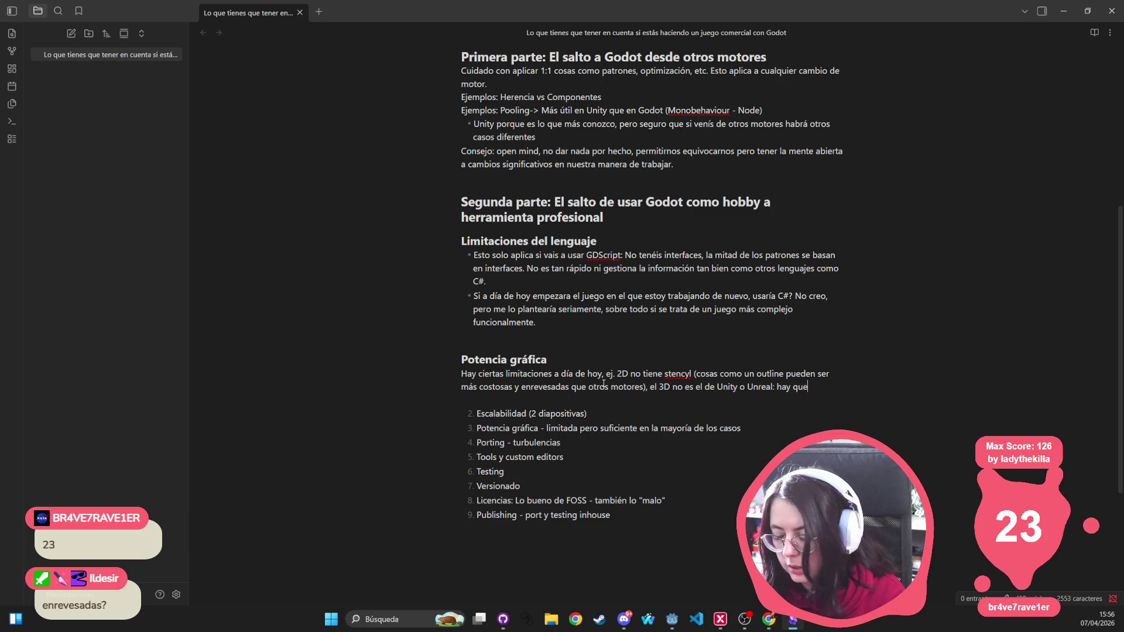
pyautogui.write(' cuidar un poco má')
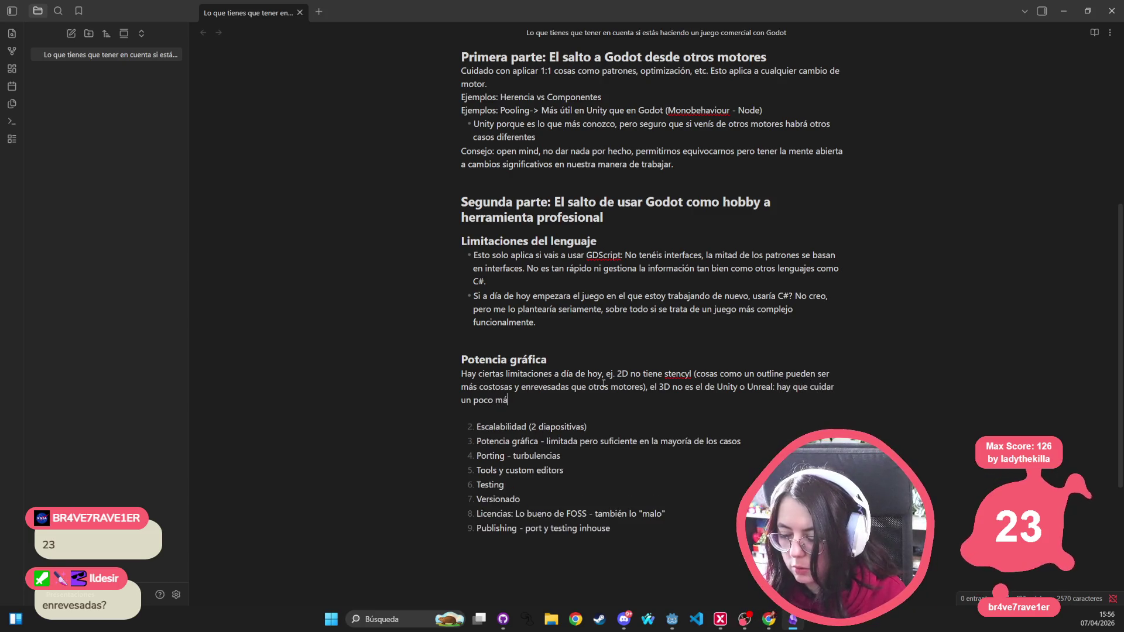
pyautogui.write('s optimizac')
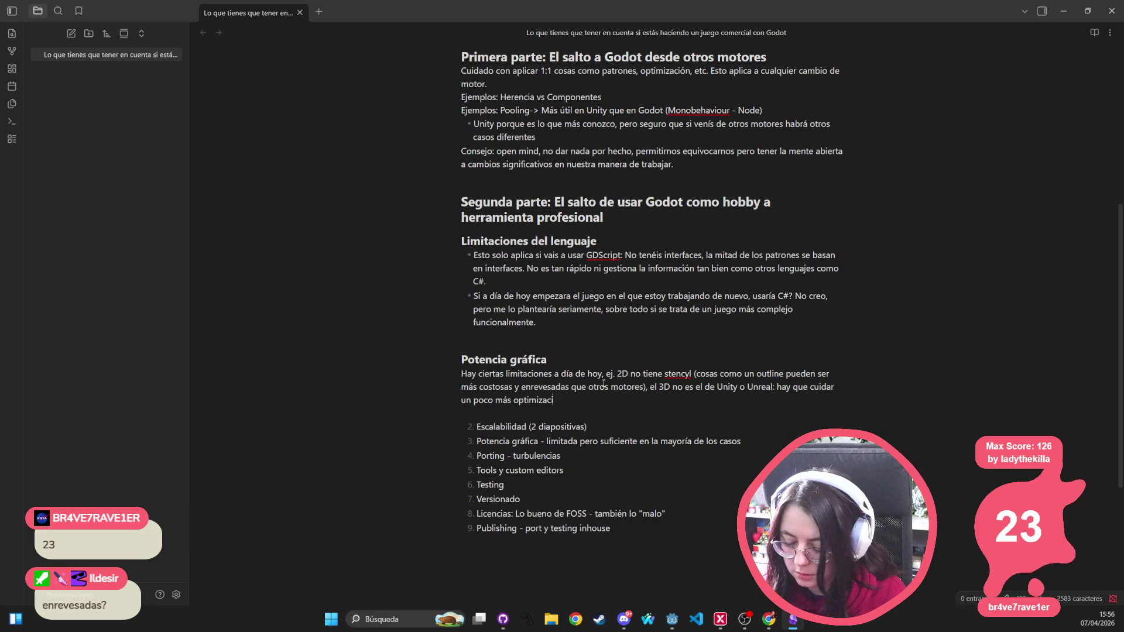
pyautogui.write('ión y trabajar con s')
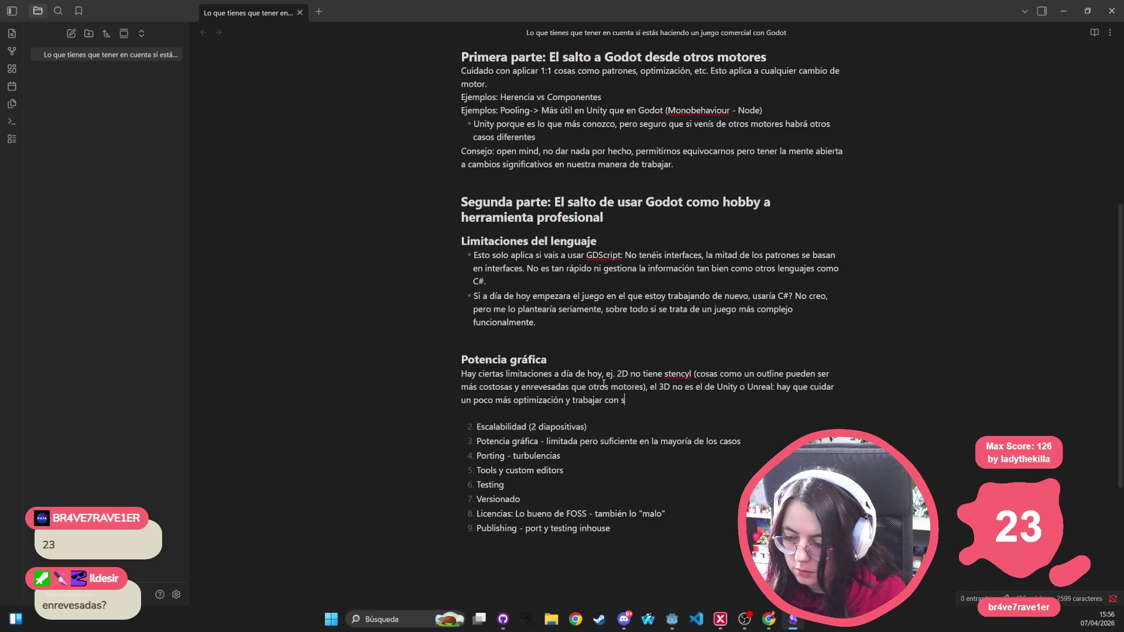
pyautogui.write('haders para tener un ')
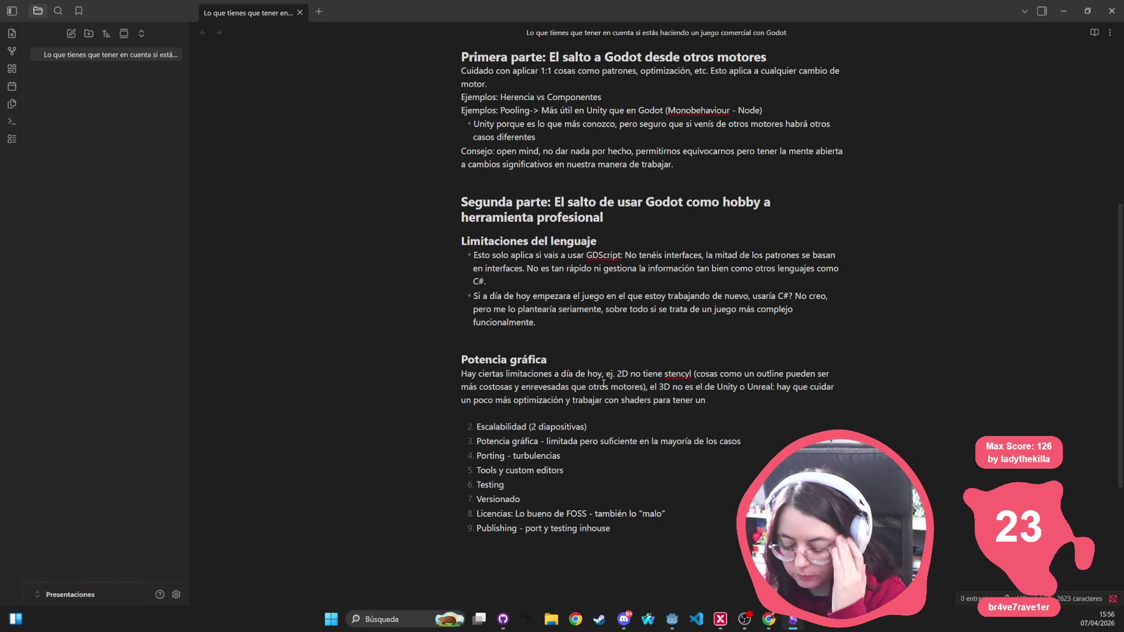
pyautogui.write('res')
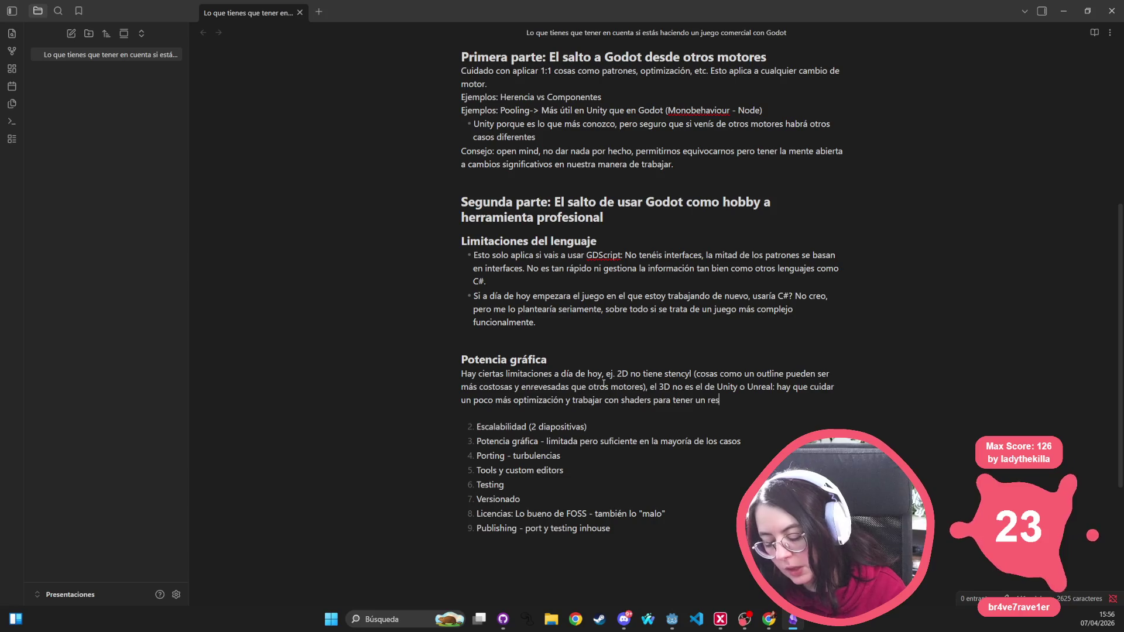
pyautogui.write('ultado bueno.')
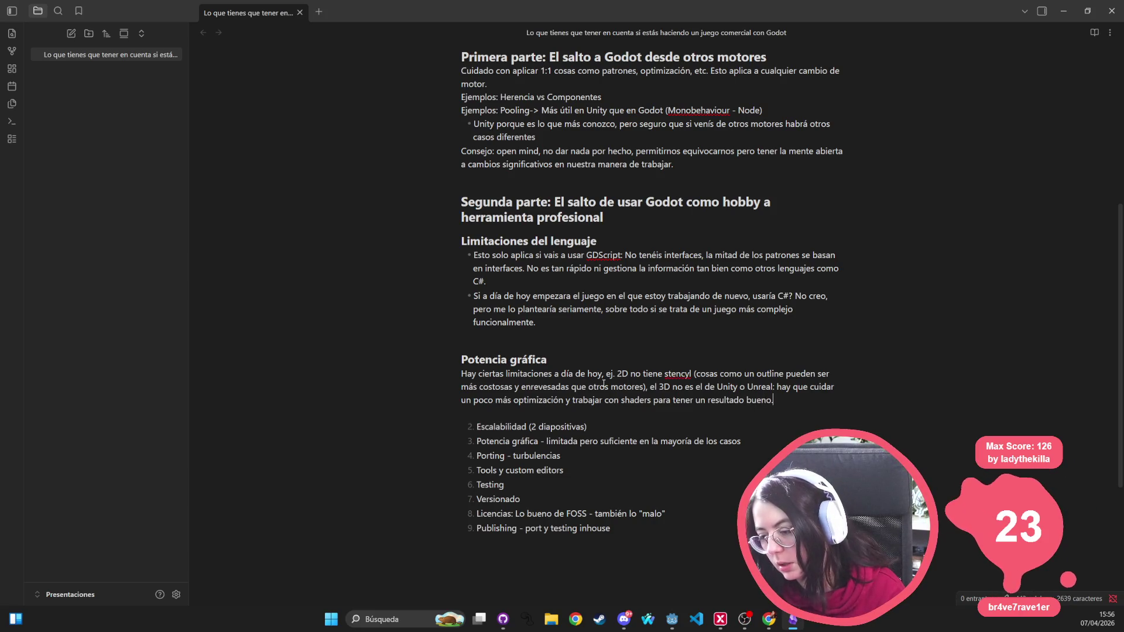
pyautogui.press('Return')
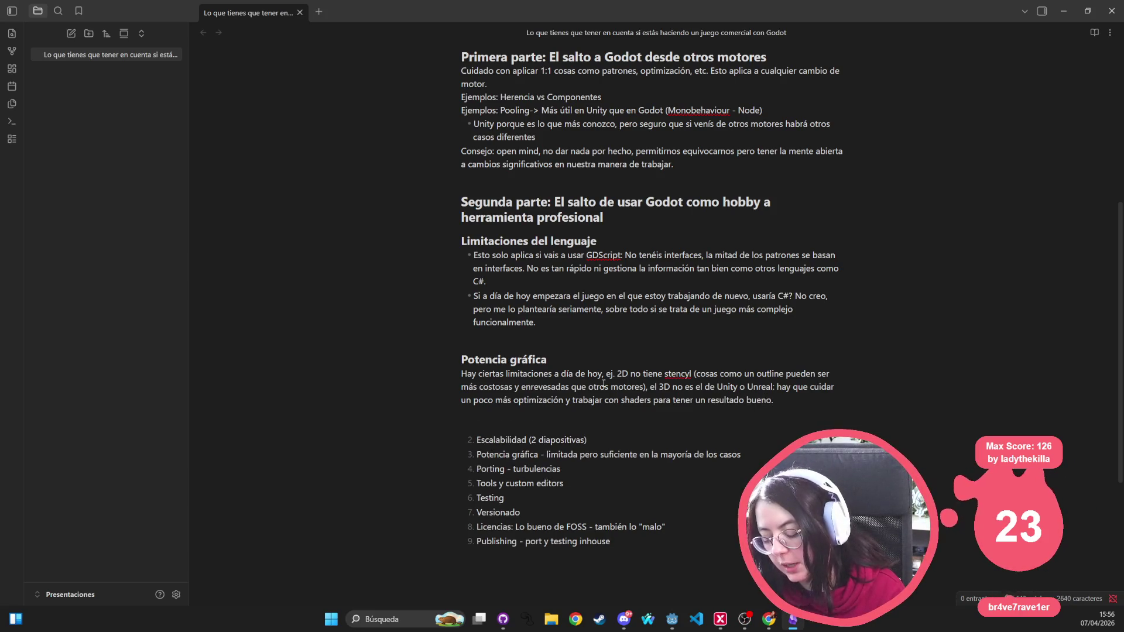
# Step: Add a Gifs line citing passivestar and PVKK, stressing art direction >>>>> processing power
pyautogui.write('G')
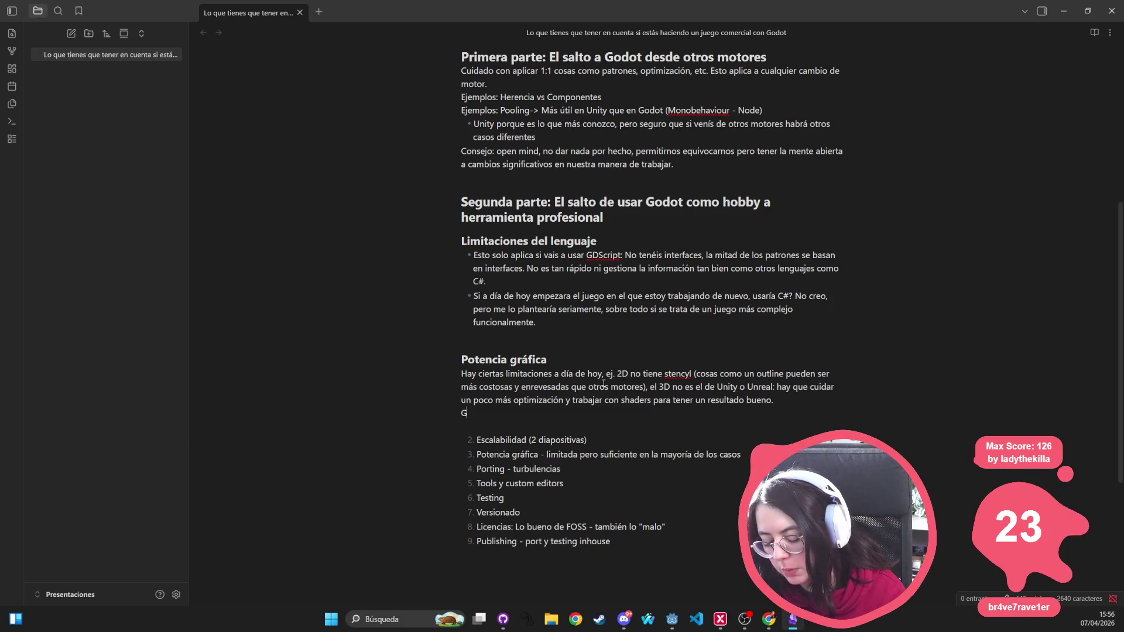
pyautogui.write('ifs: passi')
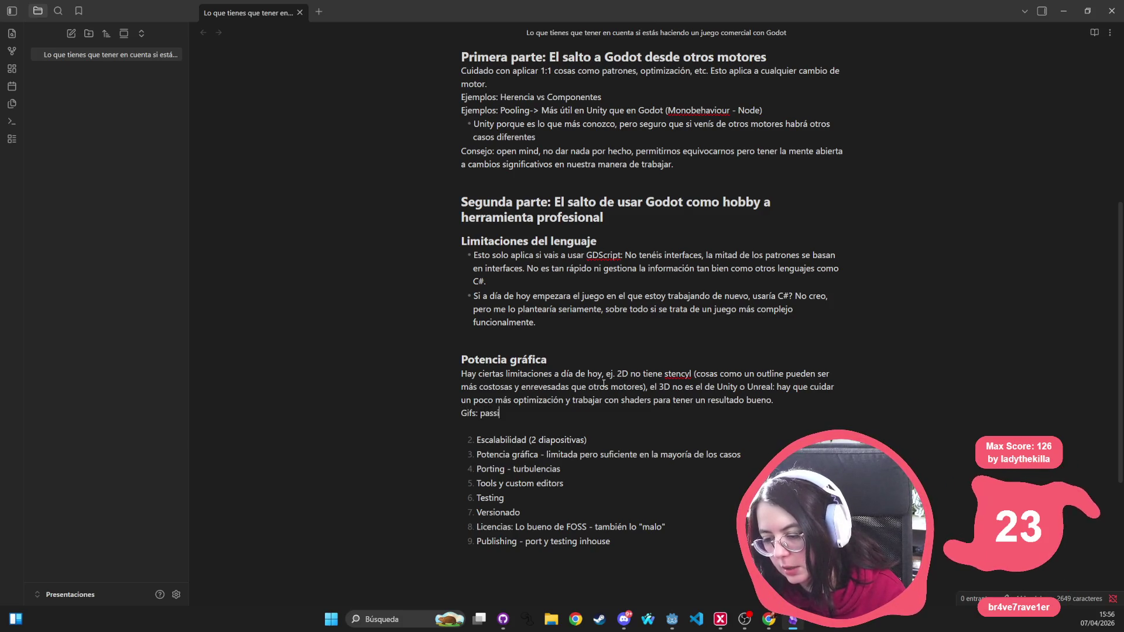
pyautogui.write('vestar y PVKK')
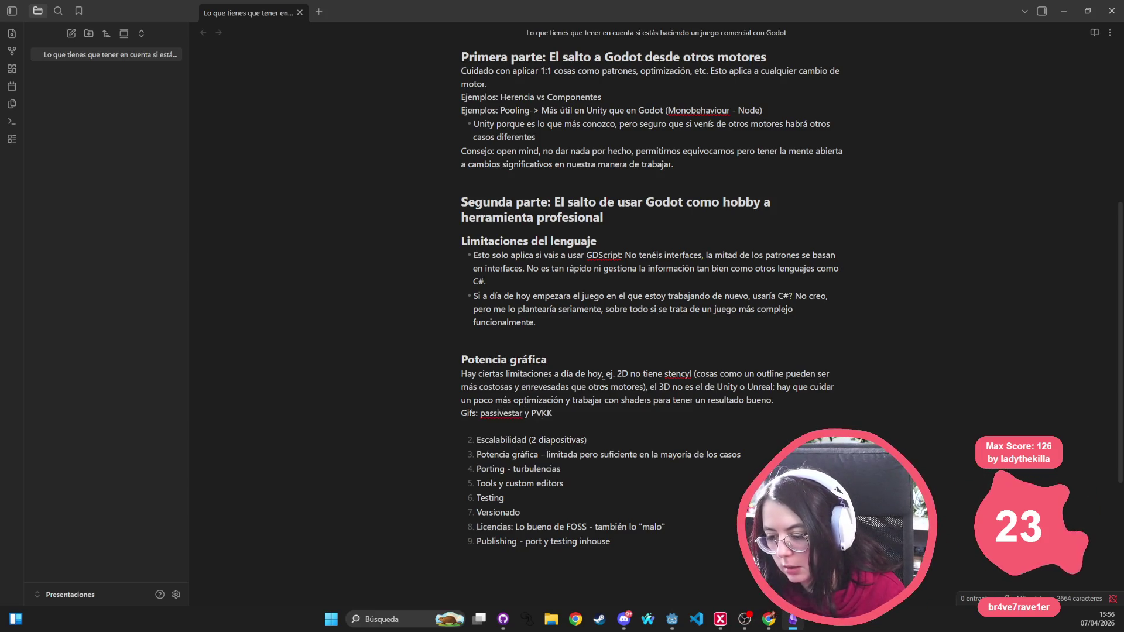
pyautogui.write(' como e')
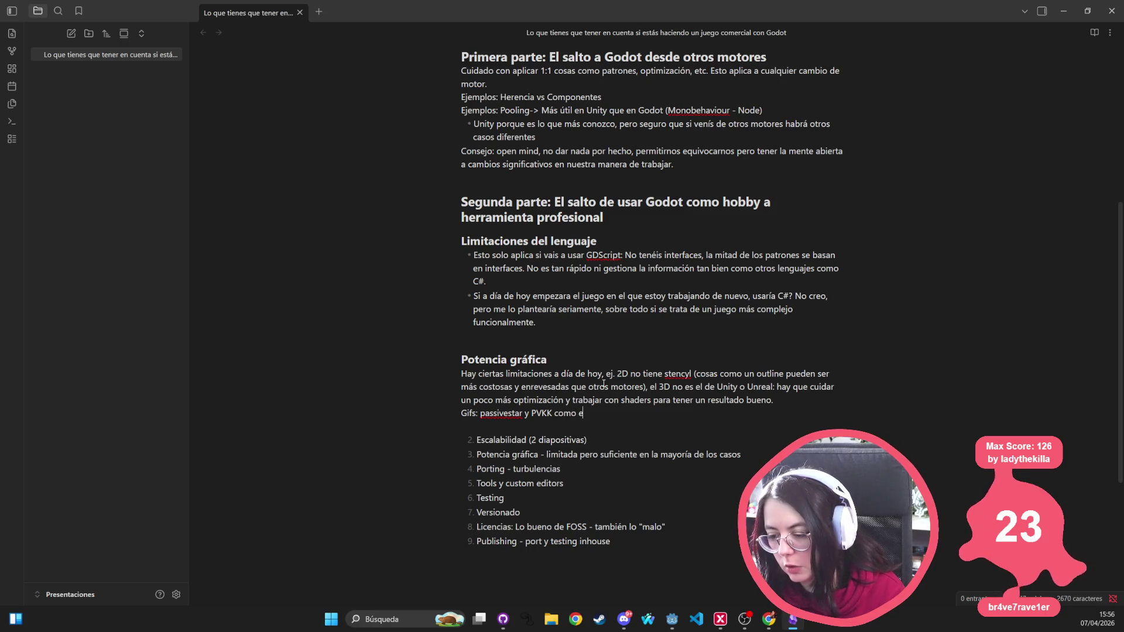
pyautogui.write('jemplos de pot')
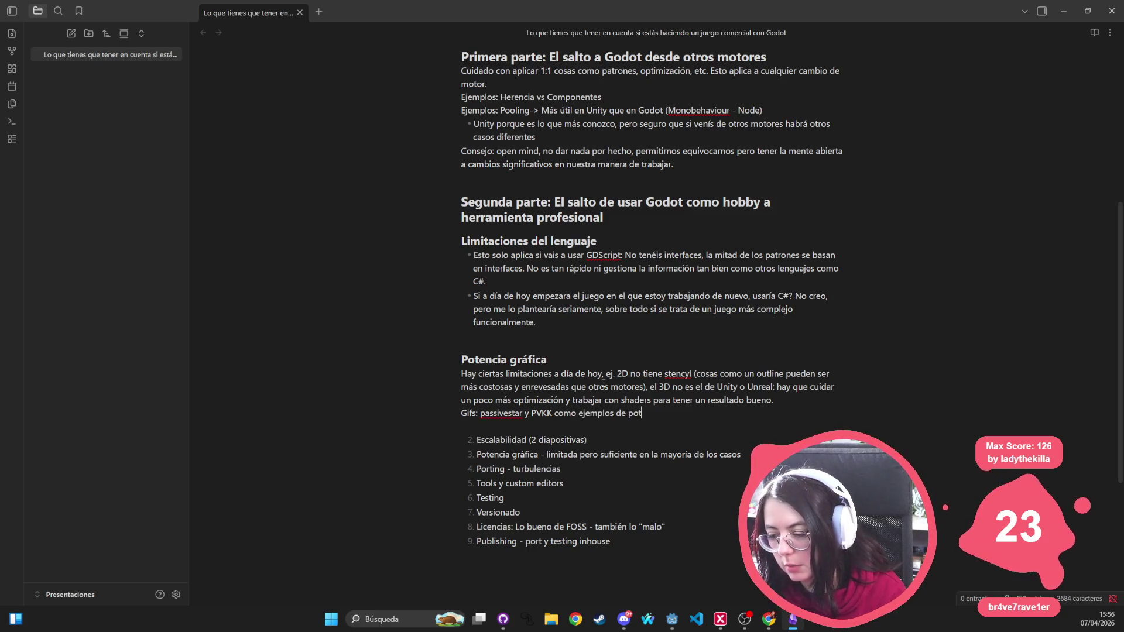
pyautogui.write('encia. Pero de nuevo,')
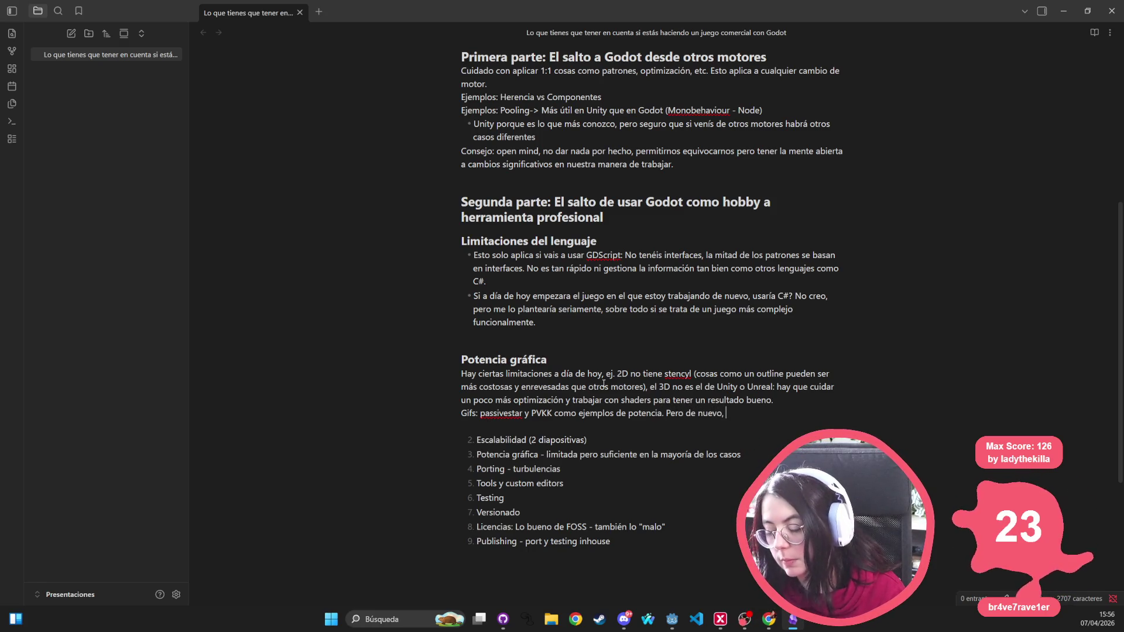
pyautogui.write(' recordar que dirección')
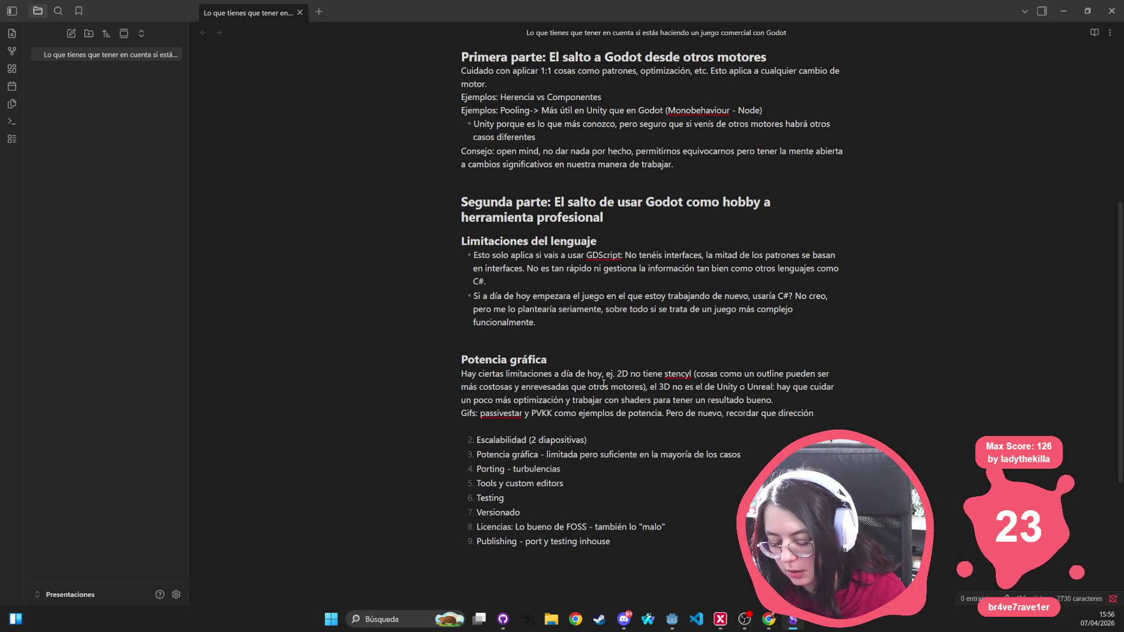
pyautogui.write(' artística ')
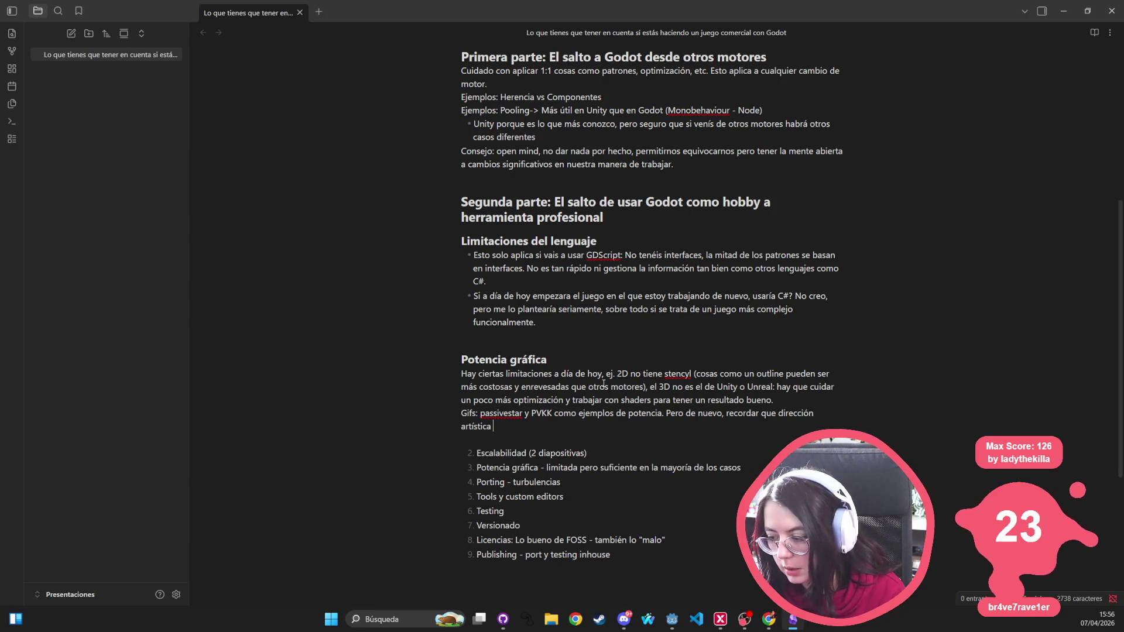
pyautogui.write('>>>>> poten')
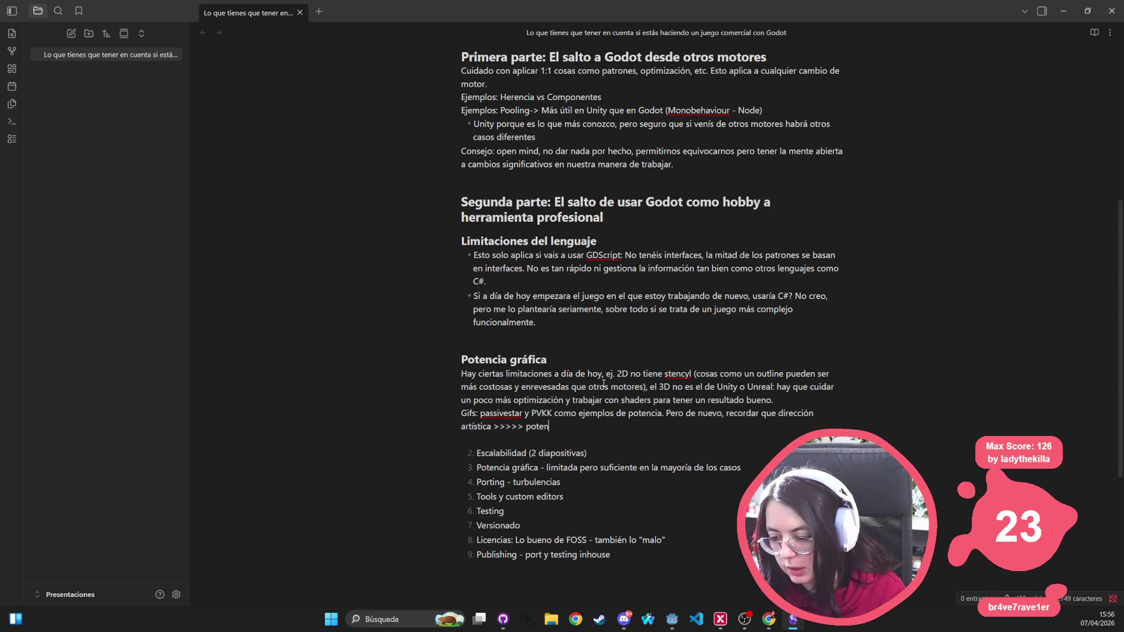
pyautogui.write('cia d')
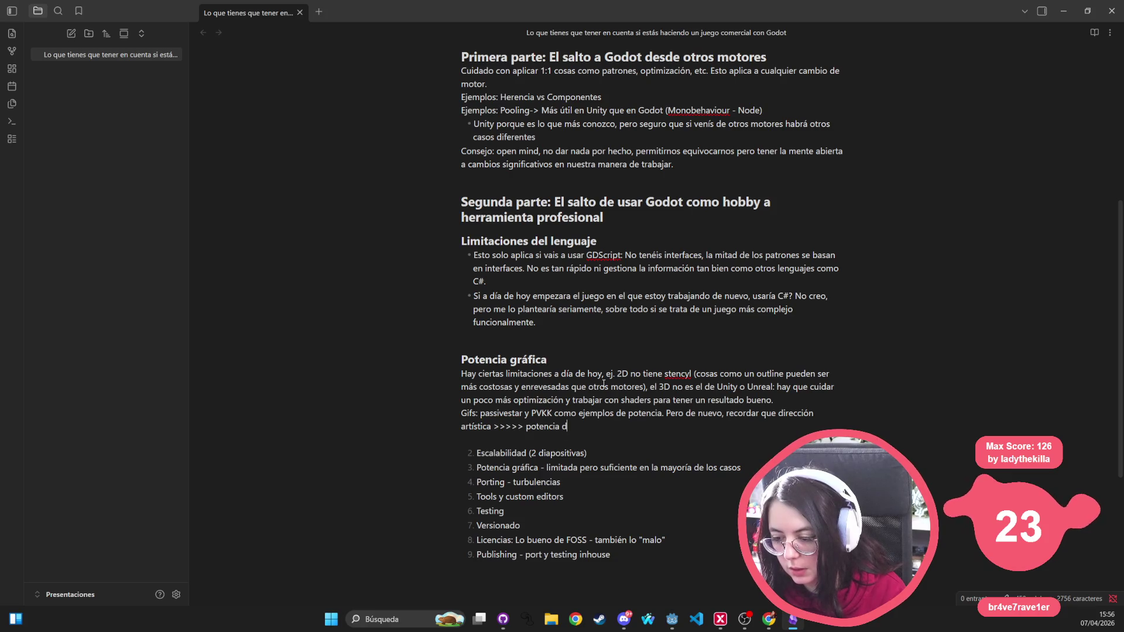
pyautogui.write('e procesamiento.')
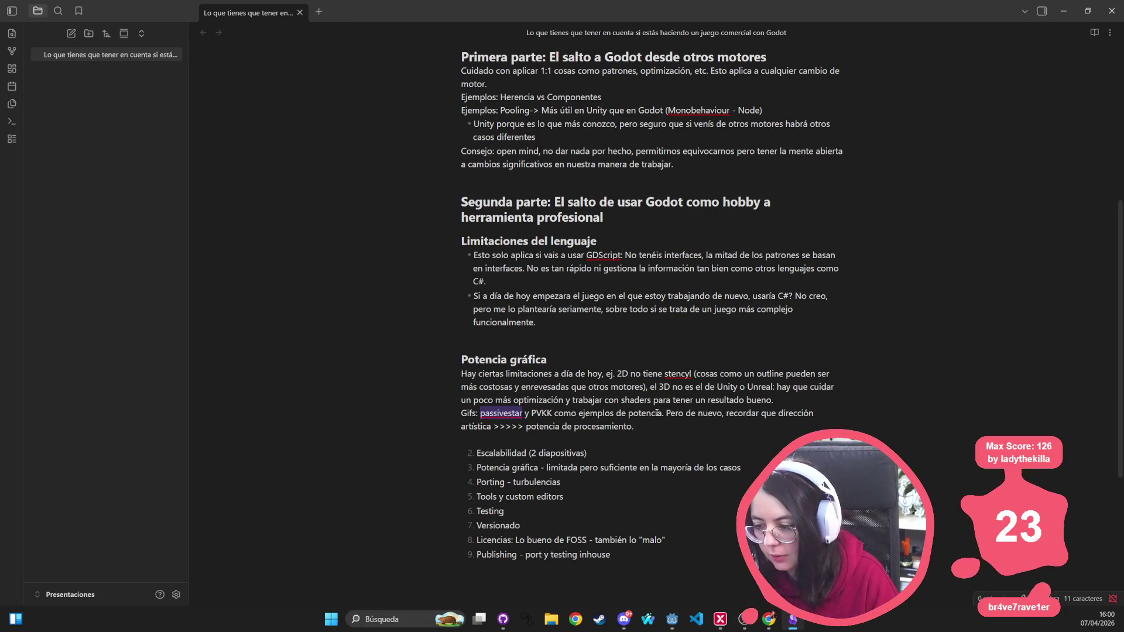
# Step: Remove the 'Potencia gráfica' item from the numbered outline list
pyautogui.moveTo(654, 413); pyautogui.dragTo(659, 413)
pyautogui.click(647, 427)
pyautogui.press('Down')
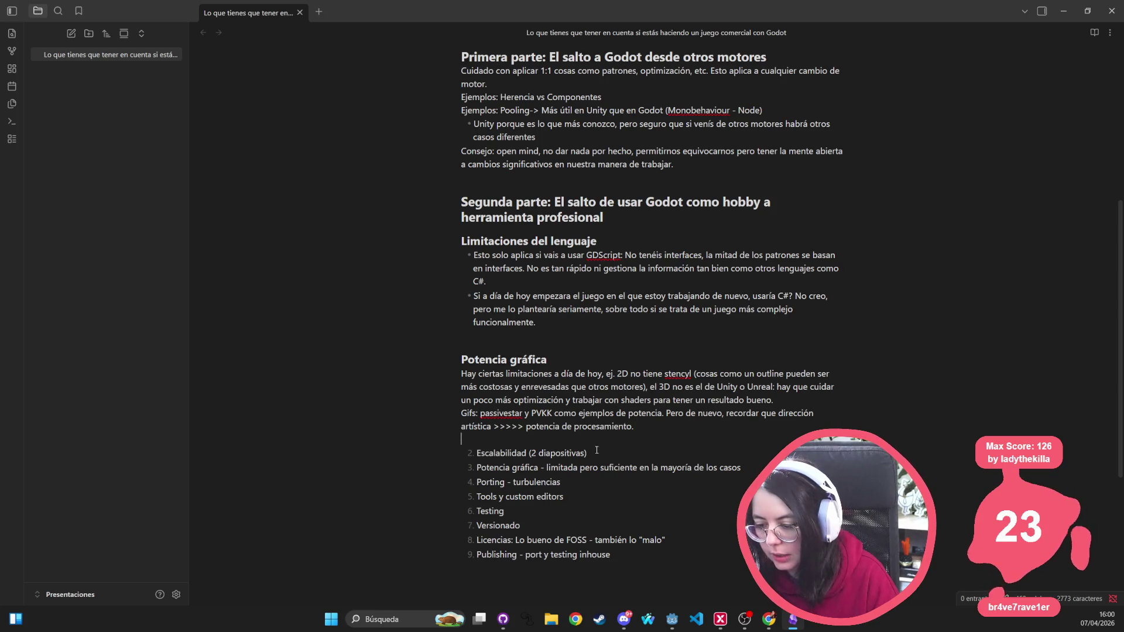
pyautogui.tripleClick(610, 466)
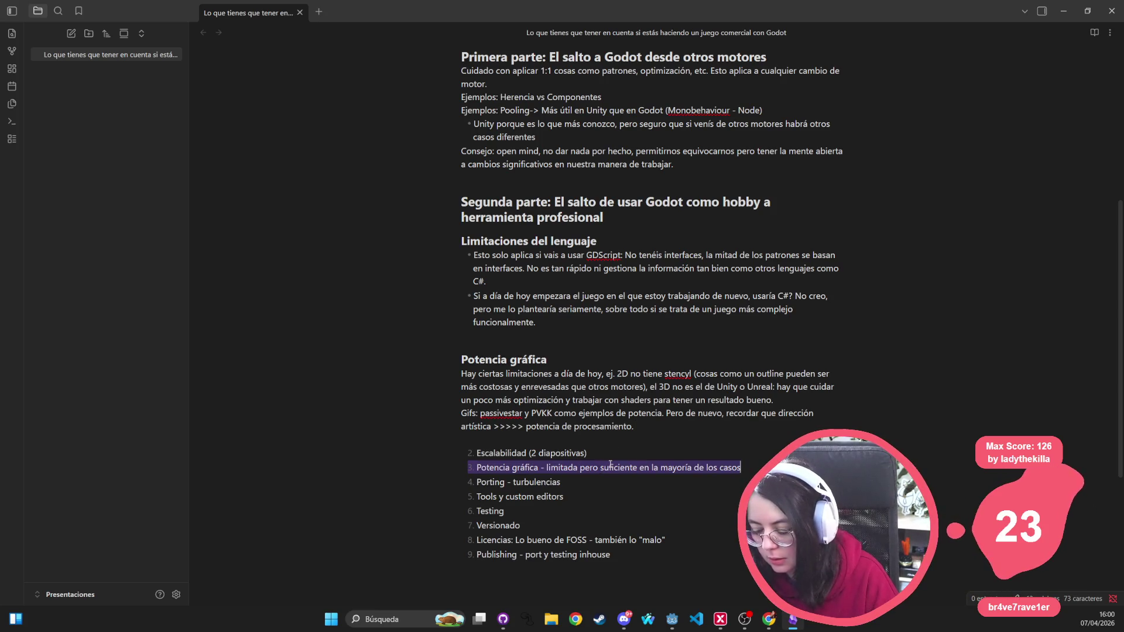
pyautogui.press('BackSpace')
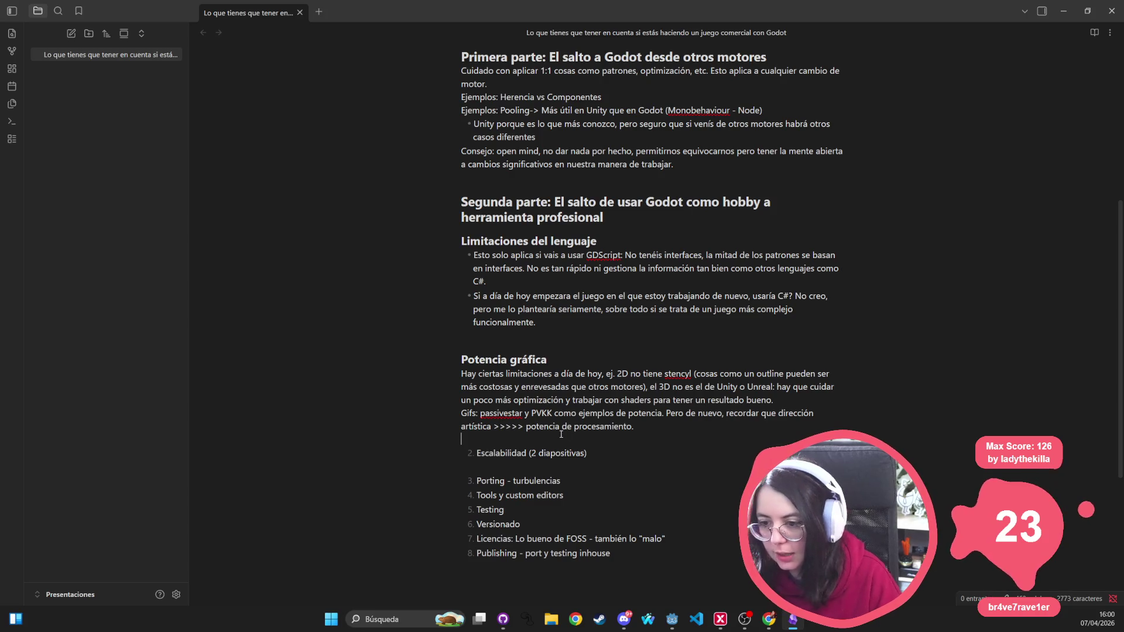
# Step: Add a '### Porting' subheading after the Potencia gráfica notes
pyautogui.press('Up')
pyautogui.write('##')
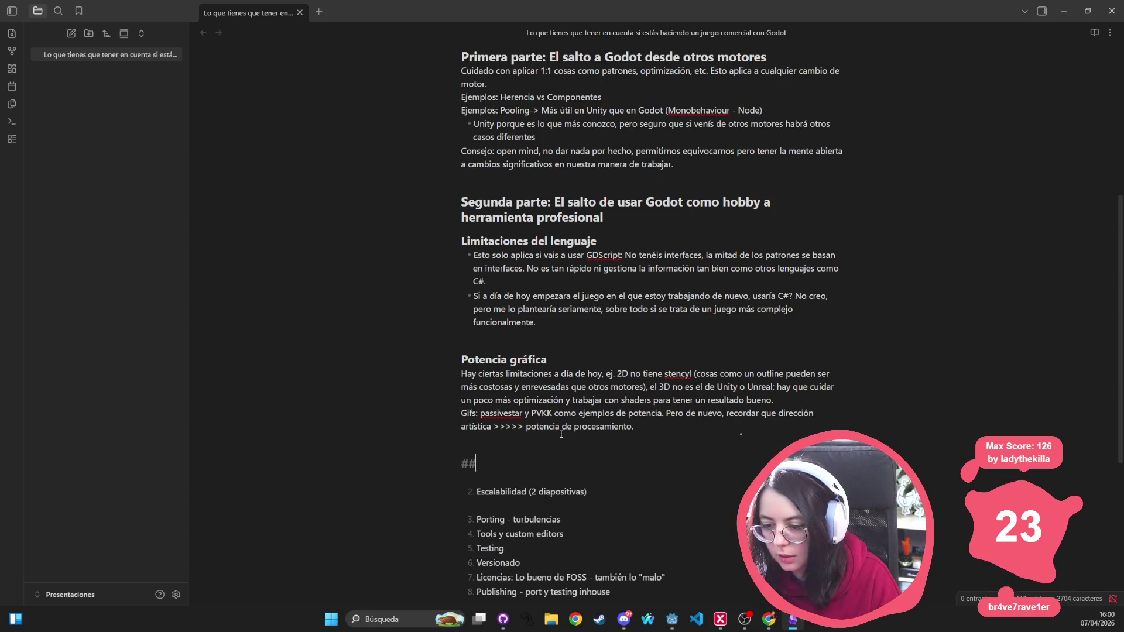
pyautogui.press('BackSpace')
pyautogui.write('# Porting')
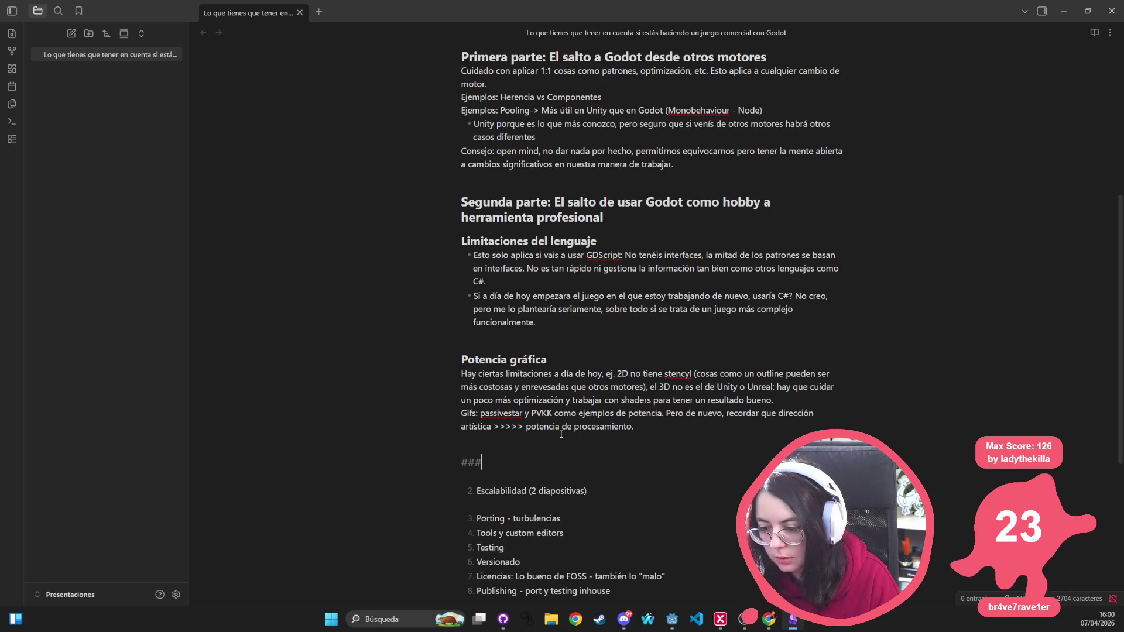
pyautogui.press('Return')
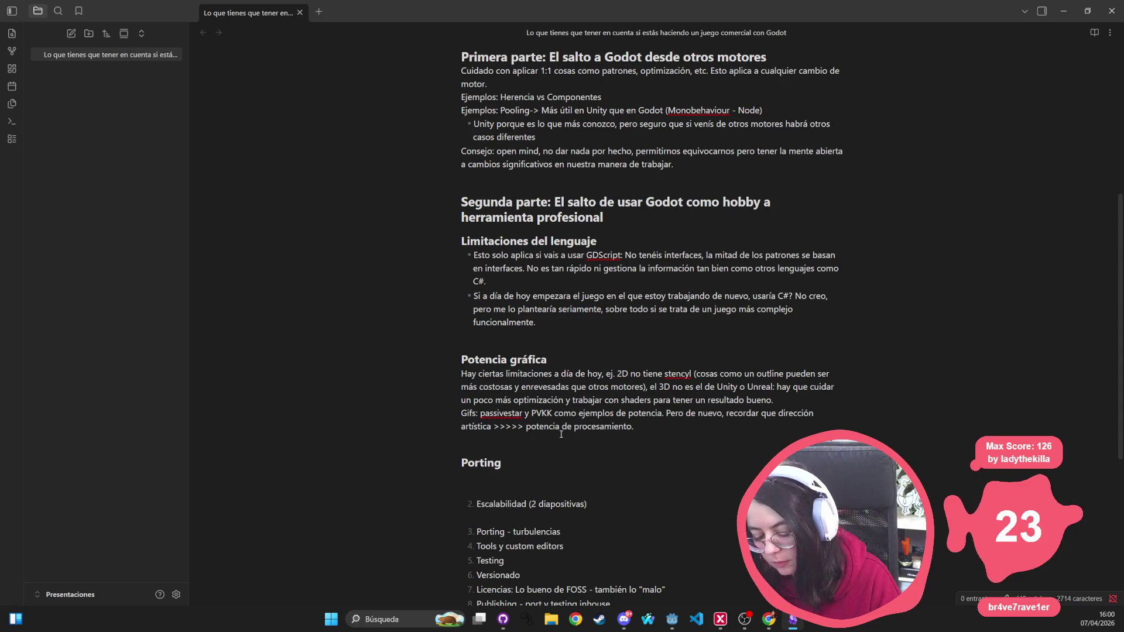
# Step: Write that porting ties to Publishing y Licencias and needs extra time to manage
pyautogui.write('Es un ')
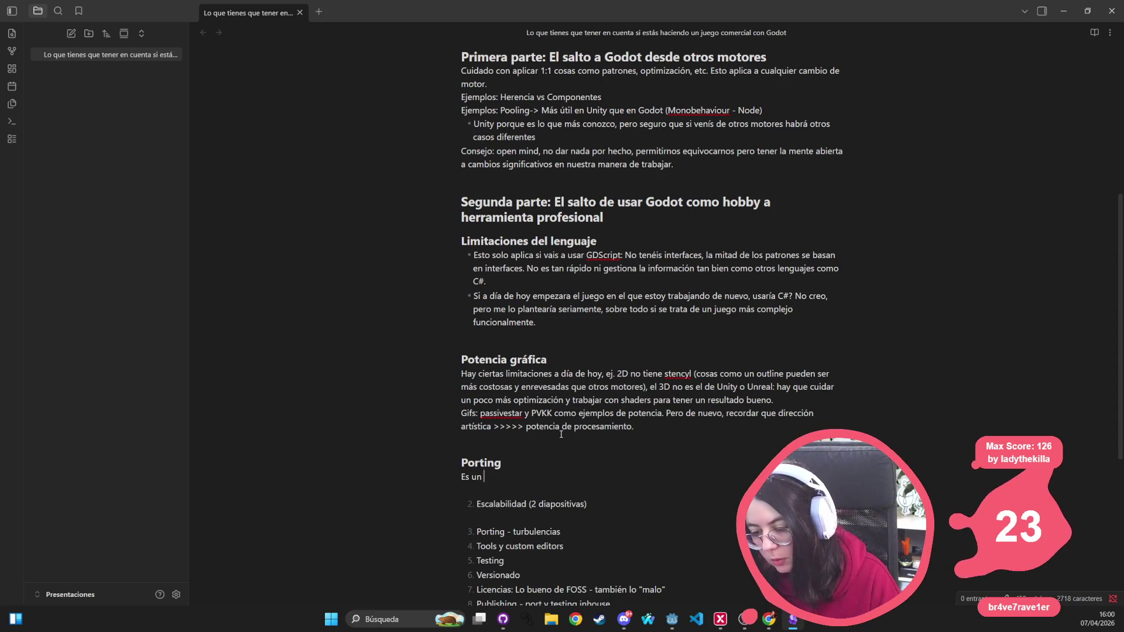
pyautogui.write('poco más complicado')
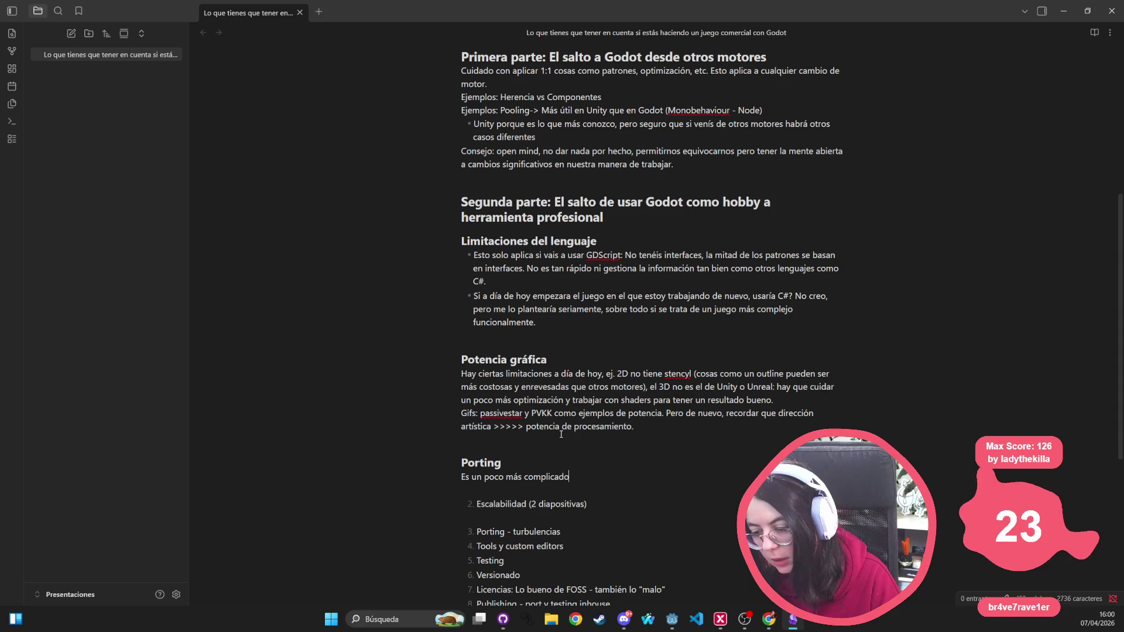
pyautogui.write(' que')
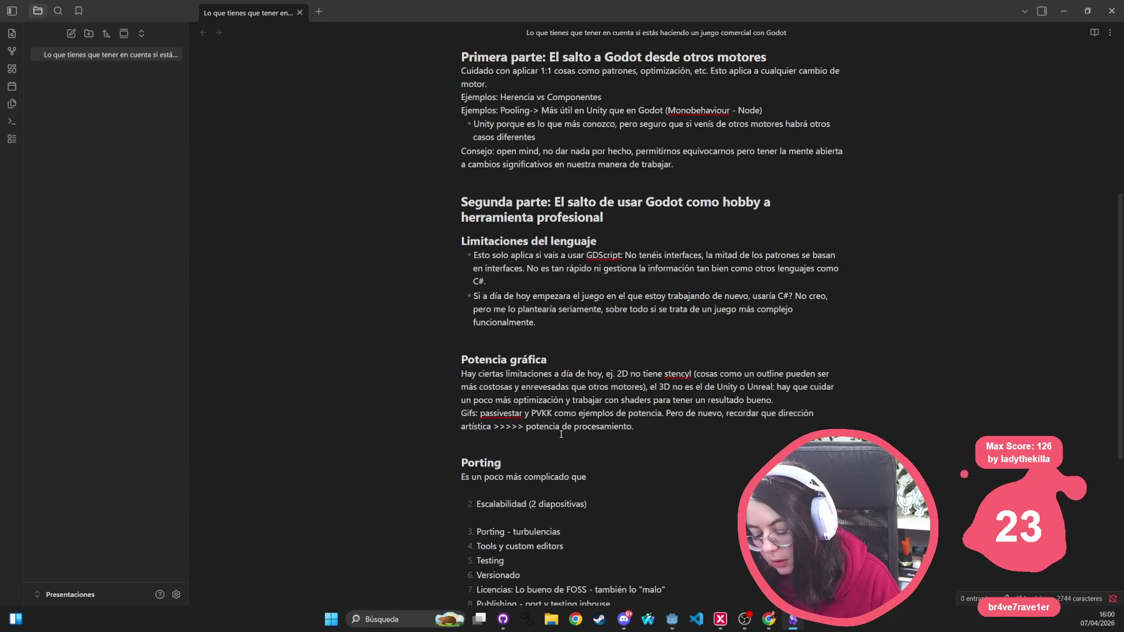
pyautogui.hotkey('ctrl', 'BackSpace')
pyautogui.hotkey('ctrl', 'BackSpace')
pyautogui.hotkey('ctrl', 'BackSpace')
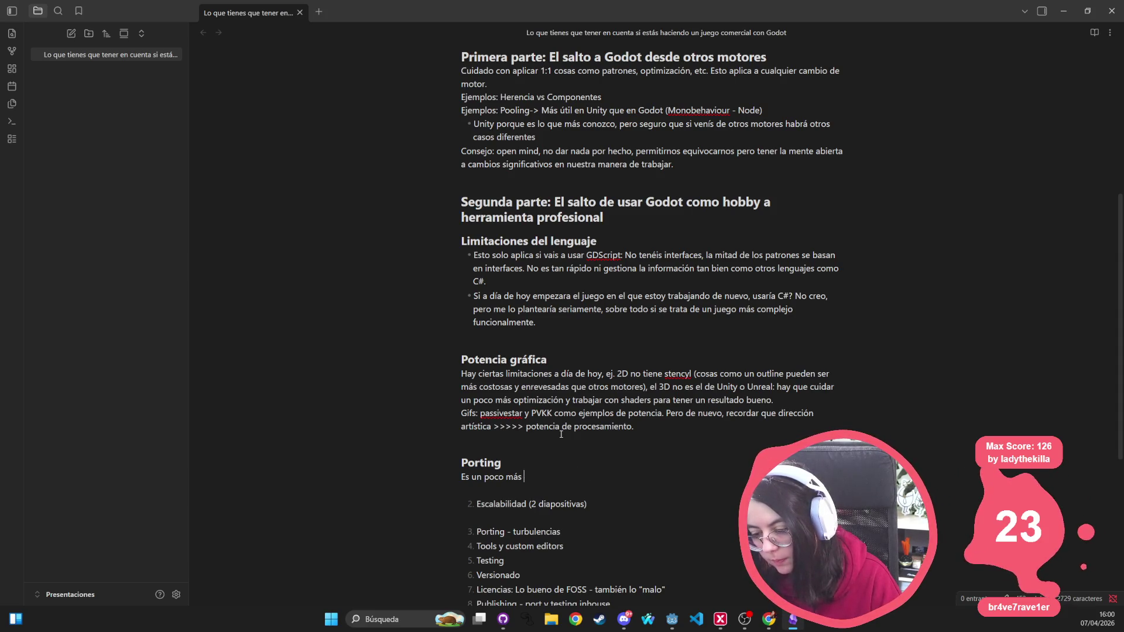
pyautogui.write('En el caso de')
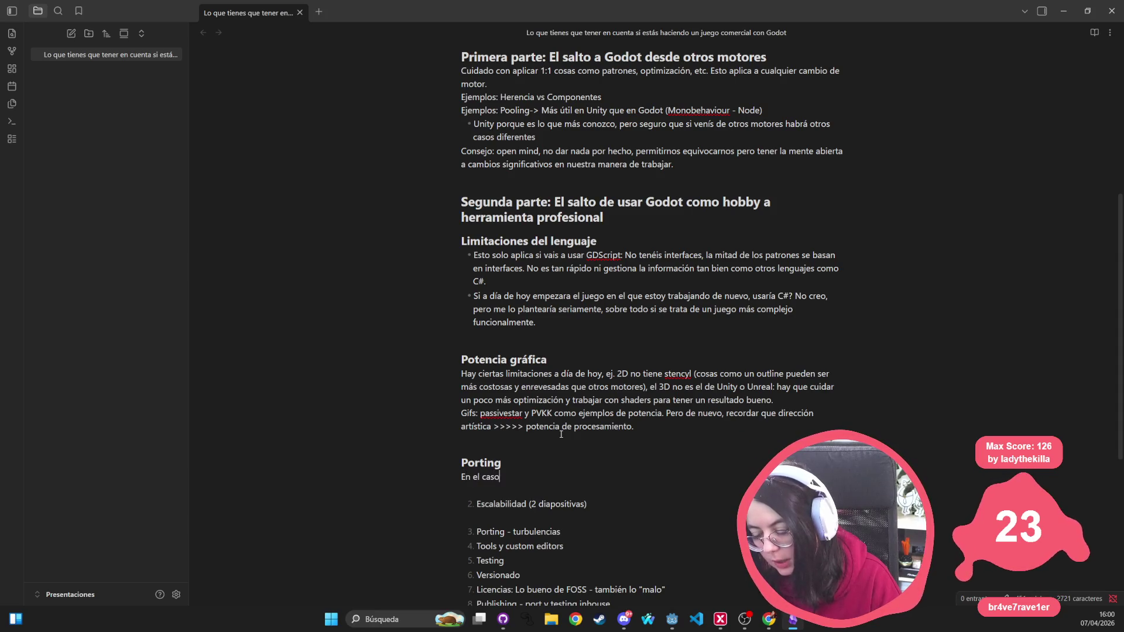
pyautogui.hotkey('ctrl', 'BackSpace')
pyautogui.hotkey('ctrl', 'BackSpace')
pyautogui.hotkey('ctrl', 'BackSpace')
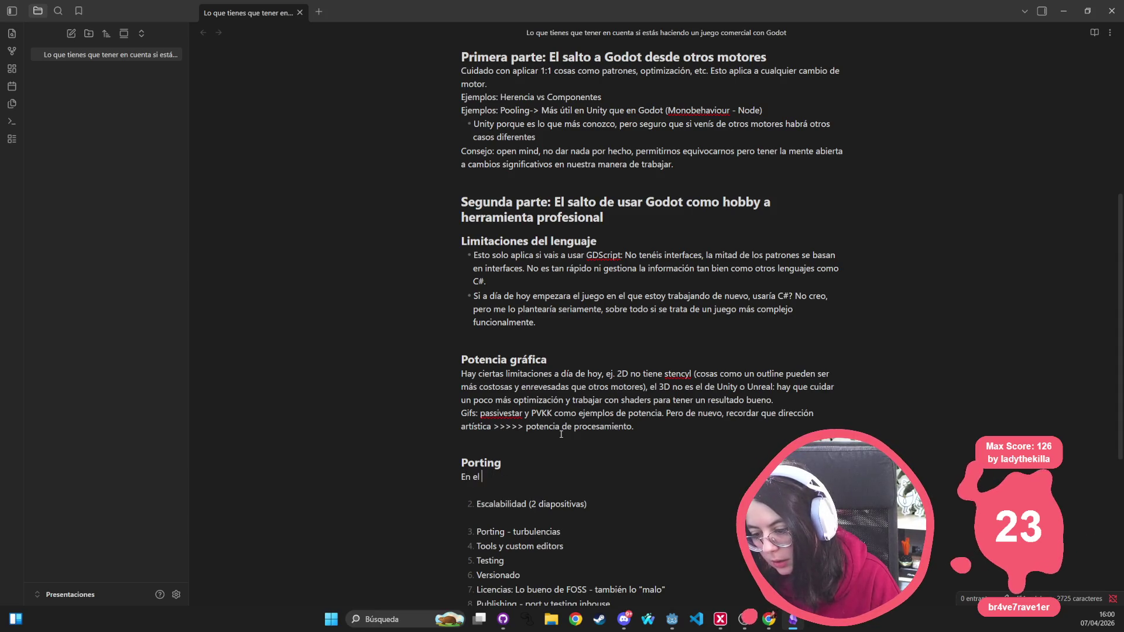
pyautogui.press('BackSpace')
pyautogui.press('BackSpace')
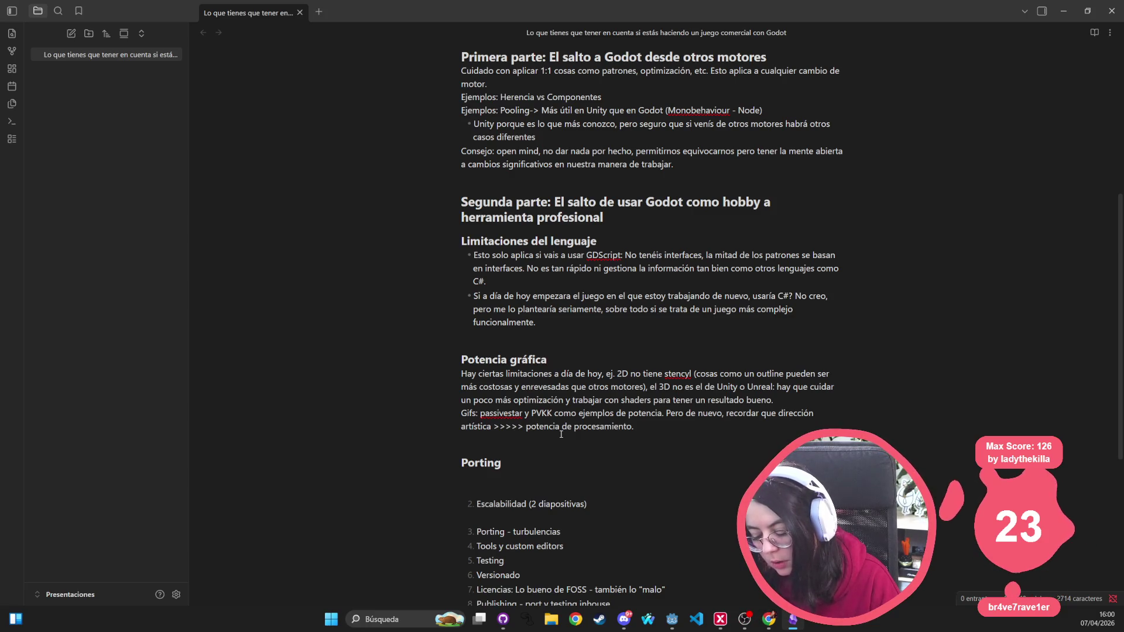
pyautogui.write('Rel')
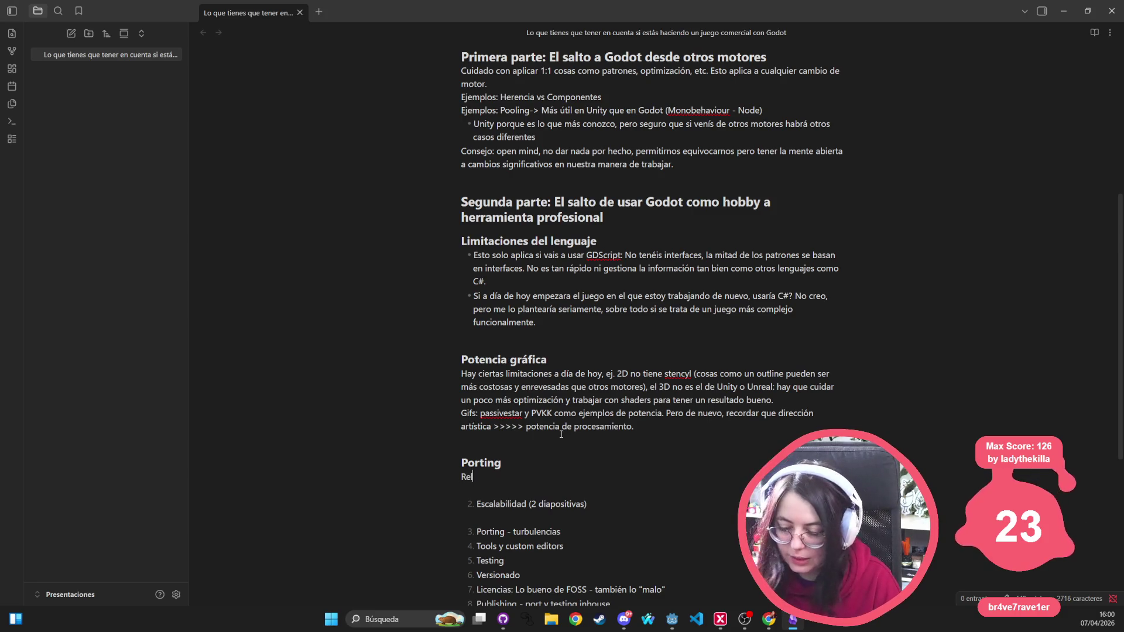
pyautogui.write('acionado con ')
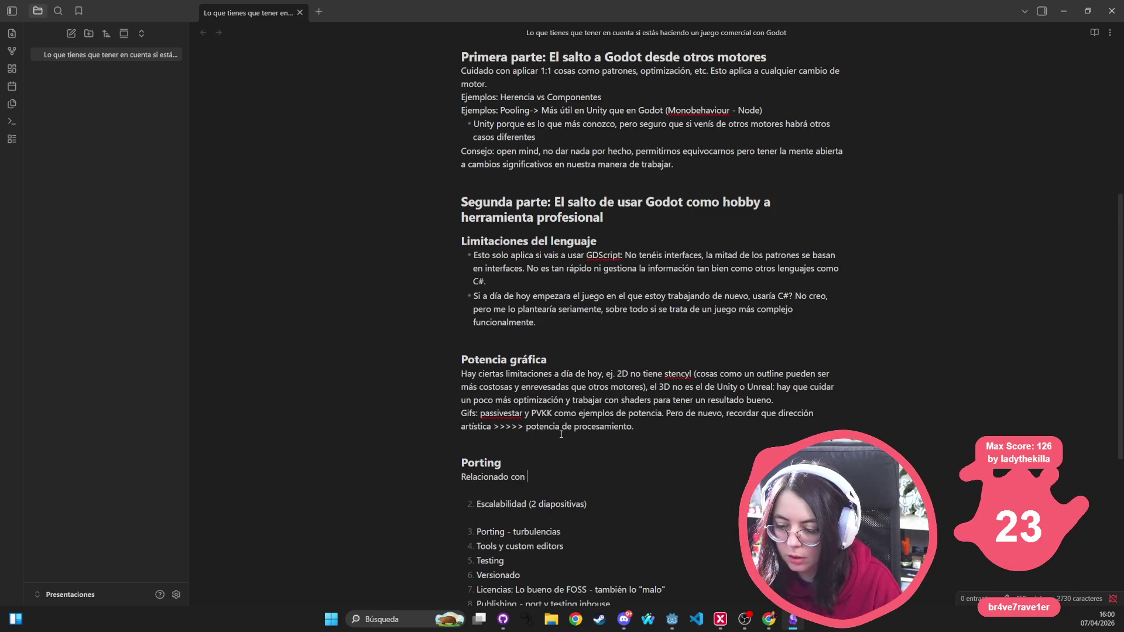
pyautogui.write('el tema de')
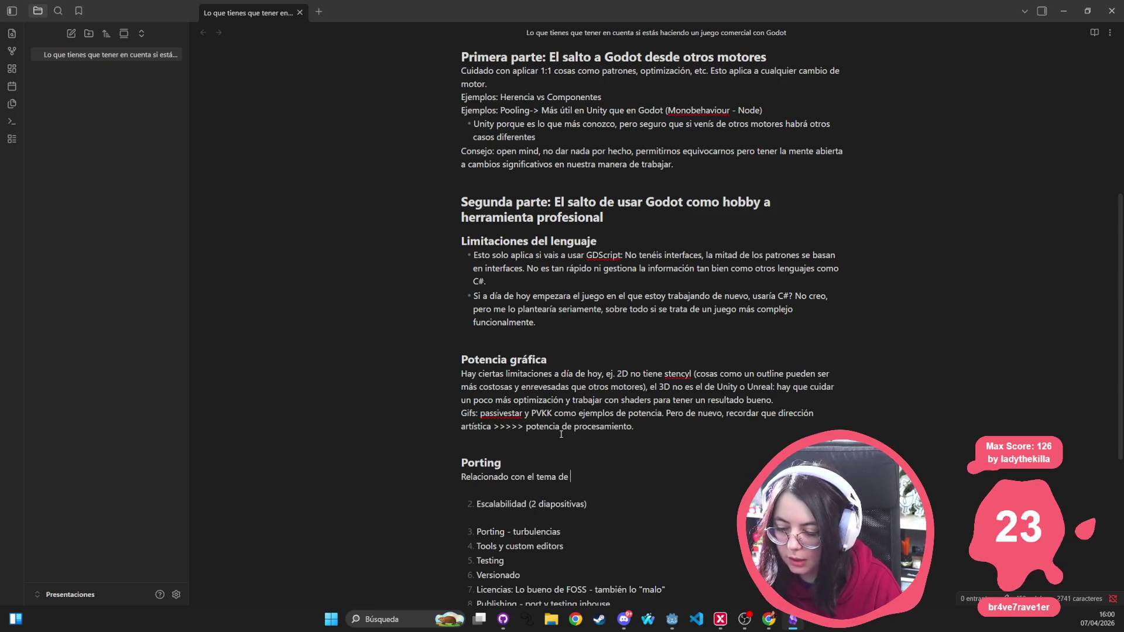
pyautogui.scroll(-2, 515, 439)
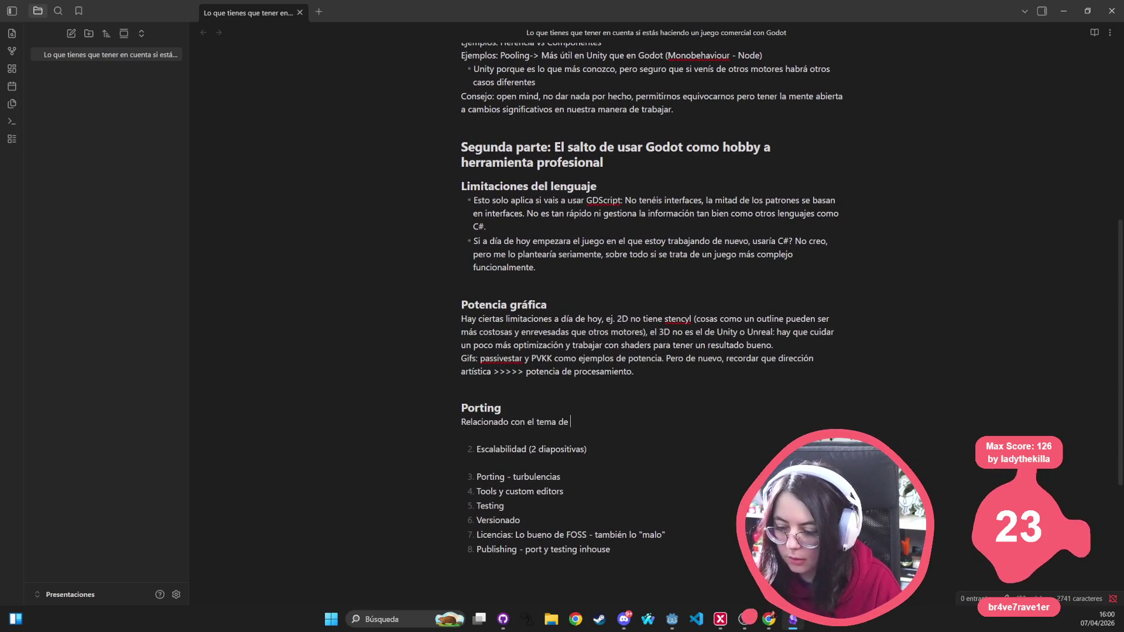
pyautogui.write('Publis')
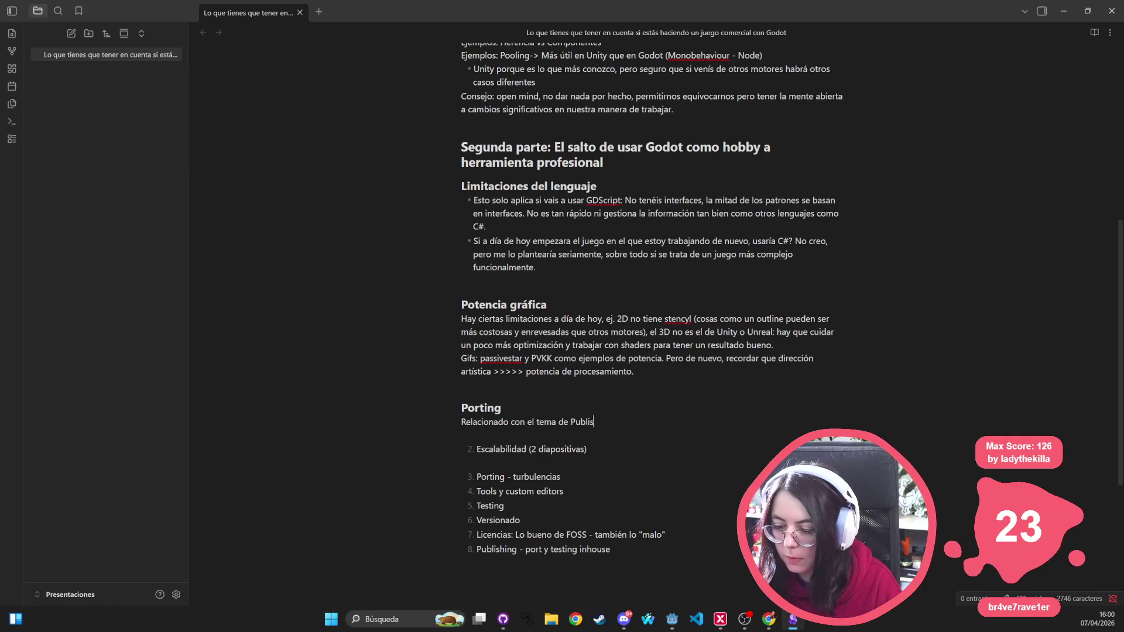
pyautogui.write('hing y Licencias')
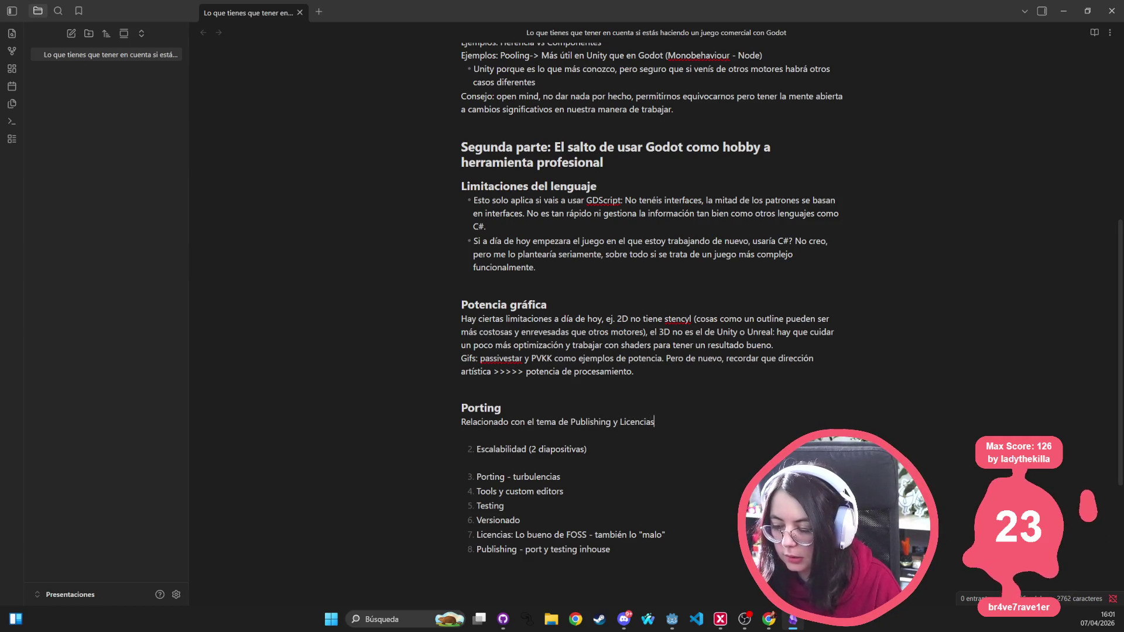
pyautogui.write(' que voy a nombrar después, pero por ah')
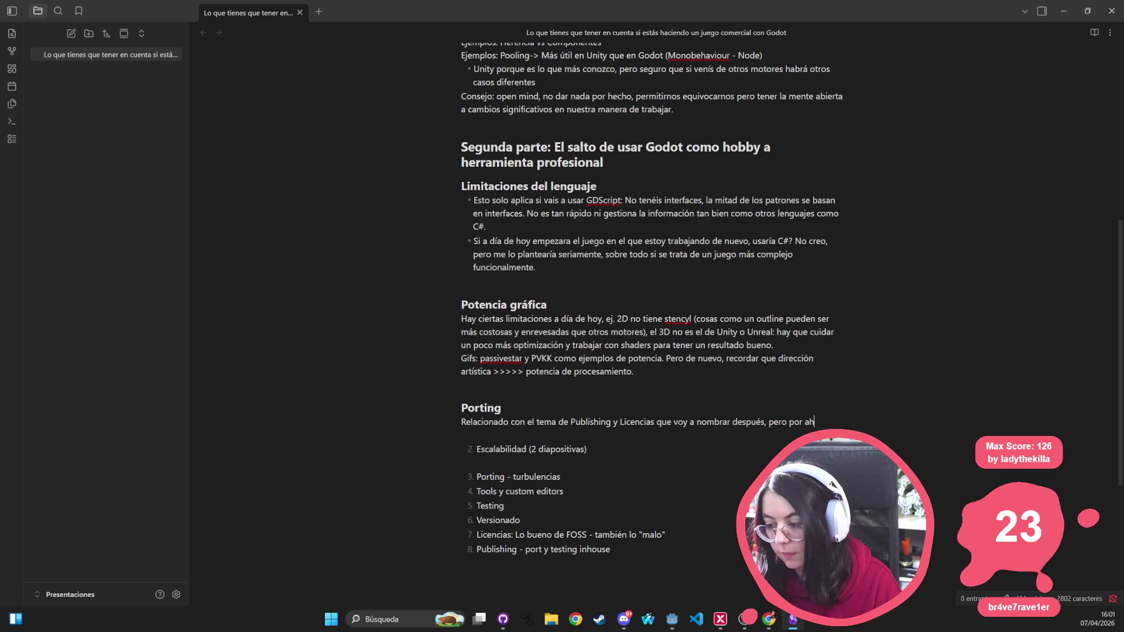
pyautogui.write('ora solo decir que es u')
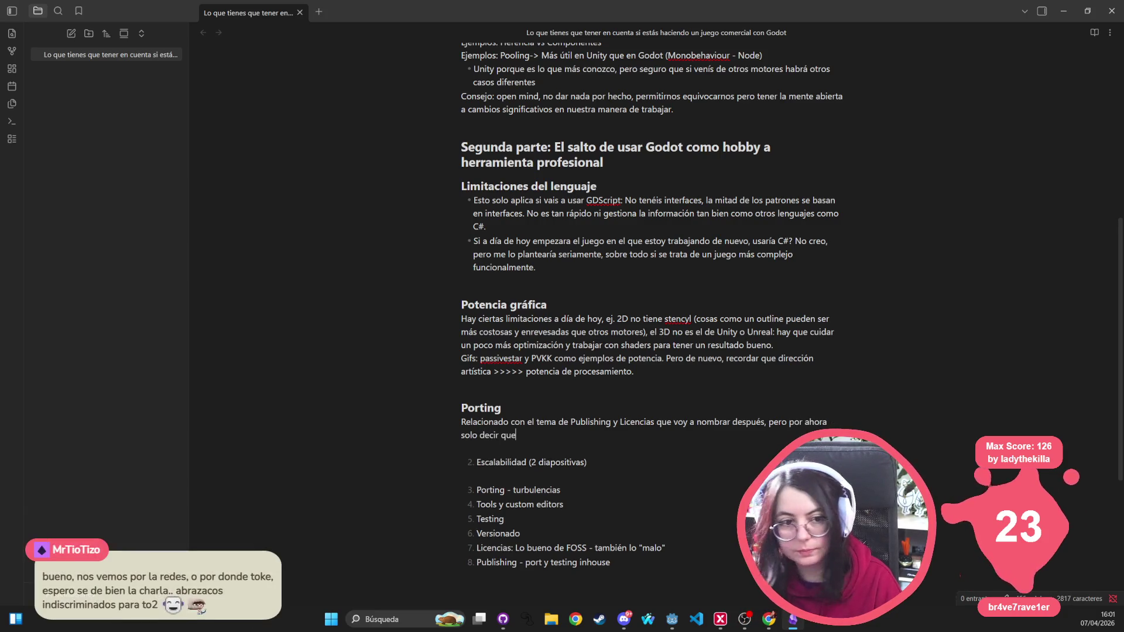
pyautogui.write('n poco más com')
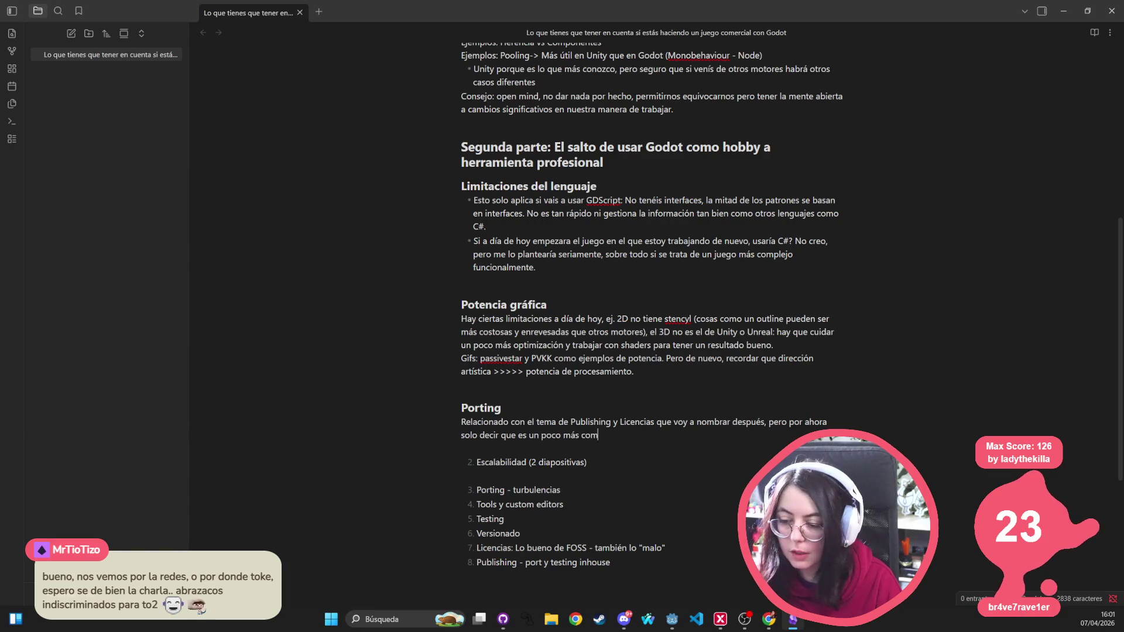
pyautogui.write('plicado, que deb')
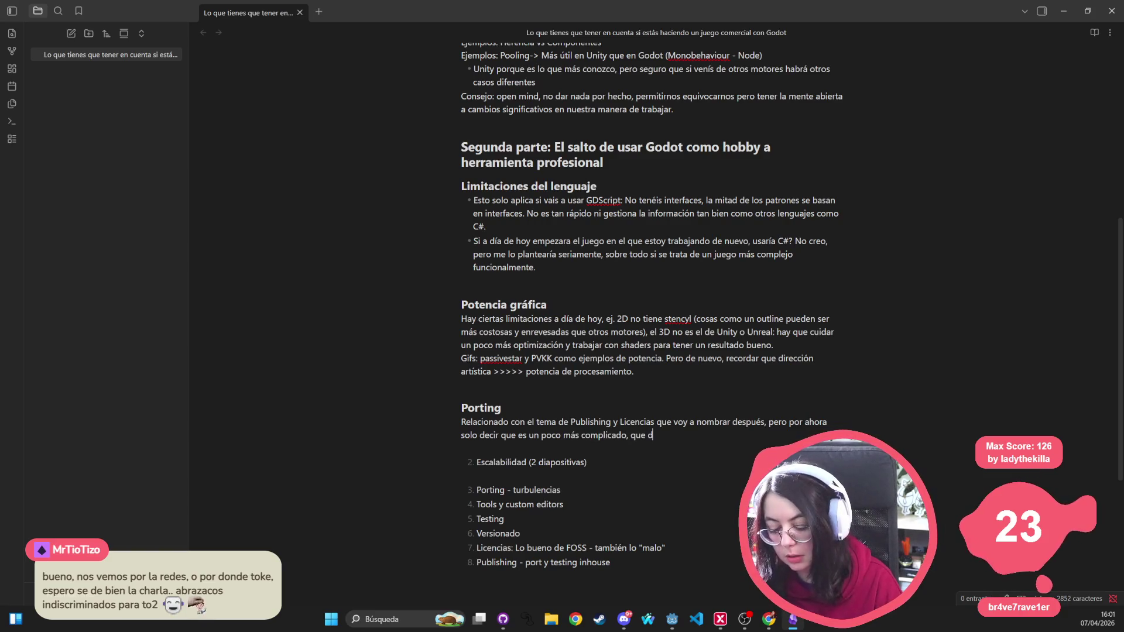
pyautogui.press('BackSpace')
pyautogui.write('jéis algo m')
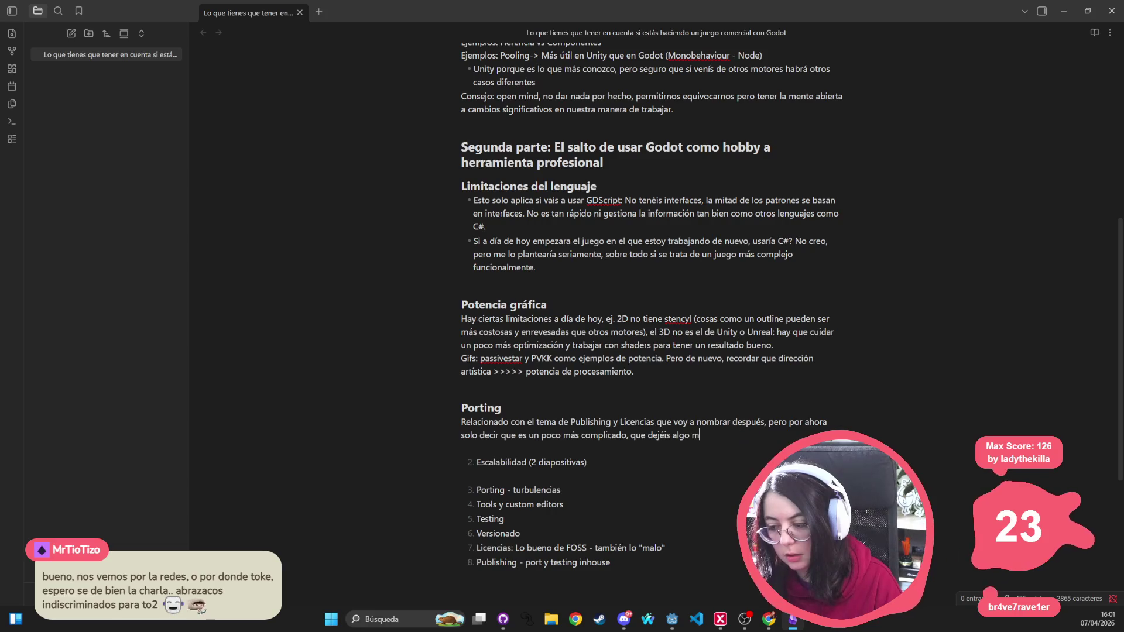
pyautogui.write('ás de tiempo par')
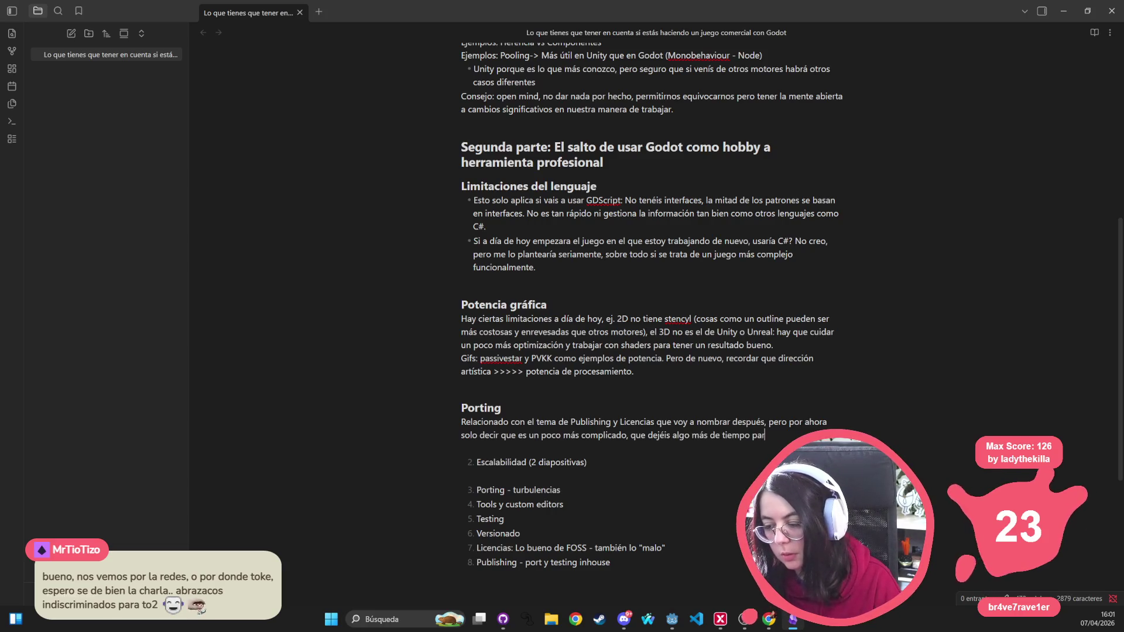
pyautogui.write('a gestionar este tema.')
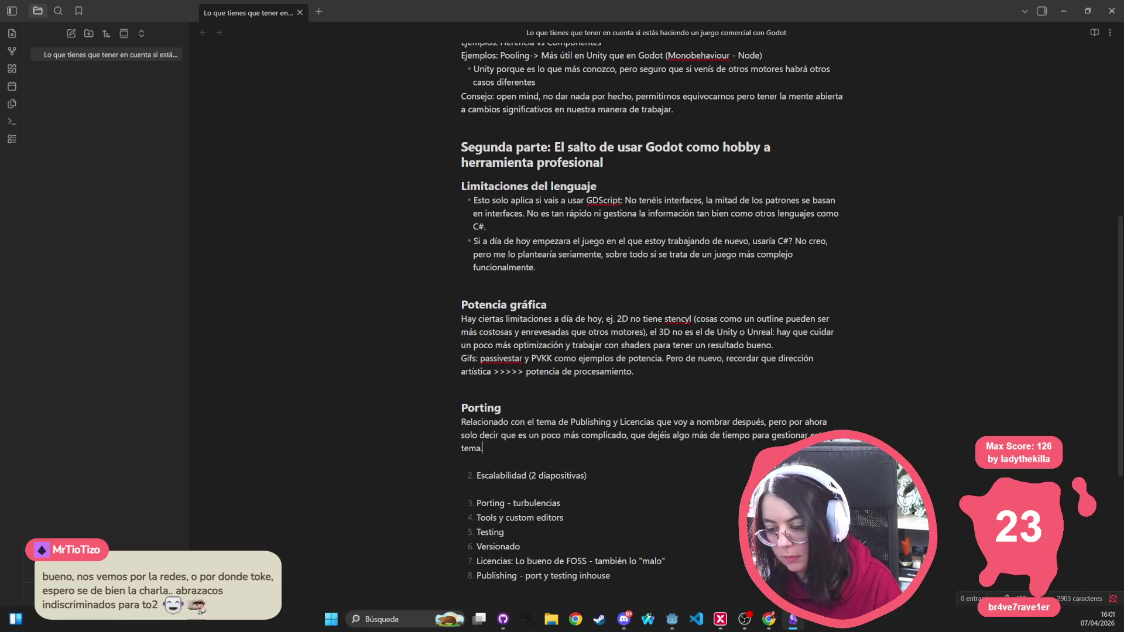
pyautogui.scroll(-1, 727, 478)
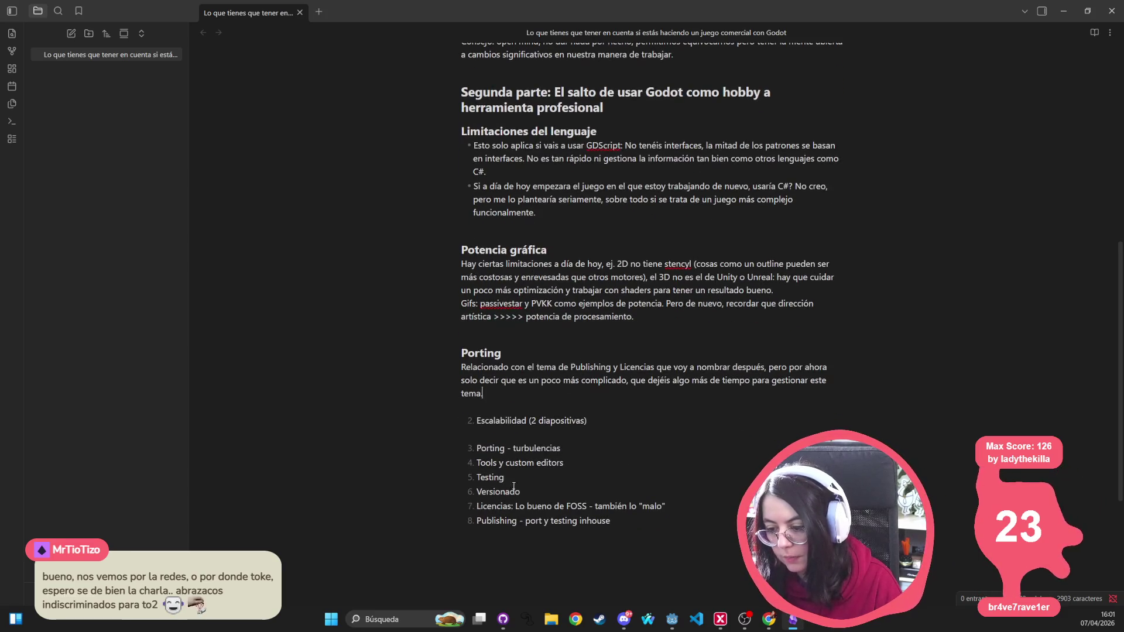
# Step: Remove 'Porting - turbulencias' from the list and open blank lines above Potencia gráfica
pyautogui.tripleClick(525, 450)
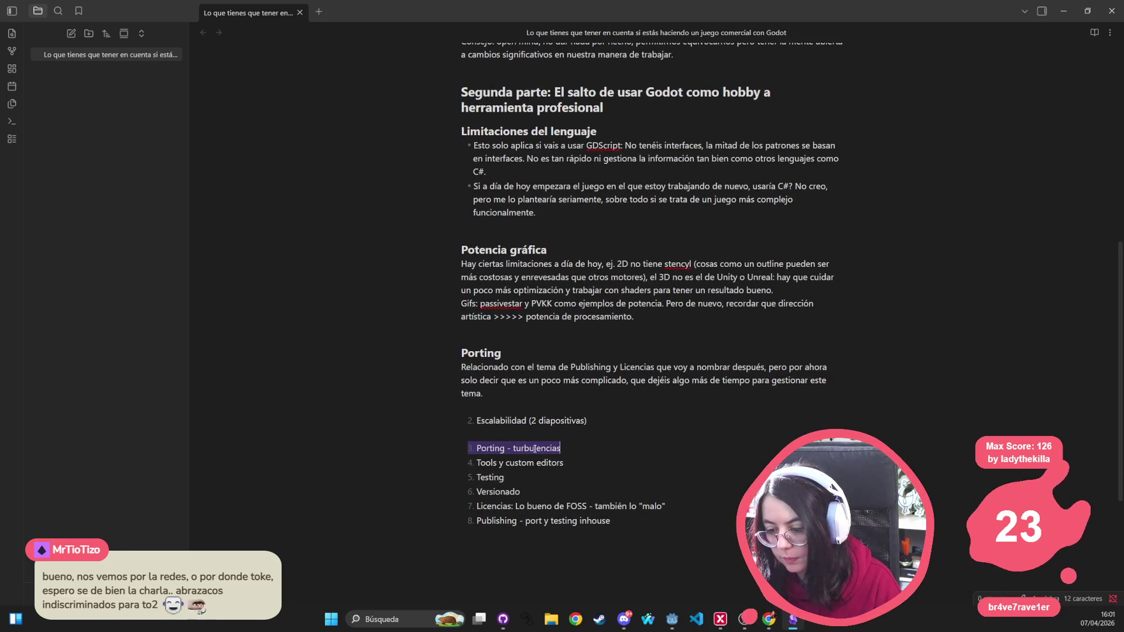
pyautogui.press('BackSpace')
pyautogui.click(551, 333)
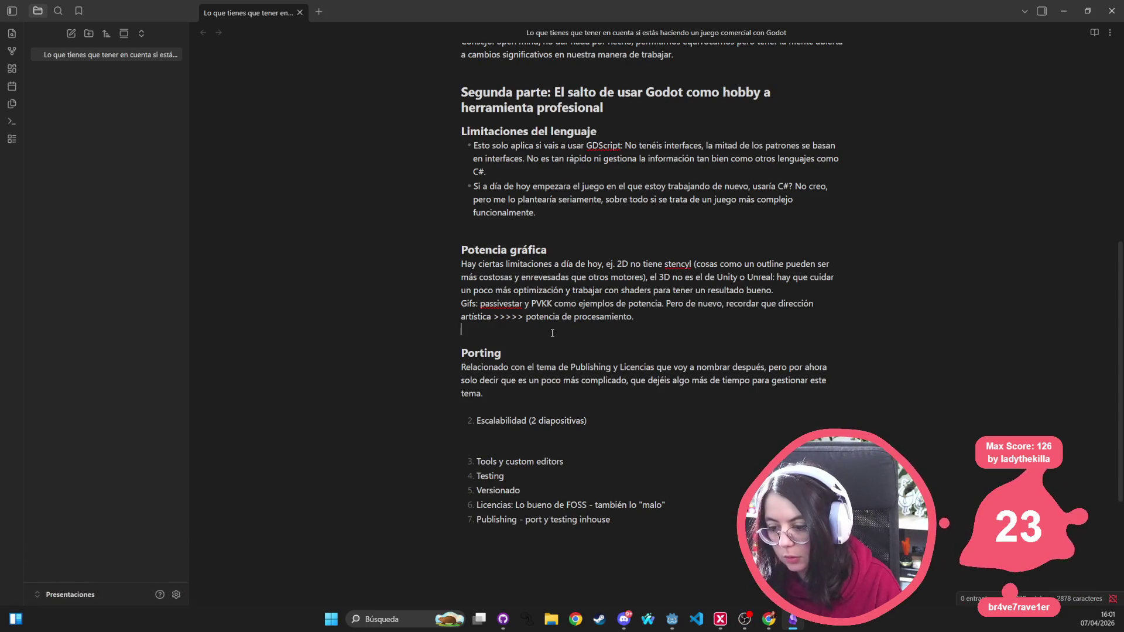
pyautogui.press('Up')
pyautogui.press('Up')
pyautogui.press('Up')
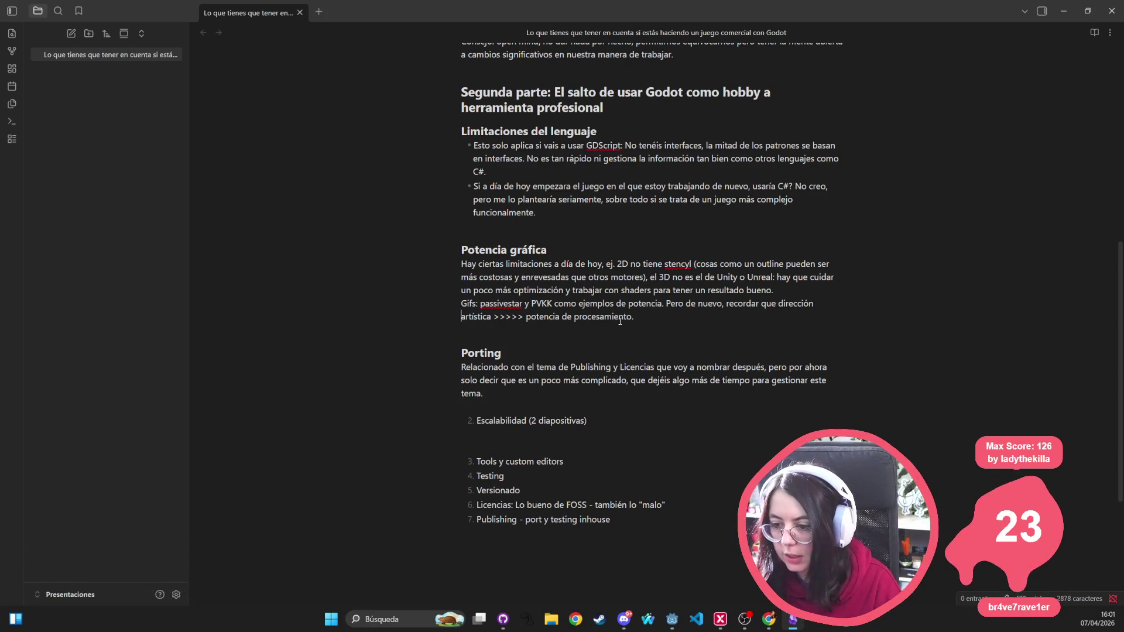
pyautogui.press('Return')
# Step: Add a 'Tools y custom editors' subheading: far easier than other engines, recommended from minute 1
pyautogui.press('Return')
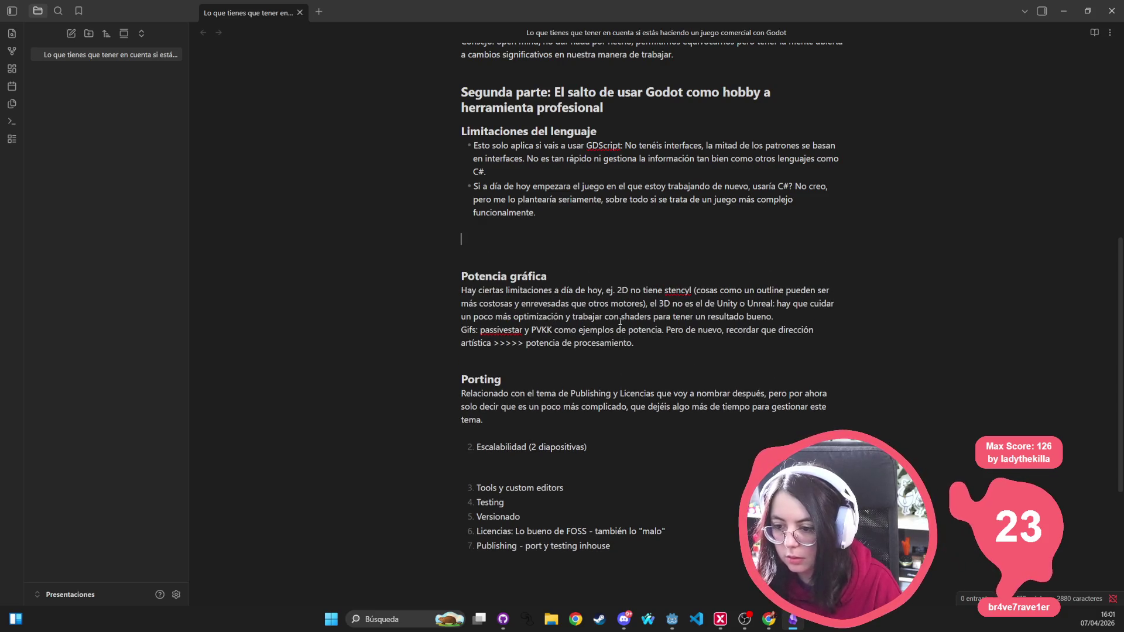
pyautogui.write('### Tools y custom editors')
pyautogui.press('Return')
pyautogui.write('Son mucho más fáciles que en el resto de motores, por eso ')
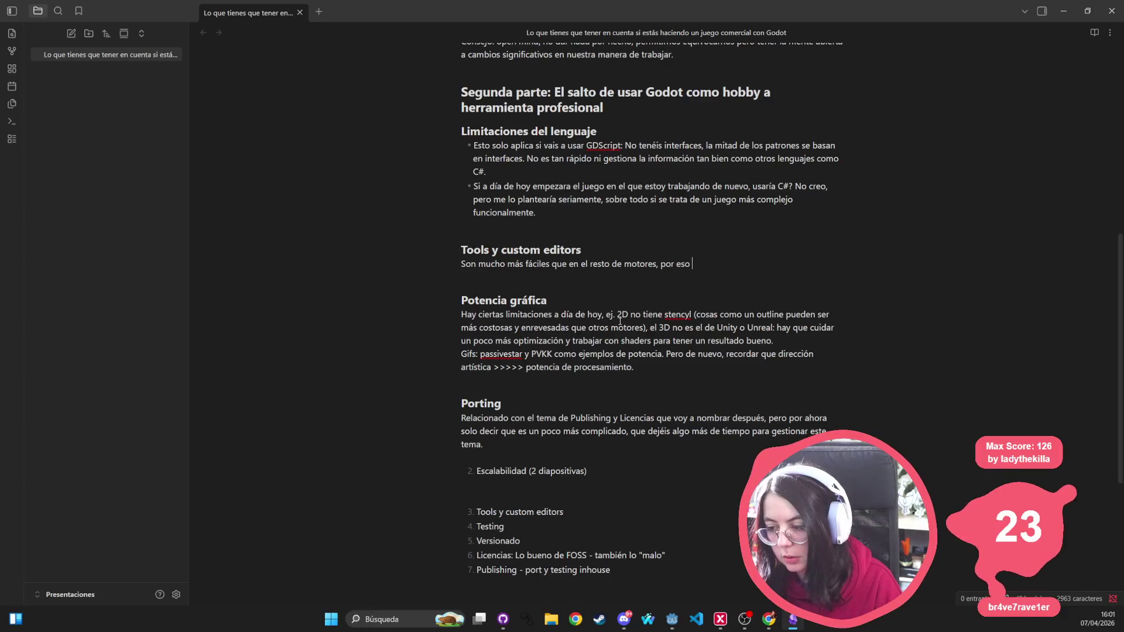
pyautogui.write('recomiendo incorpor')
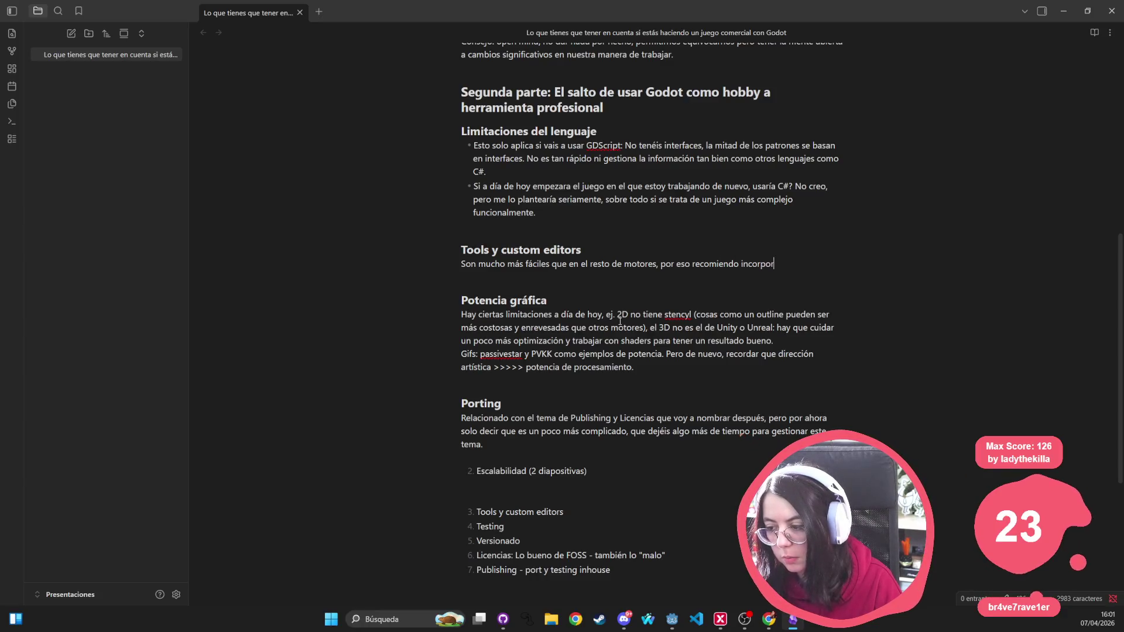
pyautogui.write('arlas desde el mi')
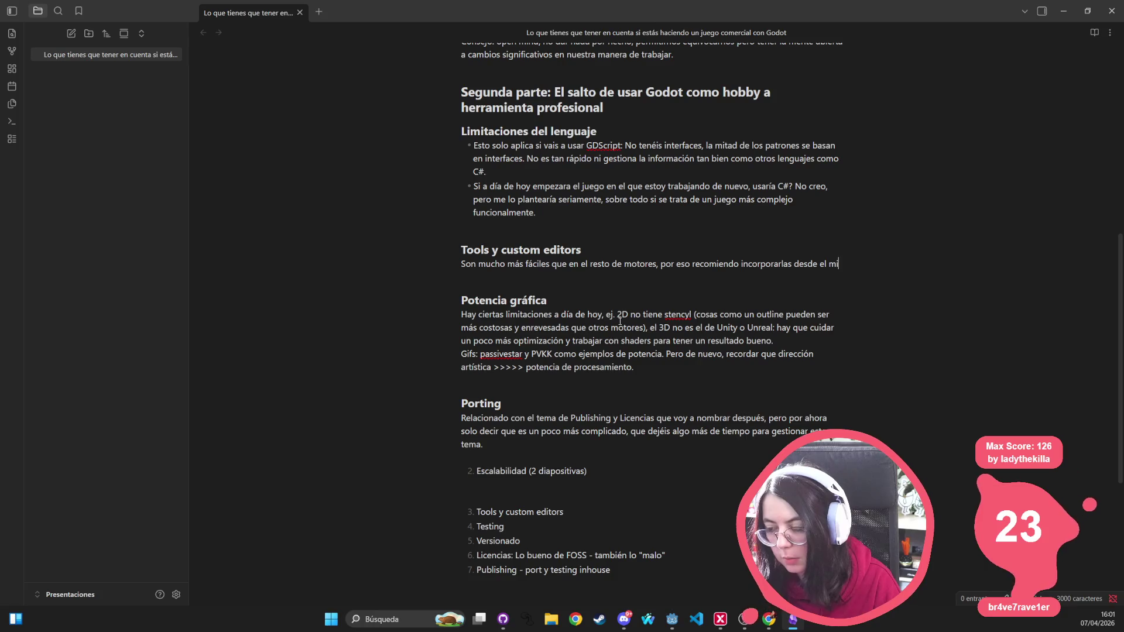
pyautogui.write('nuto 1. Adem')
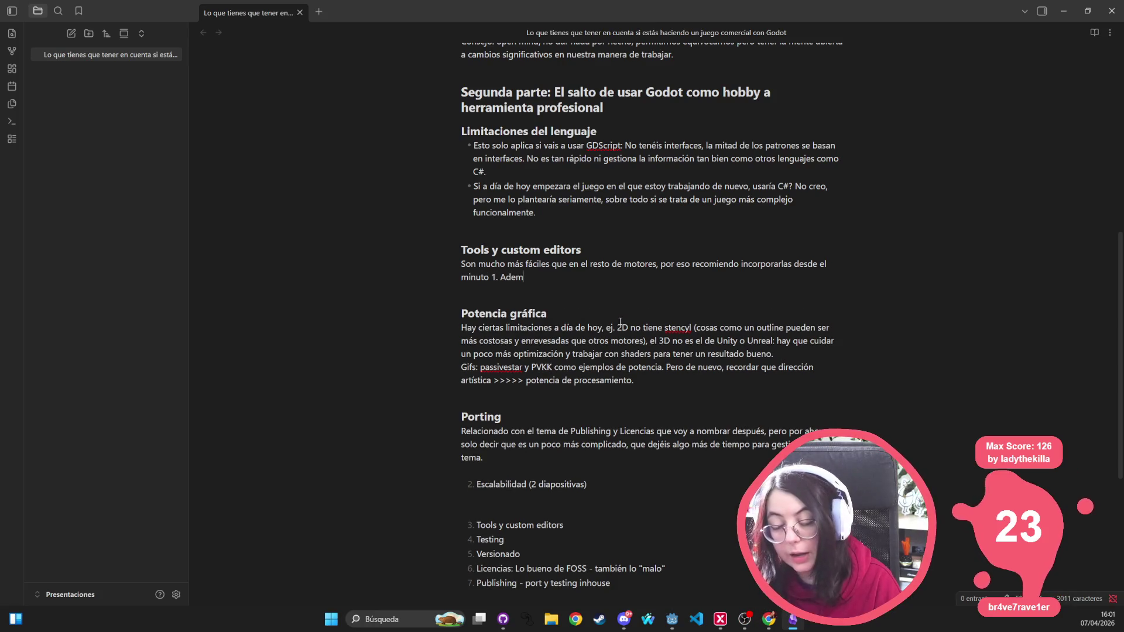
pyautogui.write('ás, la arquitec')
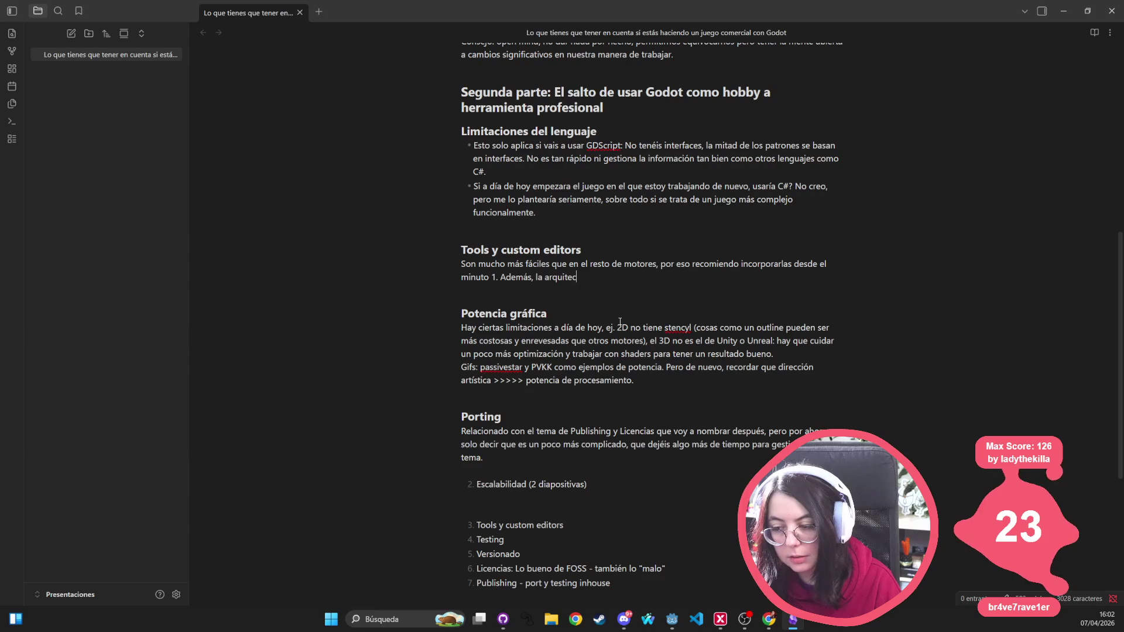
pyautogui.write('tura suele ser más')
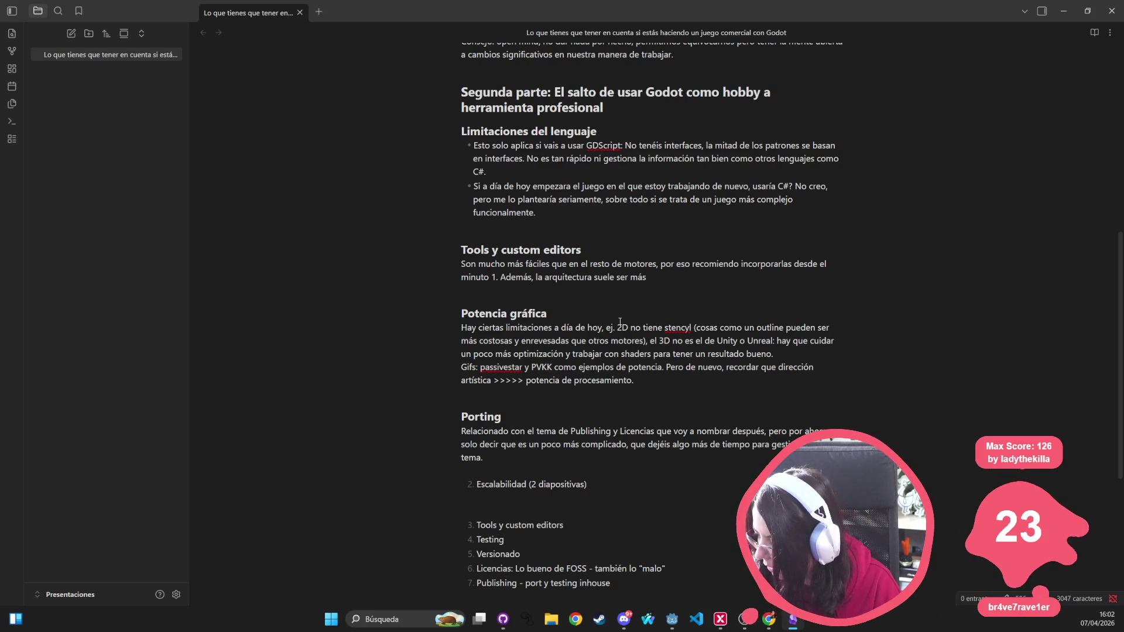
pyautogui.hotkey('ctrl', 'BackSpace')
pyautogui.hotkey('ctrl', 'BackSpace')
pyautogui.hotkey('ctrl', 'BackSpace')
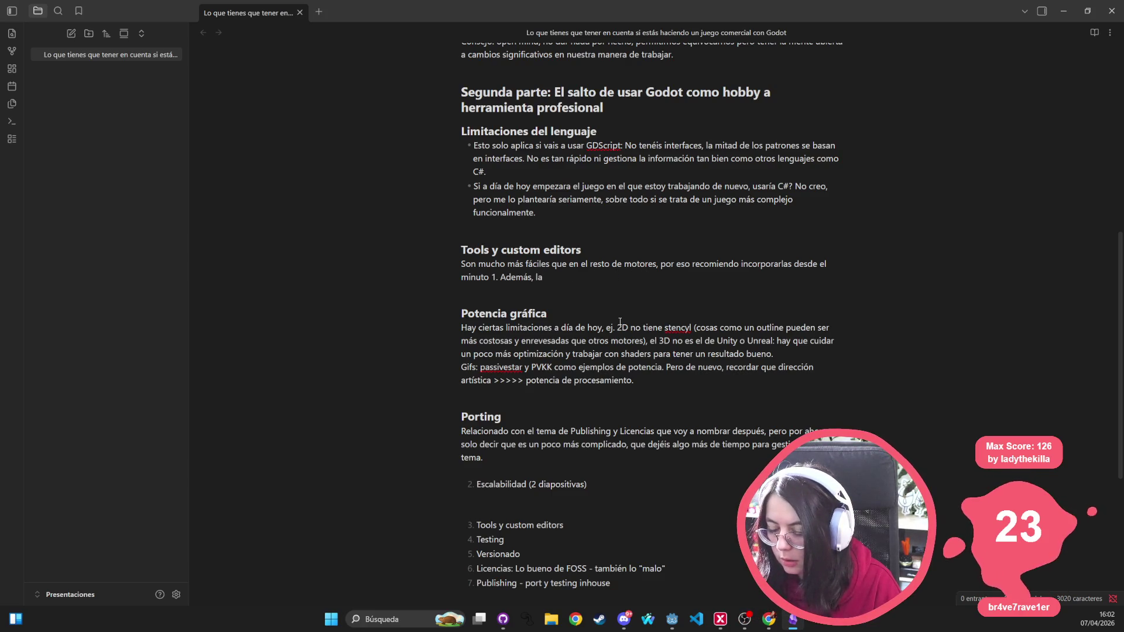
pyautogui.hotkey('alt', 'Tab')
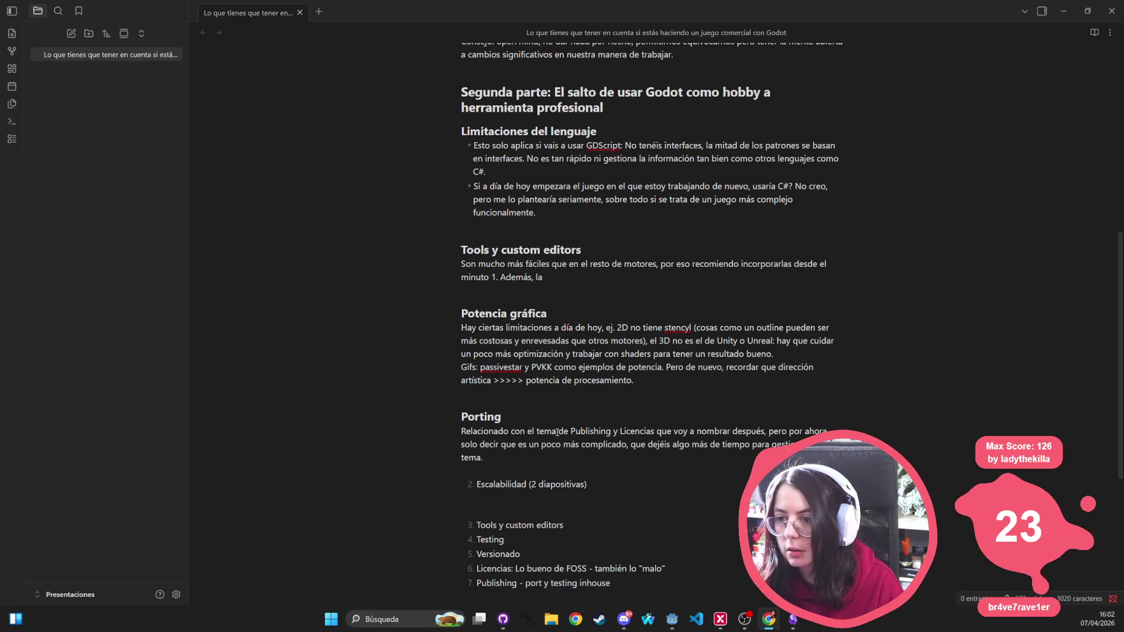
pyautogui.click(562, 277)
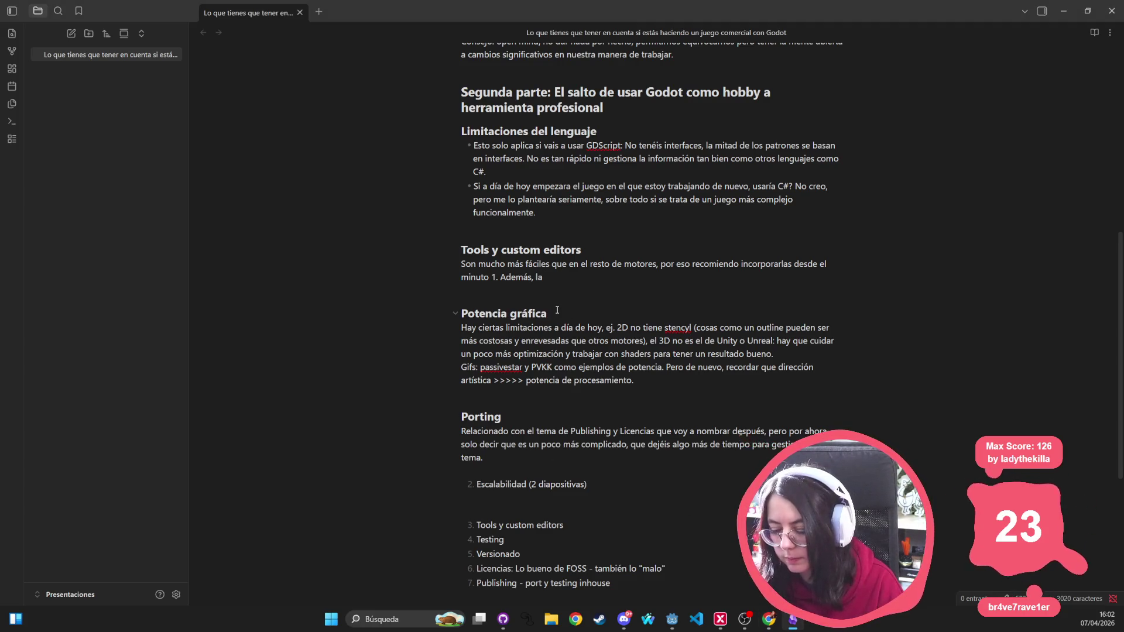
pyautogui.press('BackSpace')
pyautogui.press('BackSpace')
pyautogui.press('BackSpace')
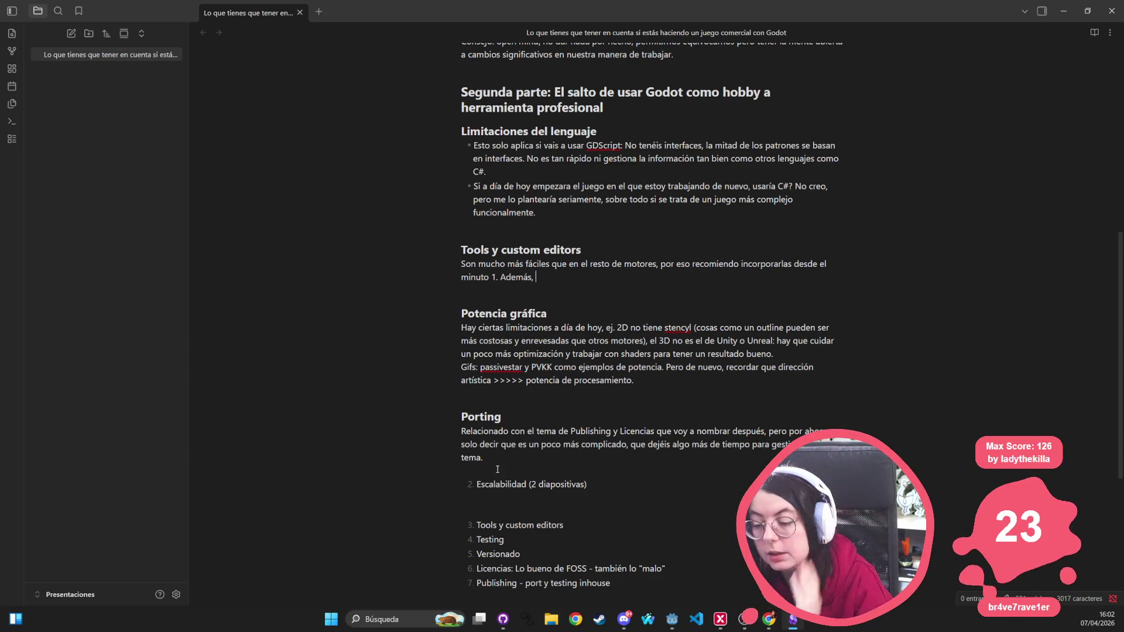
# Step: Insert blank lines between the Porting paragraph and the numbered list
pyautogui.click(510, 493)
pyautogui.press('Return')
pyautogui.press('Return')
pyautogui.press('Return')
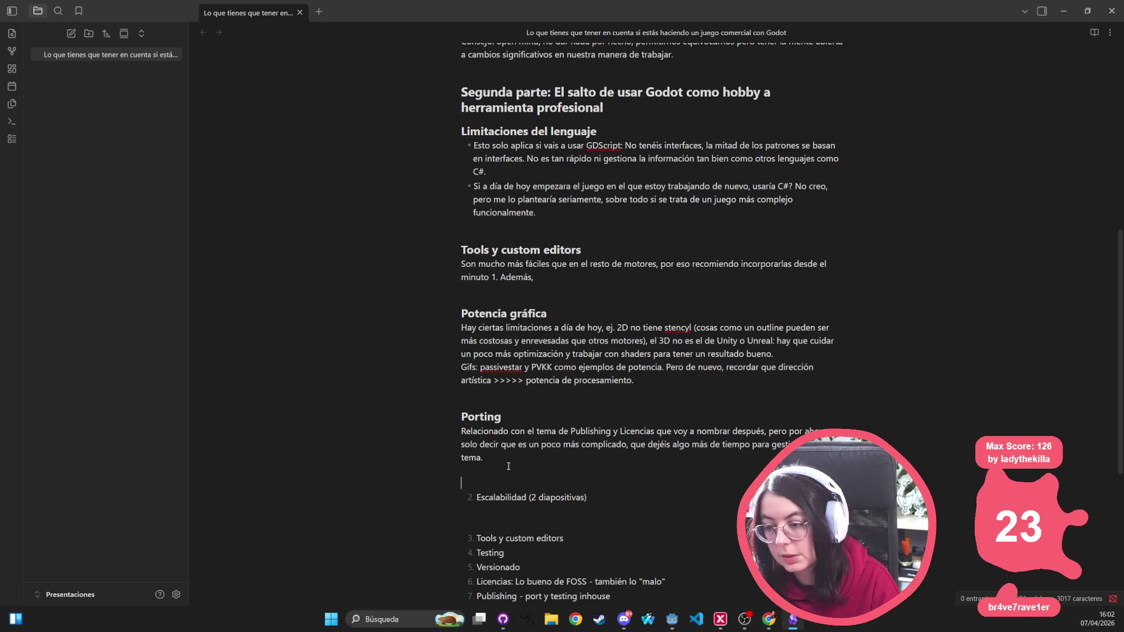
pyautogui.press('Up')
pyautogui.press('Up')
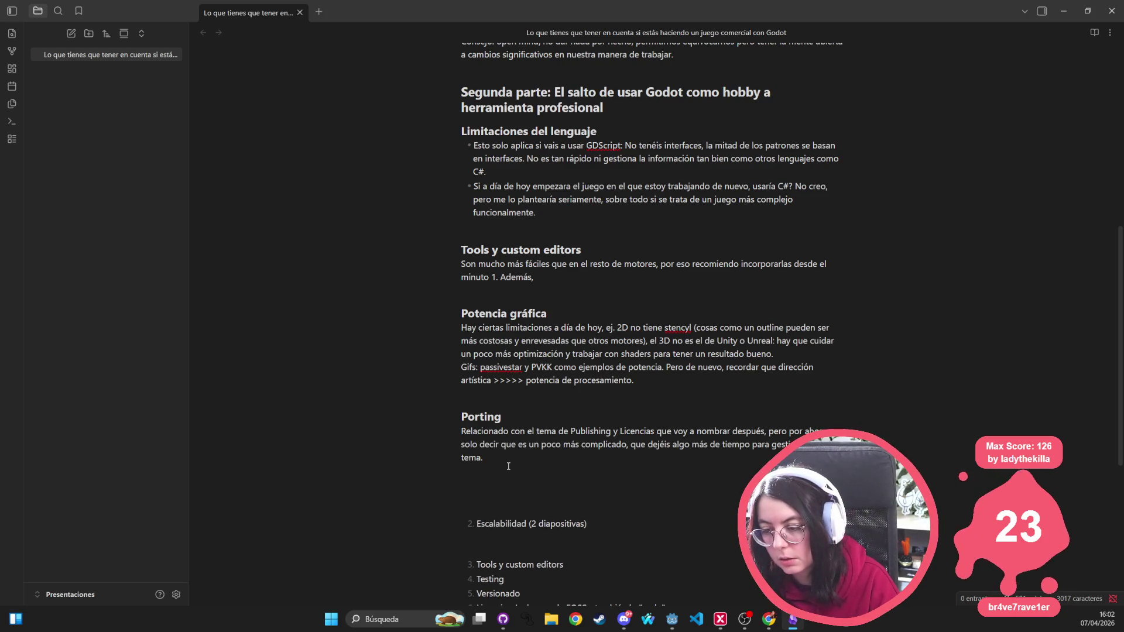
# Step: Insert a '### Testing' heading below the Tools y custom editors paragraph
pyautogui.click(488, 304)
pyautogui.press('Return')
pyautogui.press('Return')
pyautogui.write('###')
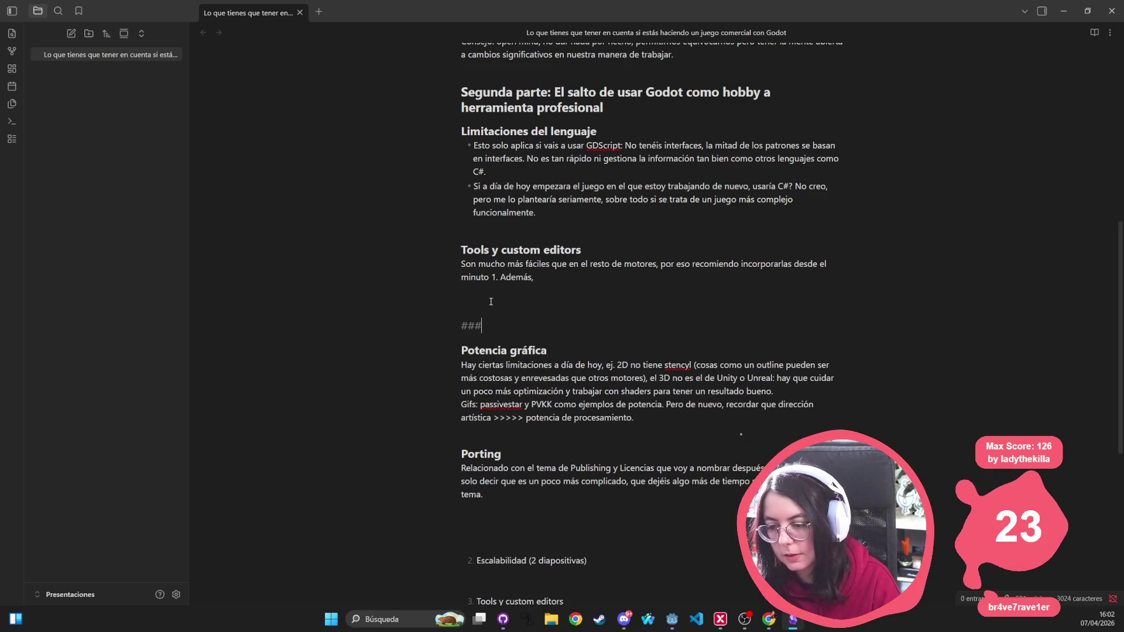
pyautogui.write(' Testing')
pyautogui.press('Return')
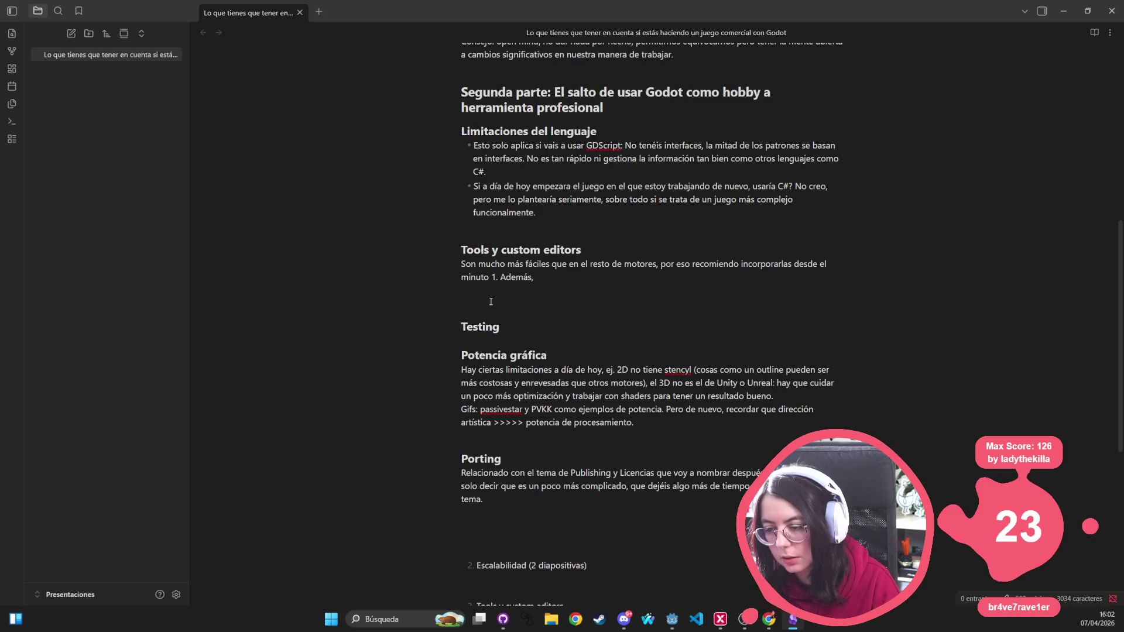
pyautogui.press('Return')
# Step: Write that a good pile of tests is recommended, since silent errors only fail at runtime
pyautogui.write('Unido a ')
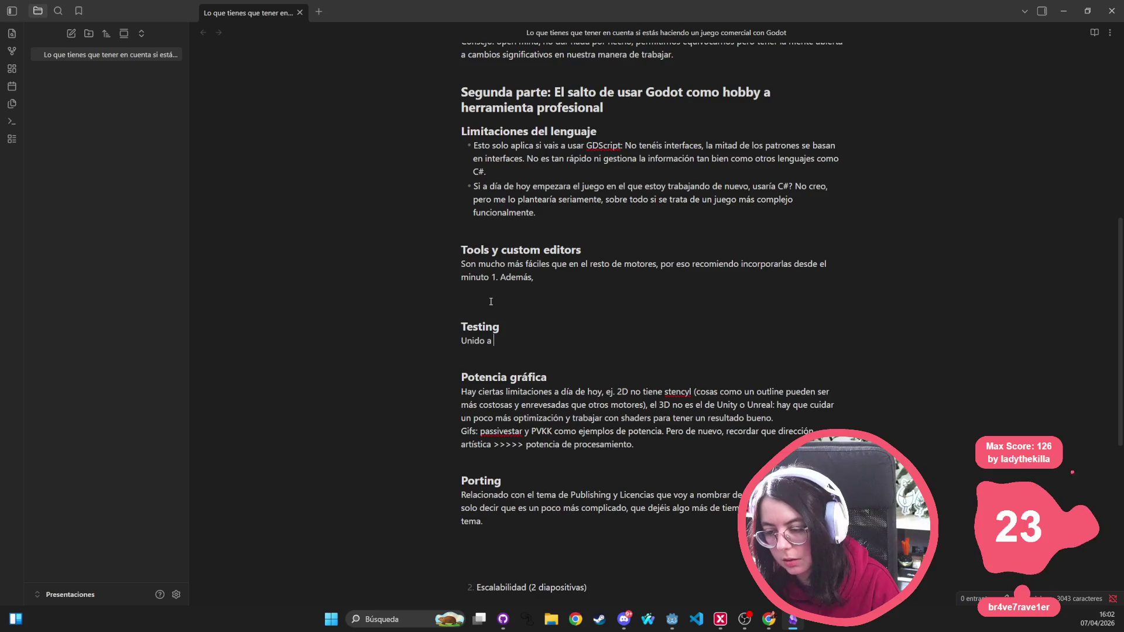
pyautogui.write('las anteriores, ')
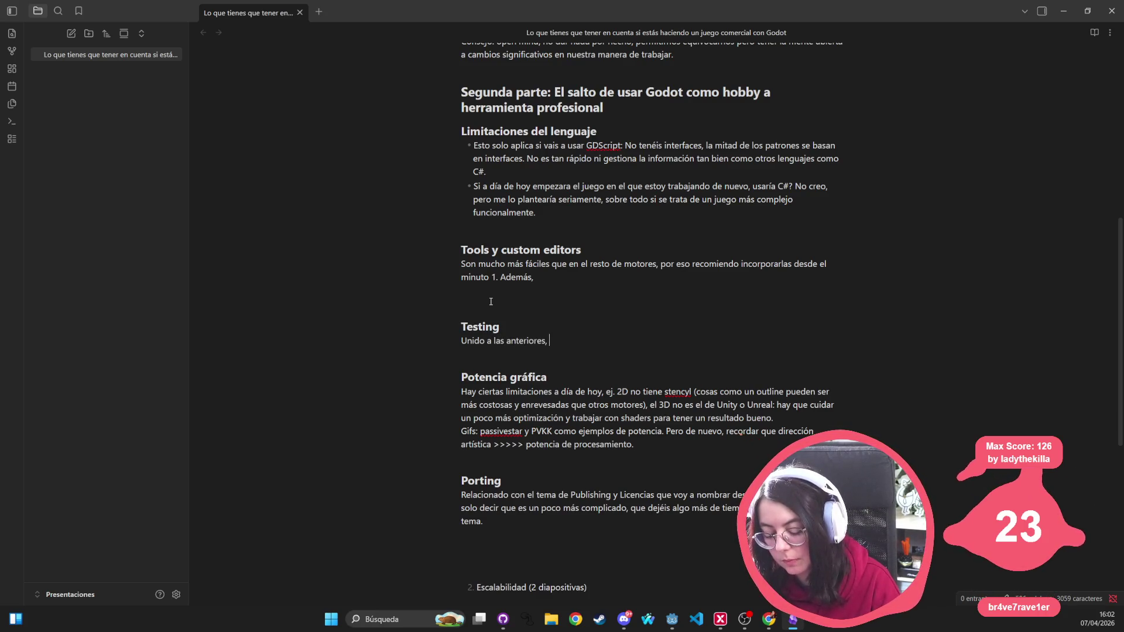
pyautogui.write('os reco')
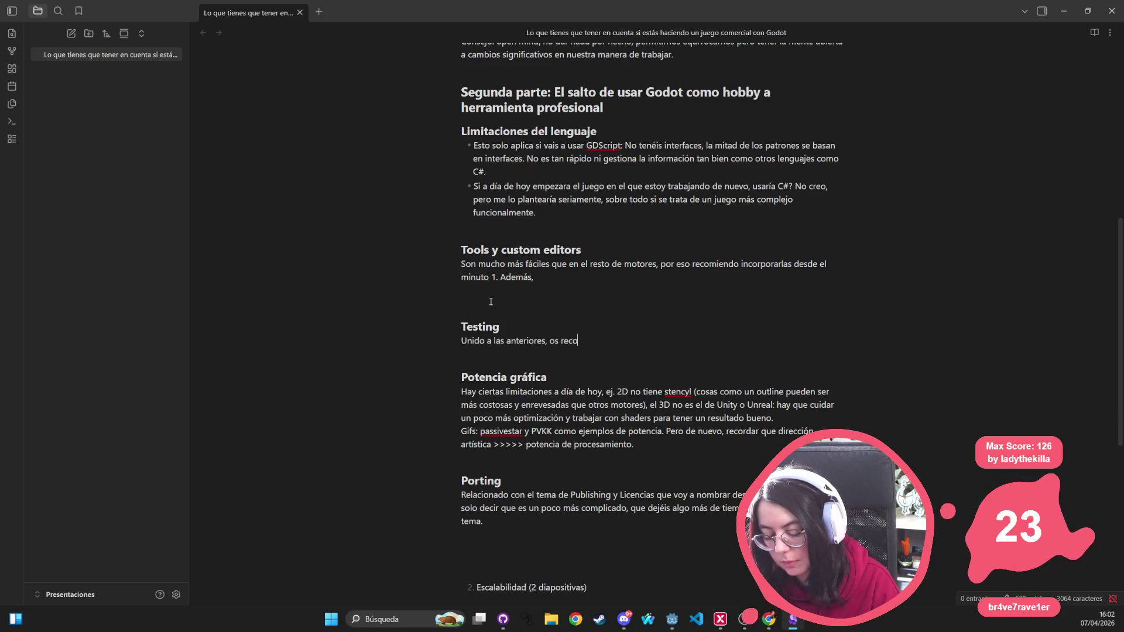
pyautogui.write('miendo incorpor')
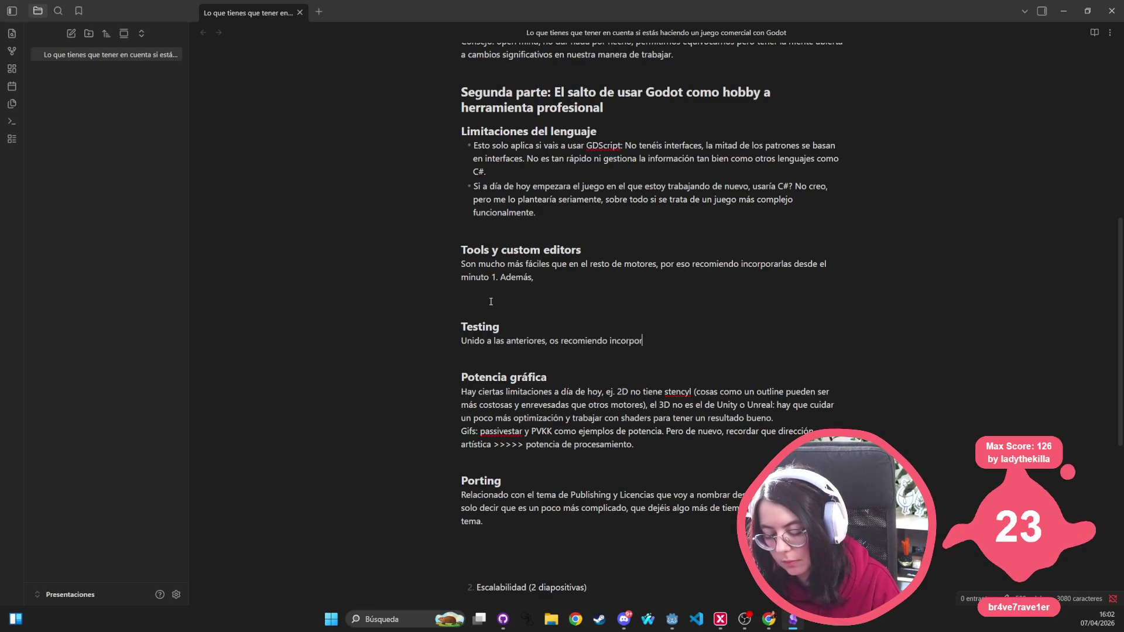
pyautogui.write('ar una buena suite')
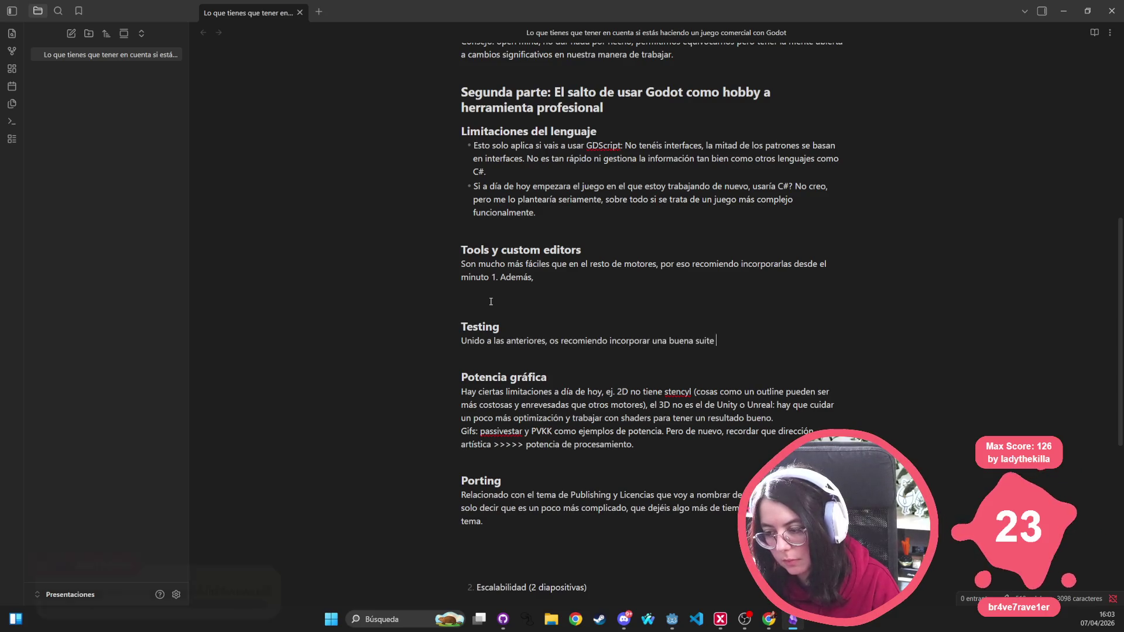
pyautogui.press('BackSpace')
pyautogui.press('BackSpace')
pyautogui.press('BackSpace')
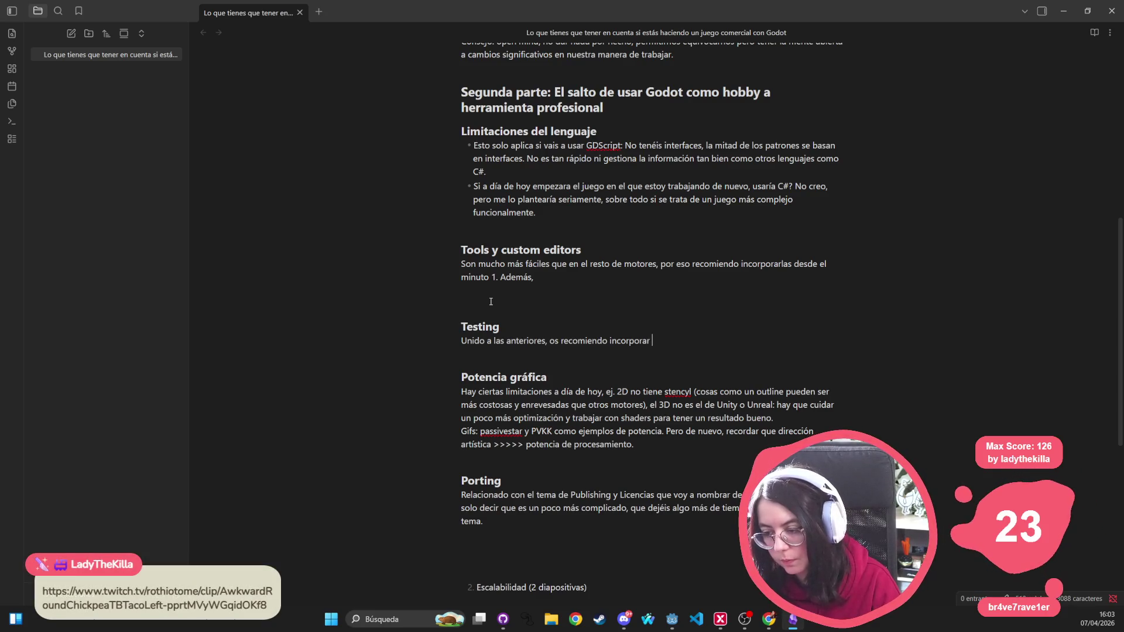
pyautogui.write('un buen')
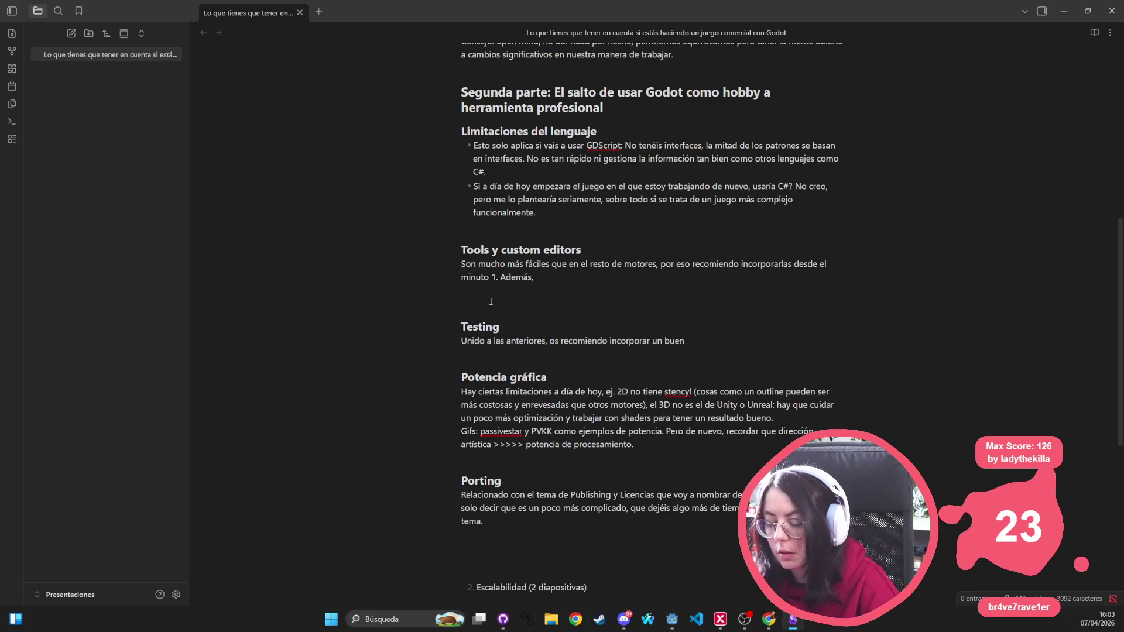
pyautogui.write(' montón d')
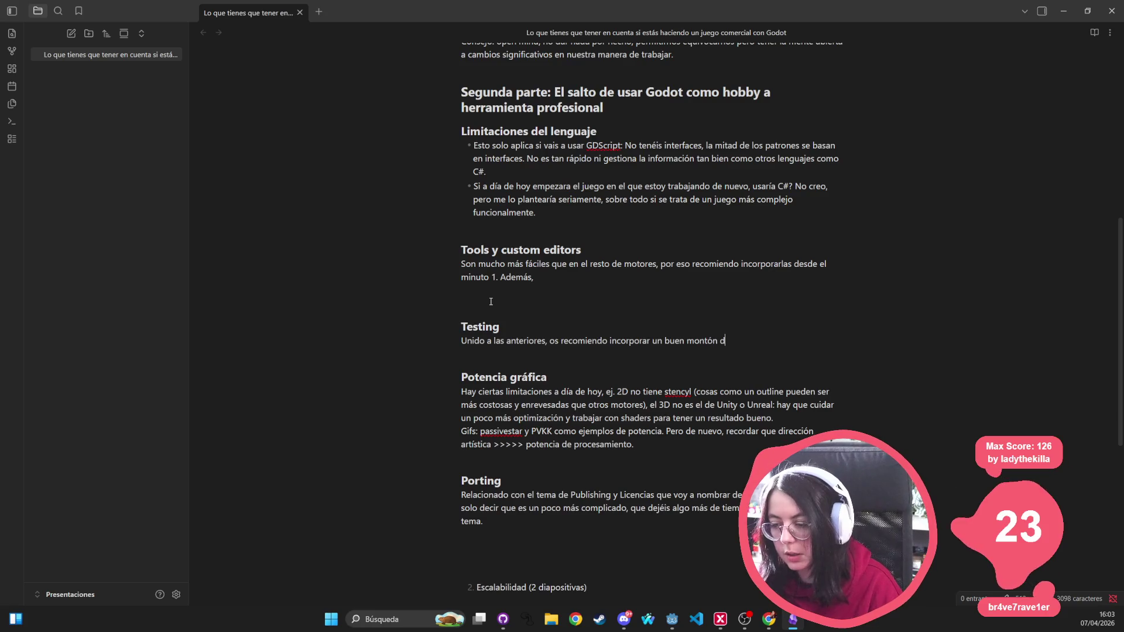
pyautogui.write('e tests, sobre ')
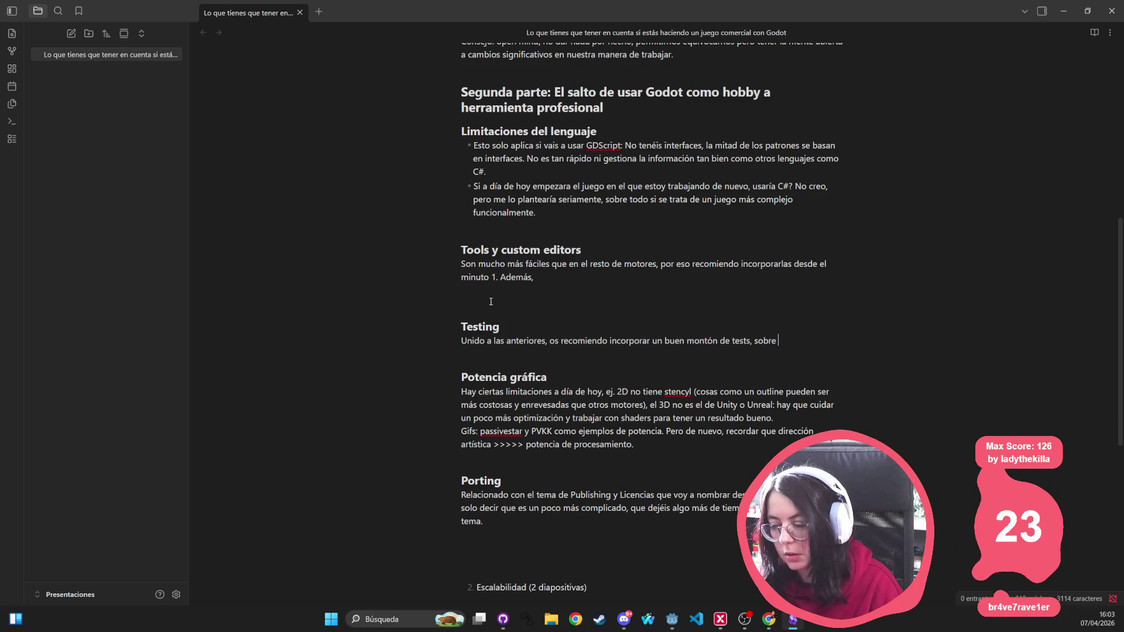
pyautogui.write('todo porque ')
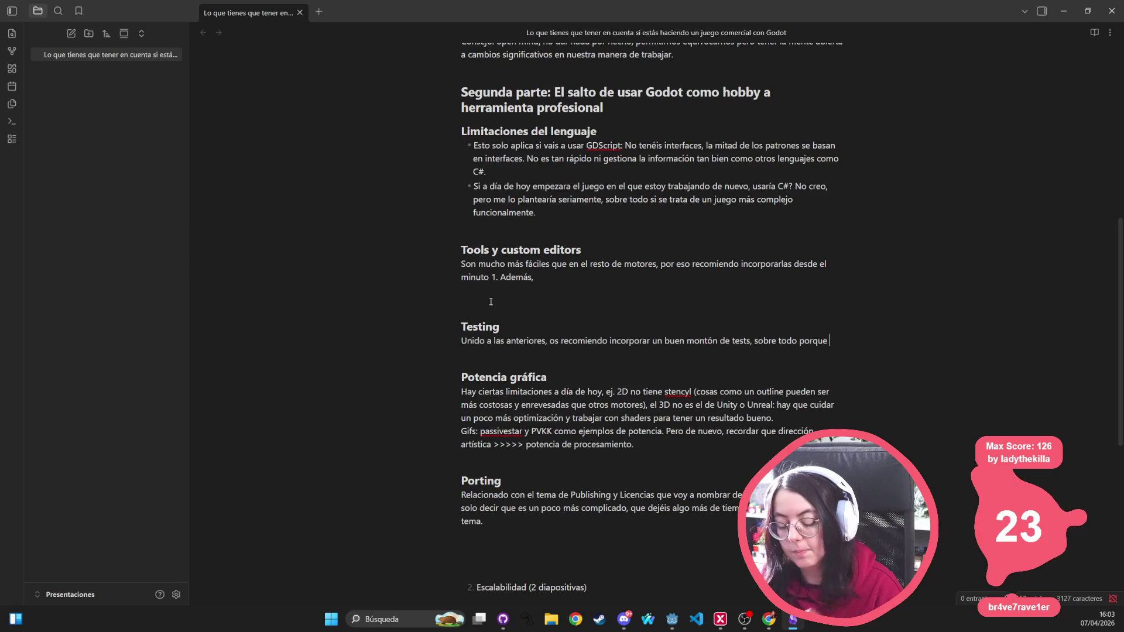
pyautogui.write('hay muchos ')
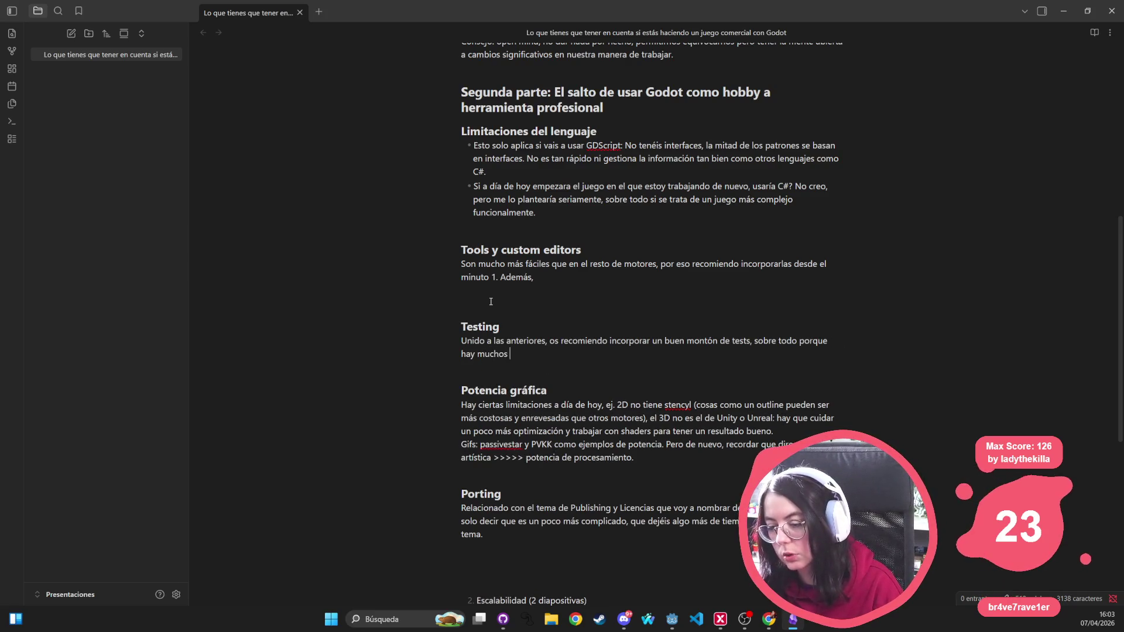
pyautogui.write('silent errors')
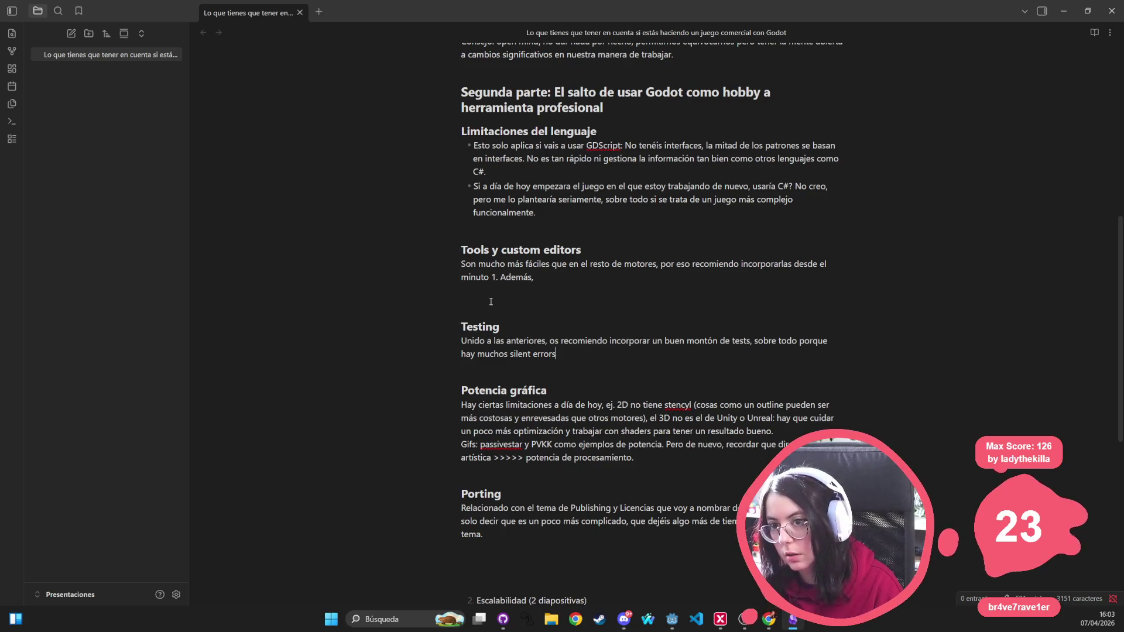
pyautogui.write(' - ')
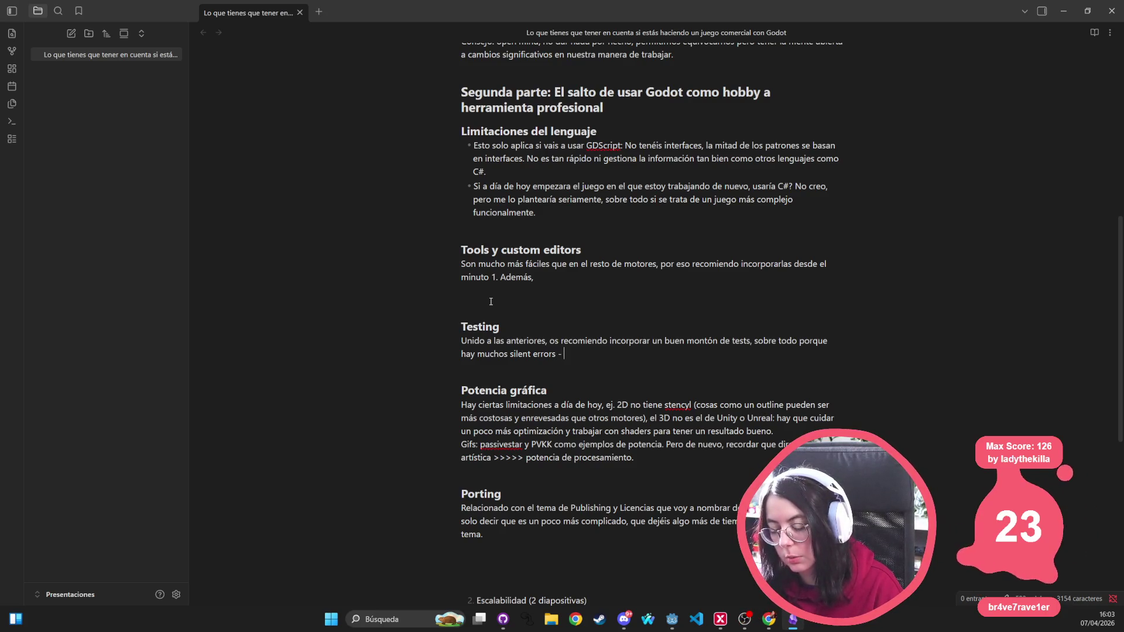
pyautogui.write('no "')
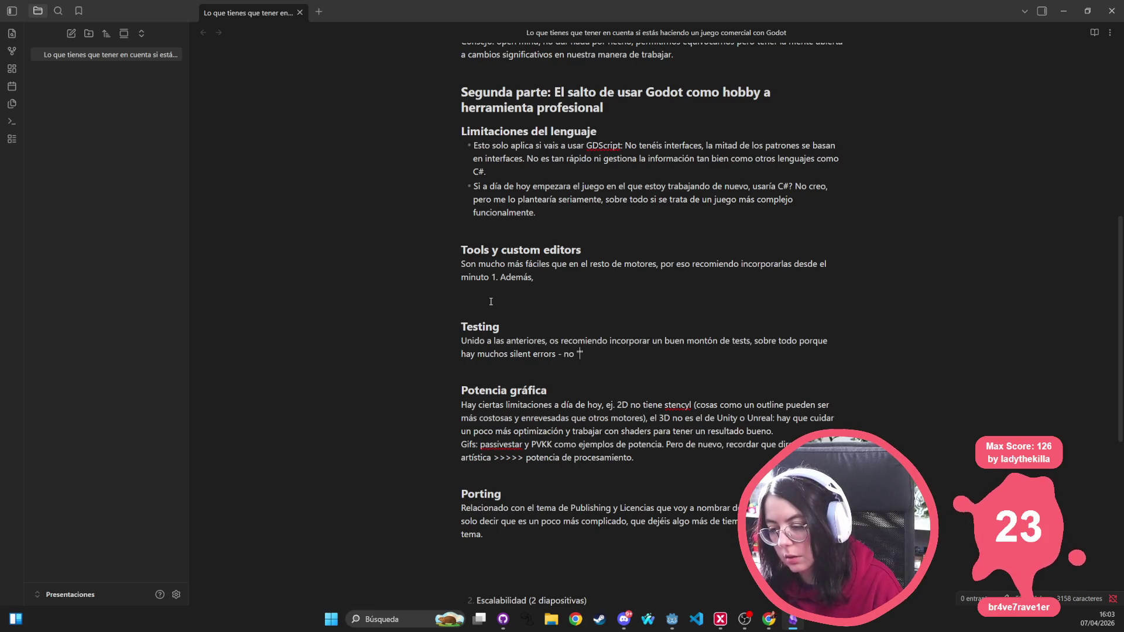
pyautogui.write('falla" hasta')
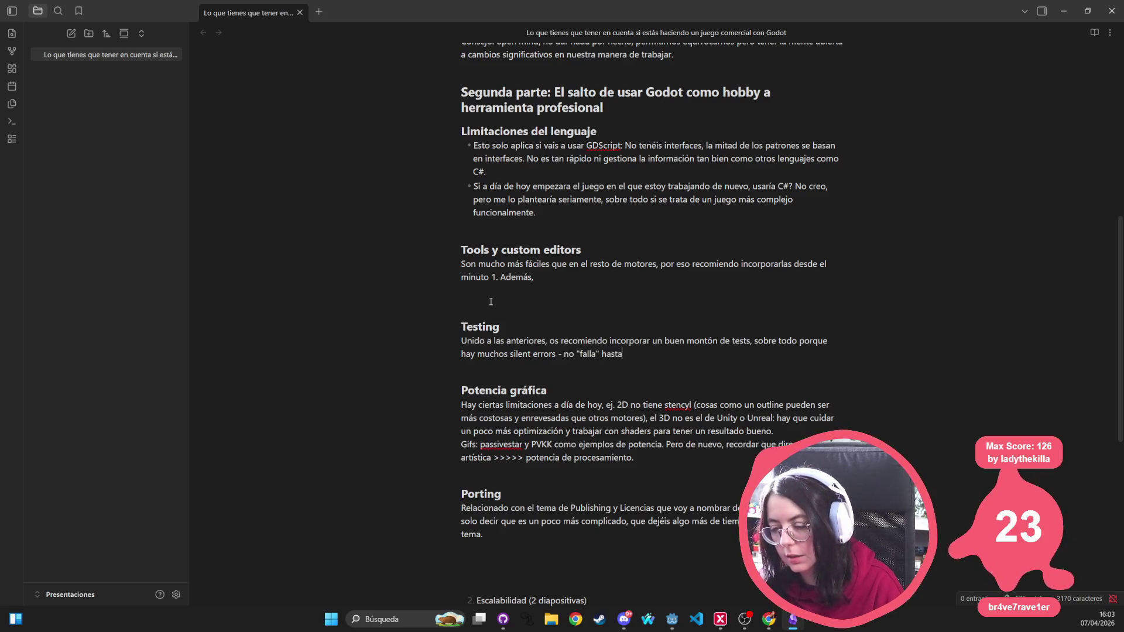
pyautogui.write(' que no se ejecuta')
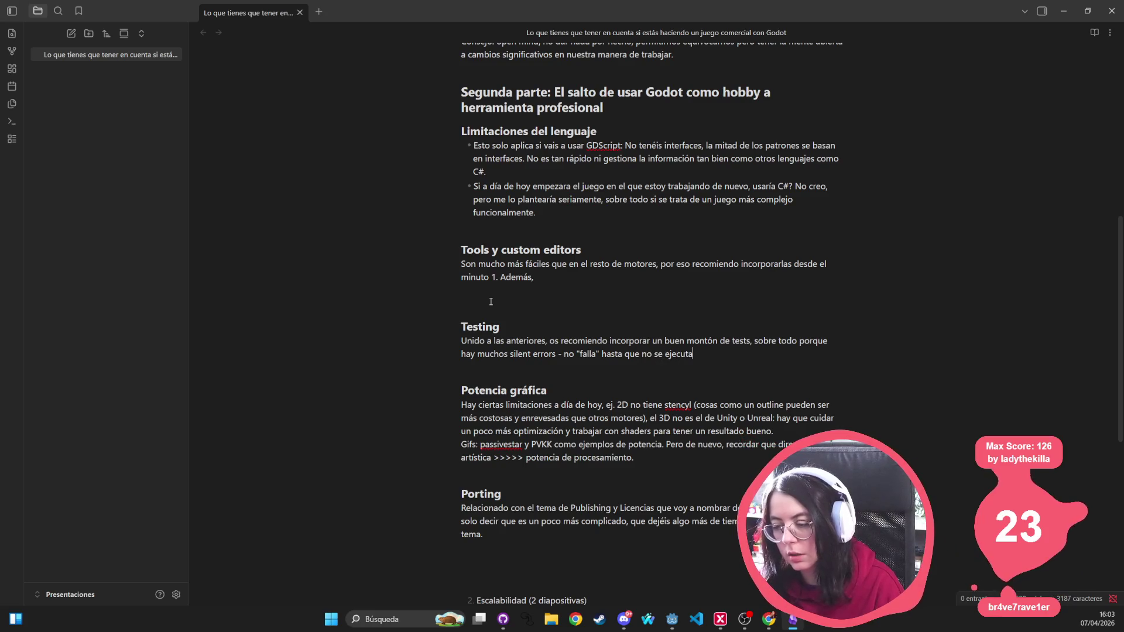
pyautogui.write(' en la mayoría d')
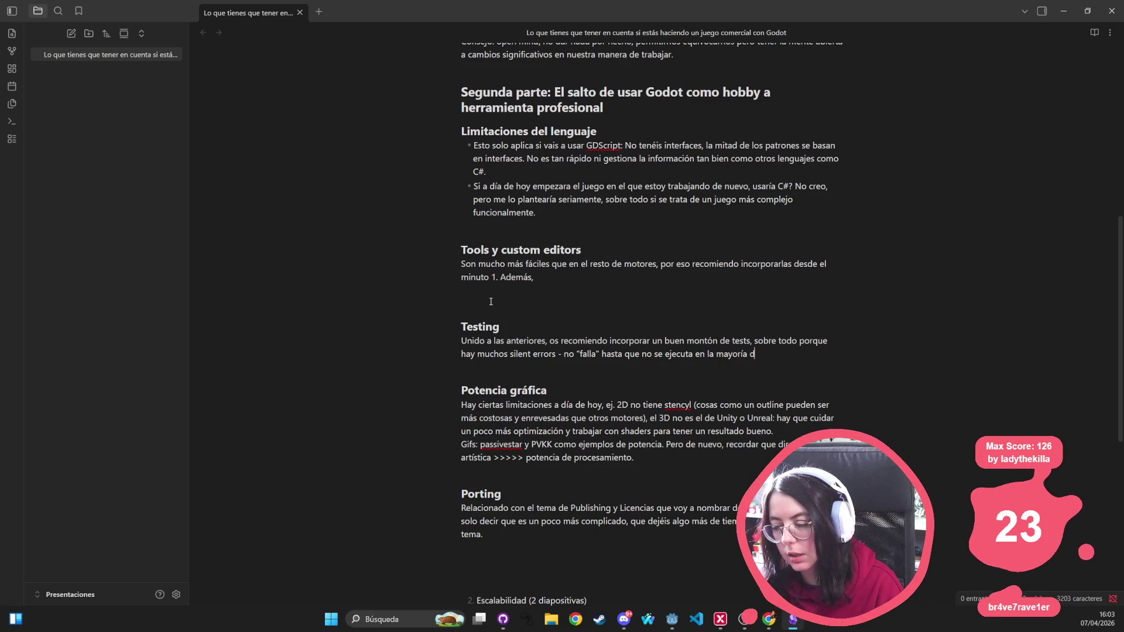
pyautogui.write('e los casos.')
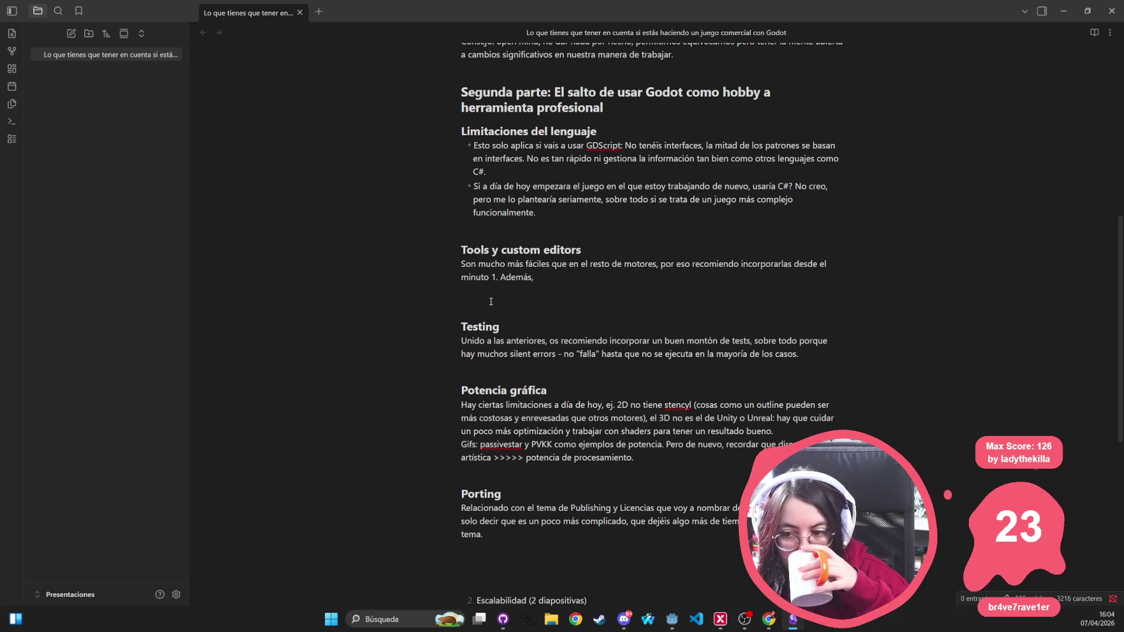
# Step: Delete '4. Testing' from the numbered outline, leaving Tools y custom editors, Versionado, Licencias, Publishing
pyautogui.scroll(-3, 491, 319)
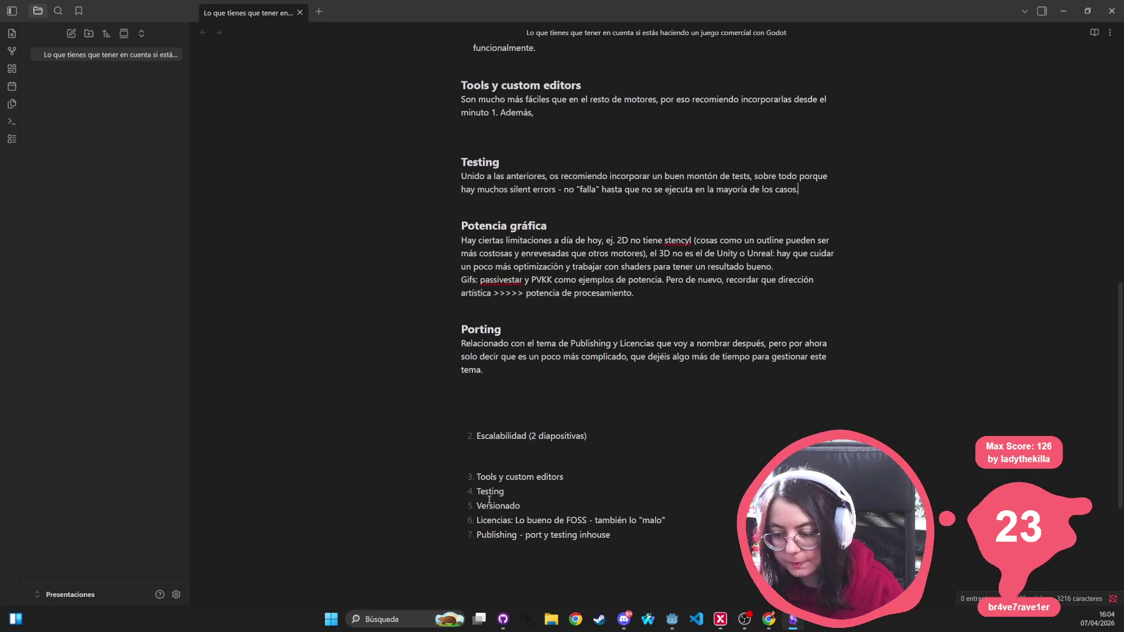
pyautogui.moveTo(466, 492); pyautogui.dragTo(707, 485)
pyautogui.press('BackSpace')
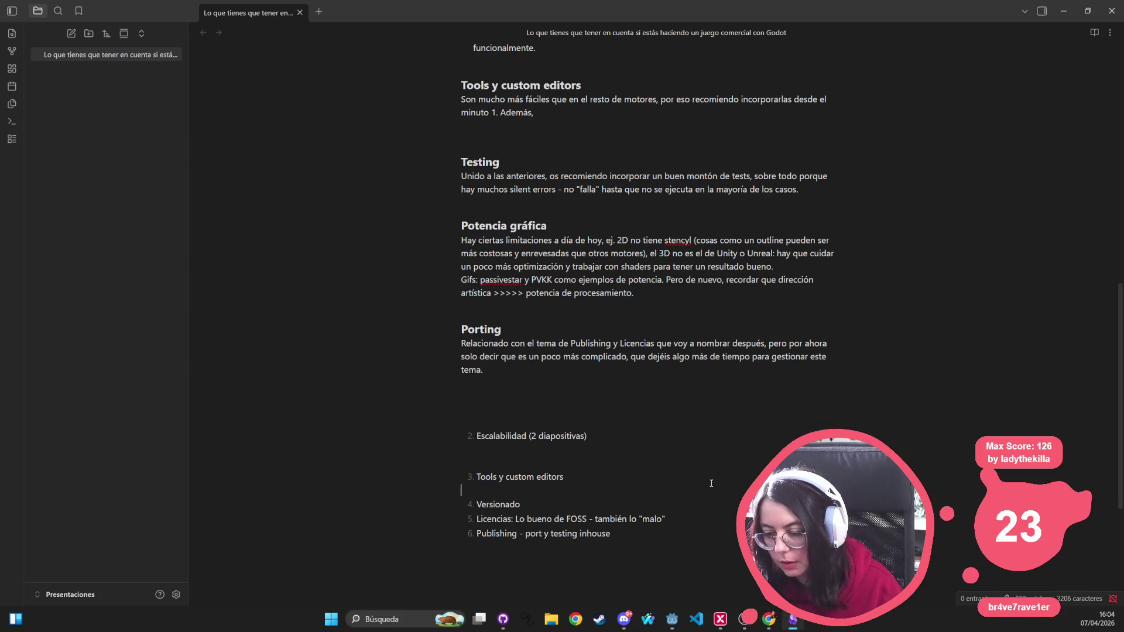
pyautogui.press('BackSpace')
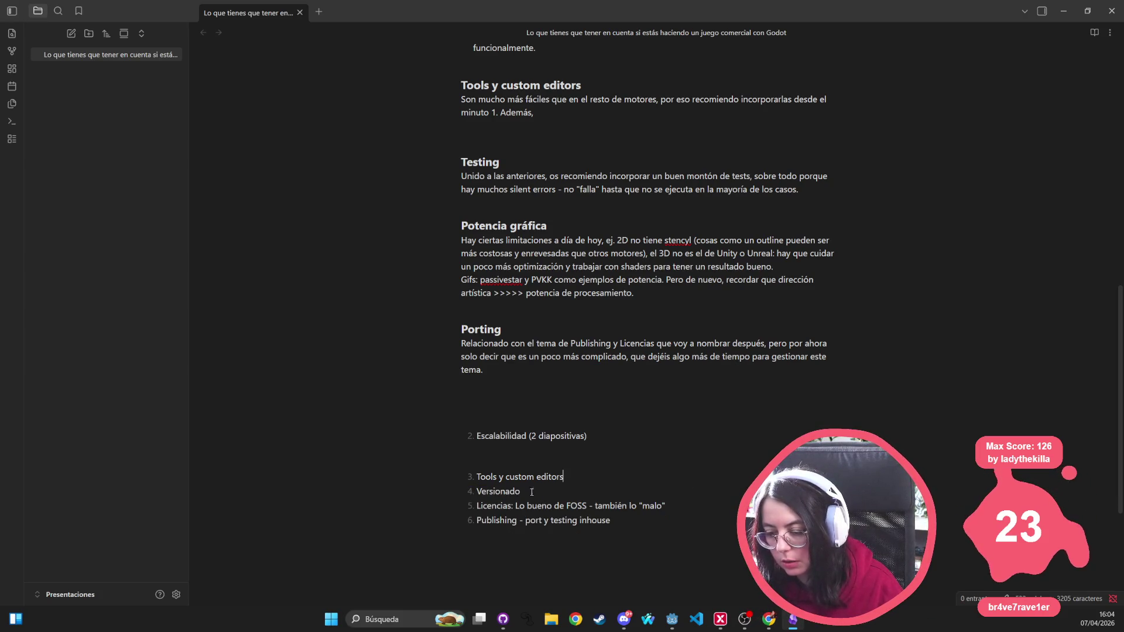
pyautogui.doubleClick(500, 493)
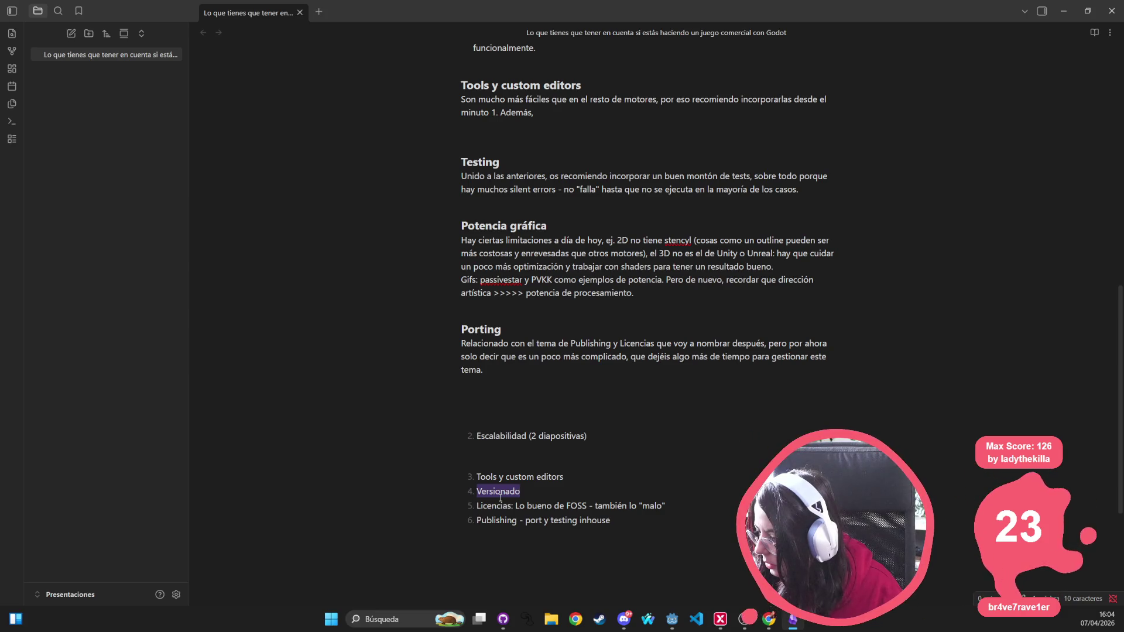
pyautogui.click(537, 390)
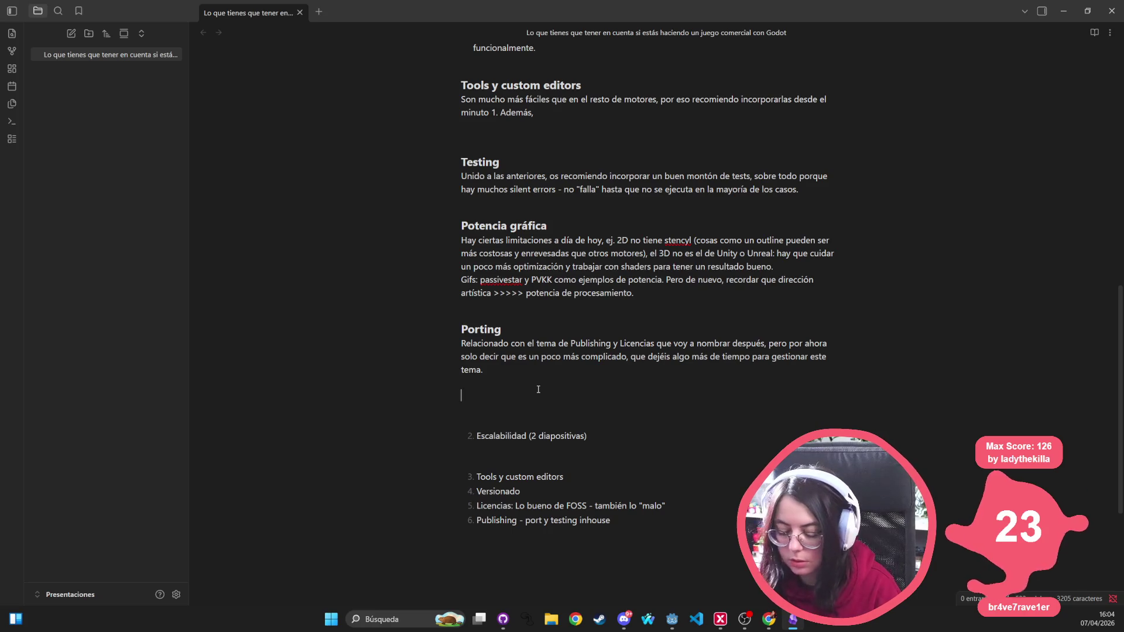
# Step: Add a '### Licencias' heading with the line 'Lo bueno - y no tan bueno - de usar FOSS.'
pyautogui.write('### Licencias')
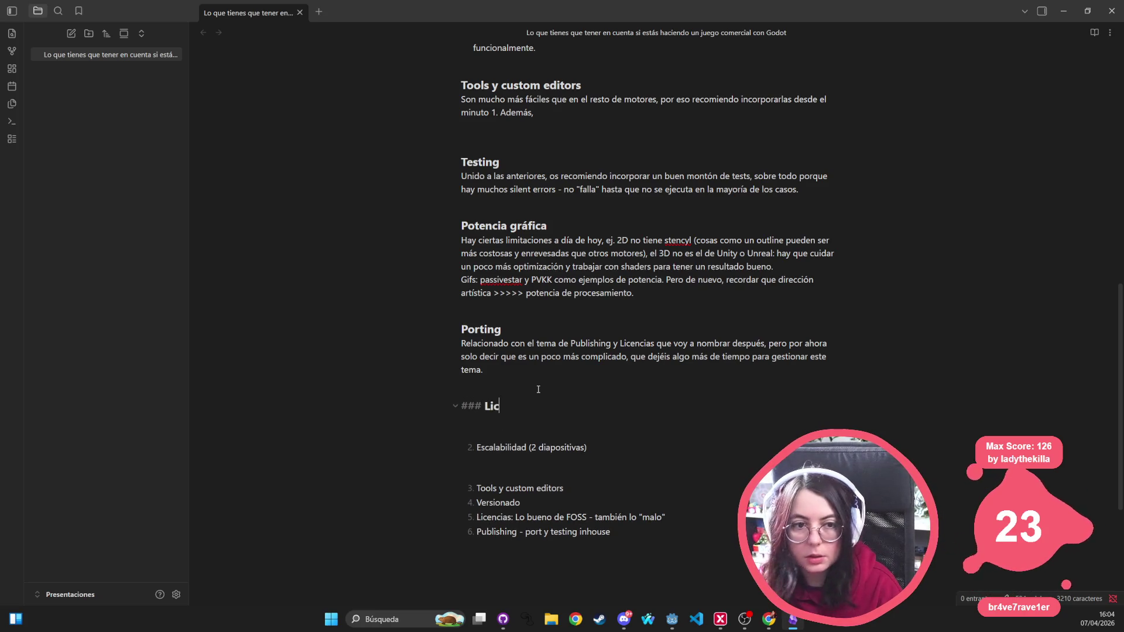
pyautogui.press('Return')
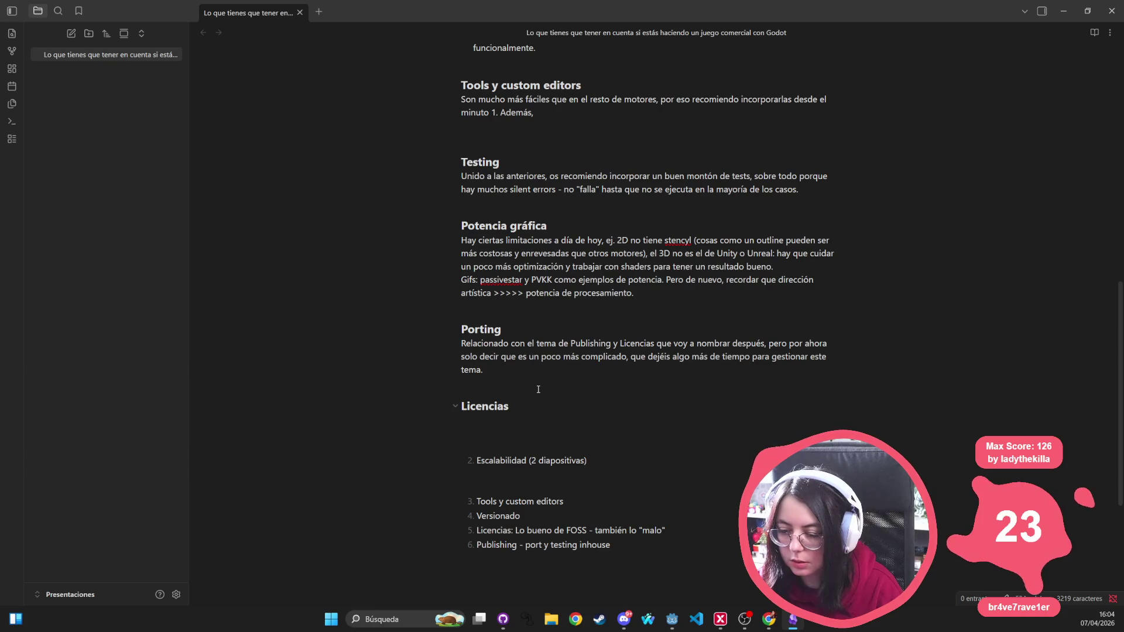
pyautogui.write('Lo bueno -.')
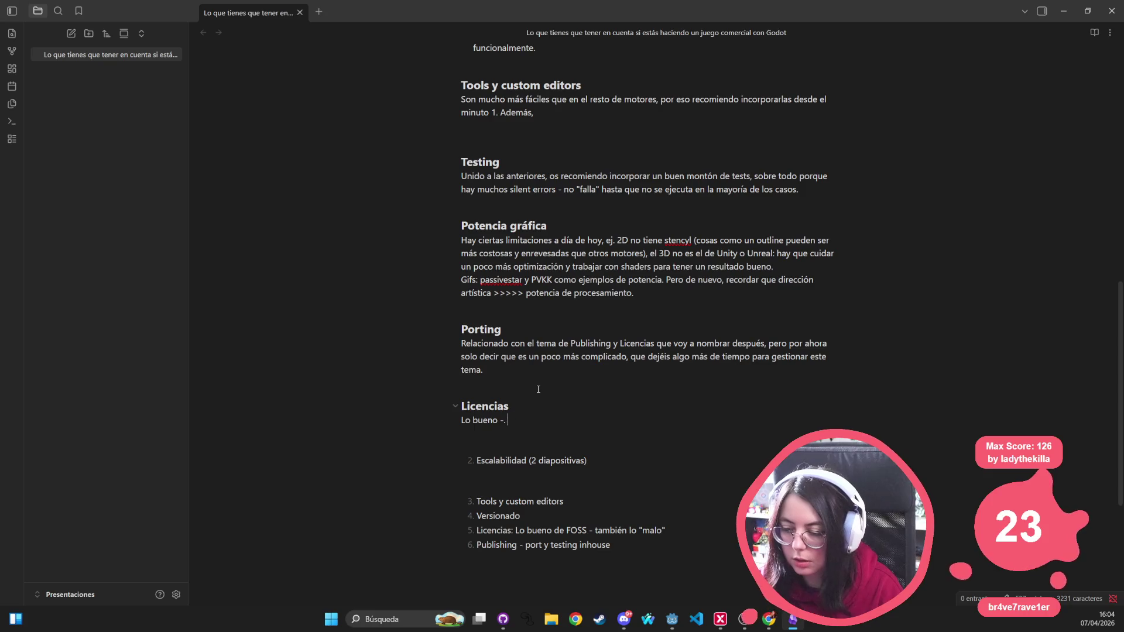
pyautogui.press('BackSpace')
pyautogui.press('BackSpace')
pyautogui.write('y n')
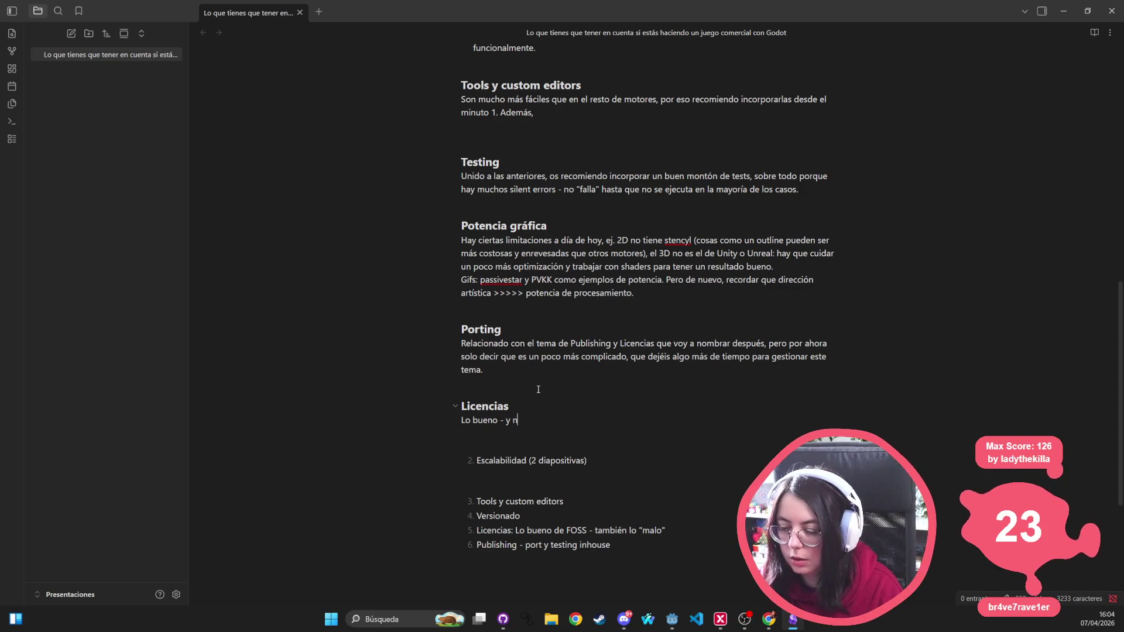
pyautogui.write('o tan bueno - d')
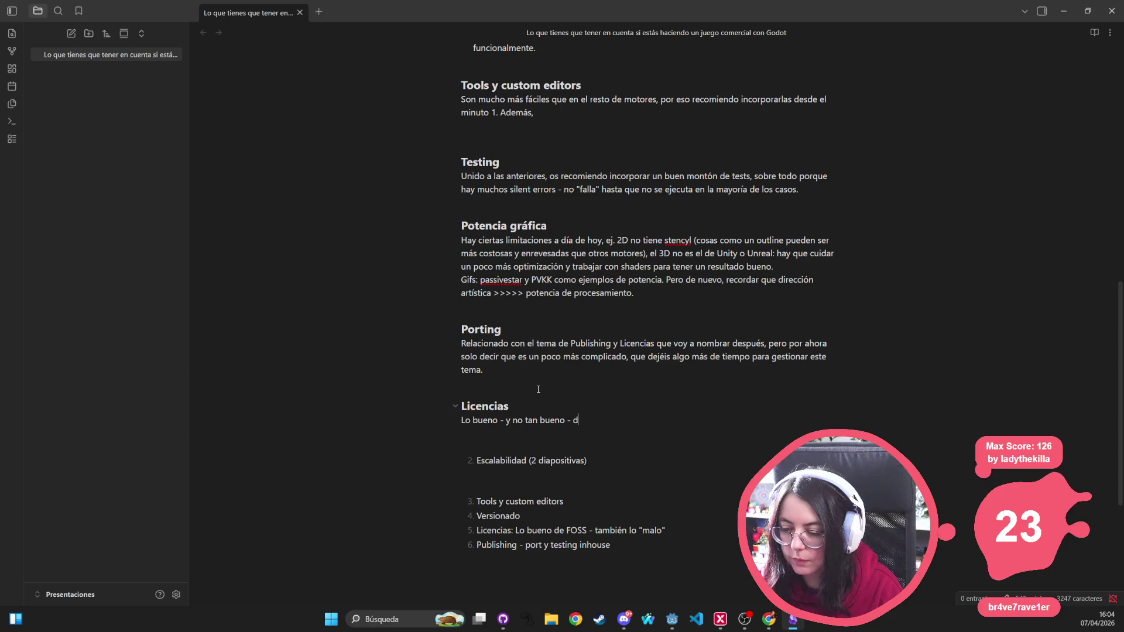
pyautogui.write('e usar FOSS.')
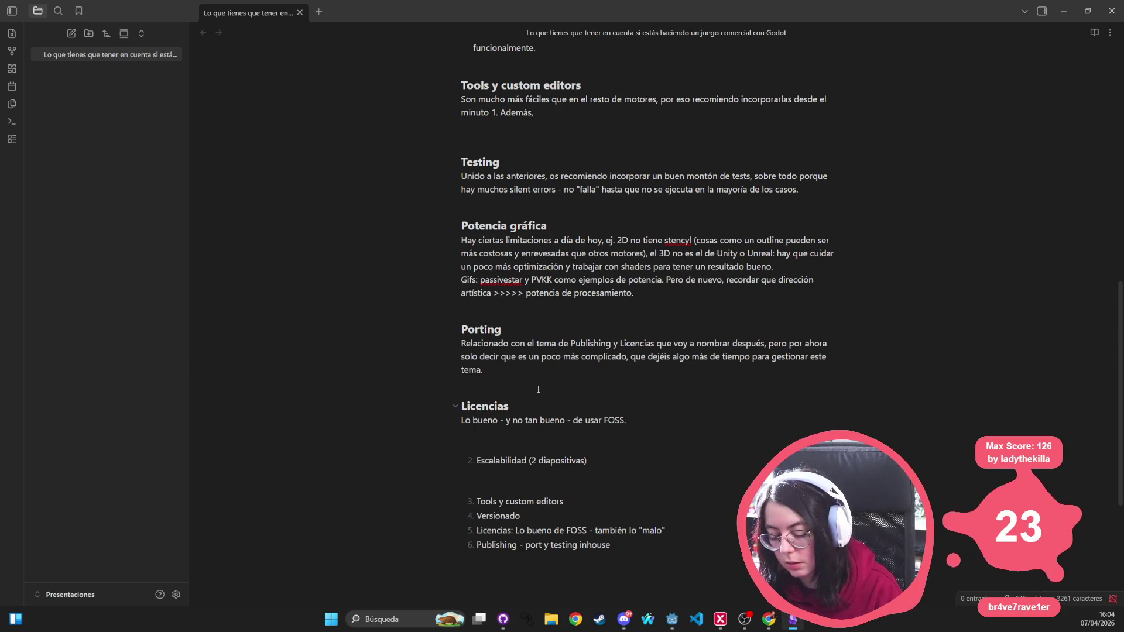
# Step: Add that FOSS's benefits far outweigh its drawbacks, though its negatives must be known
pyautogui.write(' En lo personal')
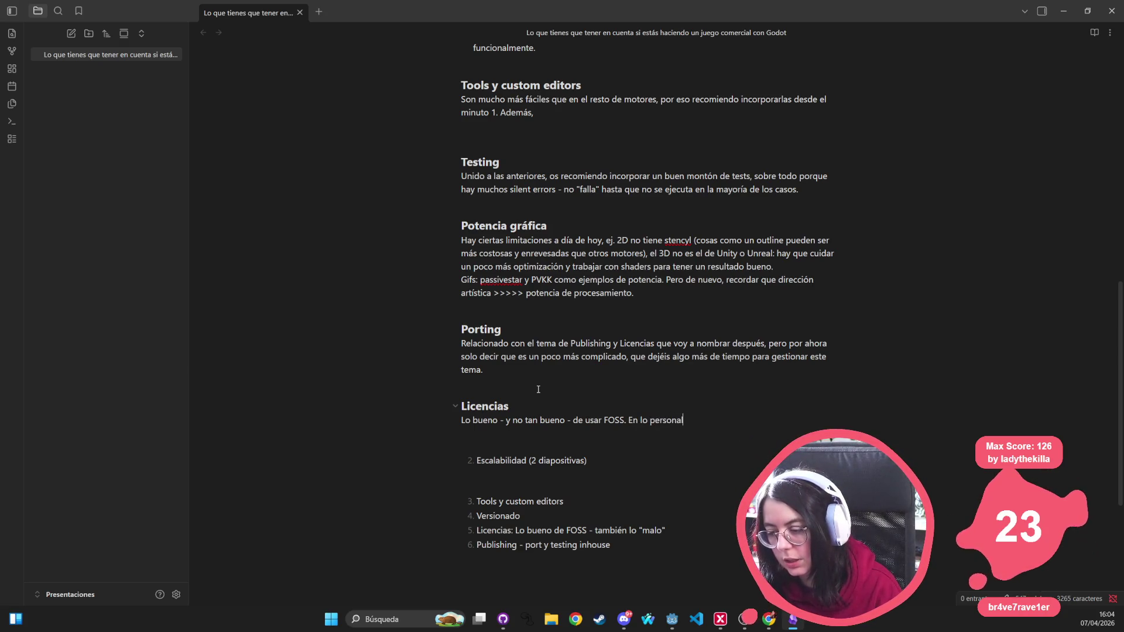
pyautogui.write(', lo bueno')
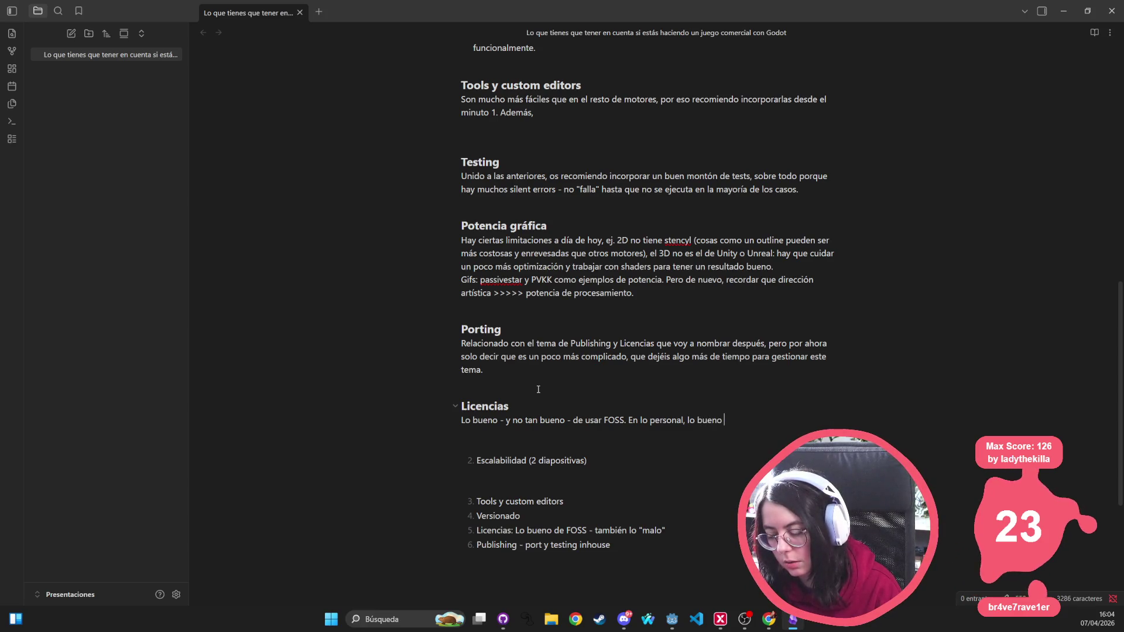
pyautogui.press('BackSpace')
pyautogui.press('BackSpace')
pyautogui.press('BackSpace')
pyautogui.write('e')
pyautogui.press('BackSpace')
pyautogui.write('ene')
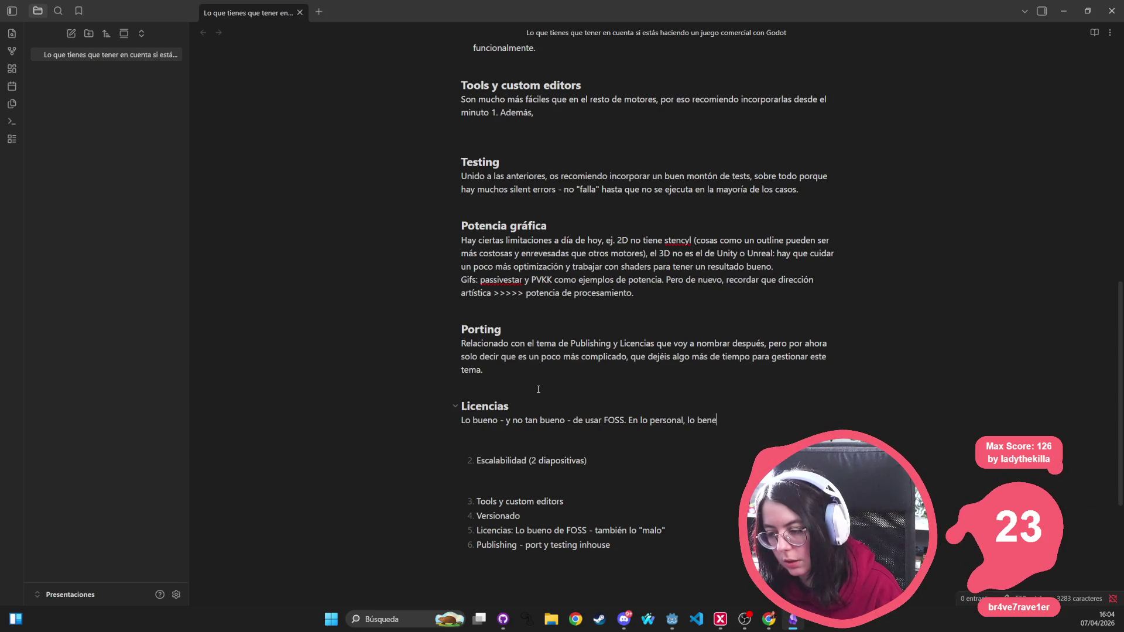
pyautogui.write('ficioso está')
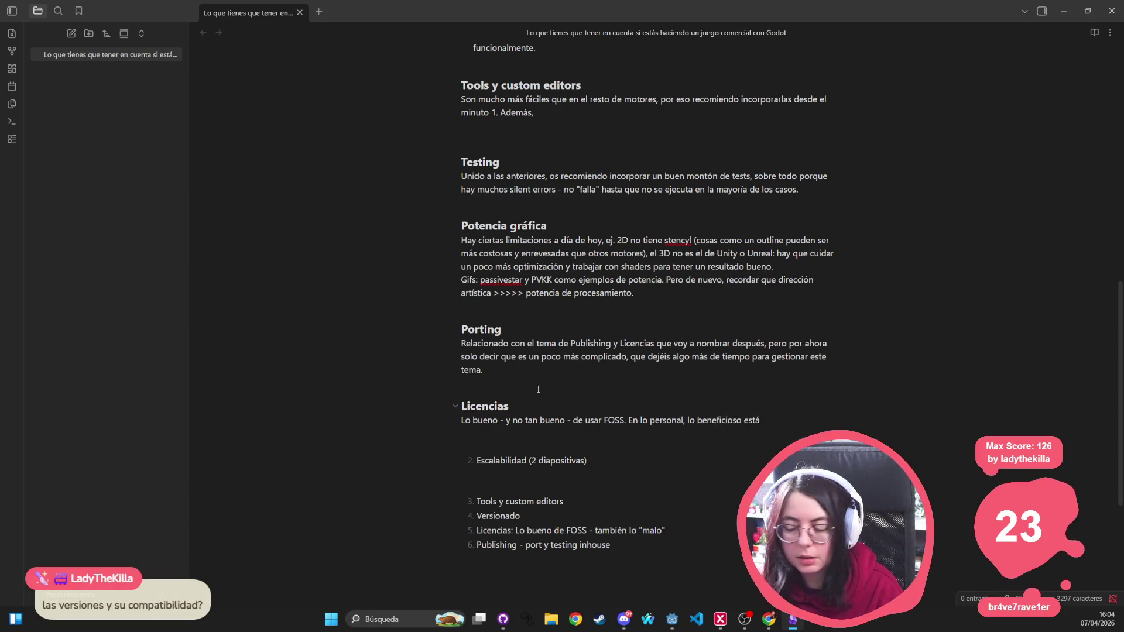
pyautogui.write(' muy por encim')
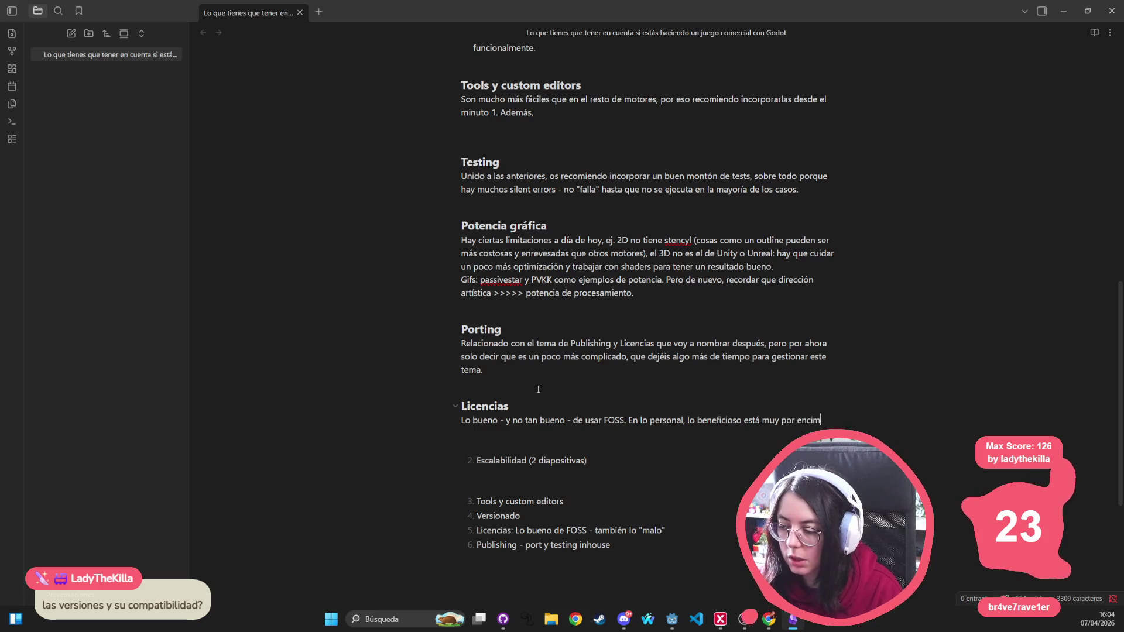
pyautogui.write('a, pero ')
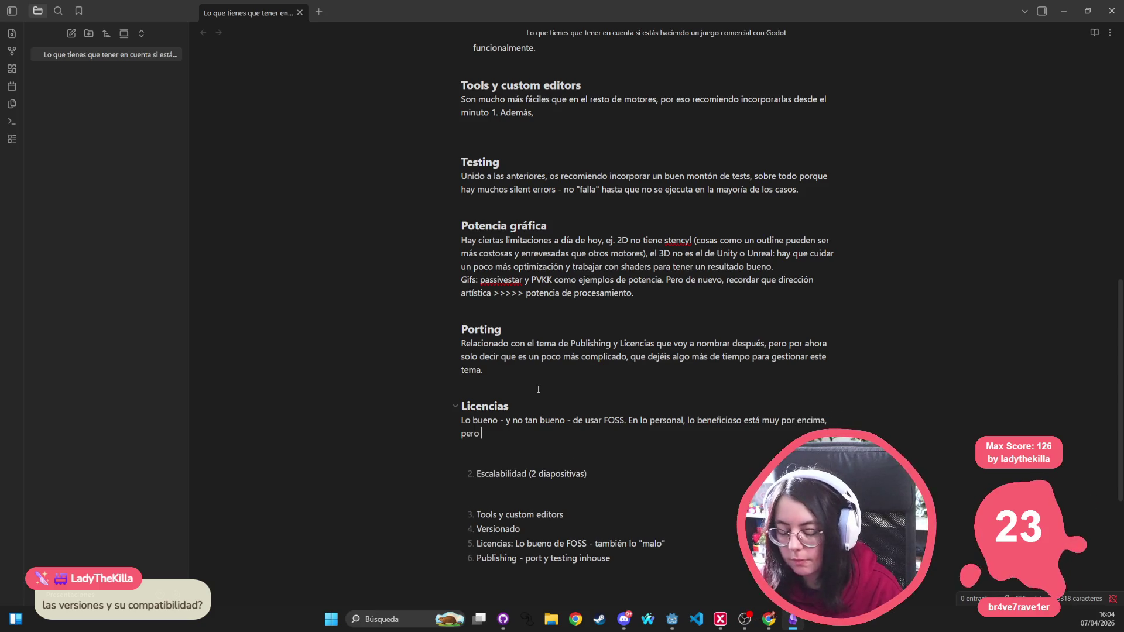
pyautogui.write('co')
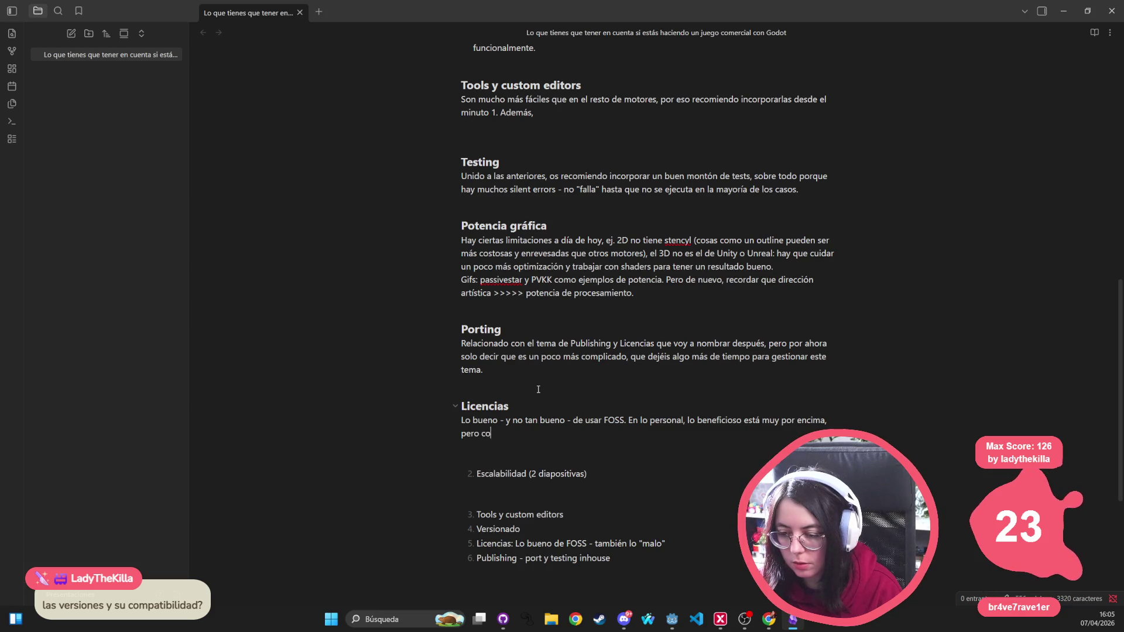
pyautogui.write('nforme l')
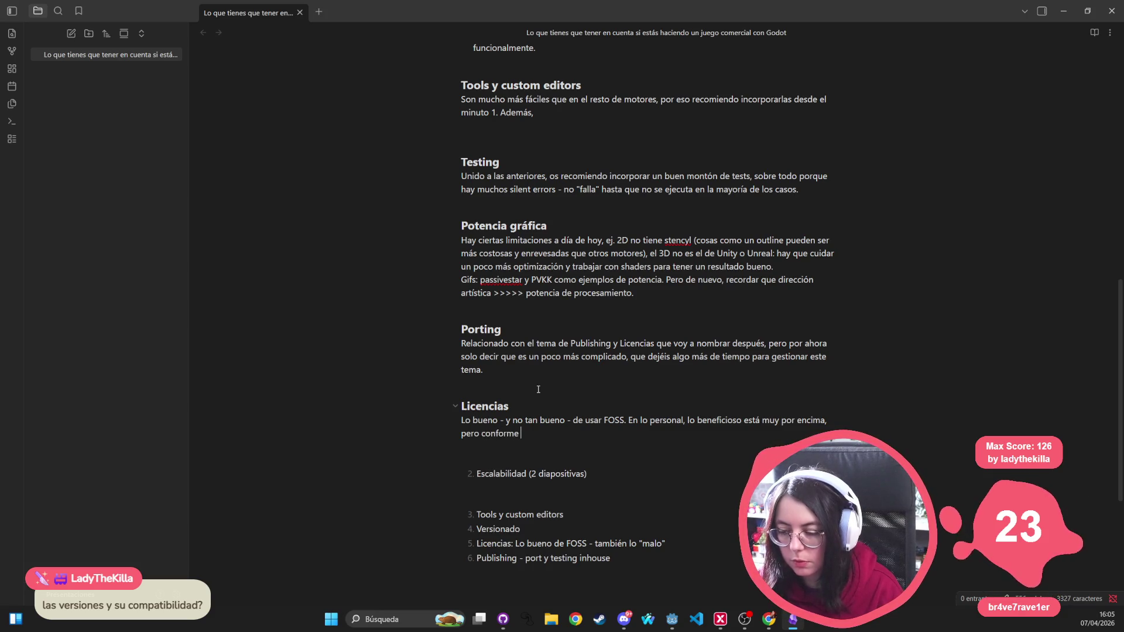
pyautogui.hotkey('ctrl', 'BackSpace')
pyautogui.hotkey('ctrl', 'BackSpace')
pyautogui.hotkey('ctrl', 'BackSpace')
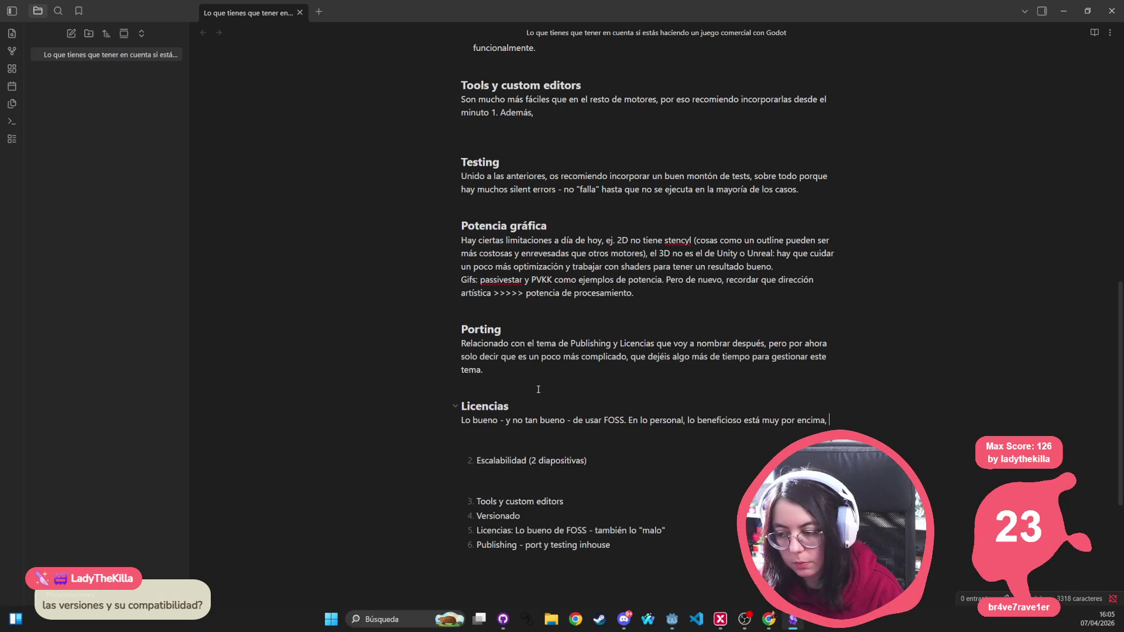
pyautogui.write('pero hay que c')
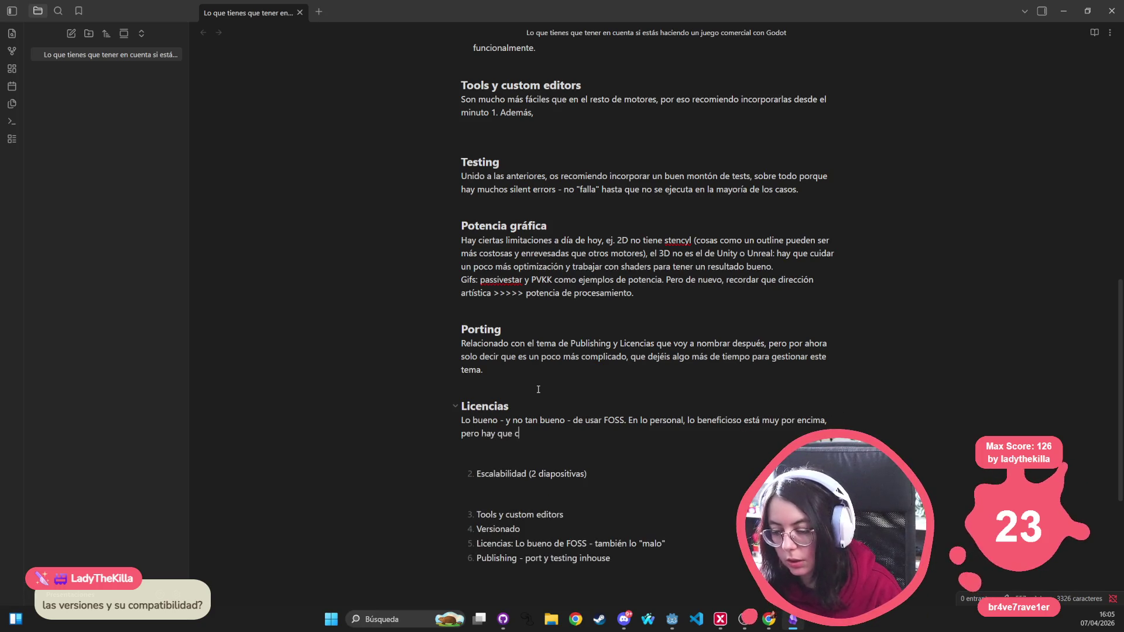
pyautogui.write('onocer también ')
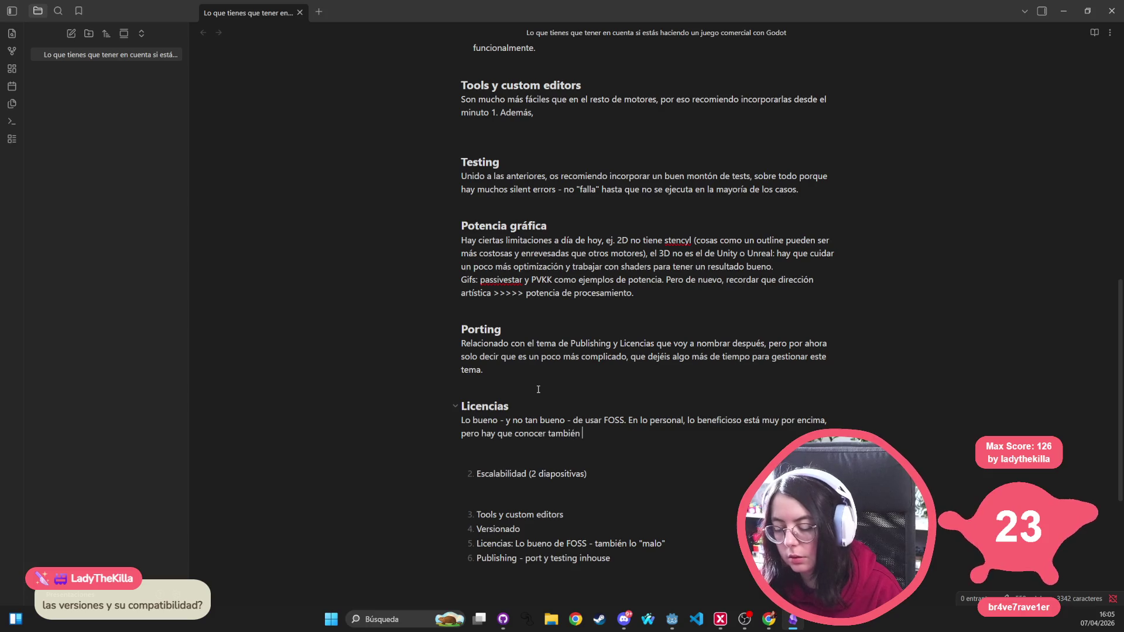
pyautogui.write('que es lo negativo qu')
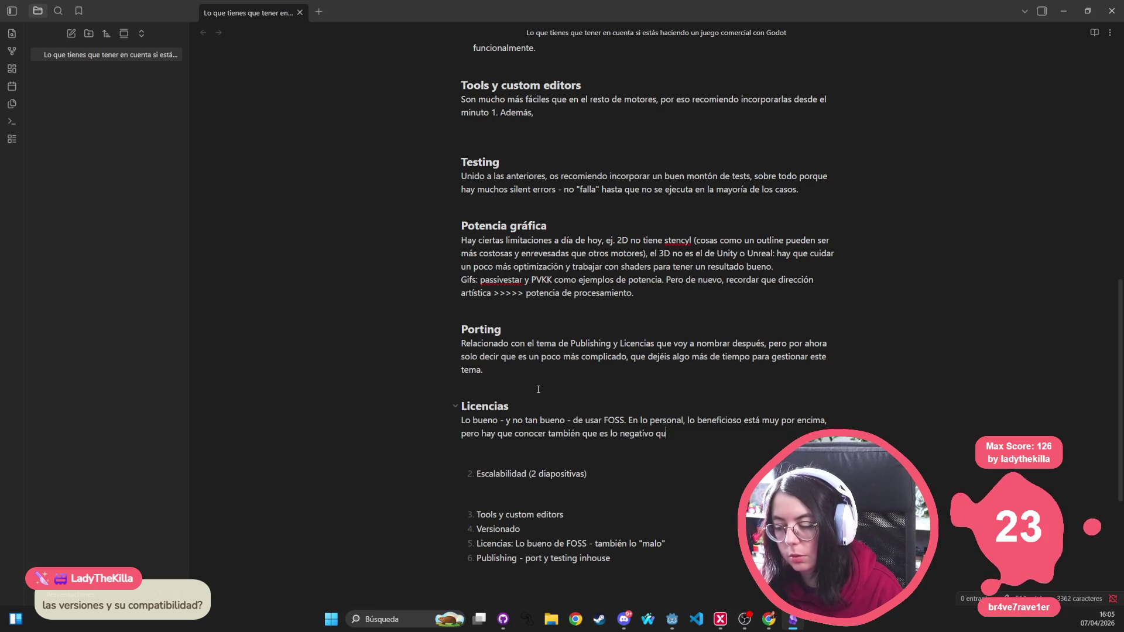
pyautogui.write('e conlleva.')
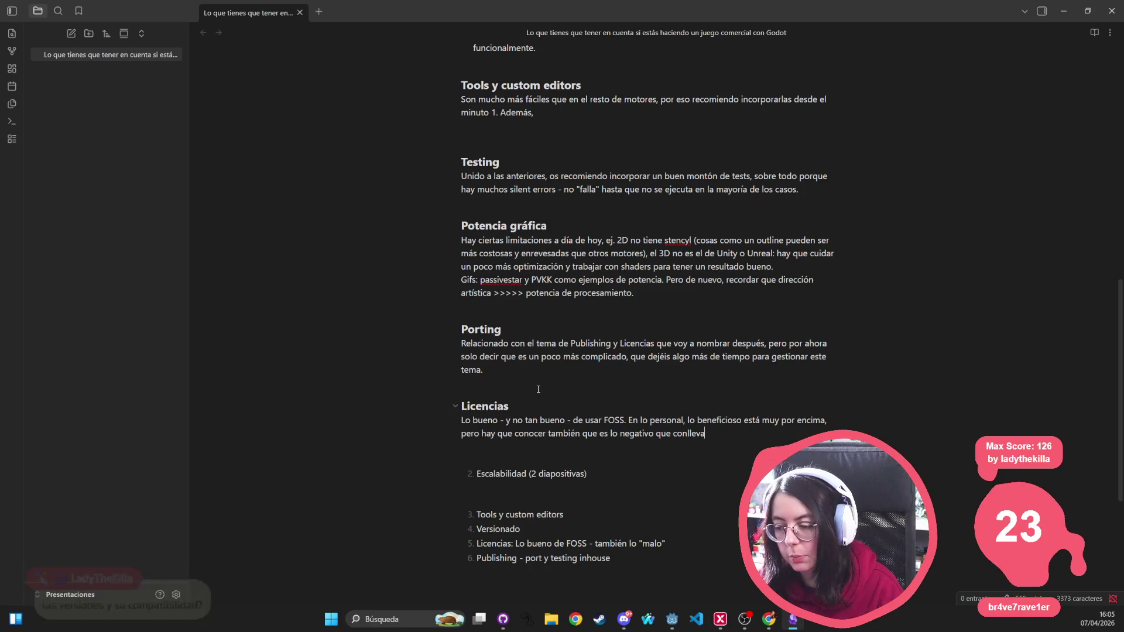
pyautogui.press('Return')
# Step: Draft the Licencias note 'LTS por contrato en otras empresas: licencias de uso que tienen c…', rephrasing its ending
pyautogui.write('LTS')
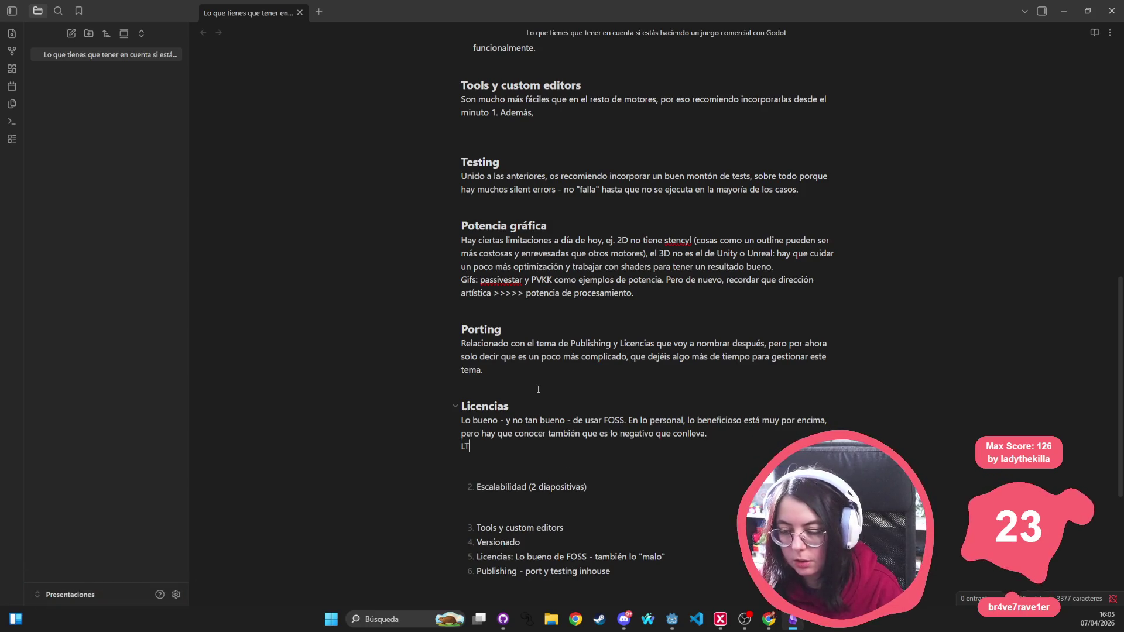
pyautogui.hotkey('alt', 'Tab')
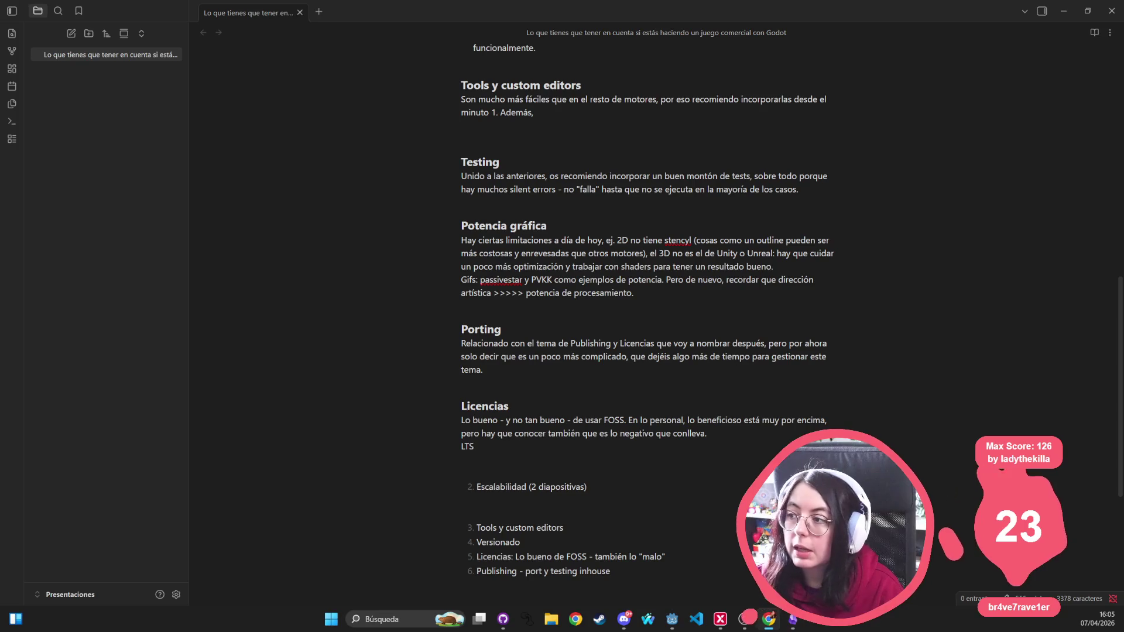
pyautogui.click(508, 444)
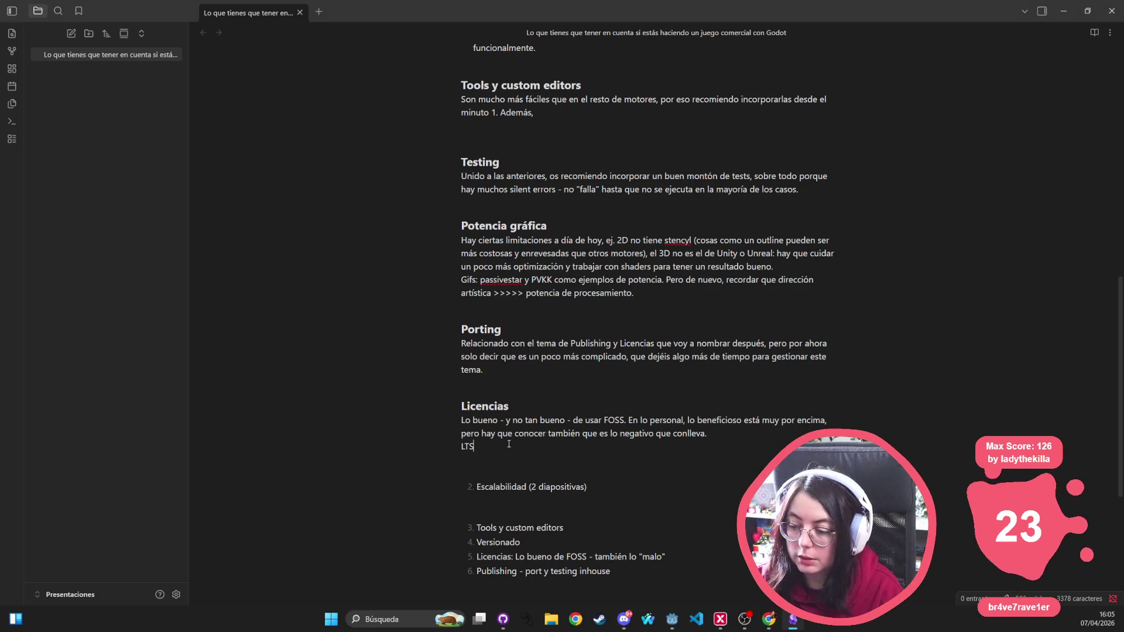
pyautogui.write(' por ')
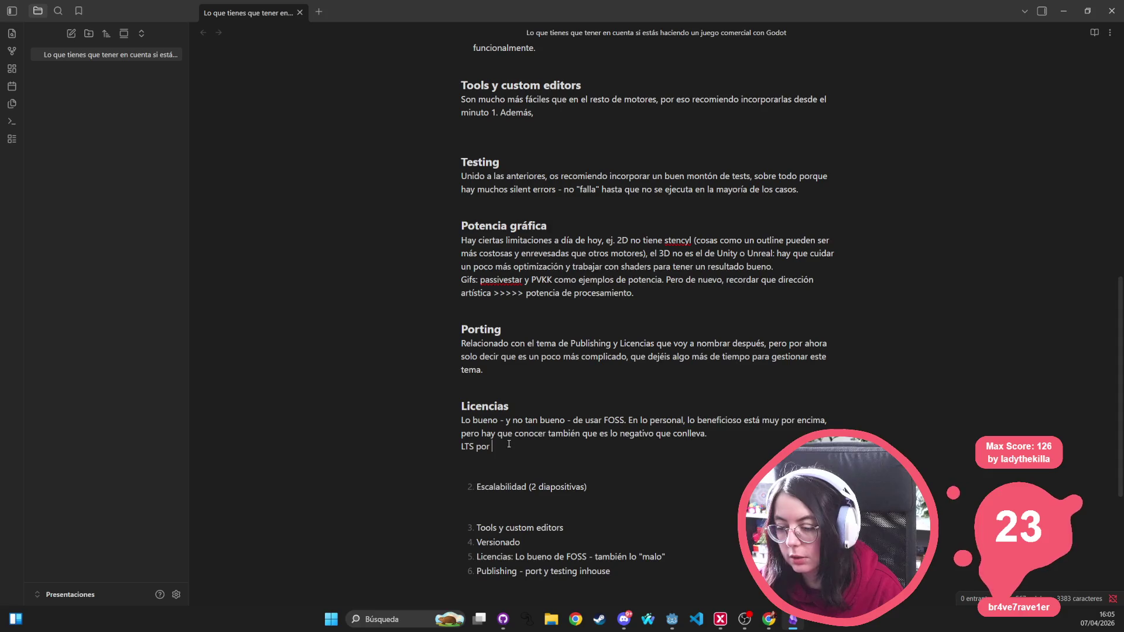
pyautogui.write('contrato en otras ')
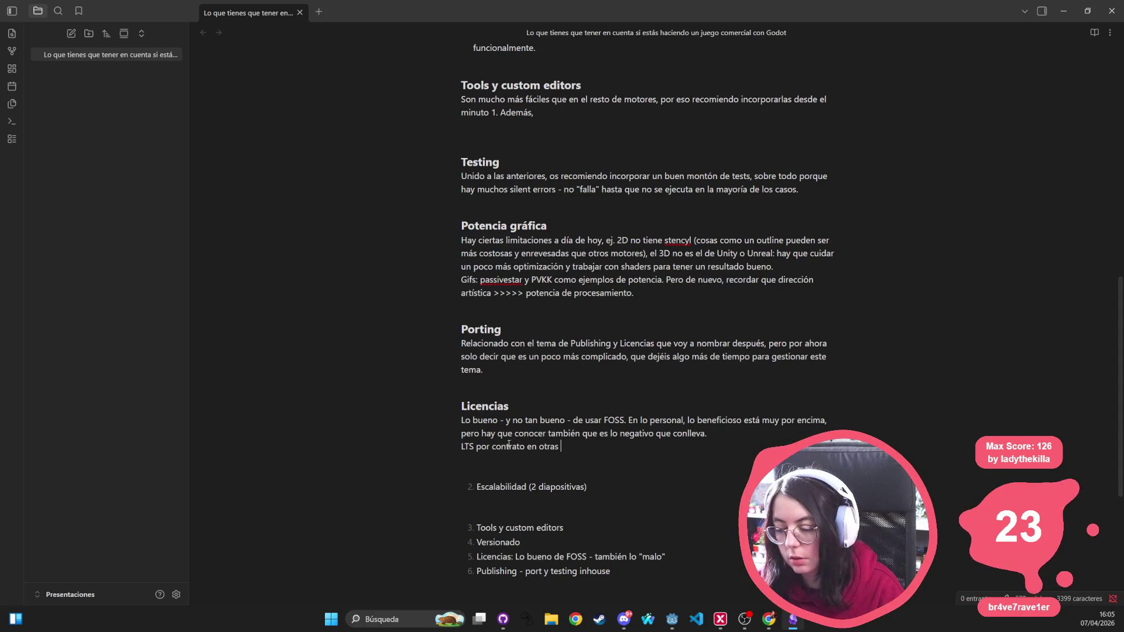
pyautogui.write('empresas')
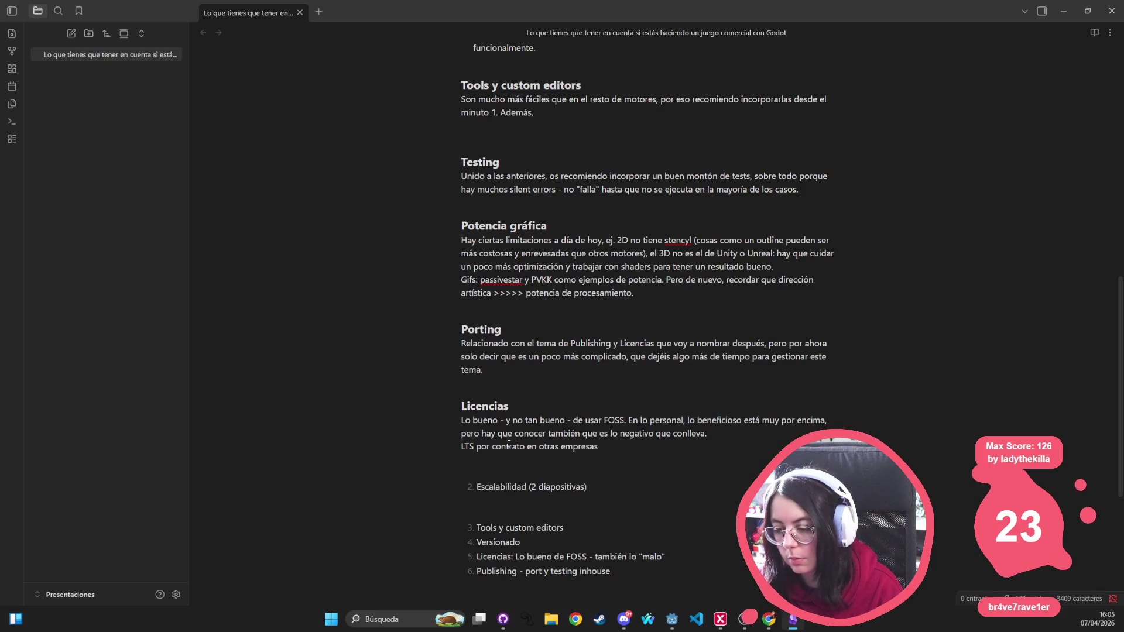
pyautogui.write(': lic')
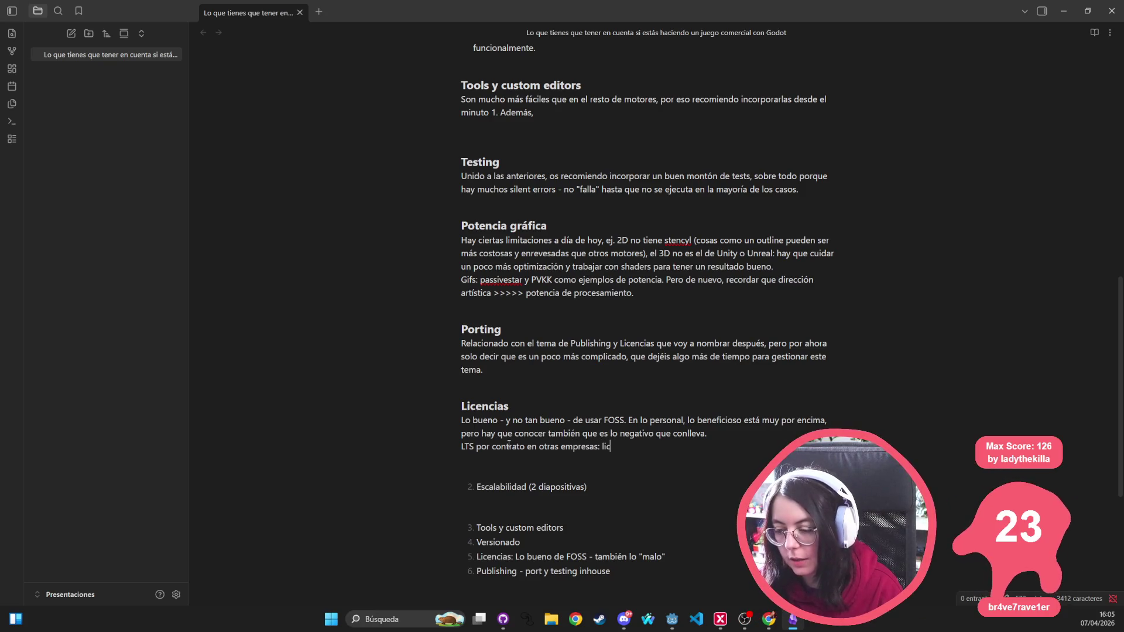
pyautogui.write('encias de uso')
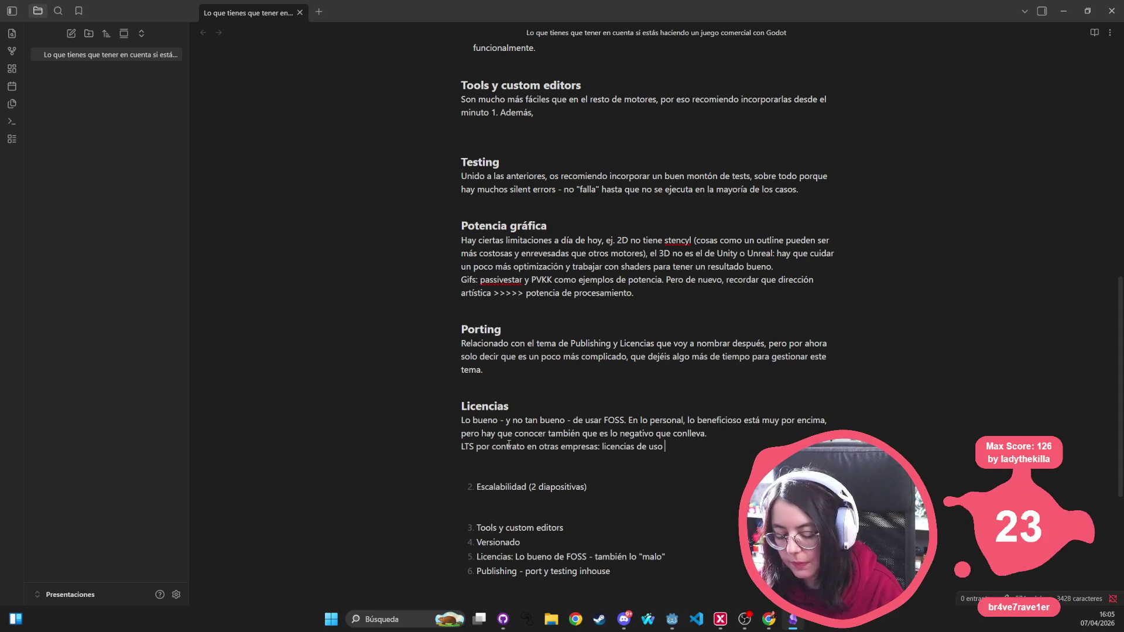
pyautogui.write('que tienen ciertas')
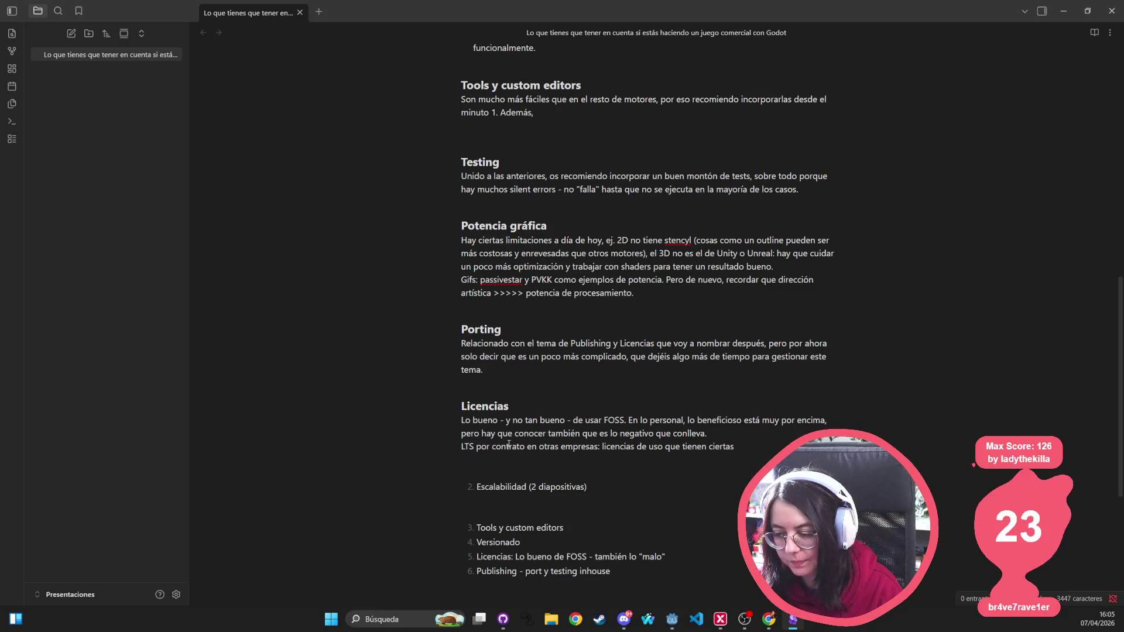
pyautogui.hotkey('ctrl', 'BackSpace')
pyautogui.hotkey('ctrl', 'BackSpace')
pyautogui.write('tienen c')
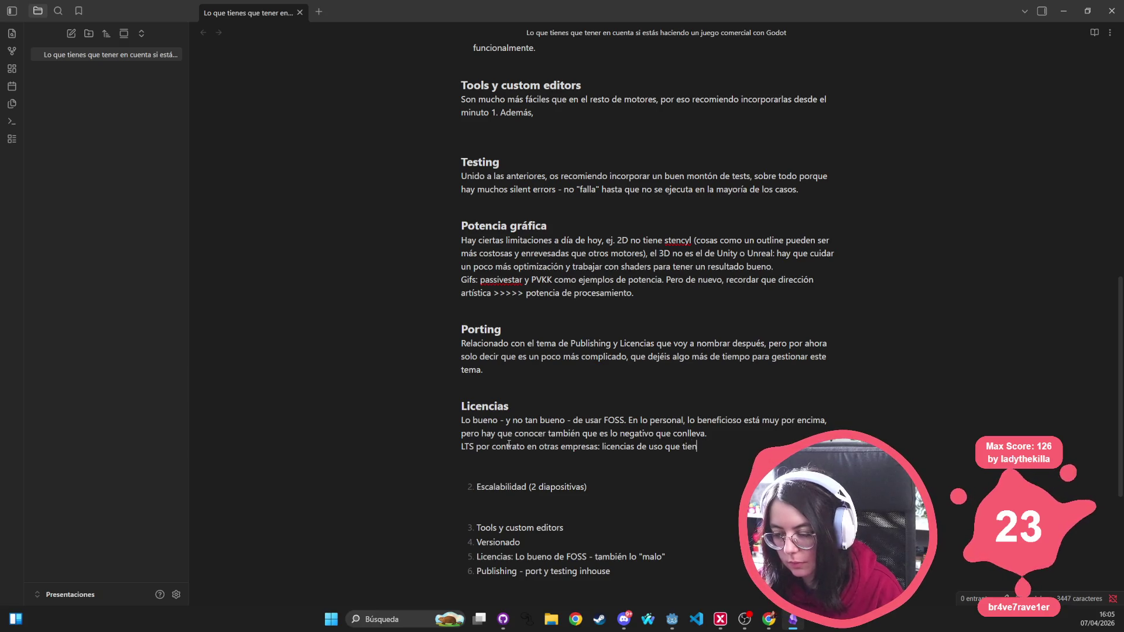
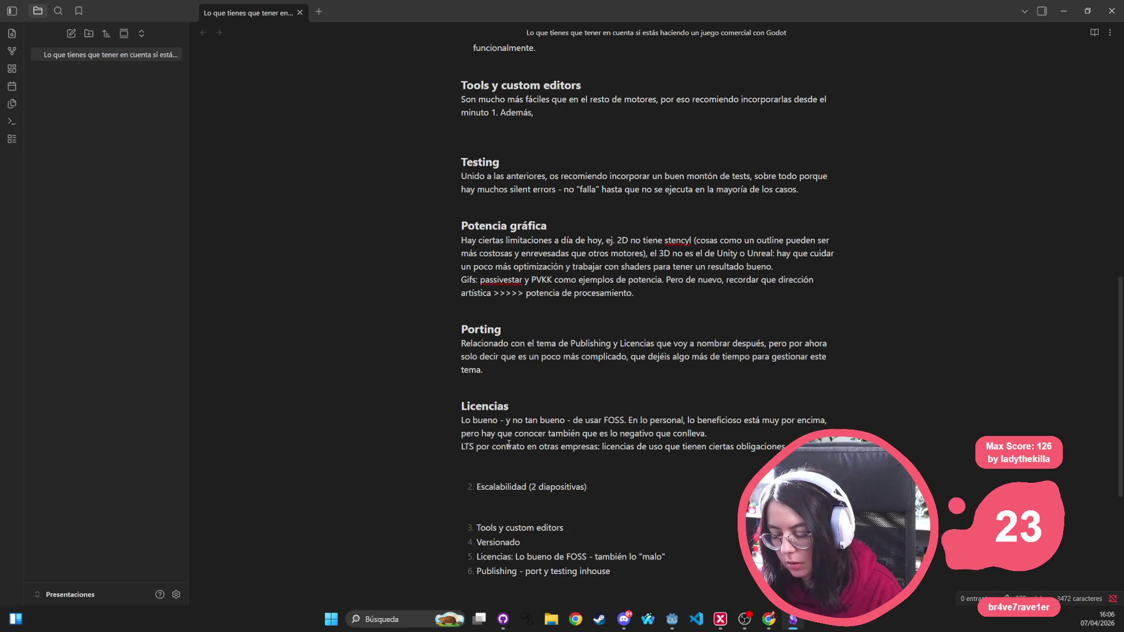
# Step: Add '- incluso cuando el producto en sí sea gratuíto.' under the LTS sentence and delete the Licencias outline item
pyautogui.press('Return')
pyautogui.write('- aunque el produc')
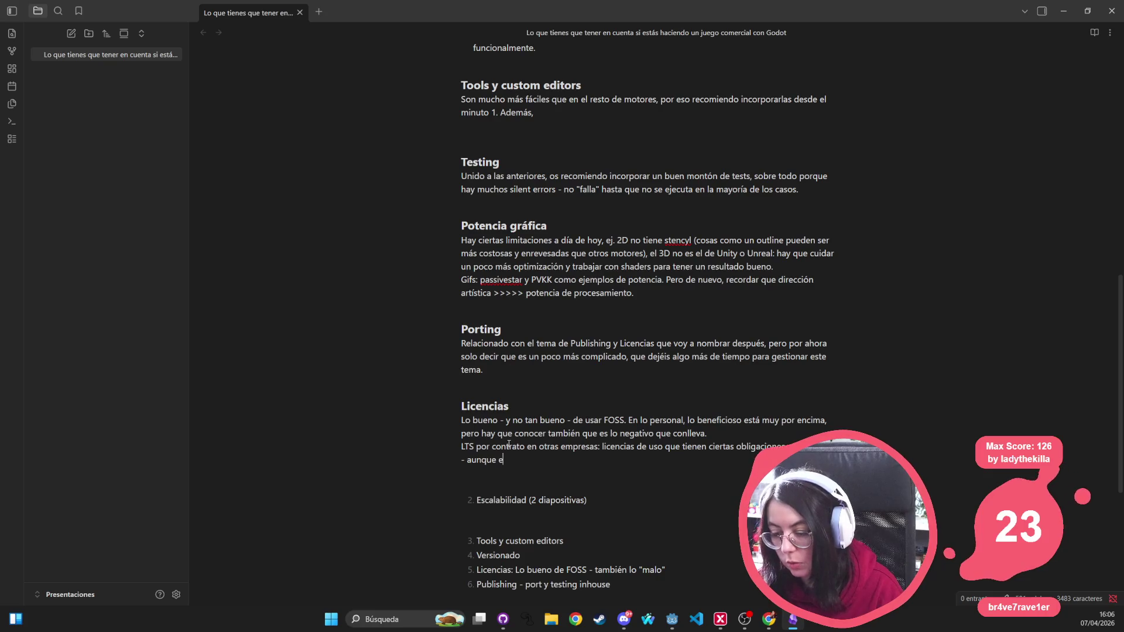
pyautogui.write('to ')
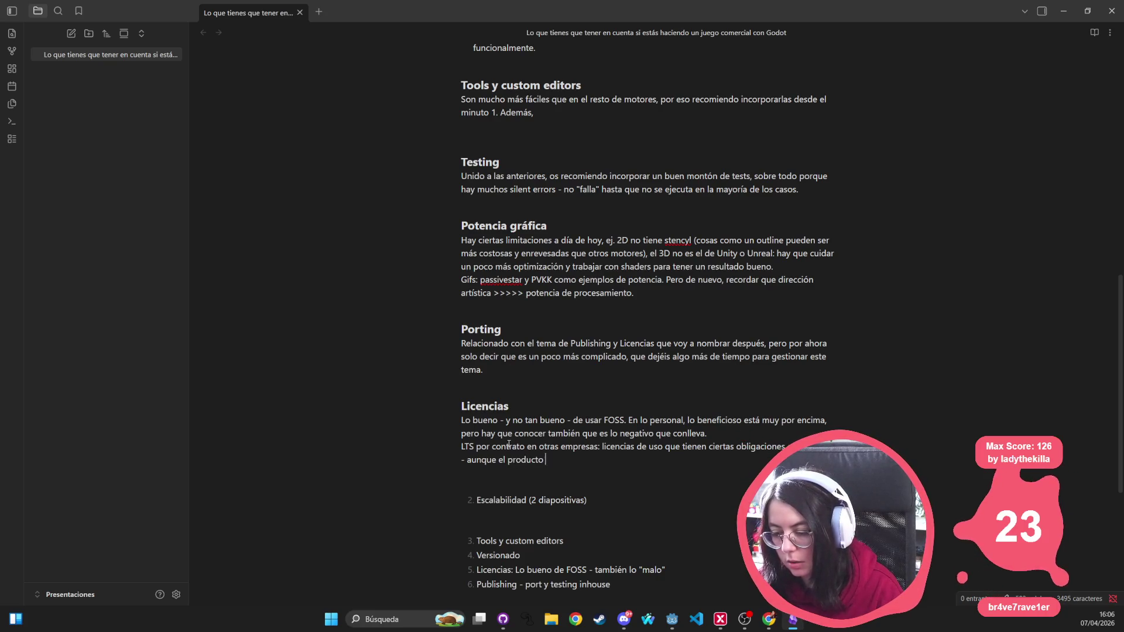
pyautogui.write('en sí sea gratuíto.')
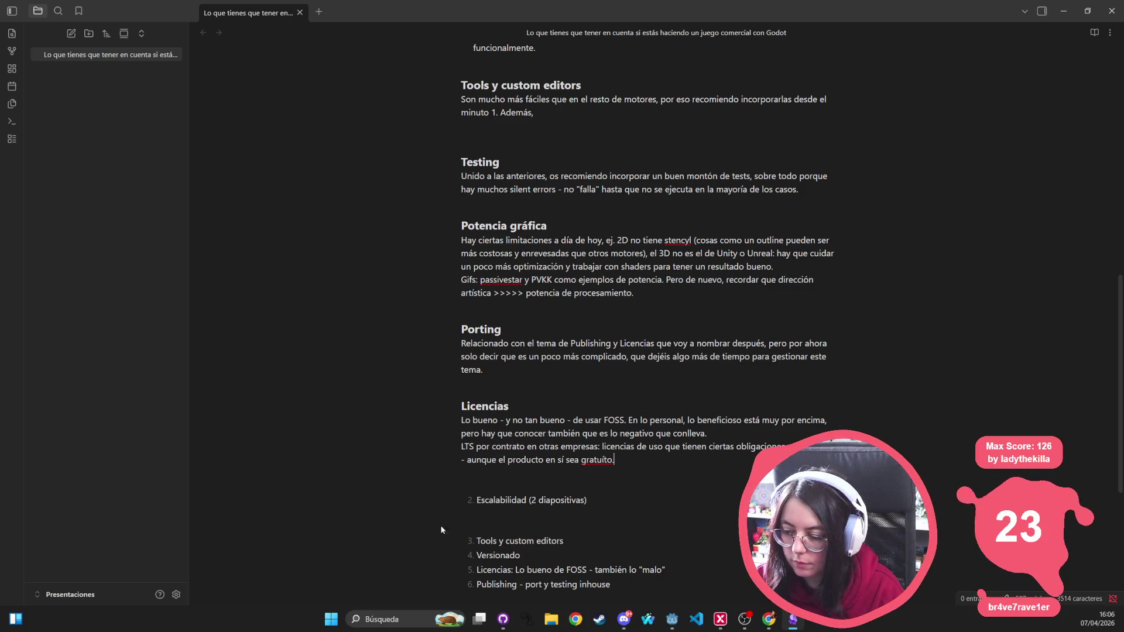
pyautogui.scroll(-2, 469, 325)
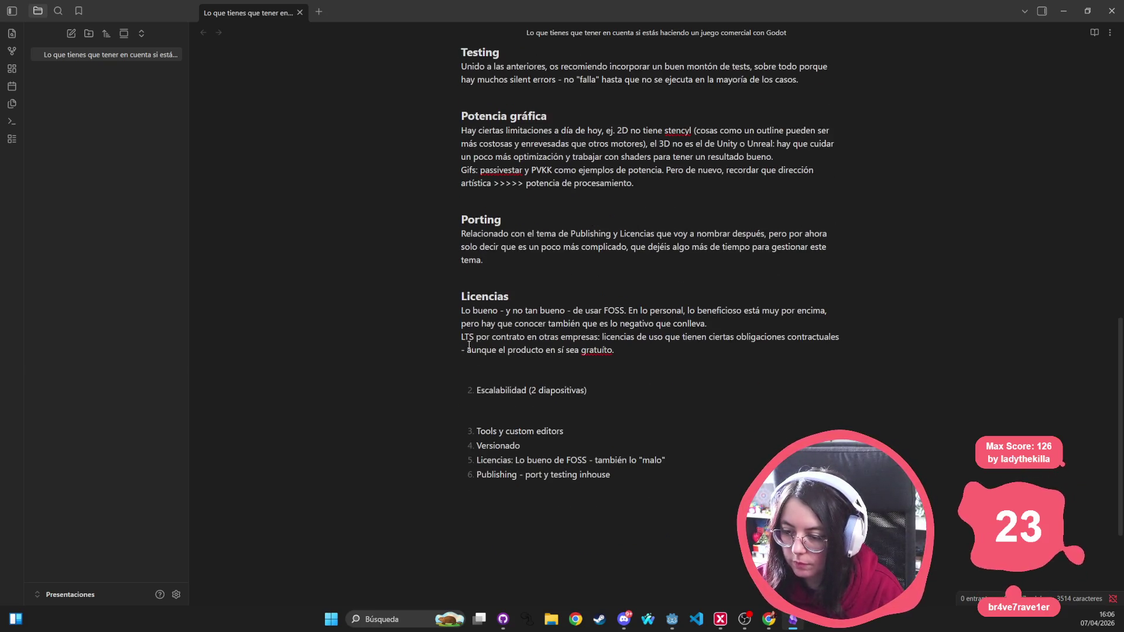
pyautogui.moveTo(467, 347); pyautogui.dragTo(507, 347)
pyautogui.write('inclu')
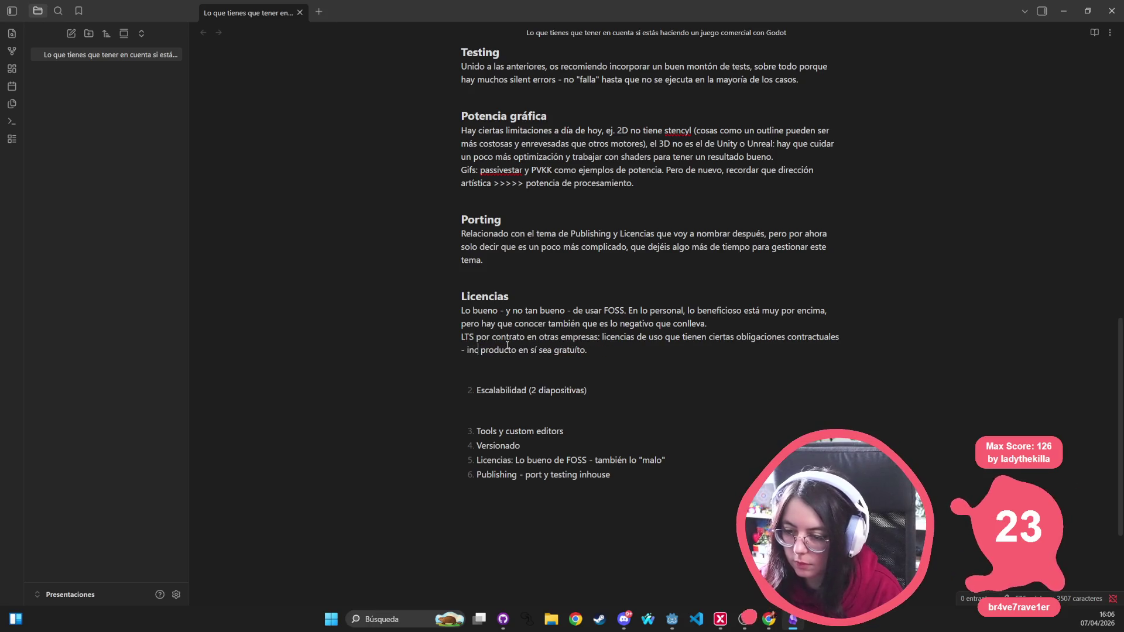
pyautogui.write('so cuando el')
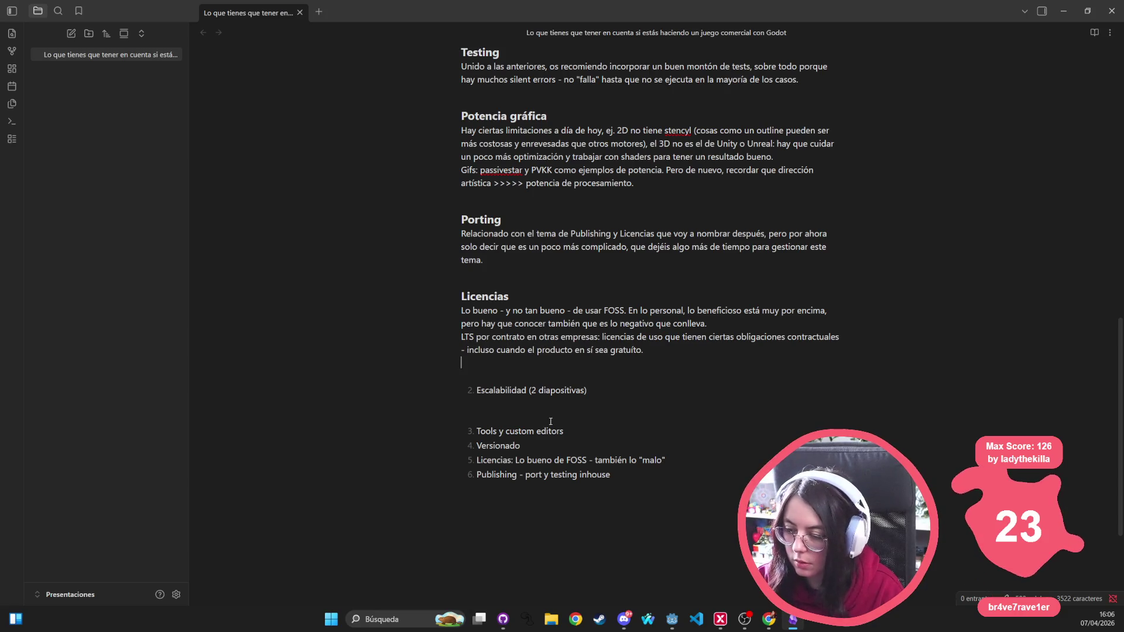
pyautogui.tripleClick(514, 460)
pyautogui.press('BackSpace')
pyautogui.press('BackSpace')
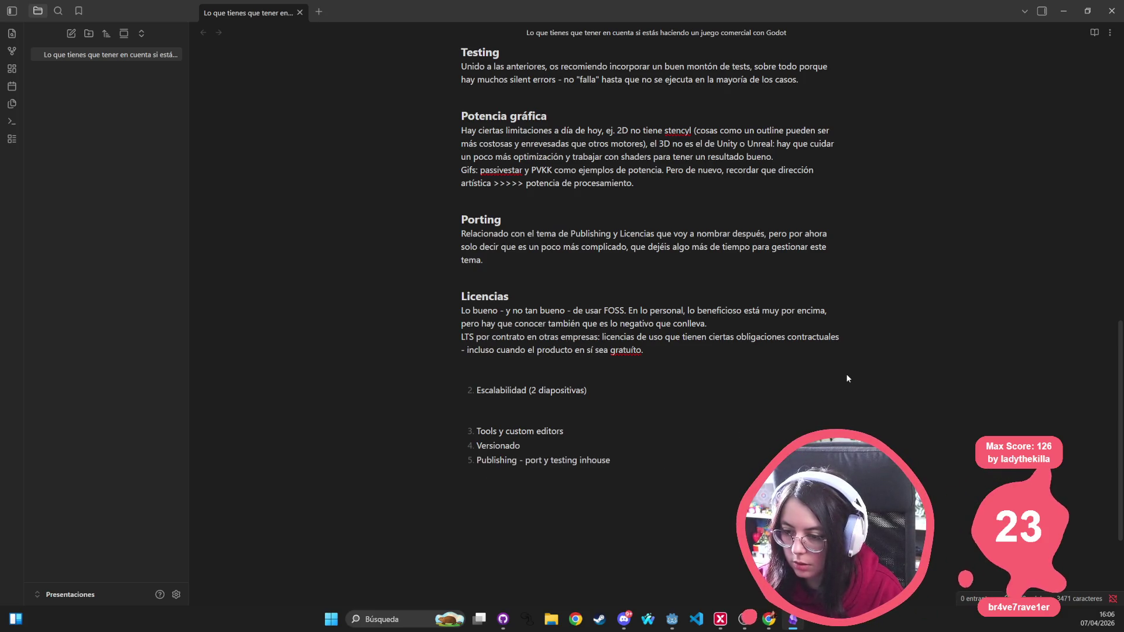
# Step: Add a '### Publishing' heading below the Licencias paragraph
pyautogui.click(496, 367)
pyautogui.press('Return')
pyautogui.press('Return')
pyautogui.write('## Pu')
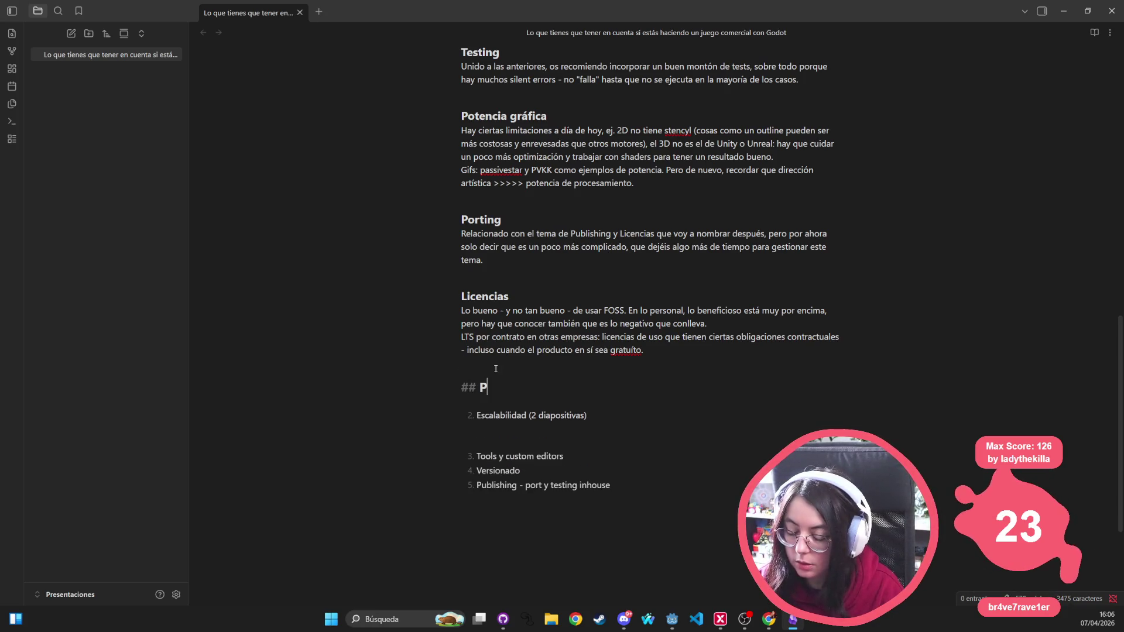
pyautogui.press('BackSpace')
pyautogui.press('BackSpace')
pyautogui.press('BackSpace')
pyautogui.write('# Publishing')
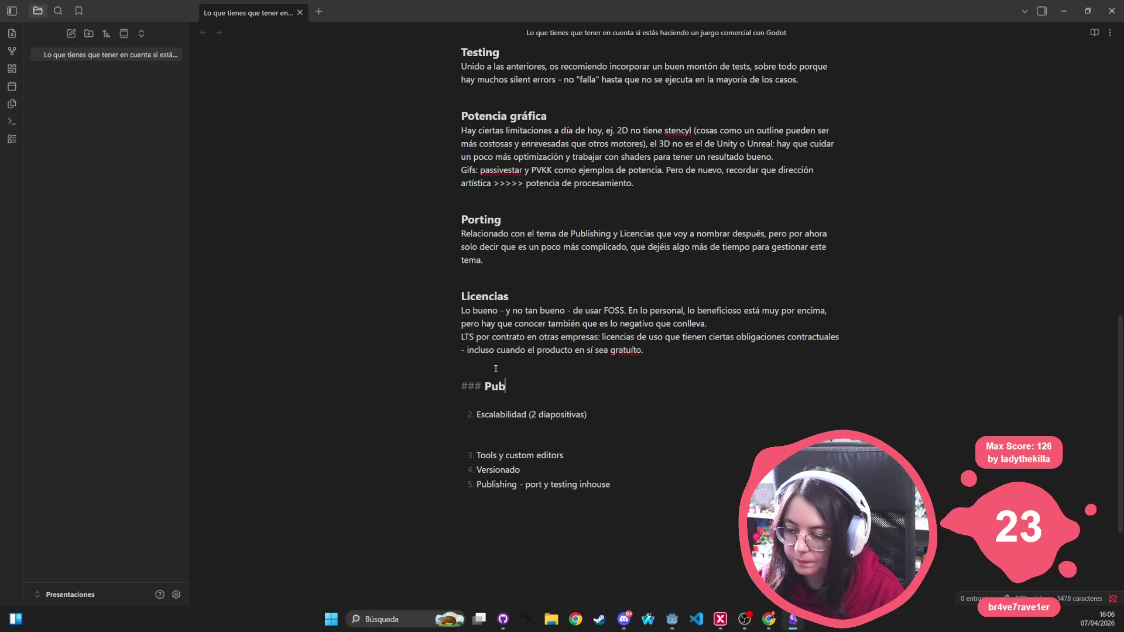
pyautogui.press('Return')
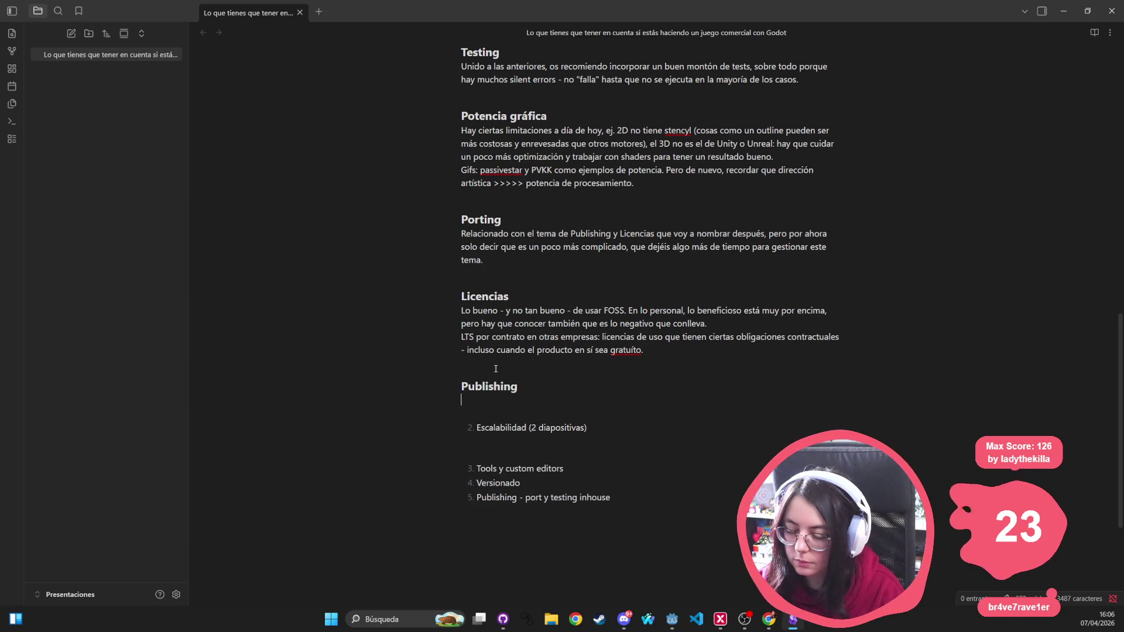
# Step: Write the paragraph on publishers beyond Unity or Unreal doing in-house work, then delete the leftover outline list
pyautogui.write('Cada vez hay más ')
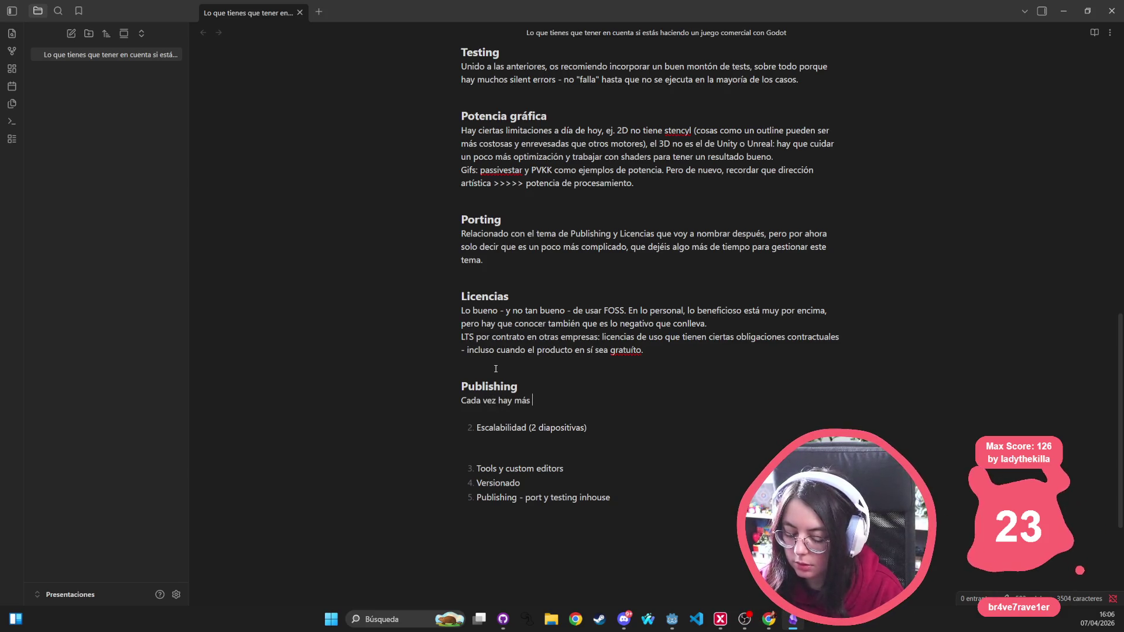
pyautogui.write('publ')
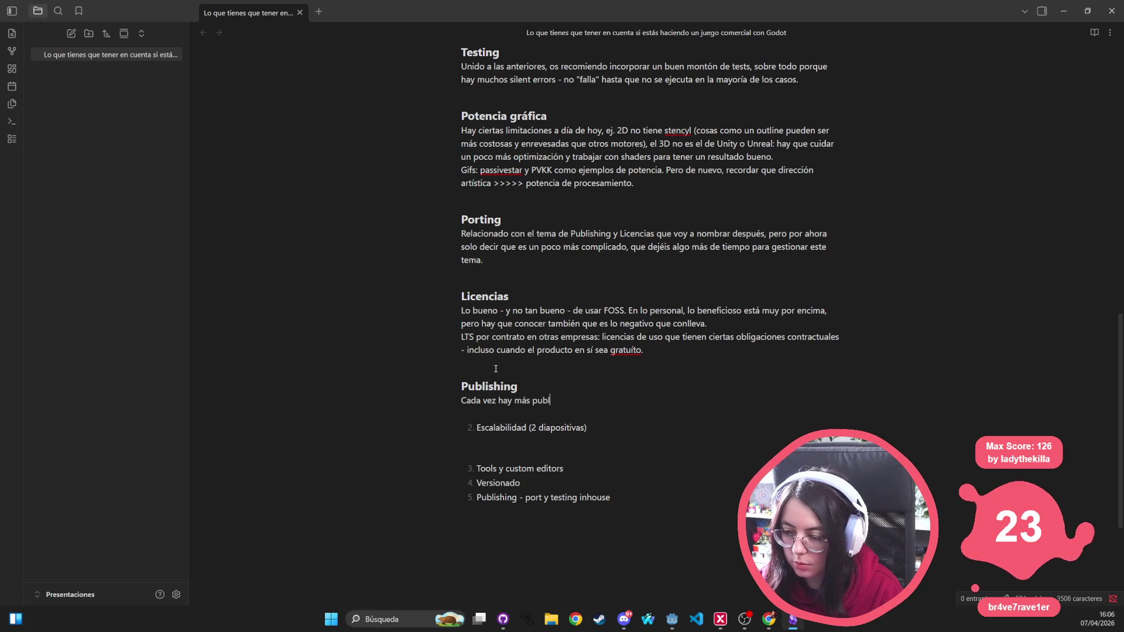
pyautogui.write('ishers que se arries')
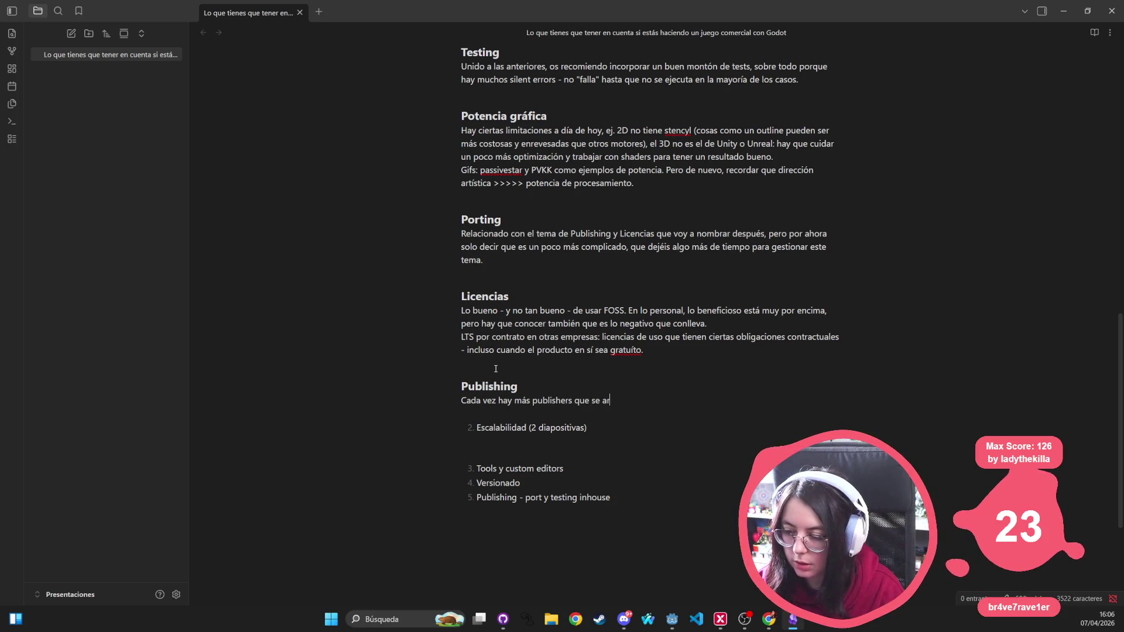
pyautogui.hotkey('ctrl', 'BackSpace')
pyautogui.hotkey('ctrl', 'BackSpace')
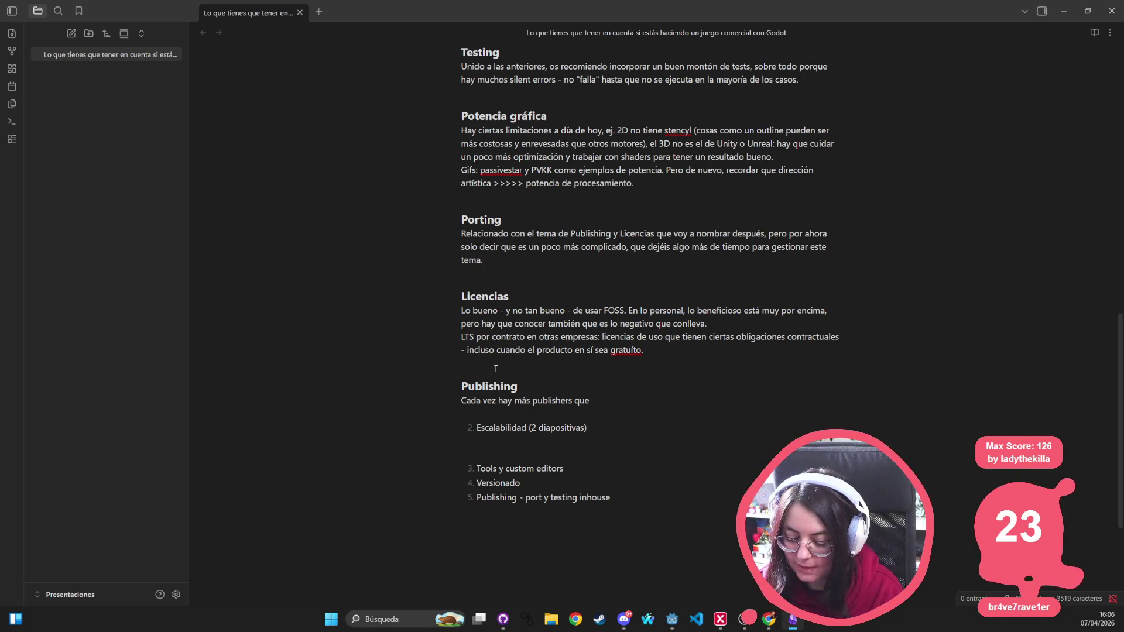
pyautogui.write('c')
pyautogui.press('BackSpace')
pyautogui.write('van con jueg')
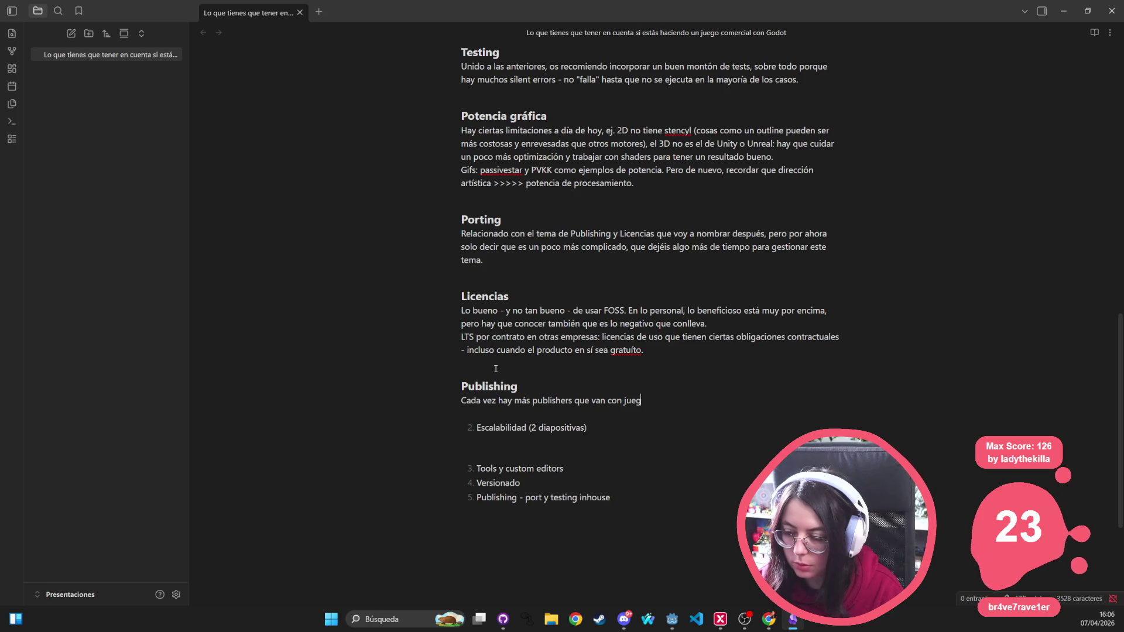
pyautogui.write('os en')
pyautogui.hotkey('ctrl', 'BackSpace')
pyautogui.hotkey('ctrl', 'BackSpace')
pyautogui.hotkey('ctrl', 'BackSpace')
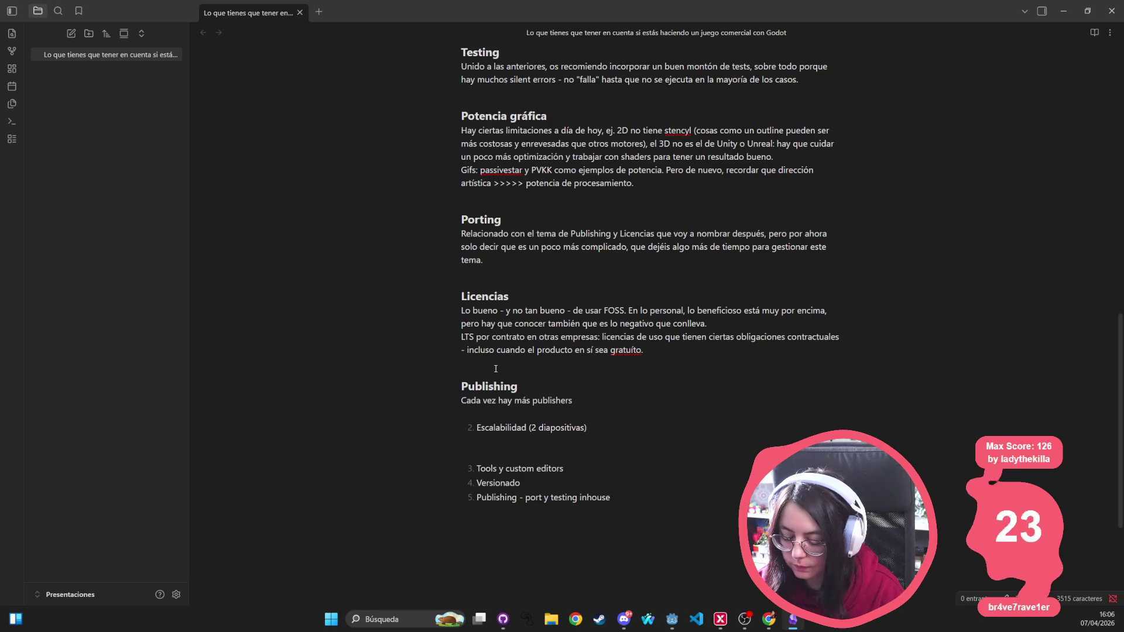
pyautogui.write('que no se l')
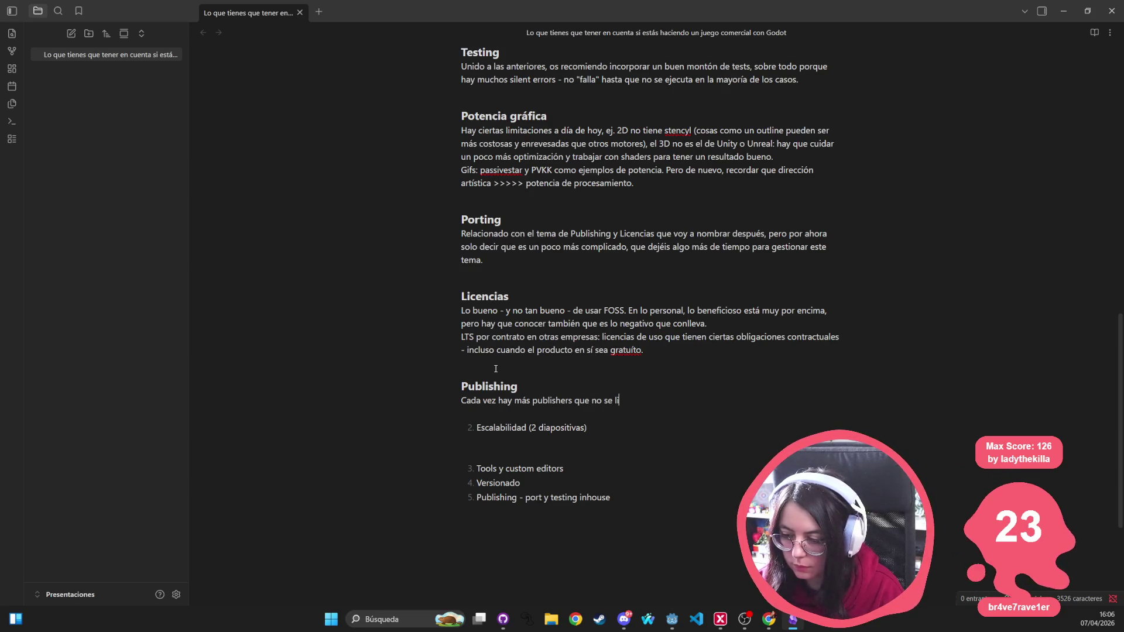
pyautogui.write('mitan a Unity O ')
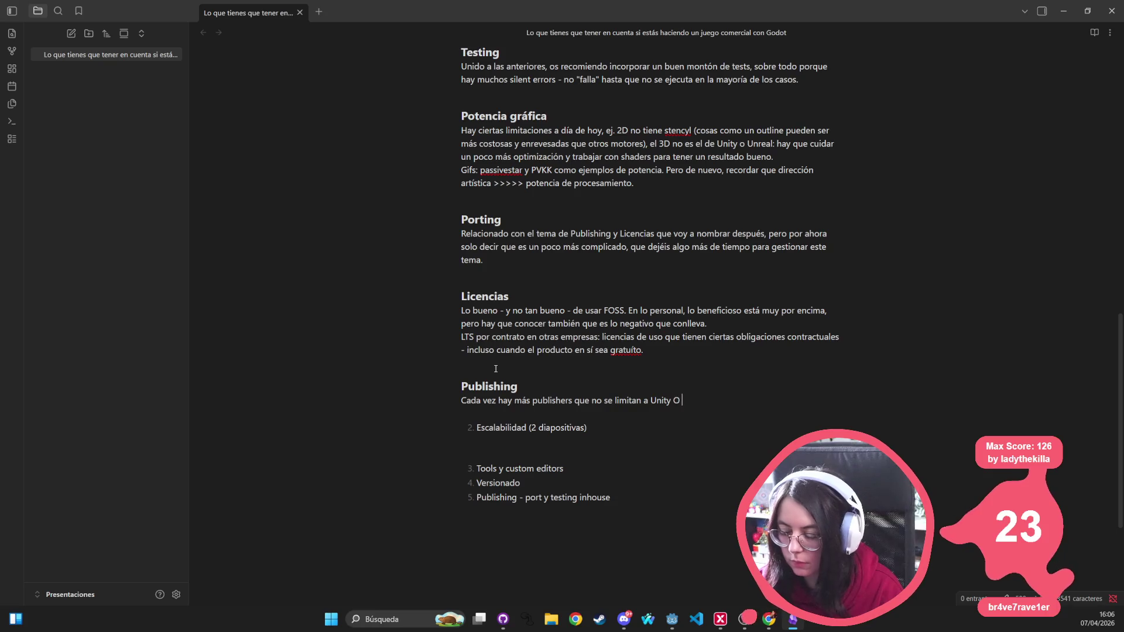
pyautogui.write('Un')
pyautogui.press('BackSpace')
pyautogui.press('BackSpace')
pyautogui.press('BackSpace')
pyautogui.write('o Unr')
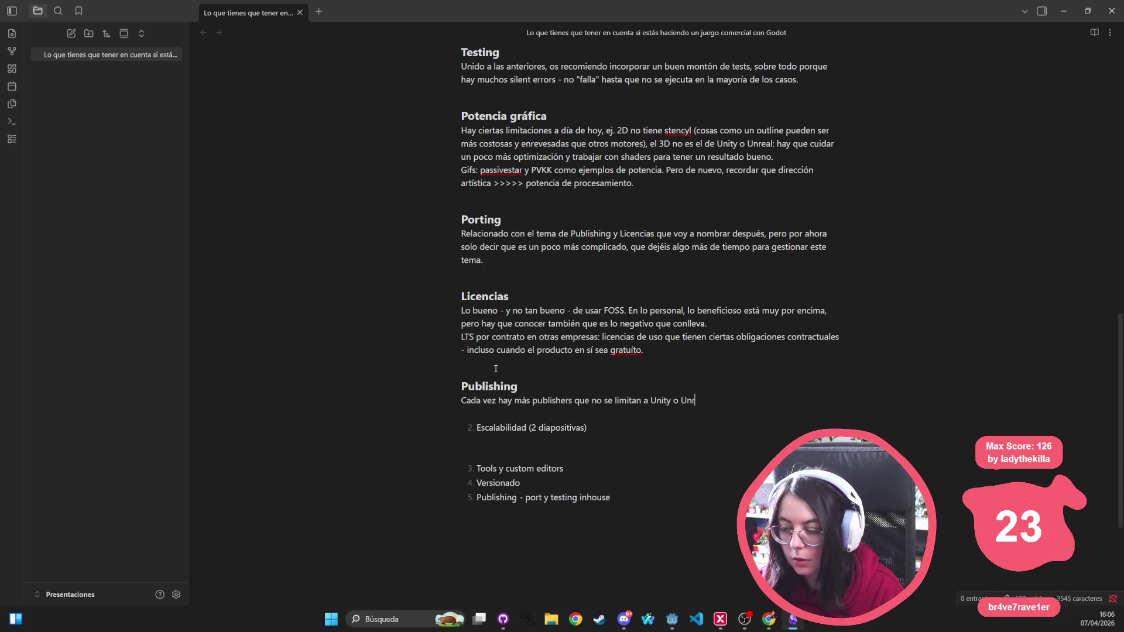
pyautogui.write('eal, pero aún ')
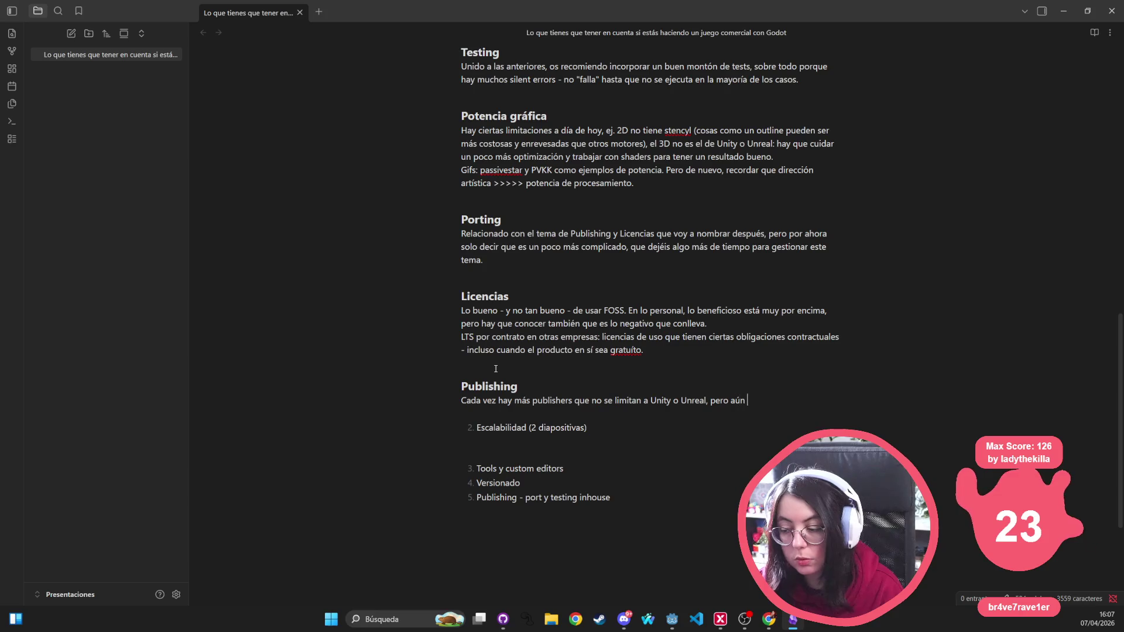
pyautogui.write('las hay con testing y po')
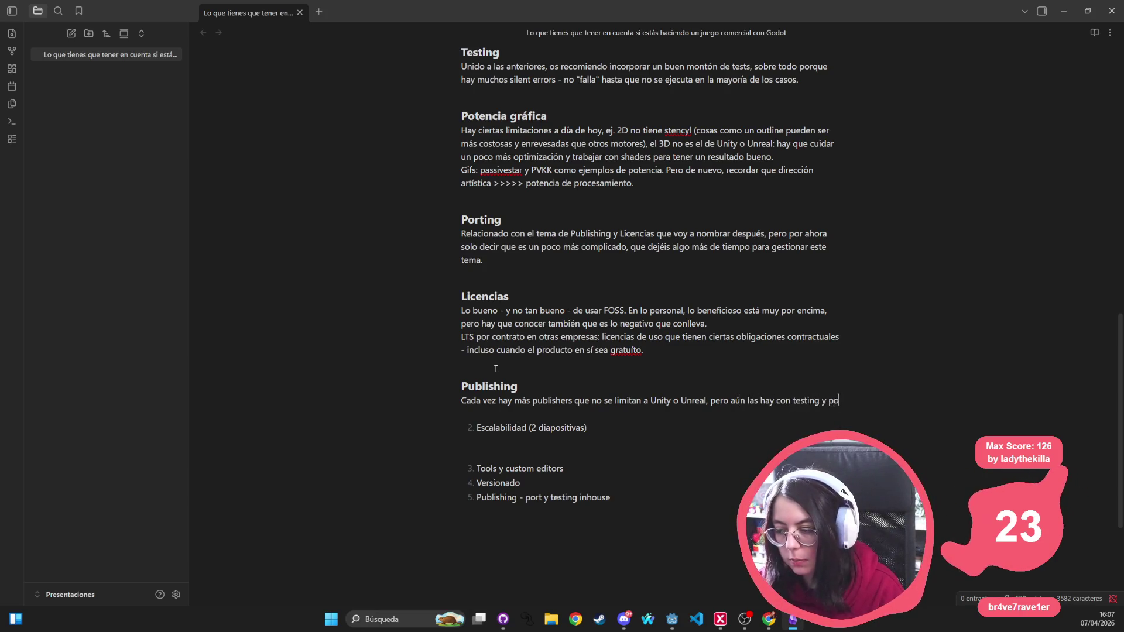
pyautogui.write('rtying al')
pyautogui.press('BackSpace')
pyautogui.press('BackSpace')
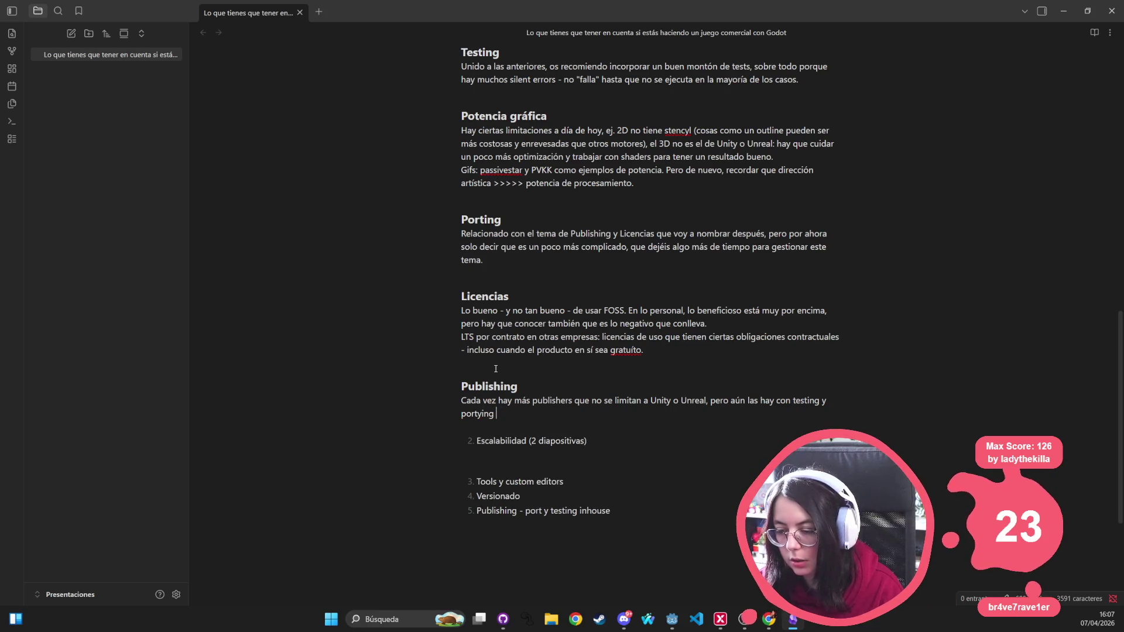
pyautogui.write('inhouse.')
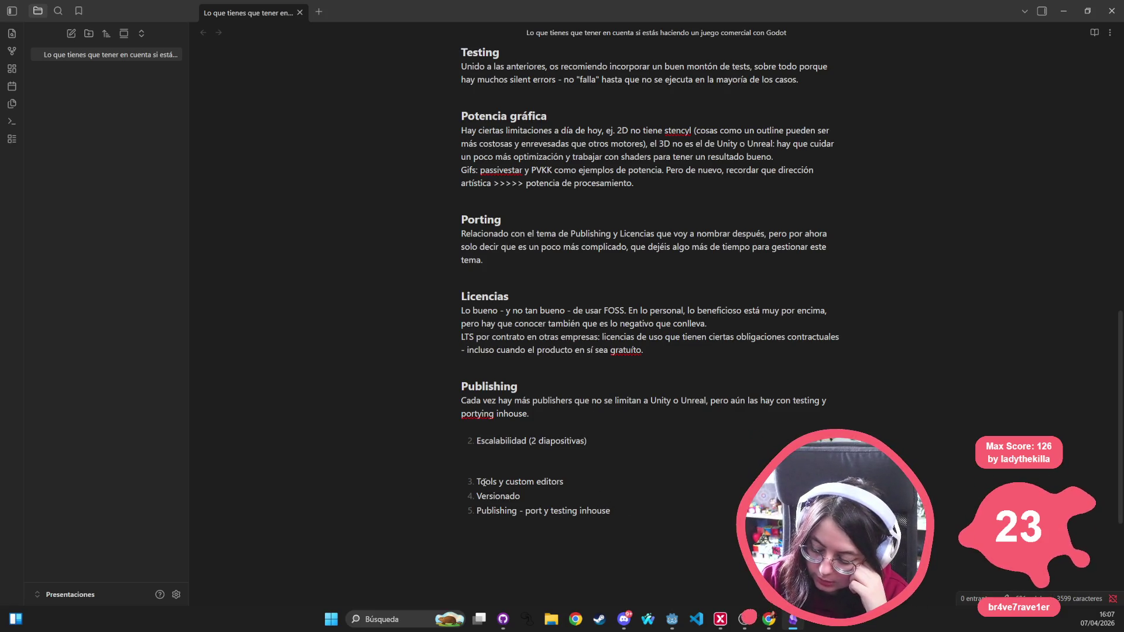
pyautogui.moveTo(619, 504)
pyautogui.mouseDown()
pyautogui.moveTo(329, 464)
pyautogui.moveTo(331, 423)
pyautogui.mouseUp()
pyautogui.press('BackSpace')
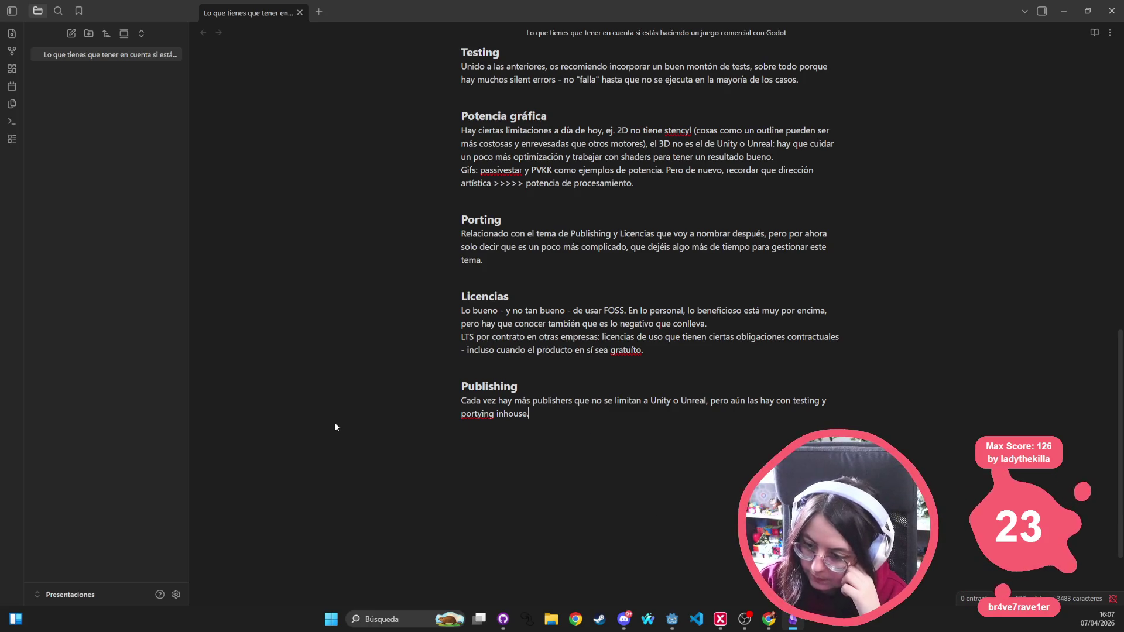
pyautogui.scroll(15, 740, 380)
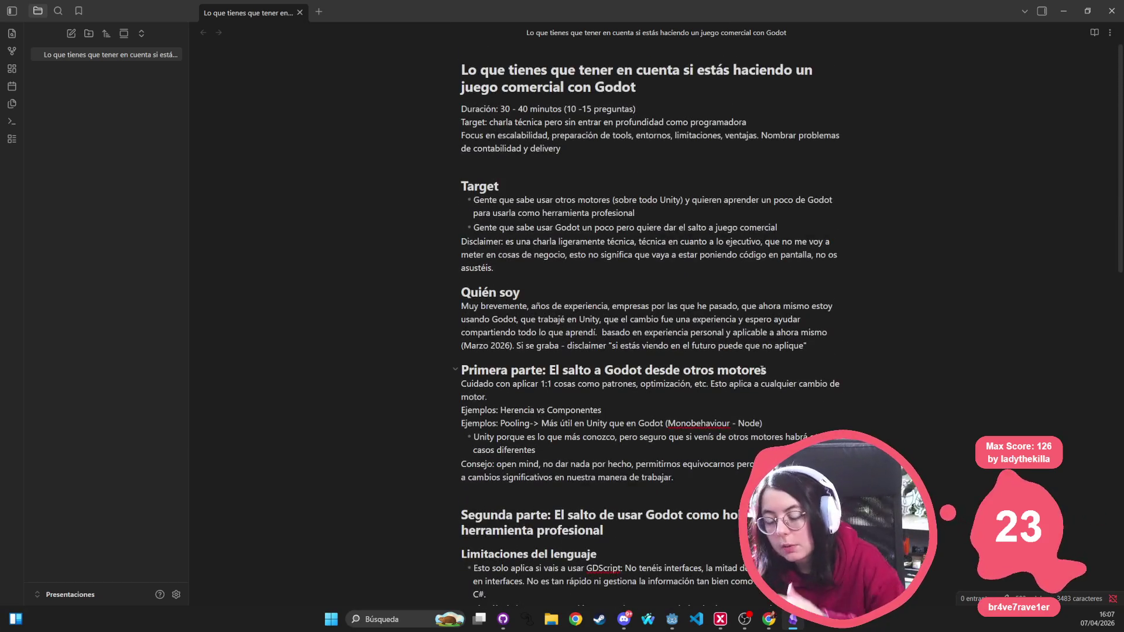
pyautogui.scroll(-3, 636, 224)
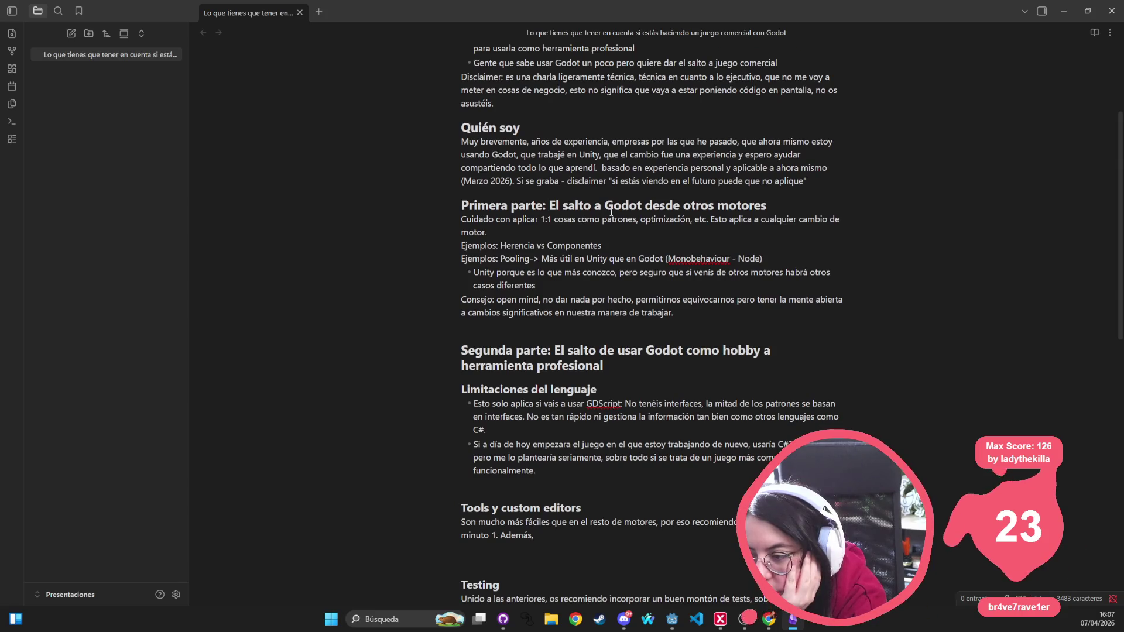
pyautogui.doubleClick(573, 245)
pyautogui.doubleClick(514, 258)
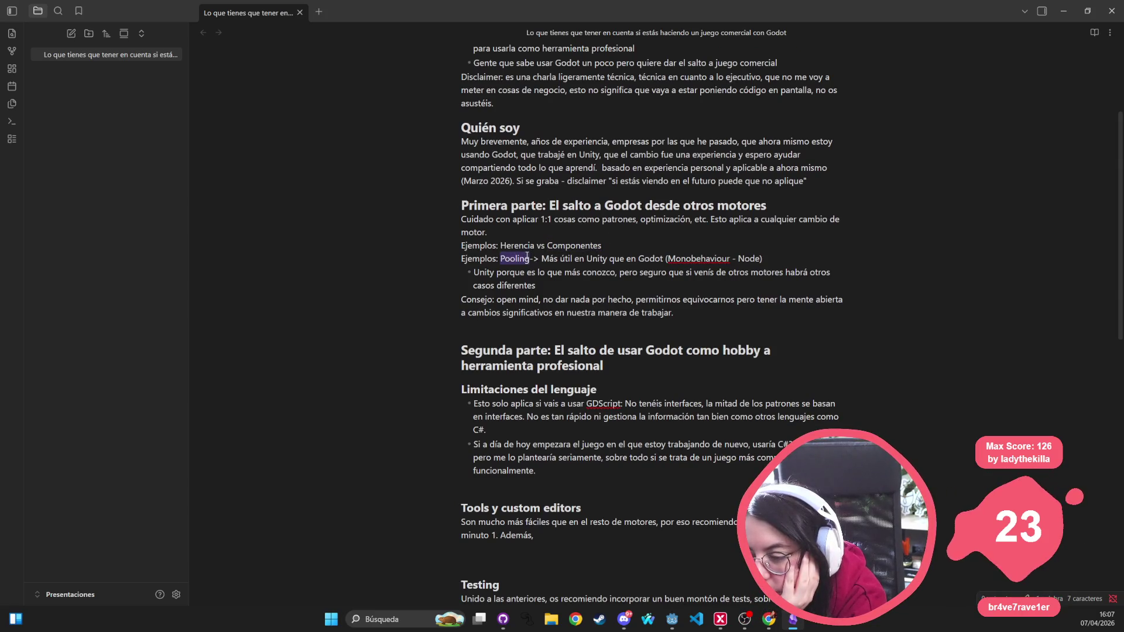
pyautogui.doubleClick(506, 299)
pyautogui.scroll(-2, 578, 268)
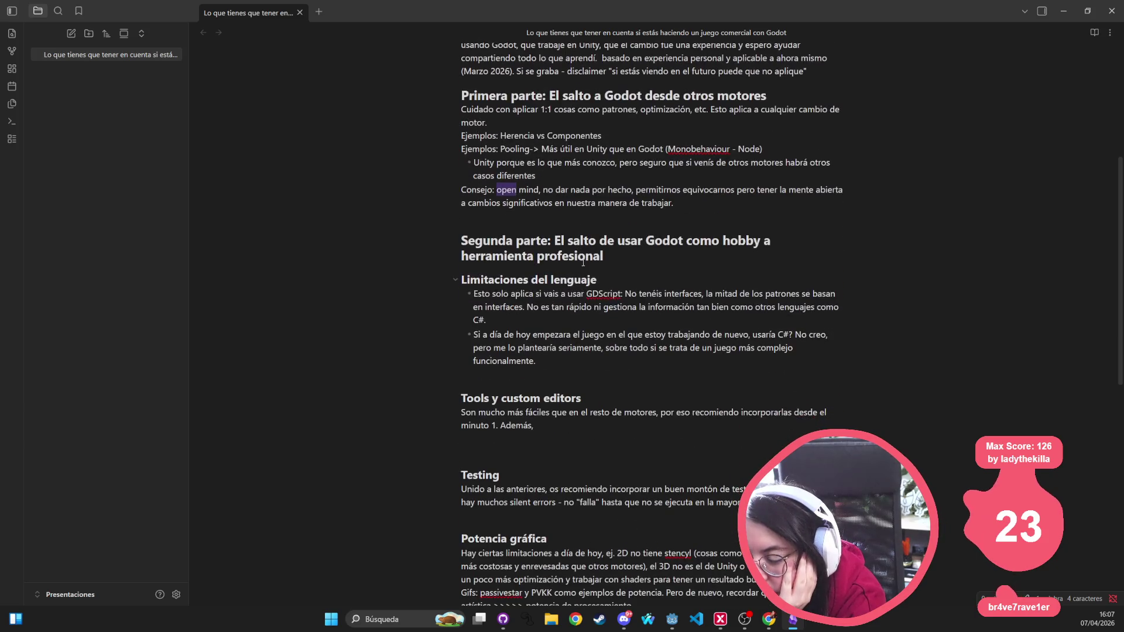
pyautogui.moveTo(605, 256); pyautogui.dragTo(416, 240)
pyautogui.tripleClick(530, 283)
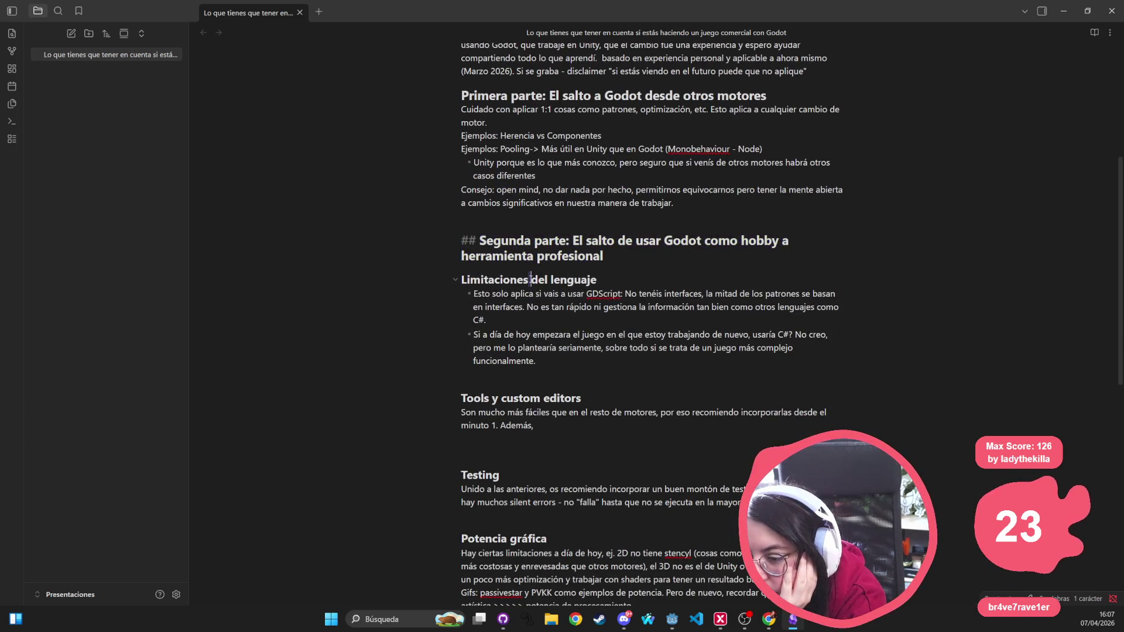
pyautogui.click(515, 457)
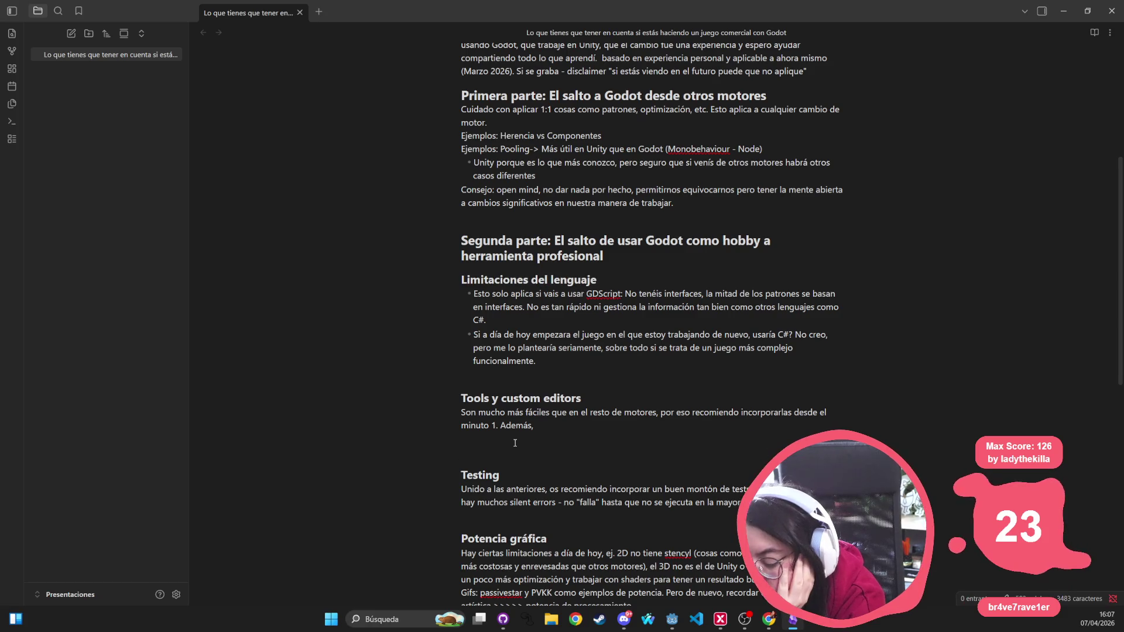
pyautogui.press('BackSpace')
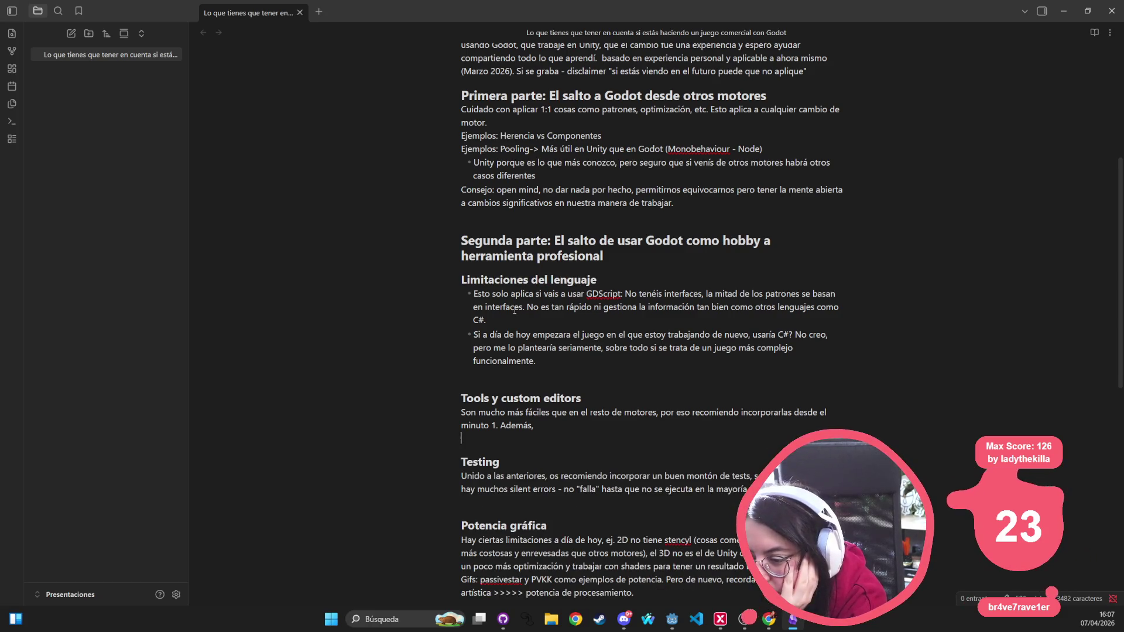
pyautogui.scroll(-5, 514, 310)
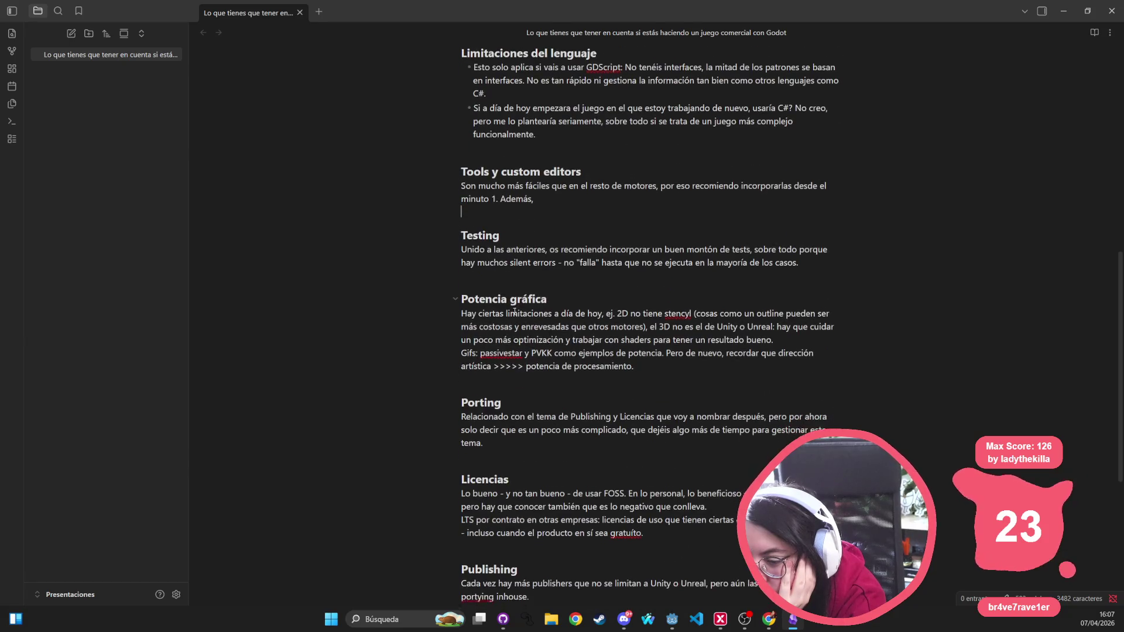
pyautogui.scroll(4, 515, 311)
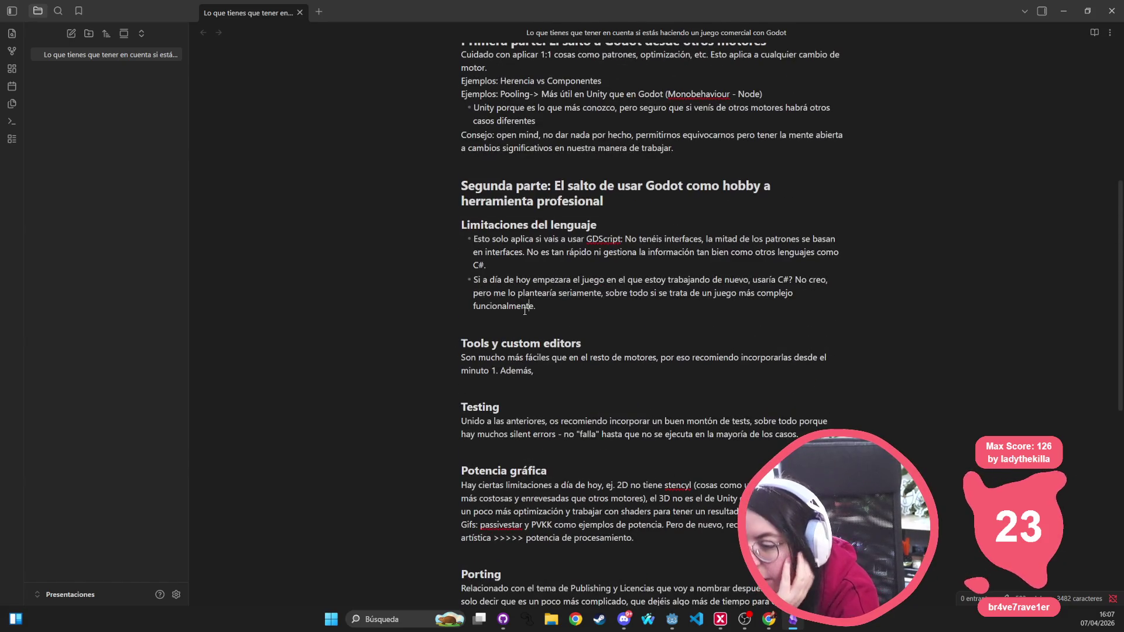
# Step: Insert a '### Escalabilidad' heading below the language limitations bullets
pyautogui.click(521, 316)
pyautogui.press('Return')
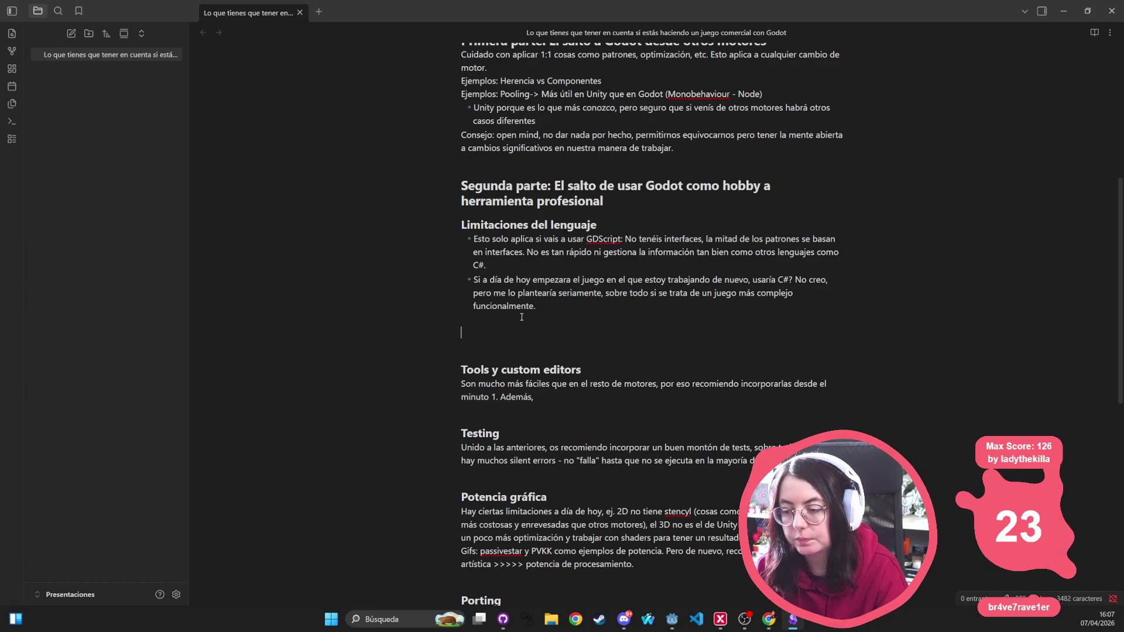
pyautogui.write('### Escalabil')
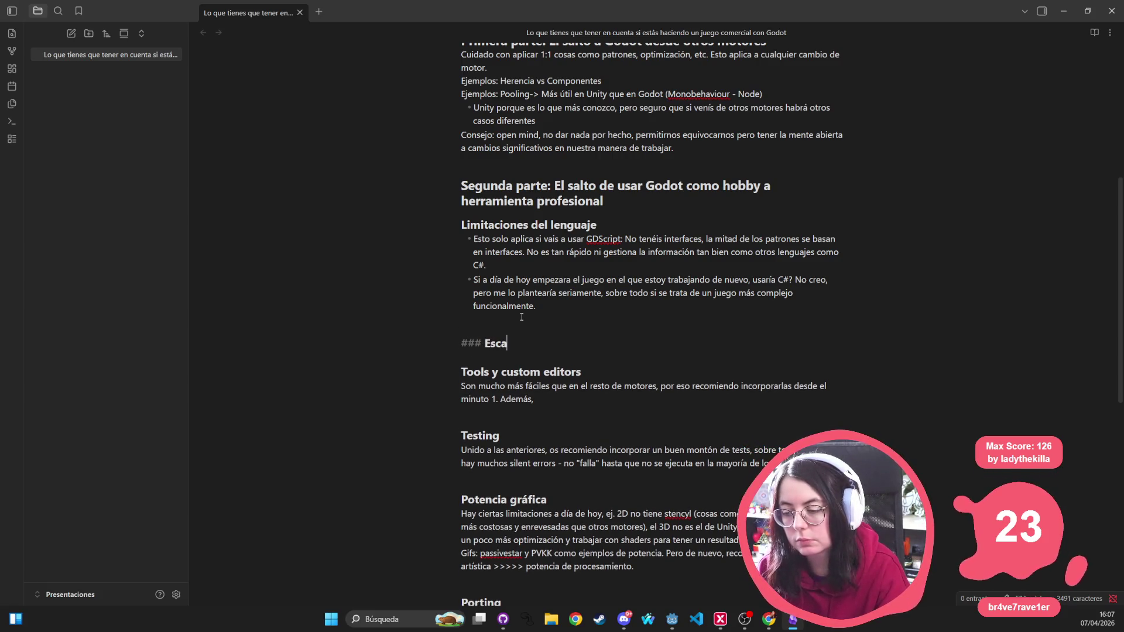
pyautogui.write('idad')
pyautogui.press('Return')
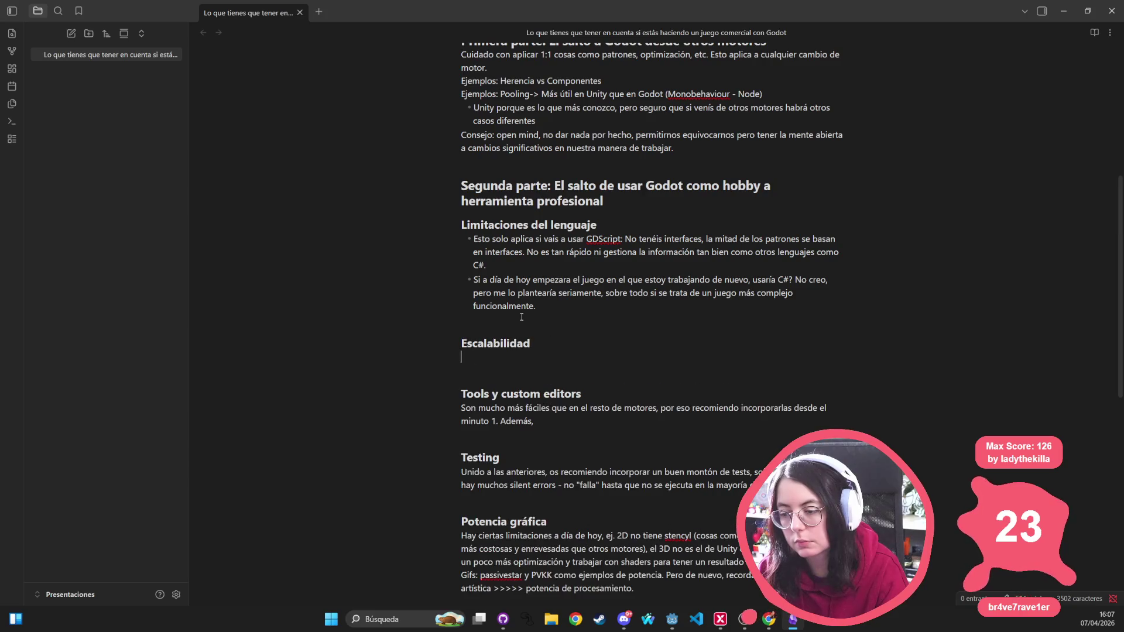
# Step: Write that GDScript scales 'un poco regular', recommending tipar, disminuir error humano, mantener desacoplado
pyautogui.write('Por')
pyautogui.press('BackSpace')
pyautogui.press('BackSpace')
pyautogui.press('BackSpace')
pyautogui.write('Sobr')
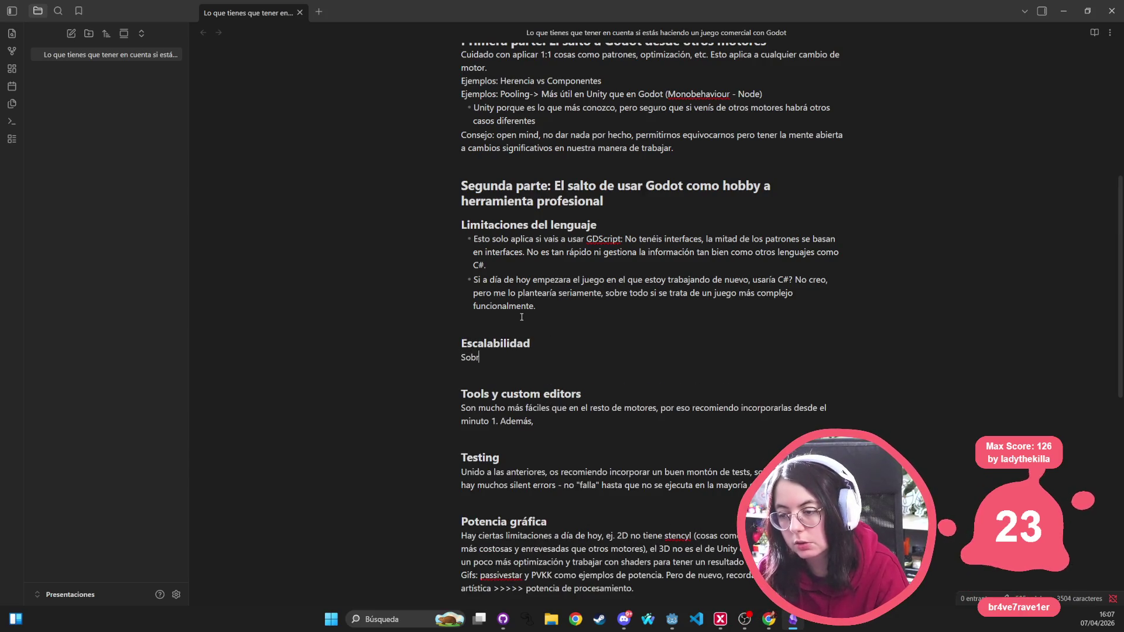
pyautogui.write('e todo con GDScript,')
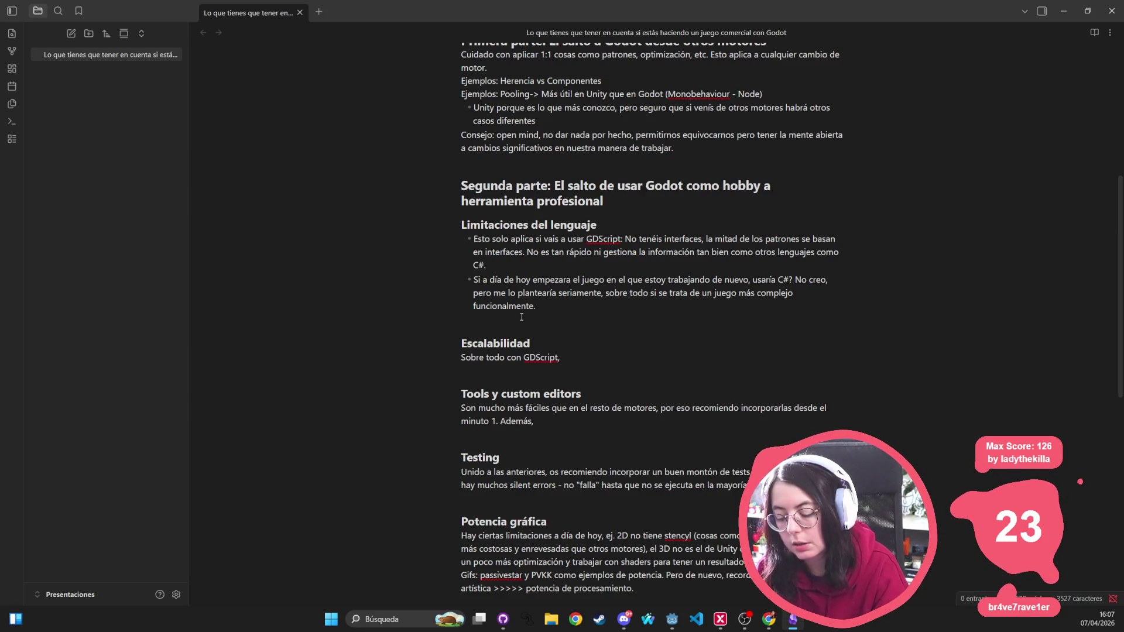
pyautogui.write(' las cosas escala')
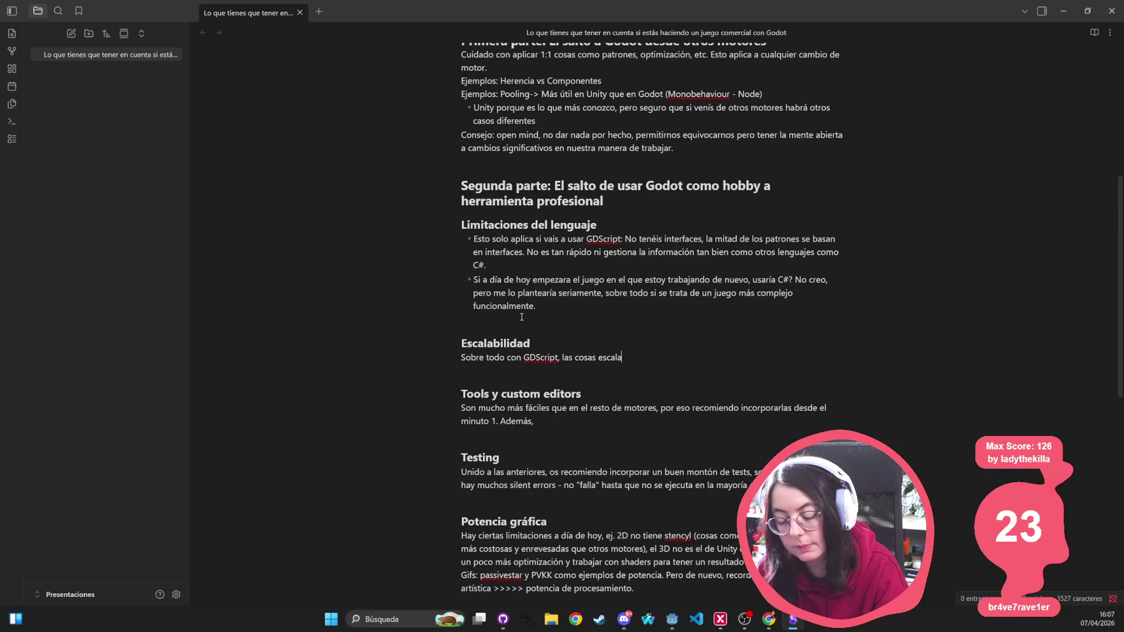
pyautogui.write('n un poco regular')
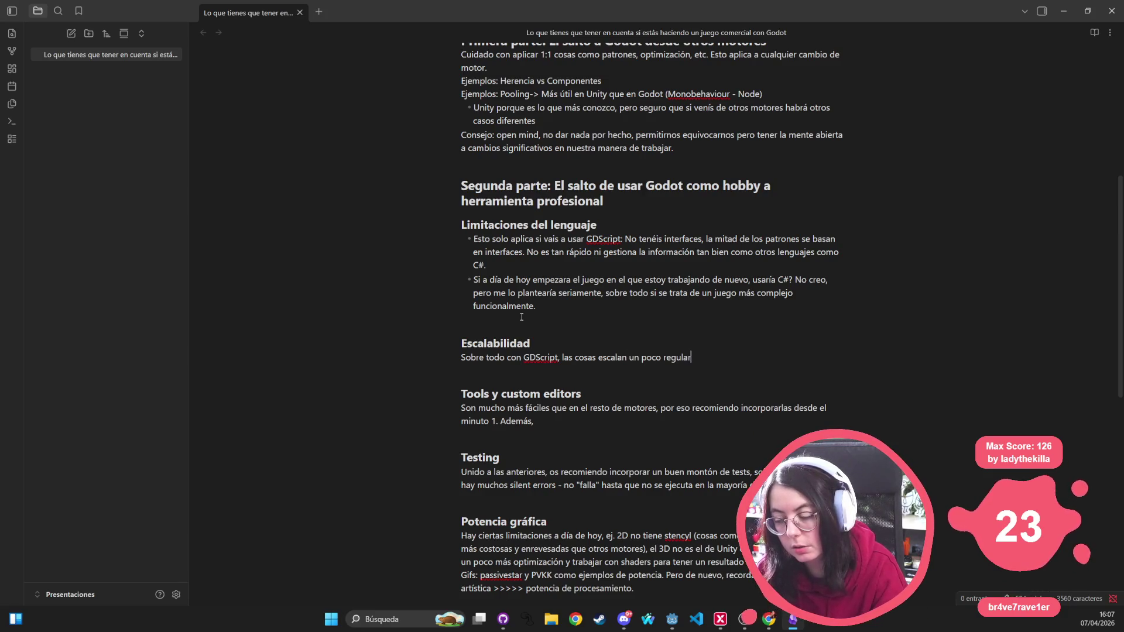
pyautogui.write(', ')
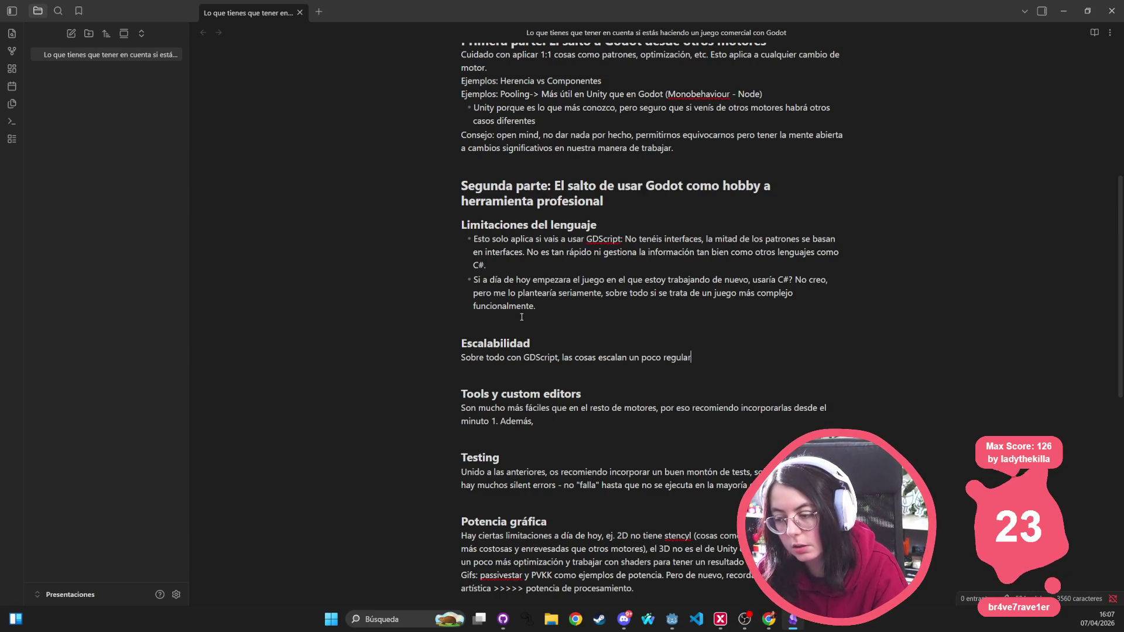
pyautogui.write('según como mio')
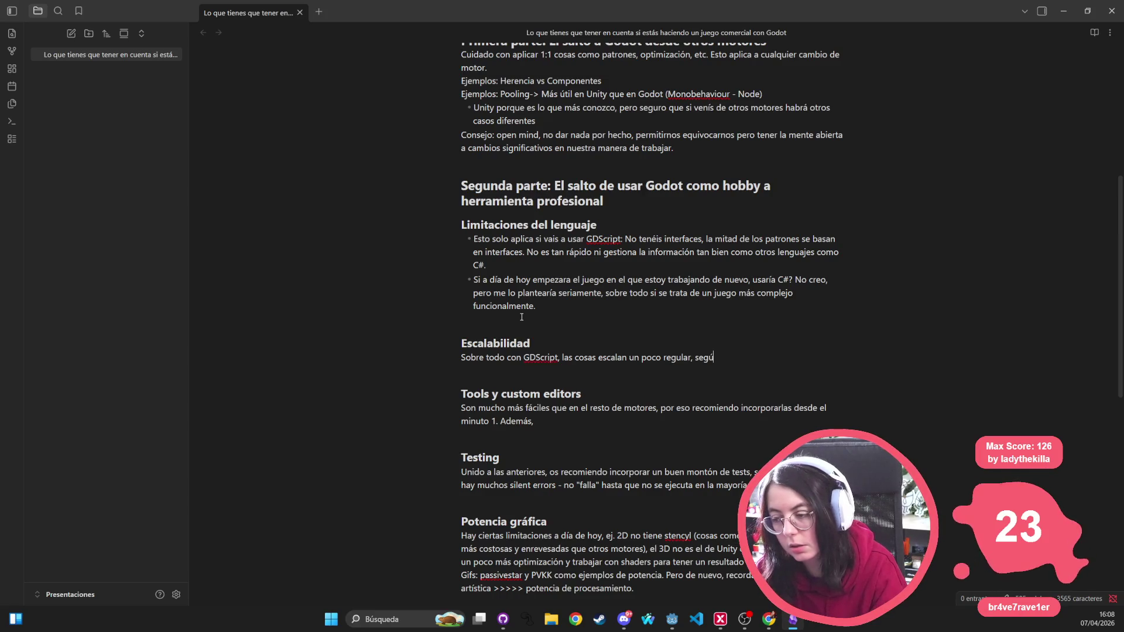
pyautogui.press('BackSpace')
pyautogui.press('BackSpace')
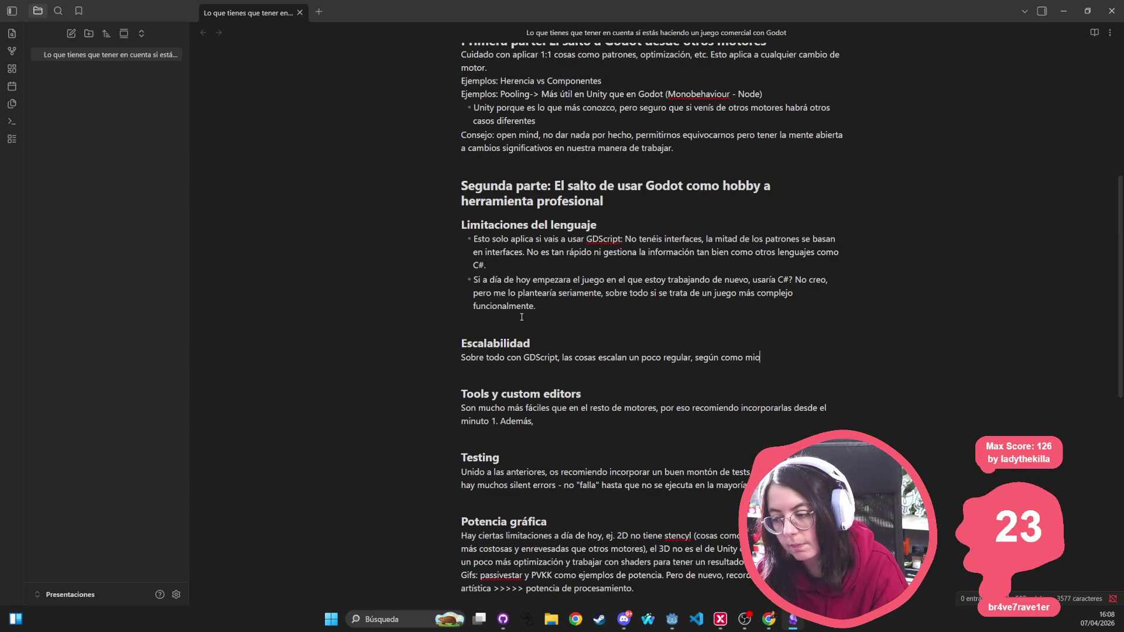
pyautogui.write('ontes el sistema.')
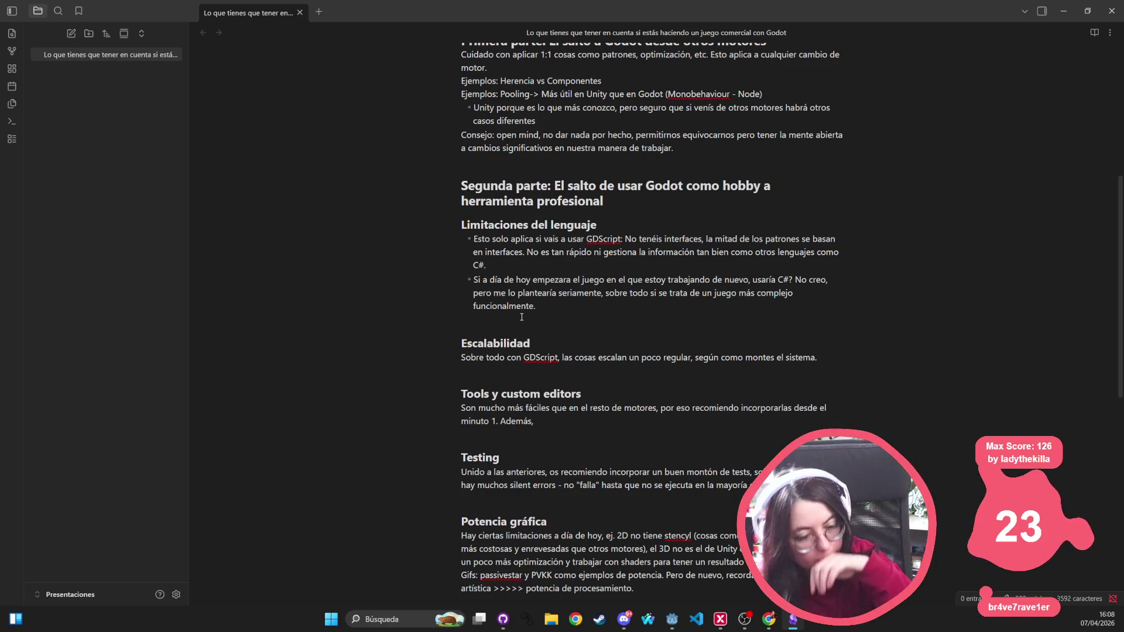
pyautogui.write('Reco')
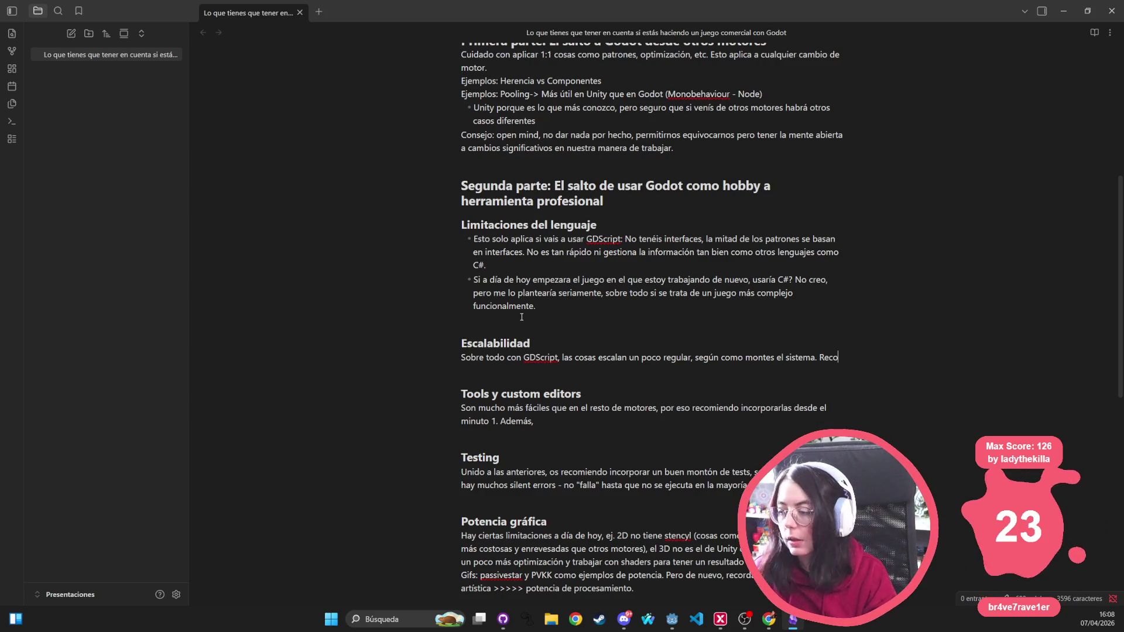
pyautogui.write('miendo tipar')
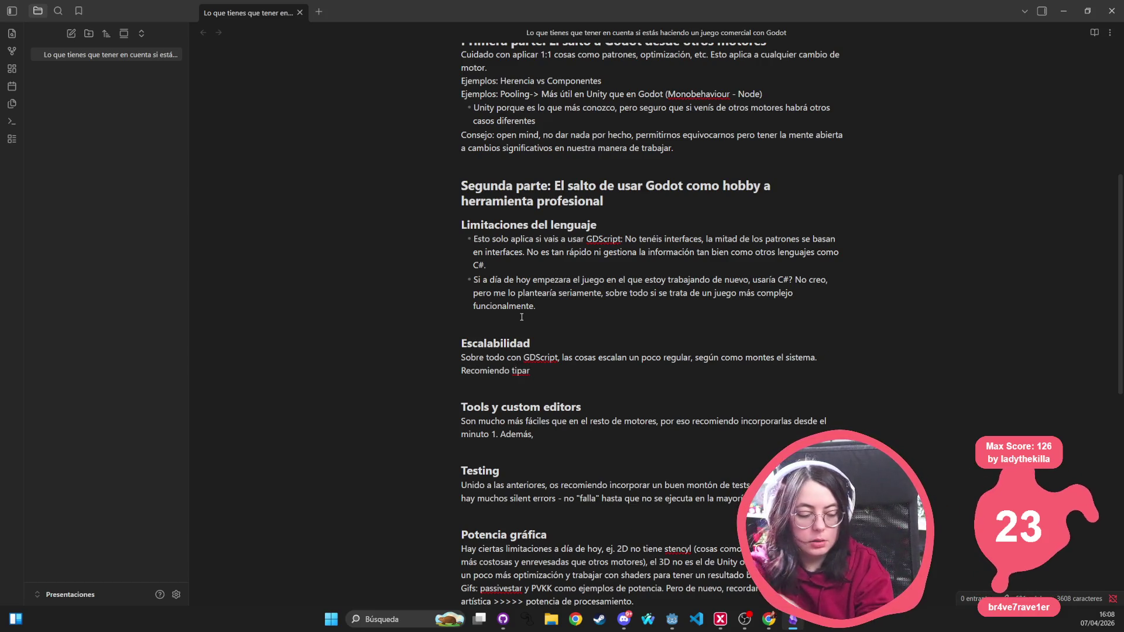
pyautogui.write(', ')
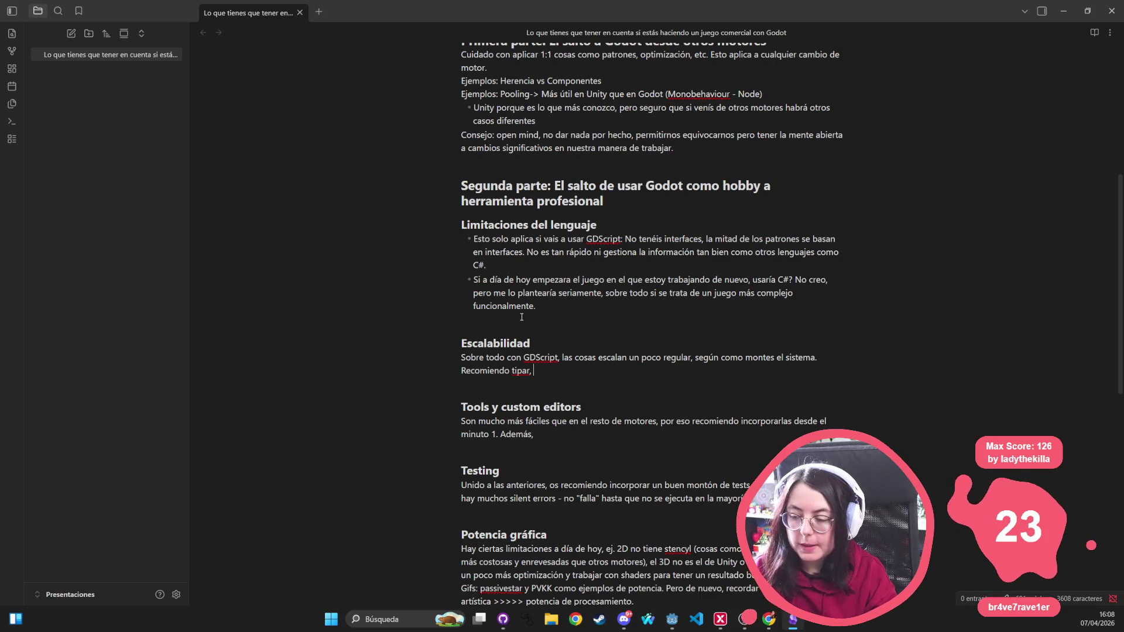
pyautogui.write('dismin')
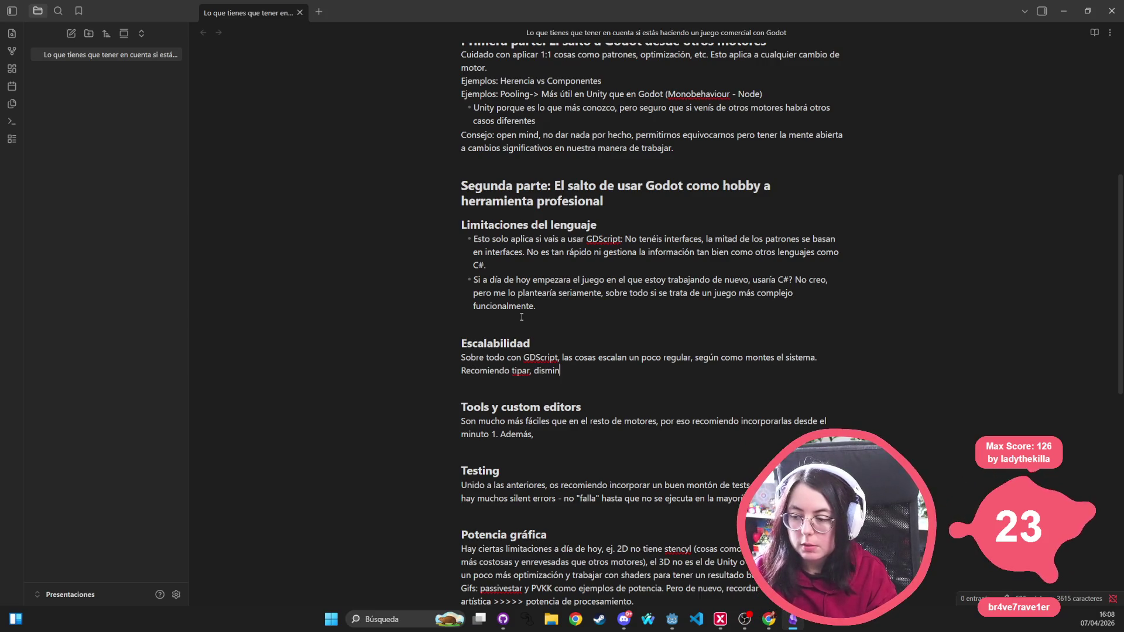
pyautogui.write('uir ')
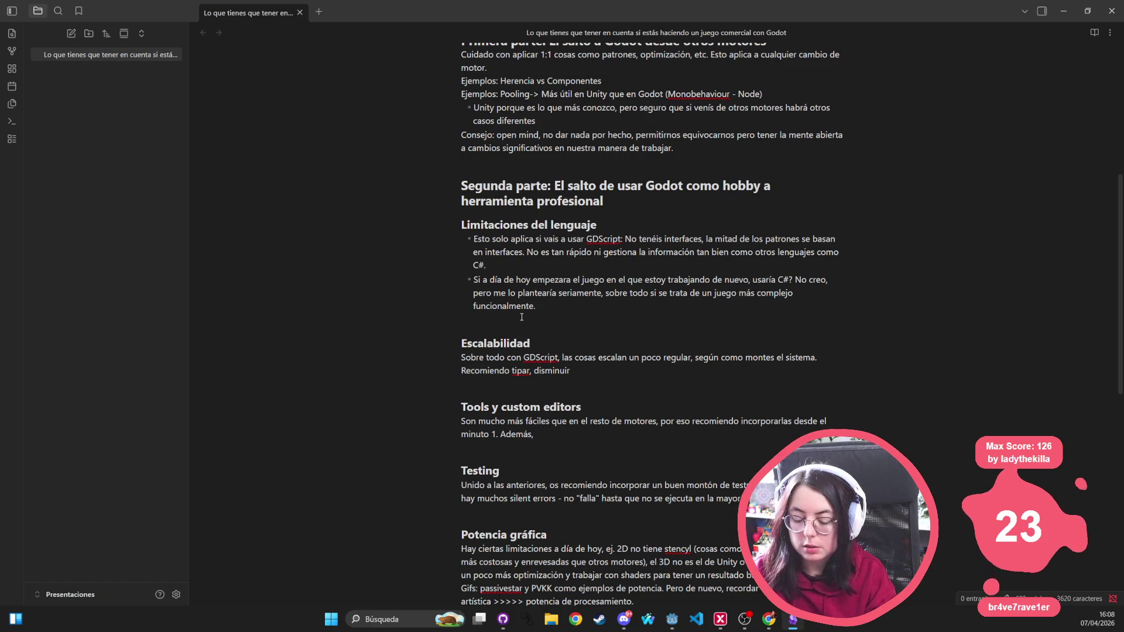
pyautogui.write('error humano,')
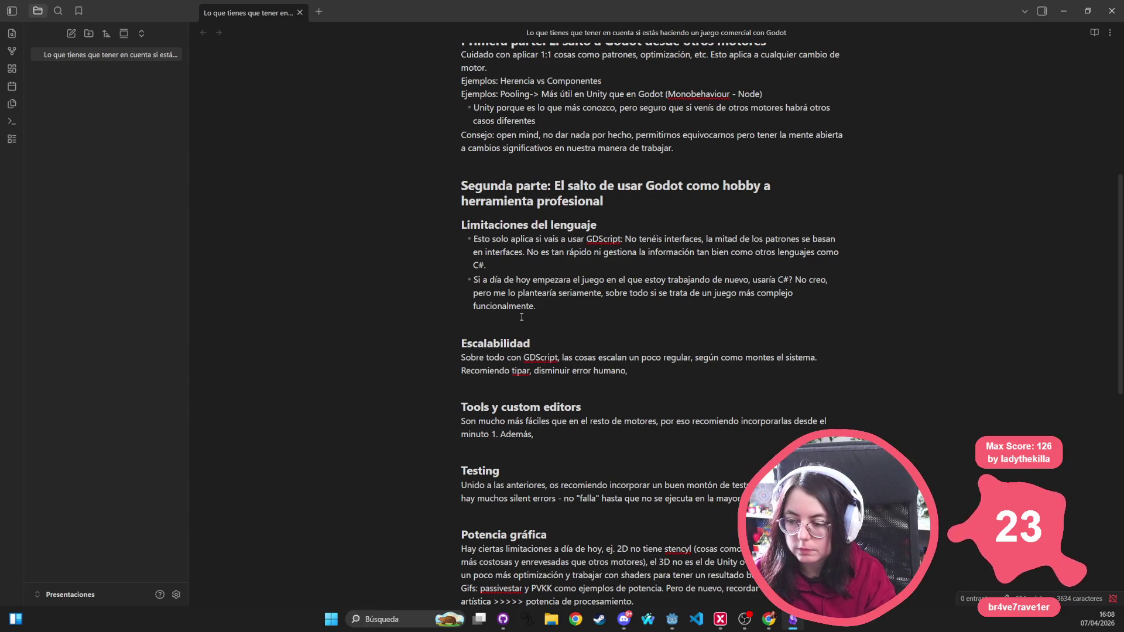
pyautogui.write(' man')
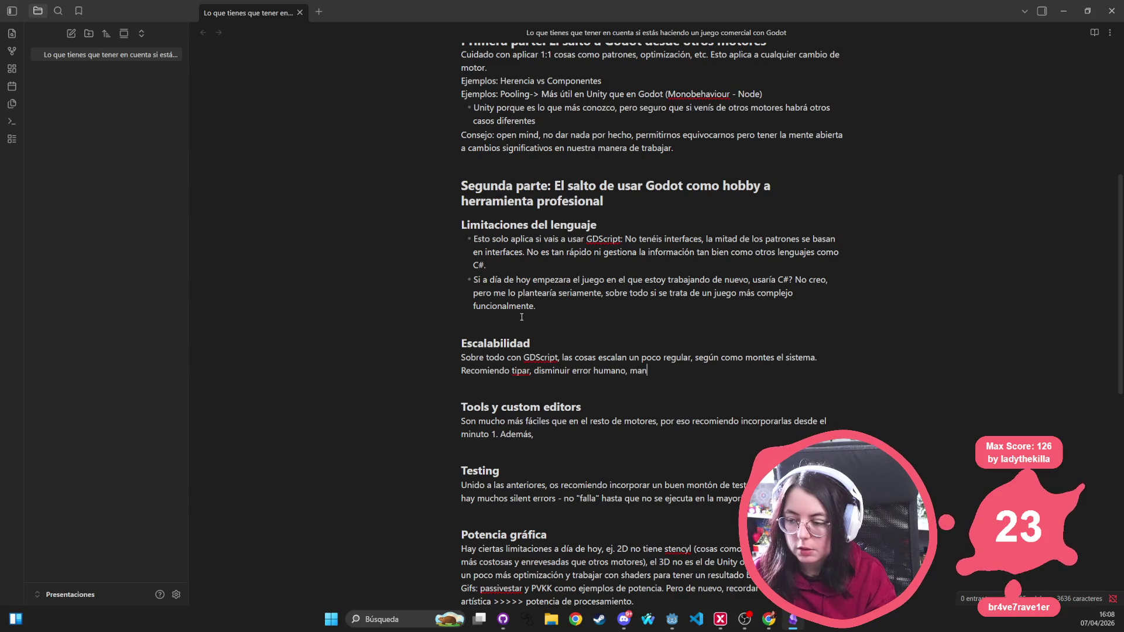
pyautogui.write('tener desacoplado')
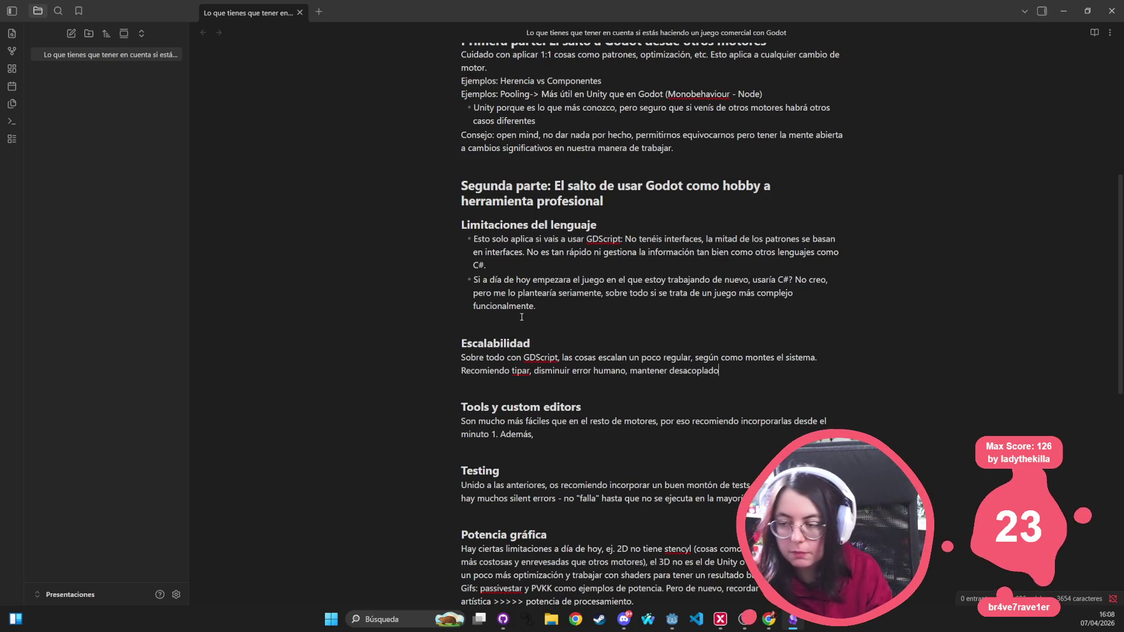
# Step: Reword the Disclaimer to 'con partes ligéramente técnicas,' and remove the clause about business matters
pyautogui.scroll(5, 361, 173)
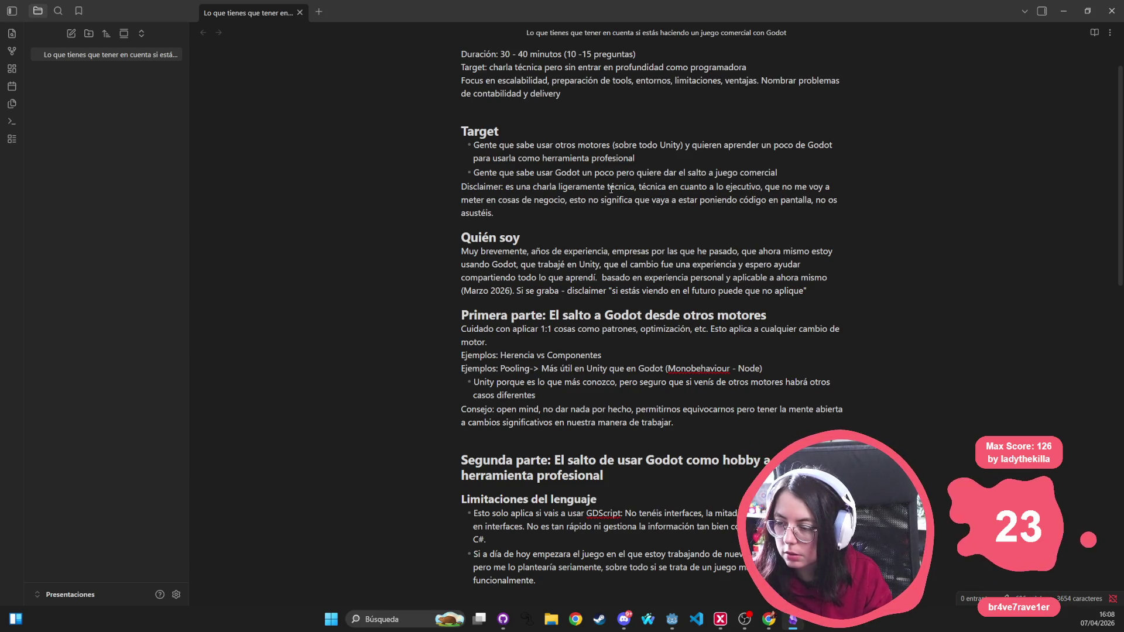
pyautogui.moveTo(559, 188)
pyautogui.mouseDown()
pyautogui.moveTo(644, 189)
pyautogui.moveTo(633, 191)
pyautogui.mouseUp()
pyautogui.write('con partes lig')
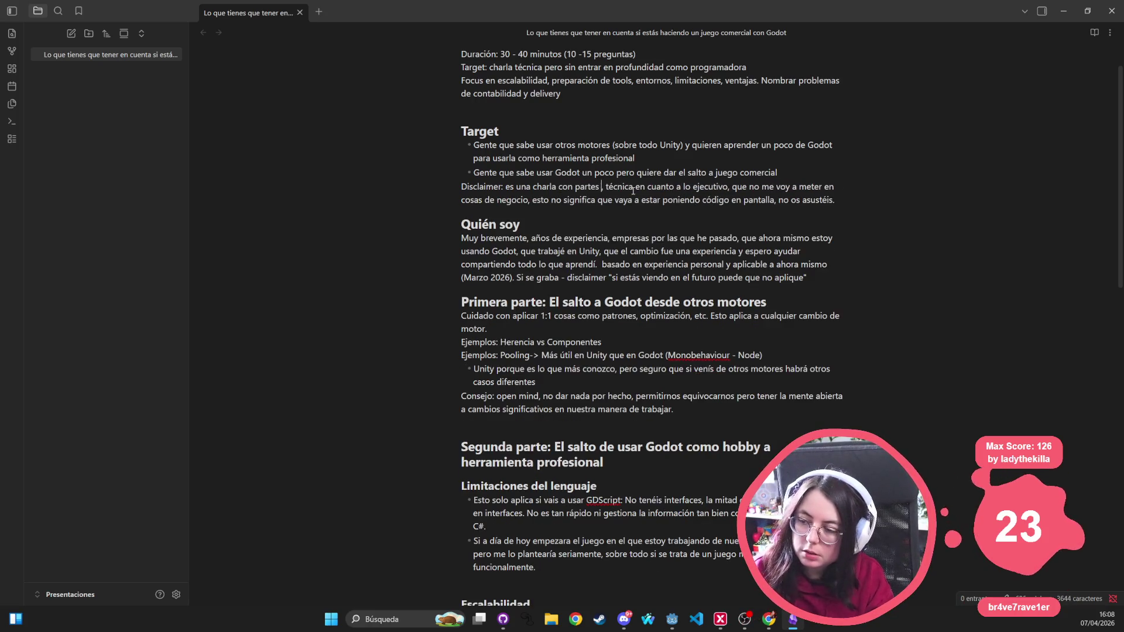
pyautogui.write('éramente té')
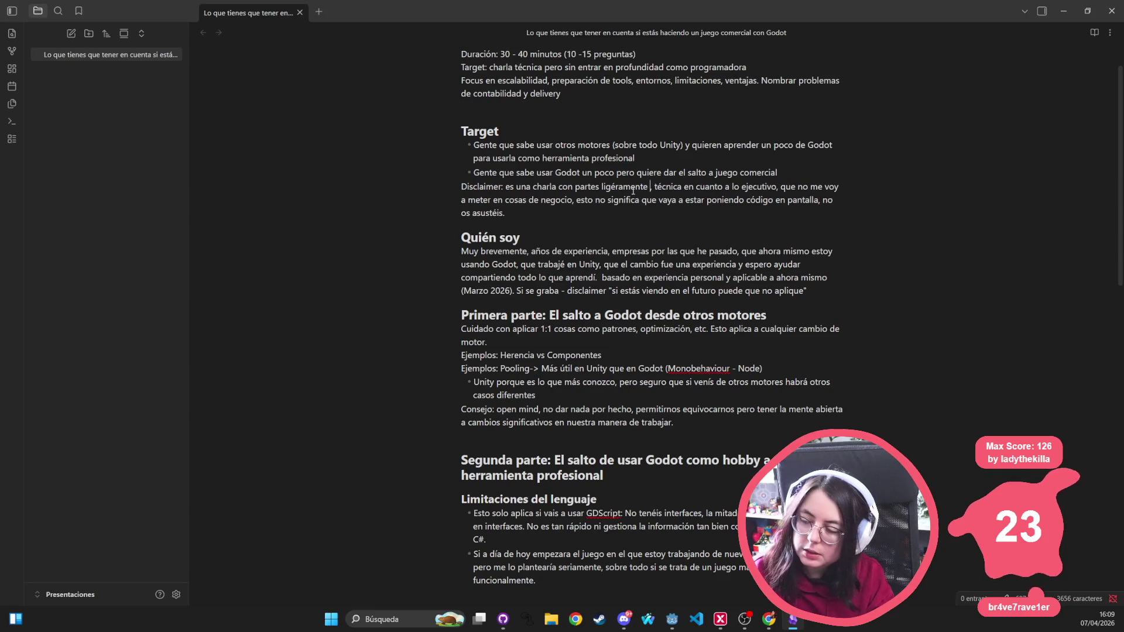
pyautogui.write('cnicas,')
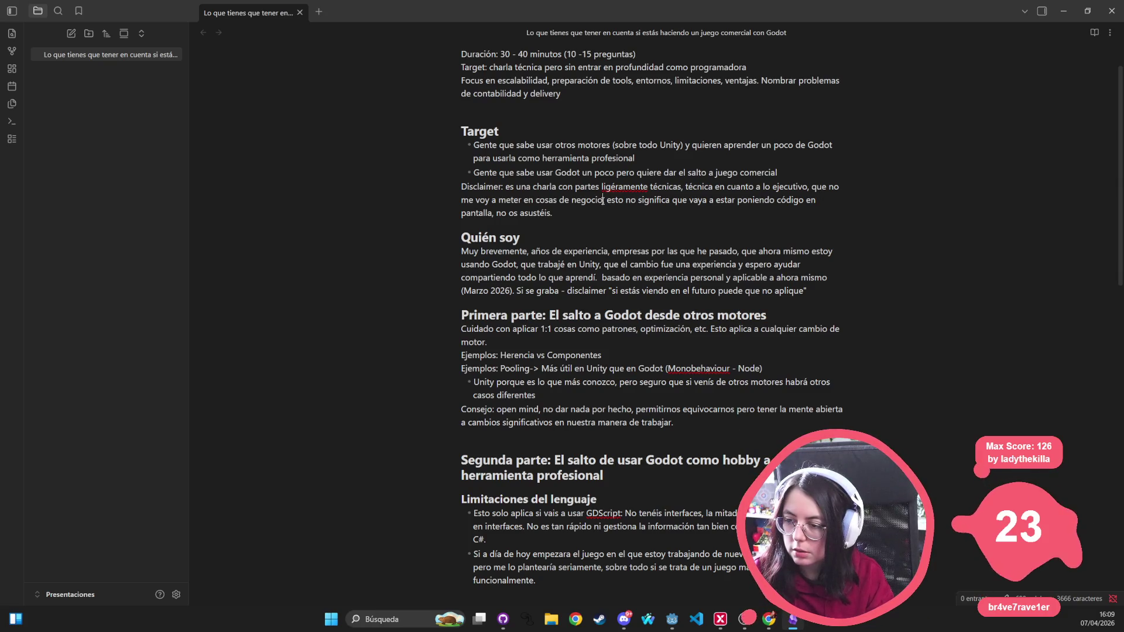
pyautogui.moveTo(602, 200); pyautogui.dragTo(808, 187)
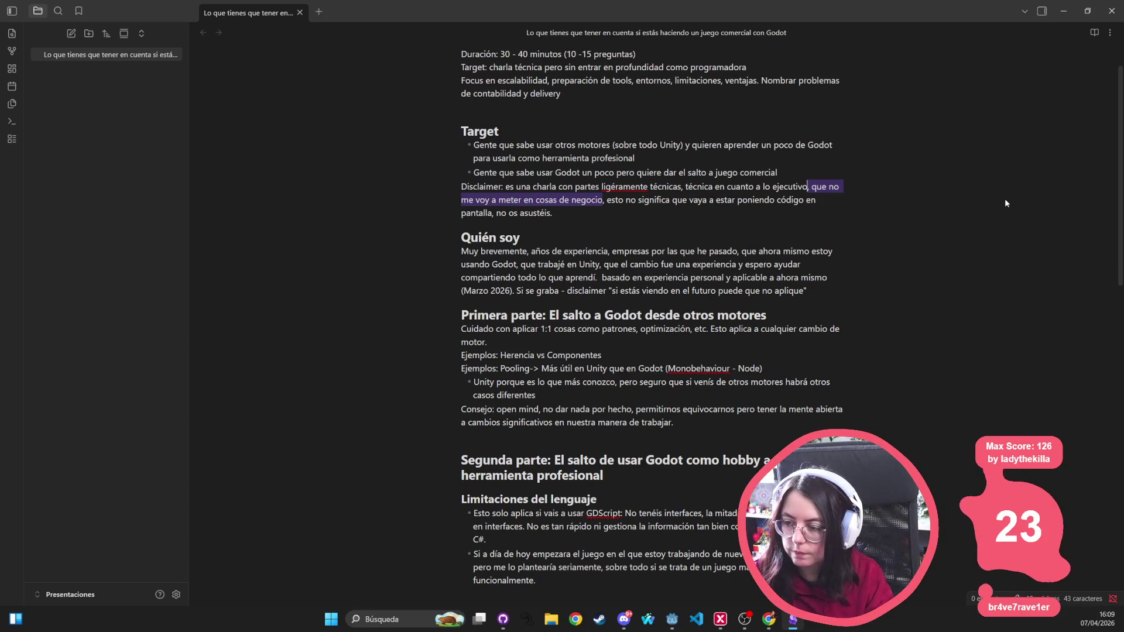
pyautogui.press('BackSpace')
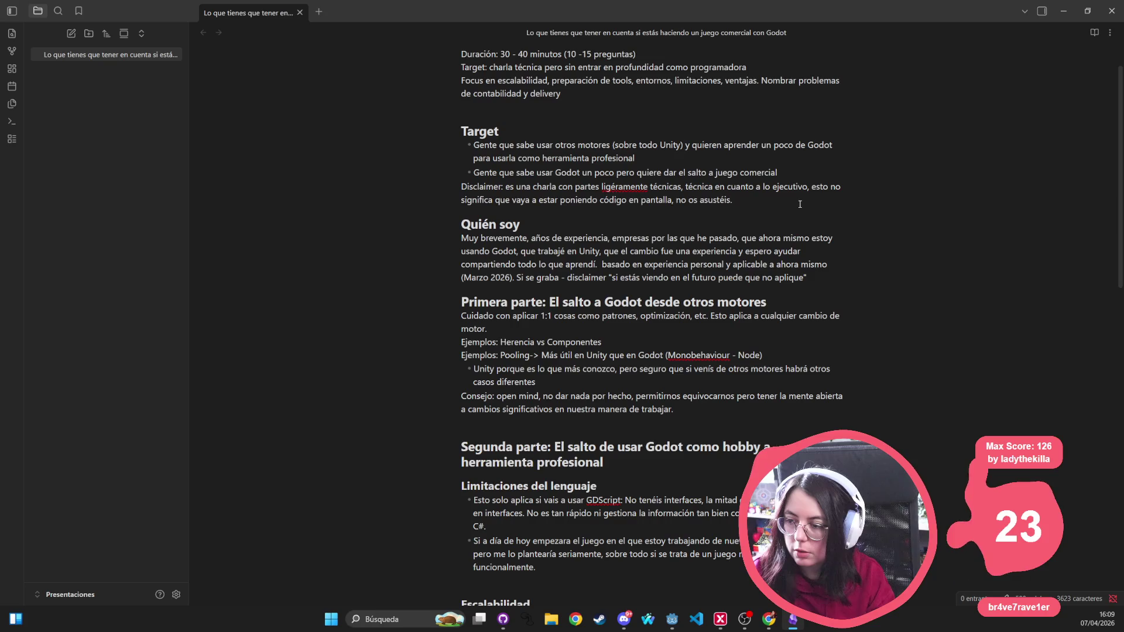
# Step: End the Disclaimer with 'más que nada algunos consejos solo van dirigidos a los programadores y programadoras del equipo.'
pyautogui.click(801, 199)
pyautogui.press('BackSpace')
pyautogui.write(', m')
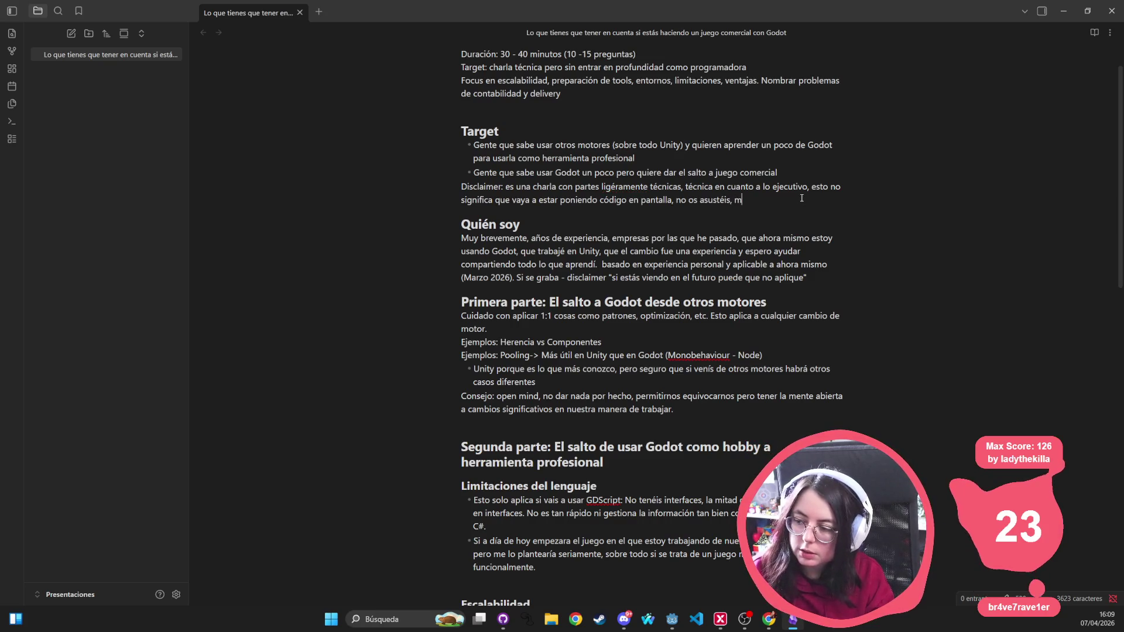
pyautogui.write('ás sque nada')
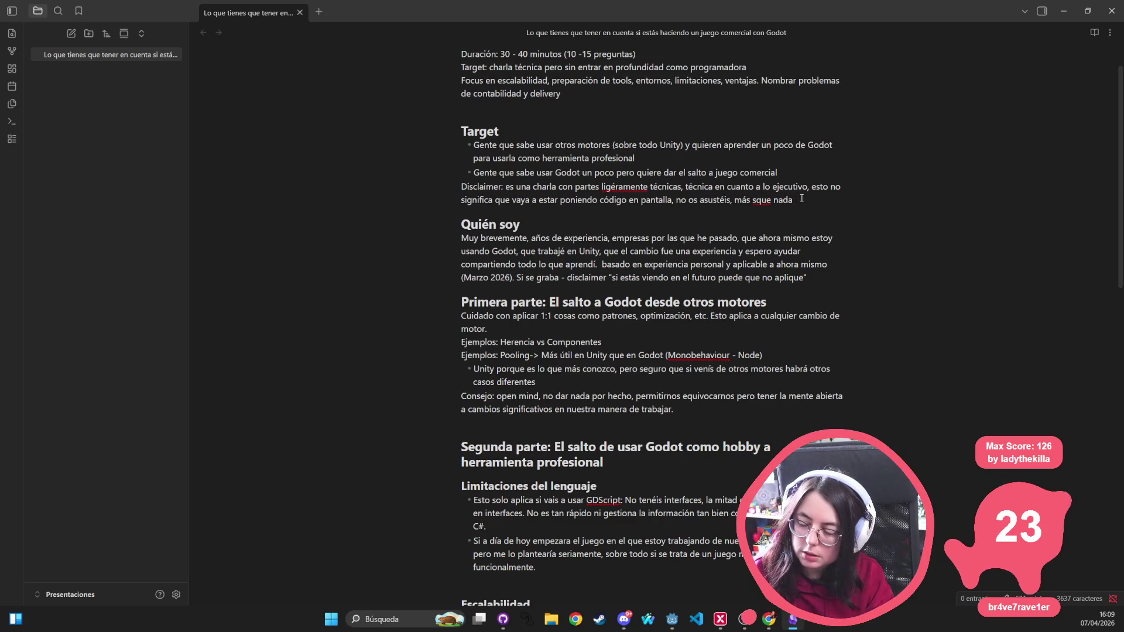
pyautogui.press('BackSpace')
pyautogui.press('BackSpace')
pyautogui.press('BackSpace')
pyautogui.write('que nada ')
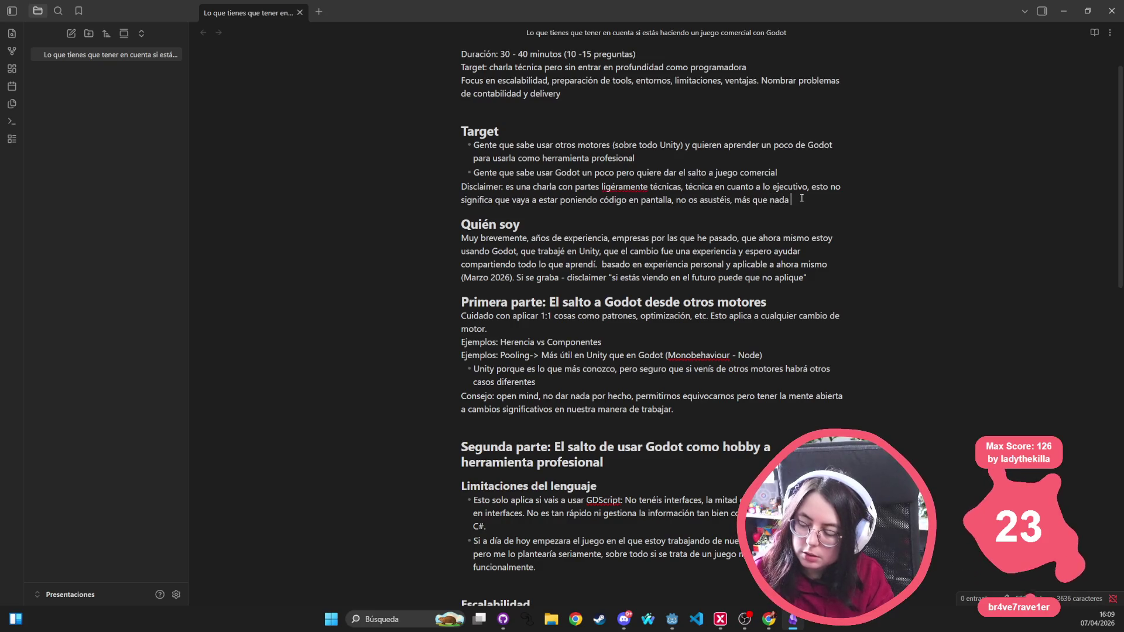
pyautogui.write('diré consejo')
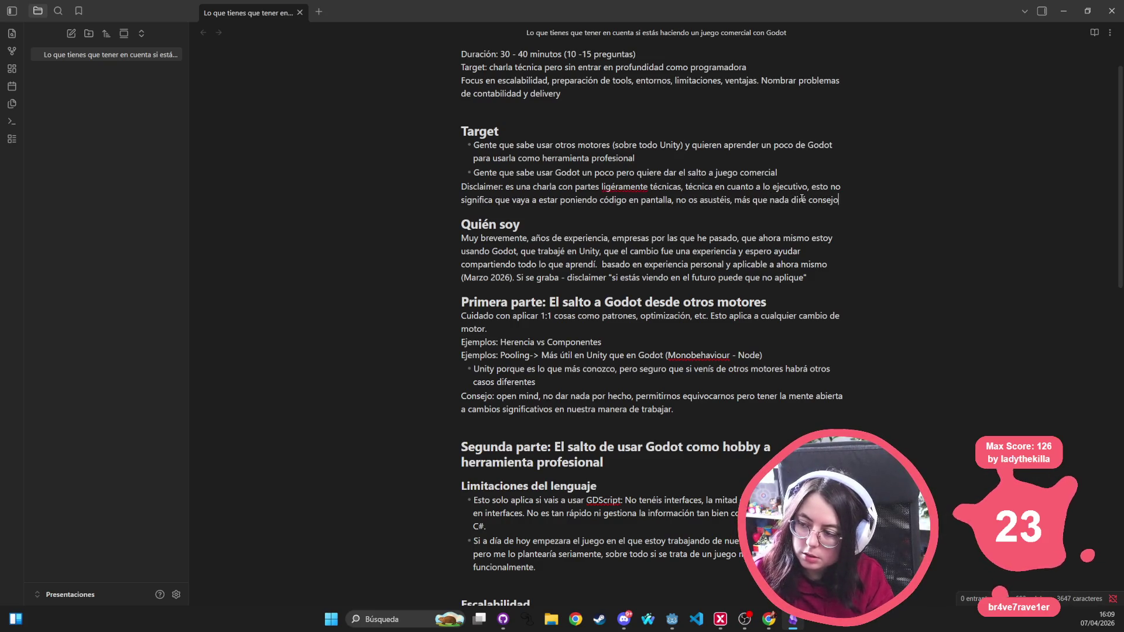
pyautogui.hotkey('ctrl', 'BackSpace')
pyautogui.hotkey('ctrl', 'BackSpace')
pyautogui.write('algunos co')
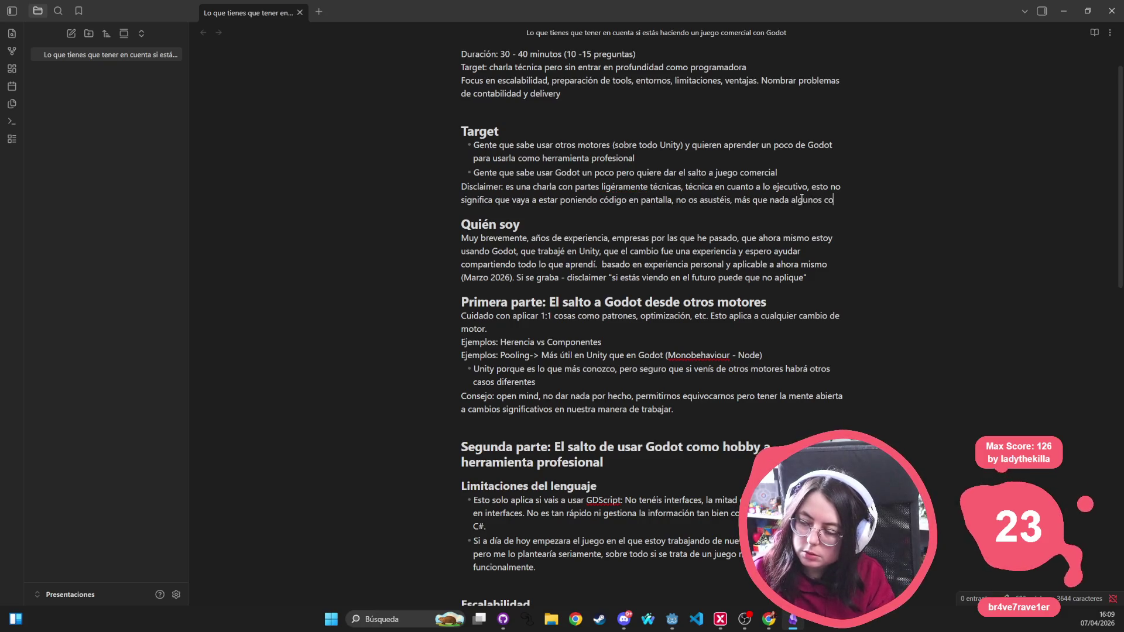
pyautogui.write('nsejos solo')
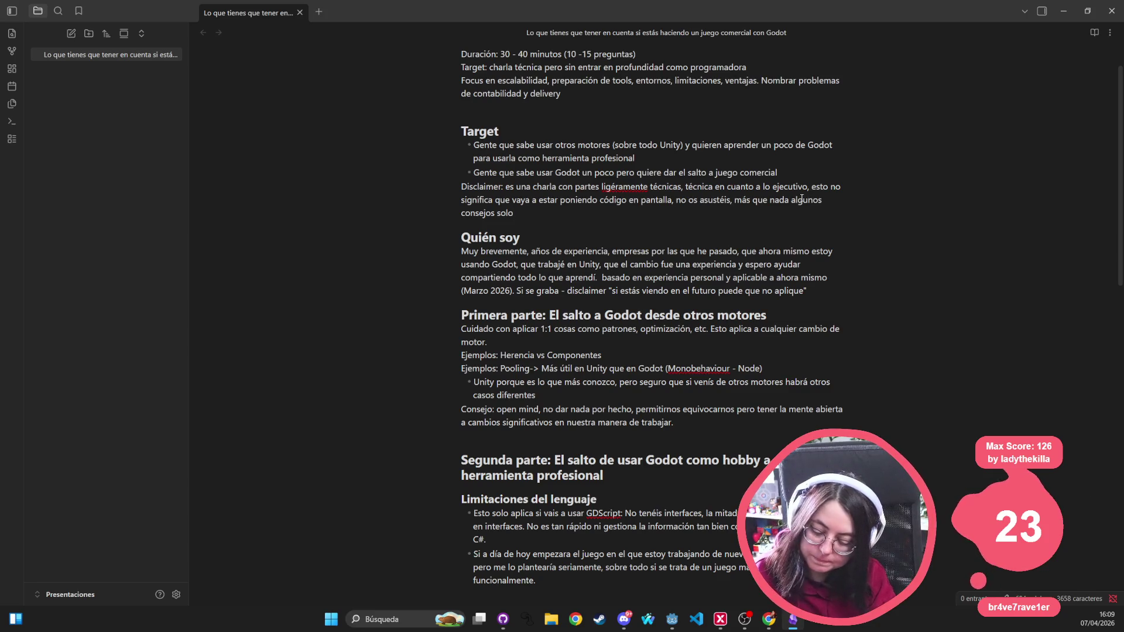
pyautogui.write('van dirigid')
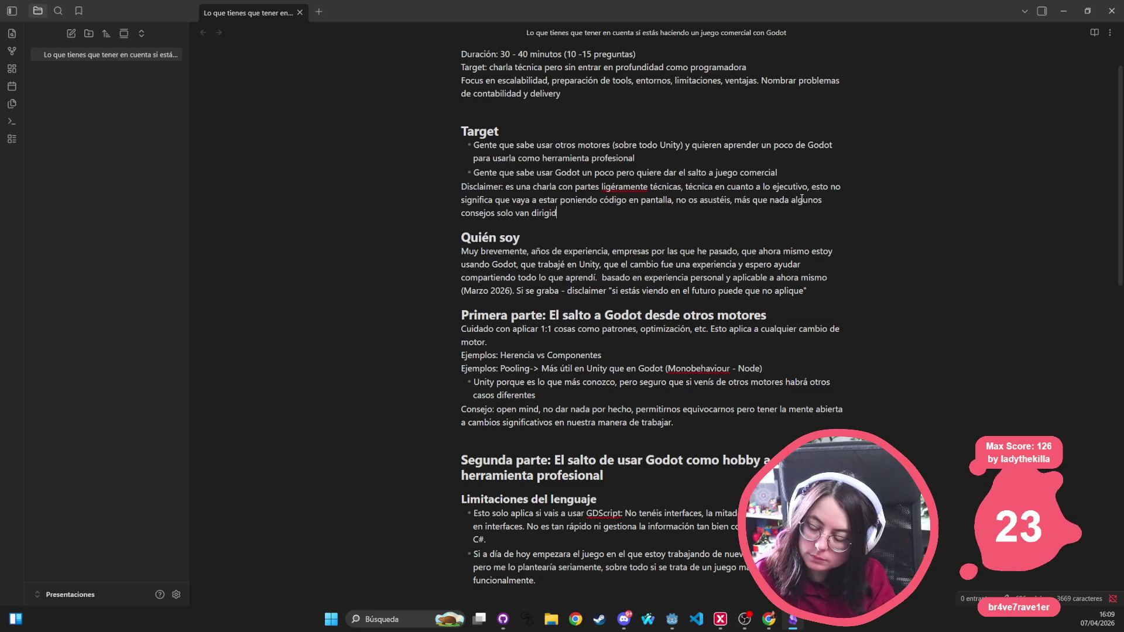
pyautogui.write('os a los pro')
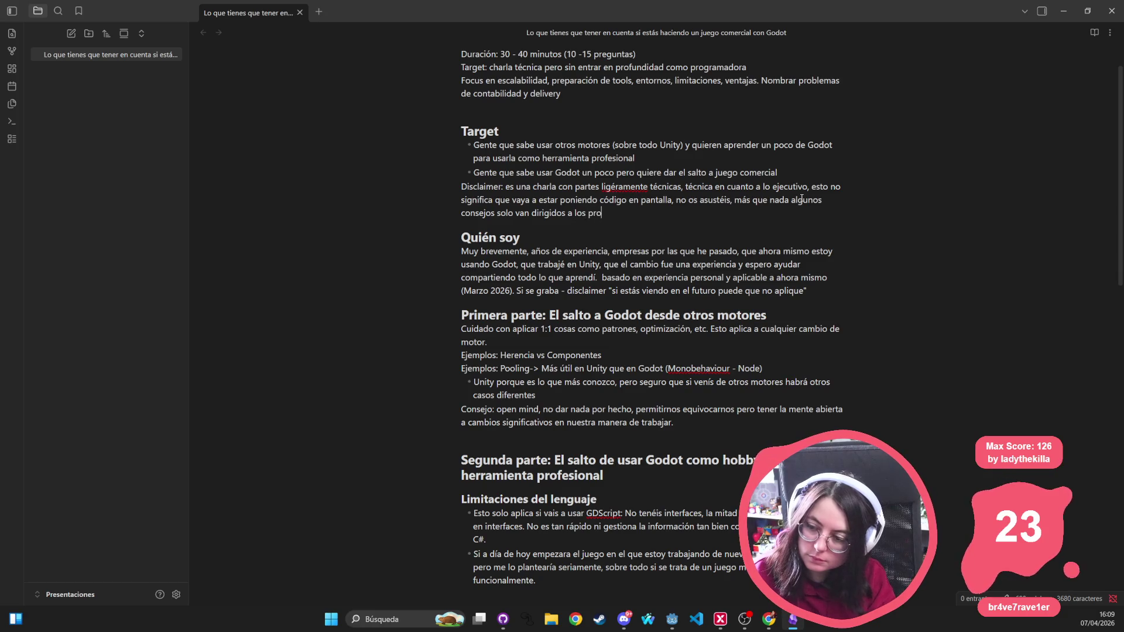
pyautogui.write('gramadores y pr')
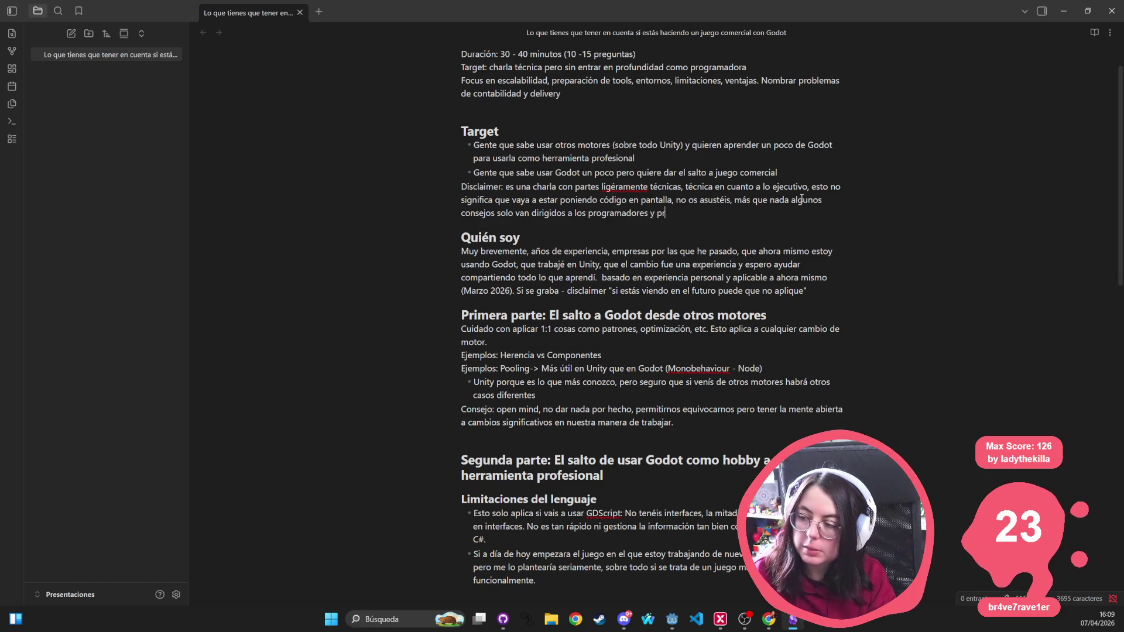
pyautogui.write('ogramador')
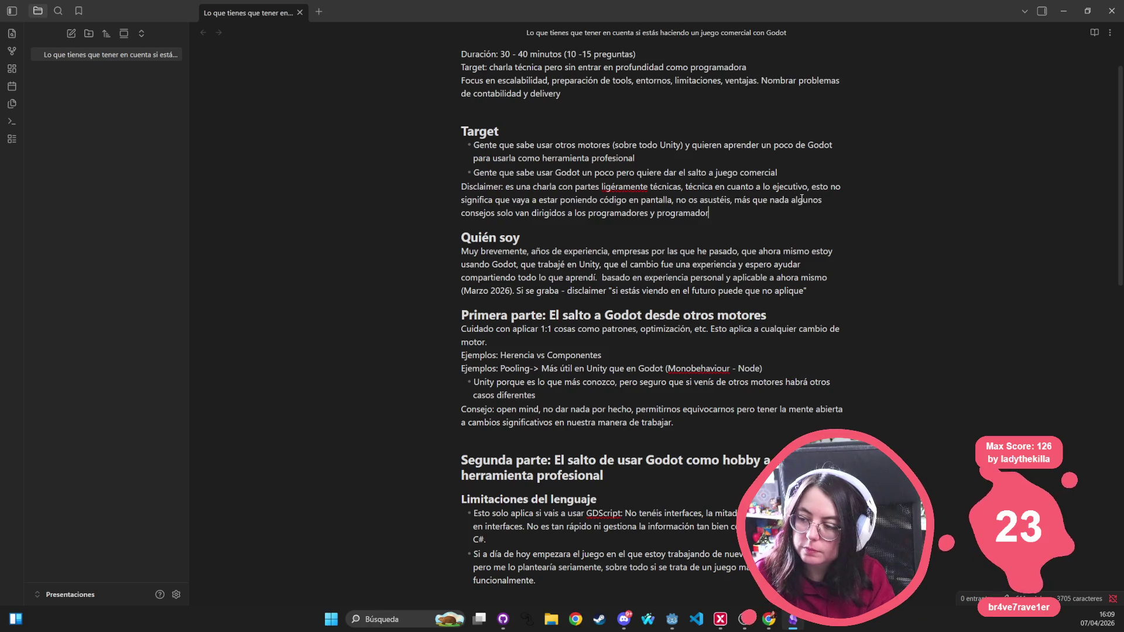
pyautogui.write('as del equipo.')
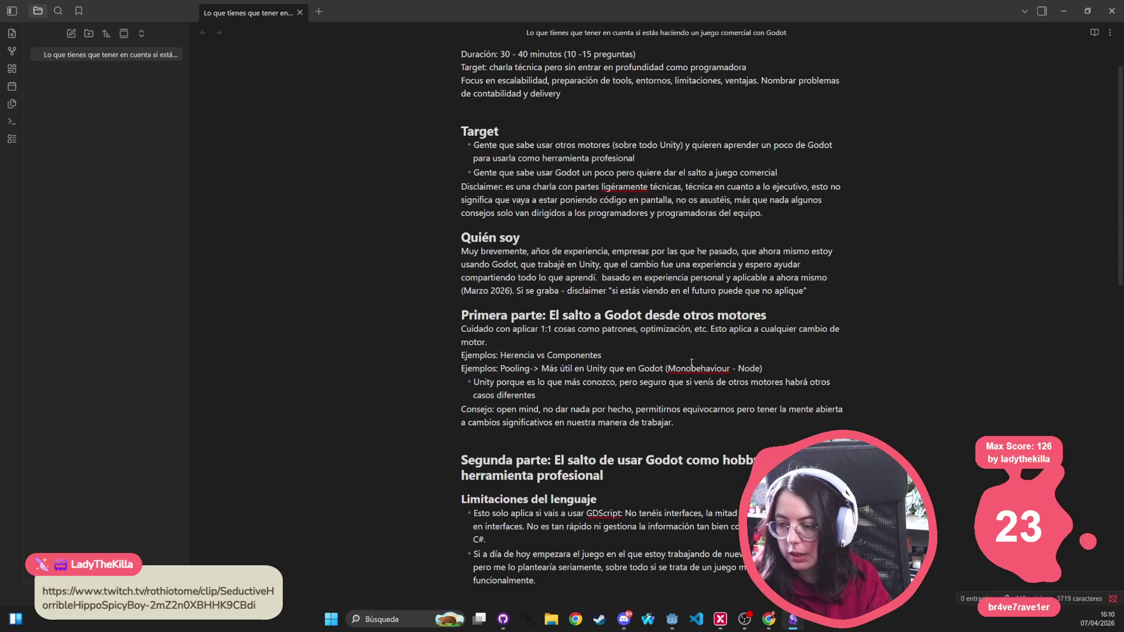
# Step: Add a '### Trasladar conocimientos' subheading under Primera parte and an empty ### heading after the Consejo paragraph
pyautogui.scroll(-3, 707, 312)
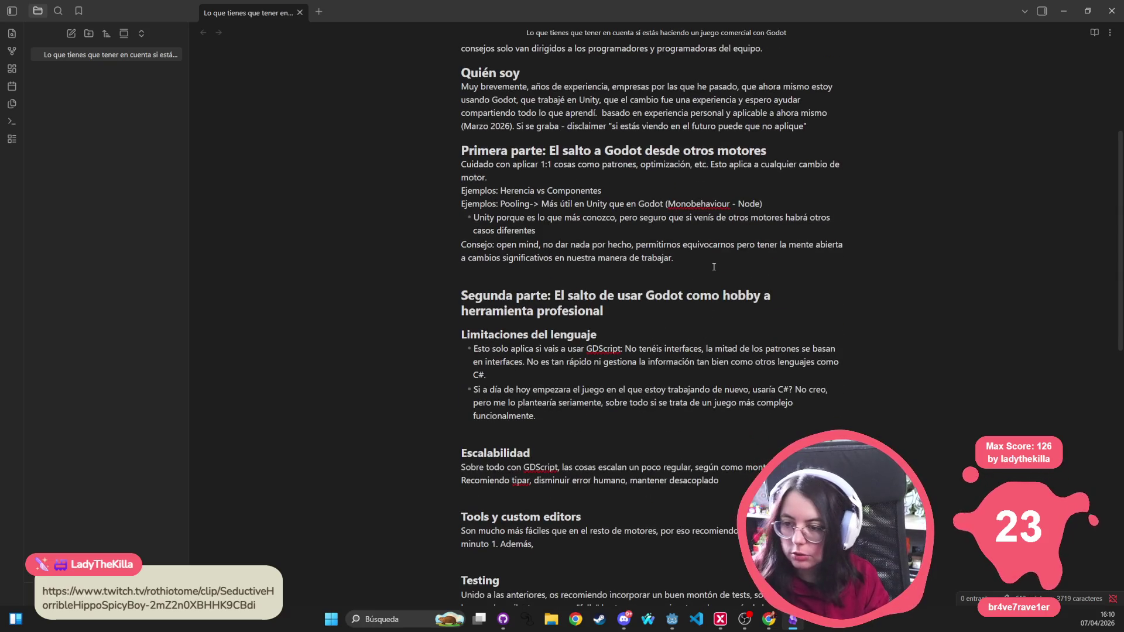
pyautogui.press('Return')
pyautogui.click(808, 153)
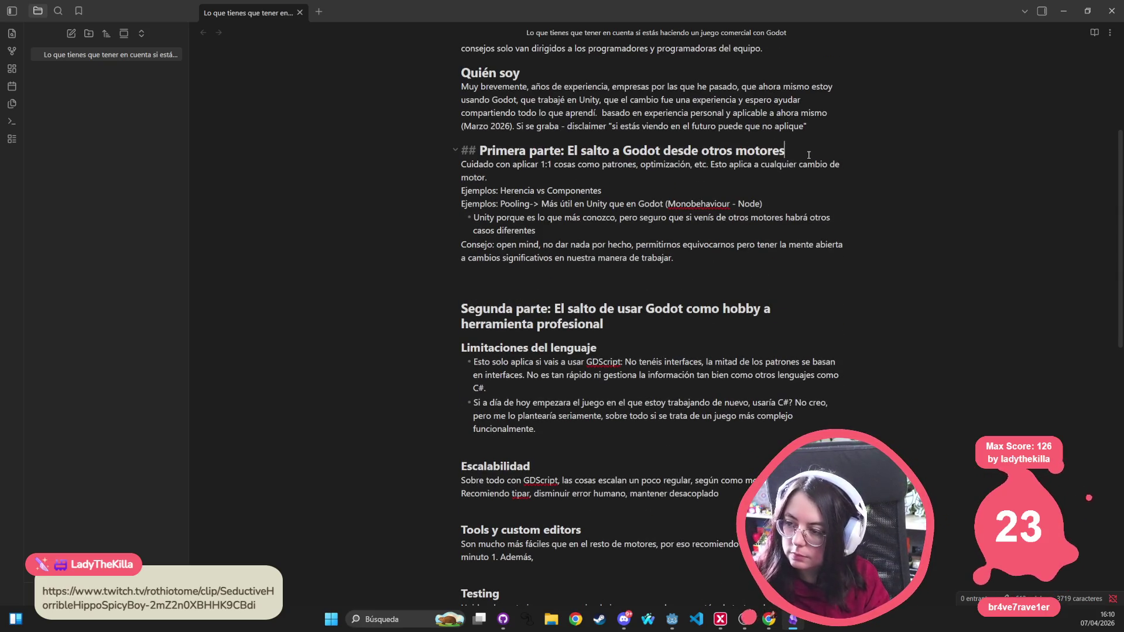
pyautogui.press('Return')
pyautogui.write('##')
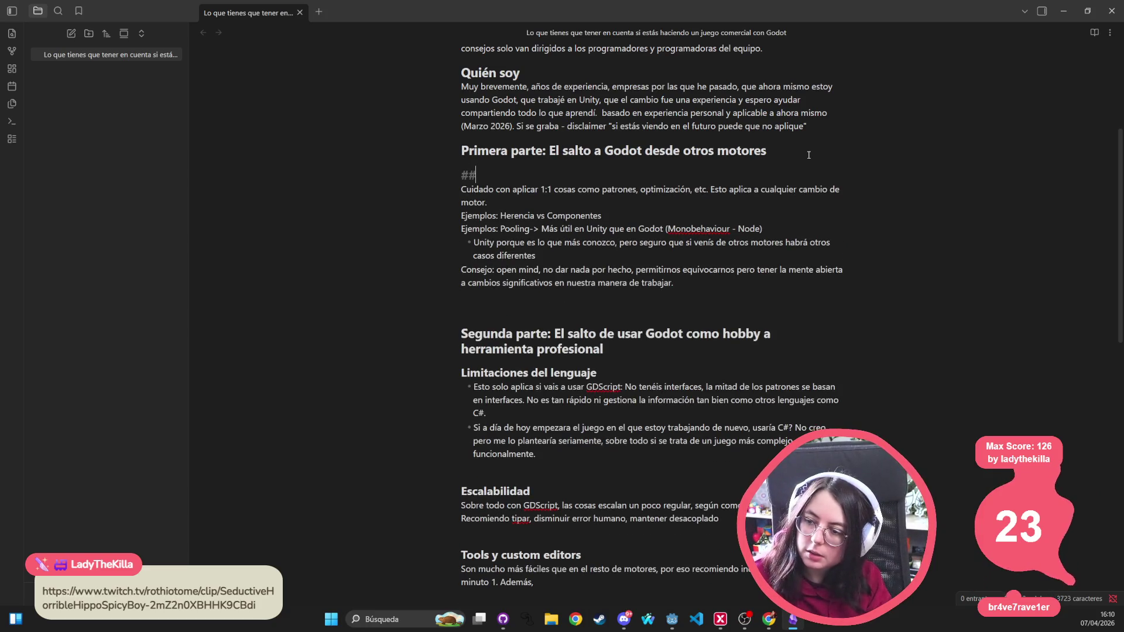
pyautogui.write('#')
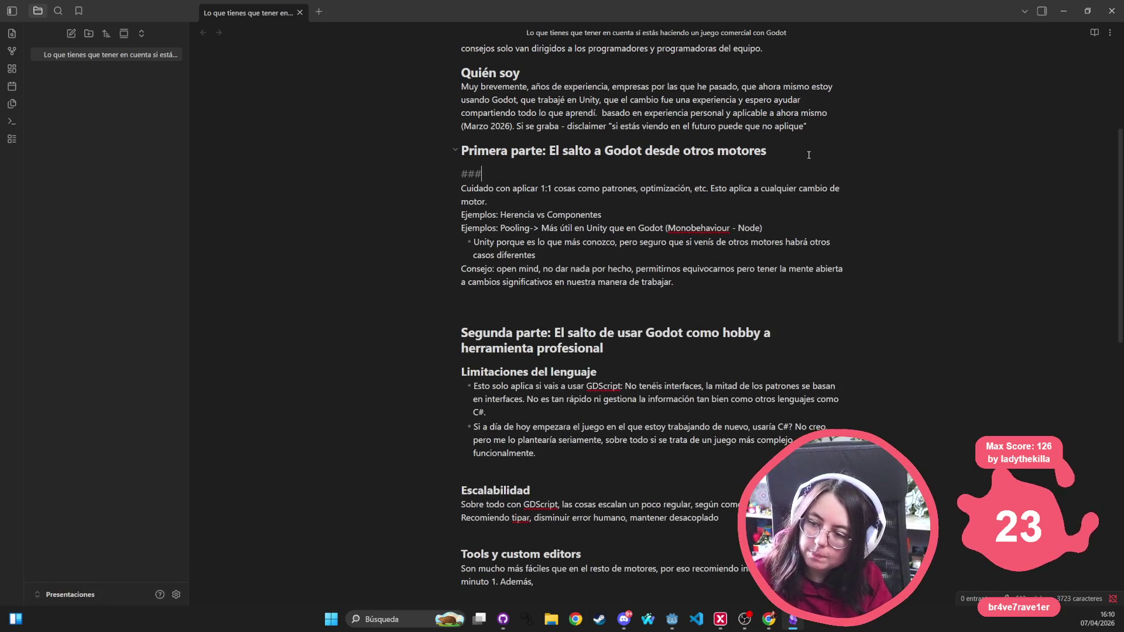
pyautogui.write(' Trasladar')
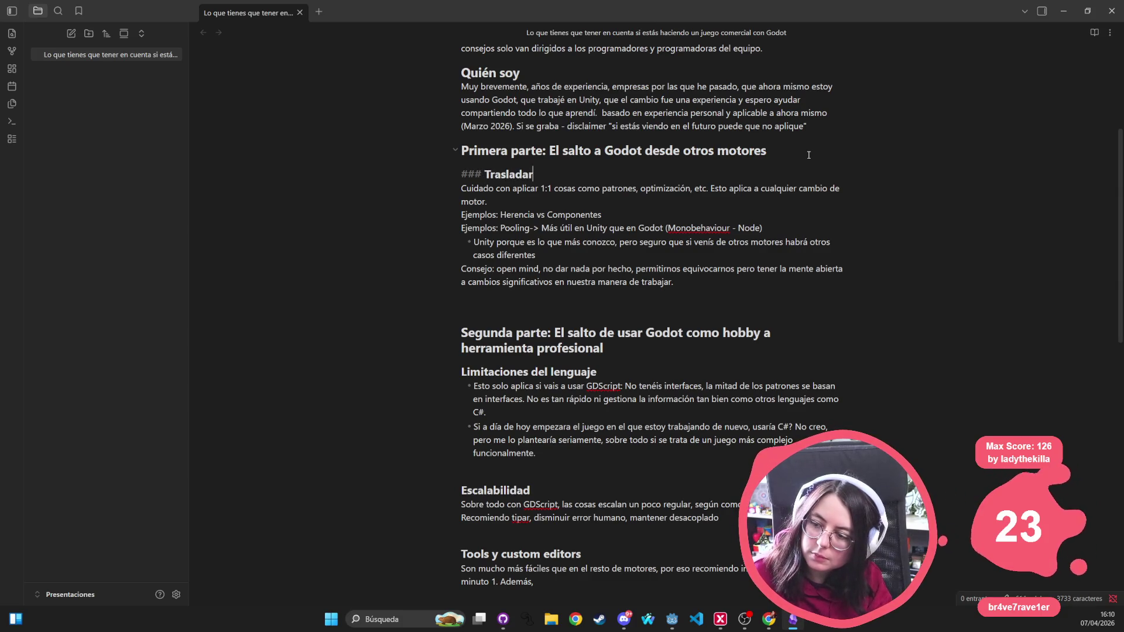
pyautogui.write(' conocimientos')
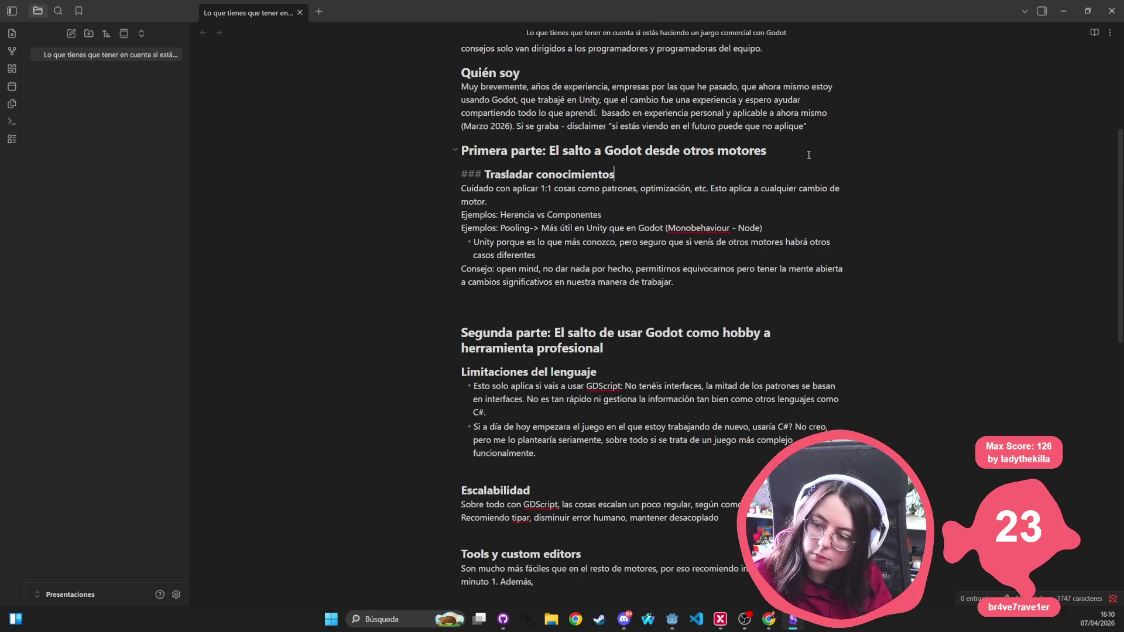
pyautogui.click(620, 299)
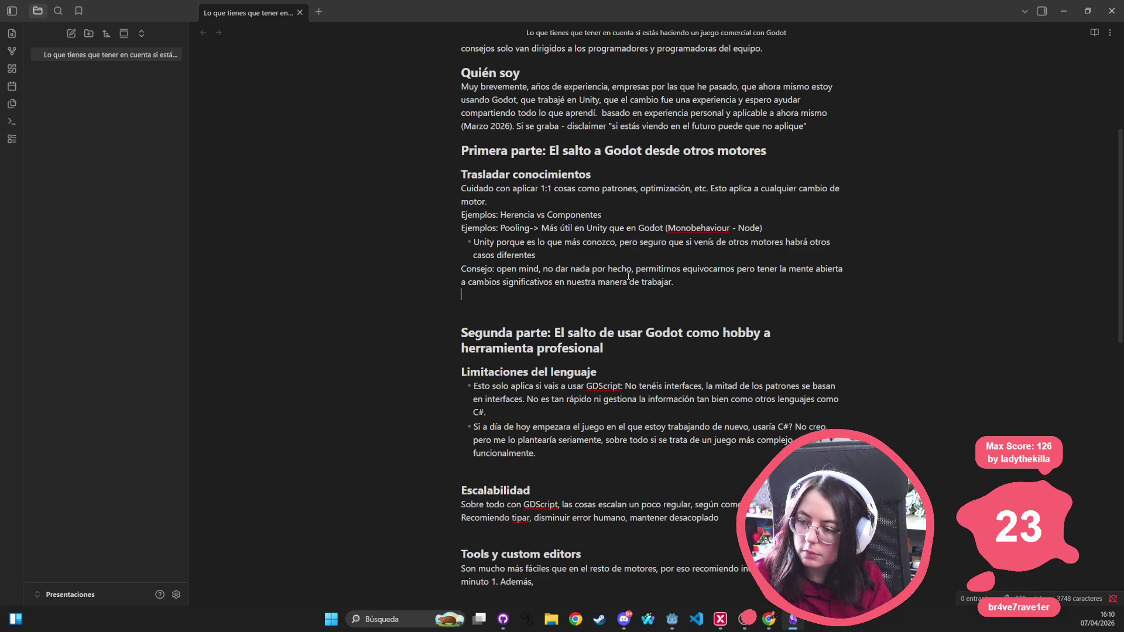
pyautogui.write('###')
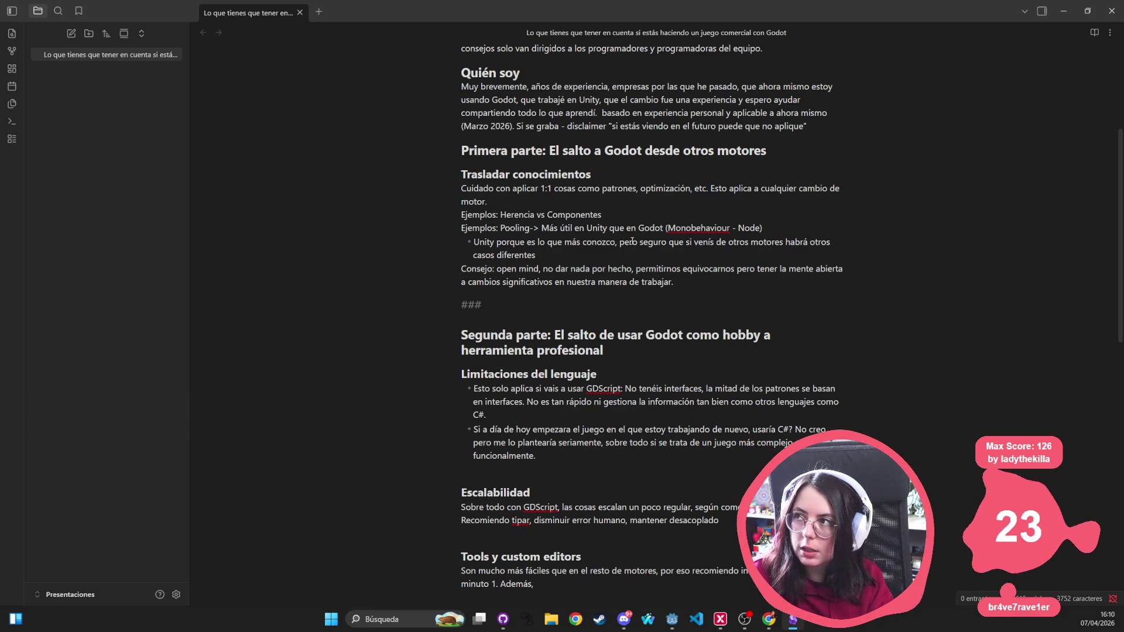
# Step: Add an 'Ejemplos: UI' line after 'motor.' in the Trasladar conocimientos section
pyautogui.press('Return')
pyautogui.write('E')
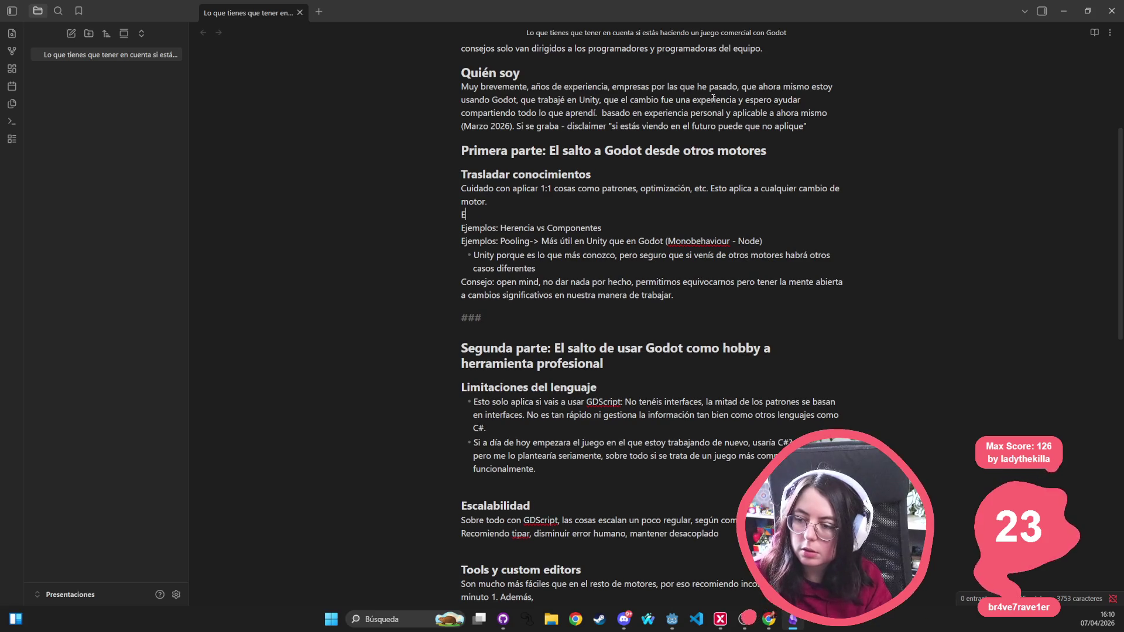
pyautogui.write('jemplos: Interface')
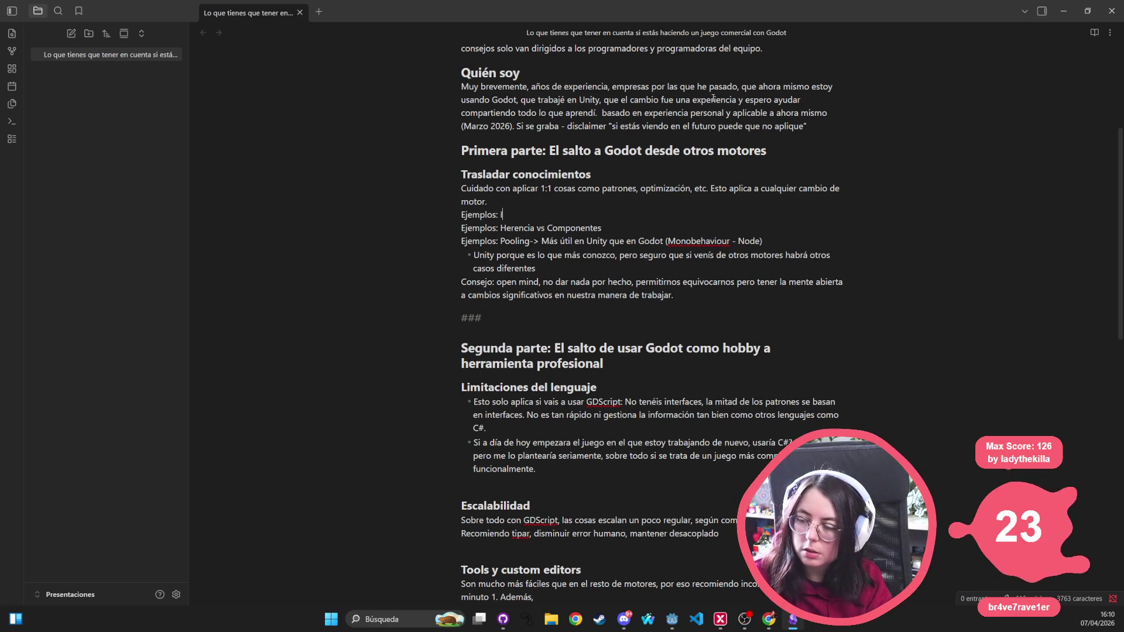
pyautogui.hotkey('ctrl', 'BackSpace')
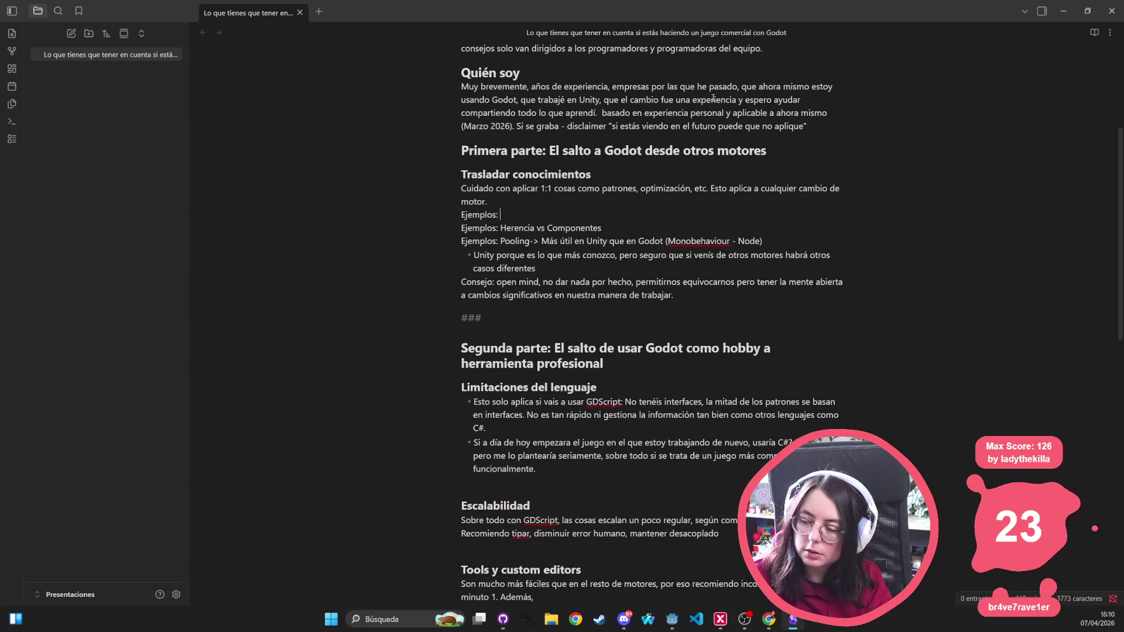
pyautogui.write('UI')
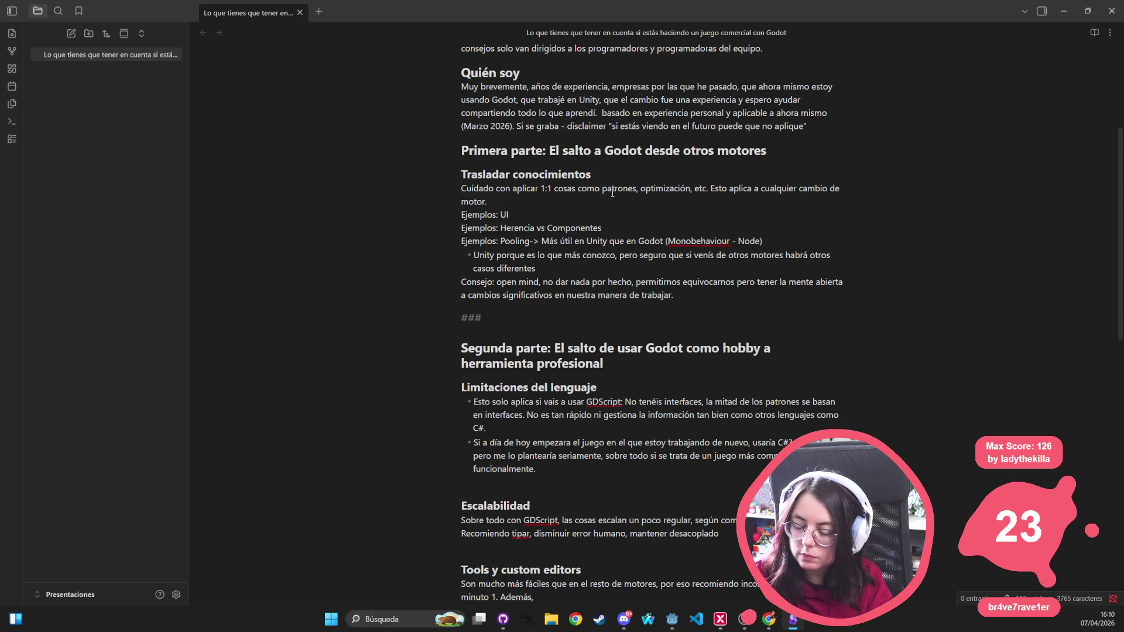
pyautogui.press('Return')
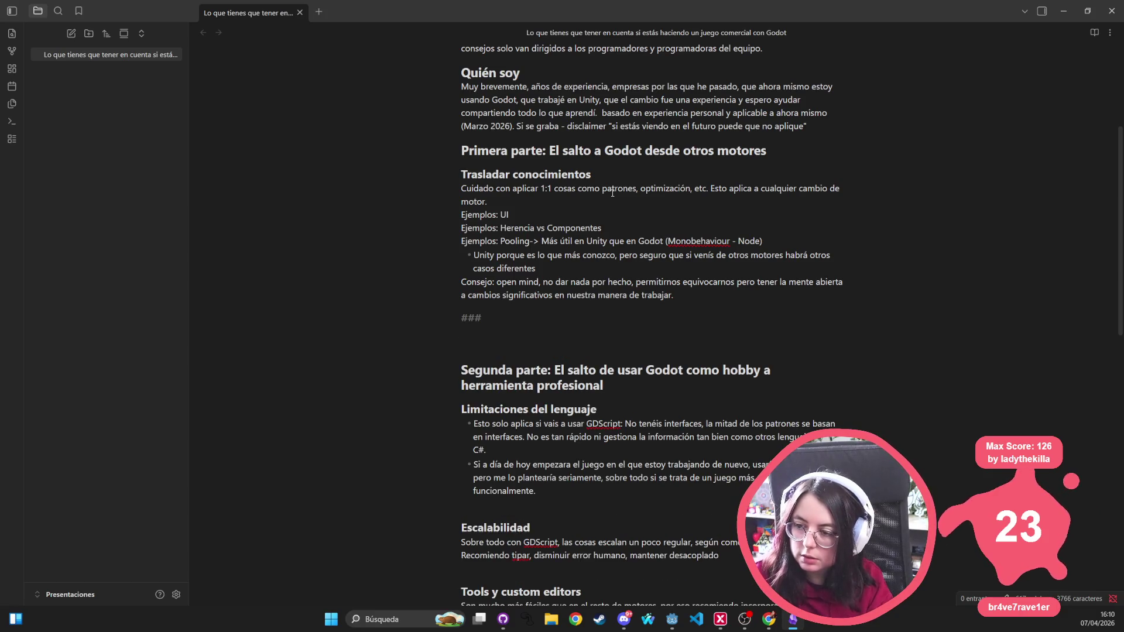
pyautogui.press('BackSpace')
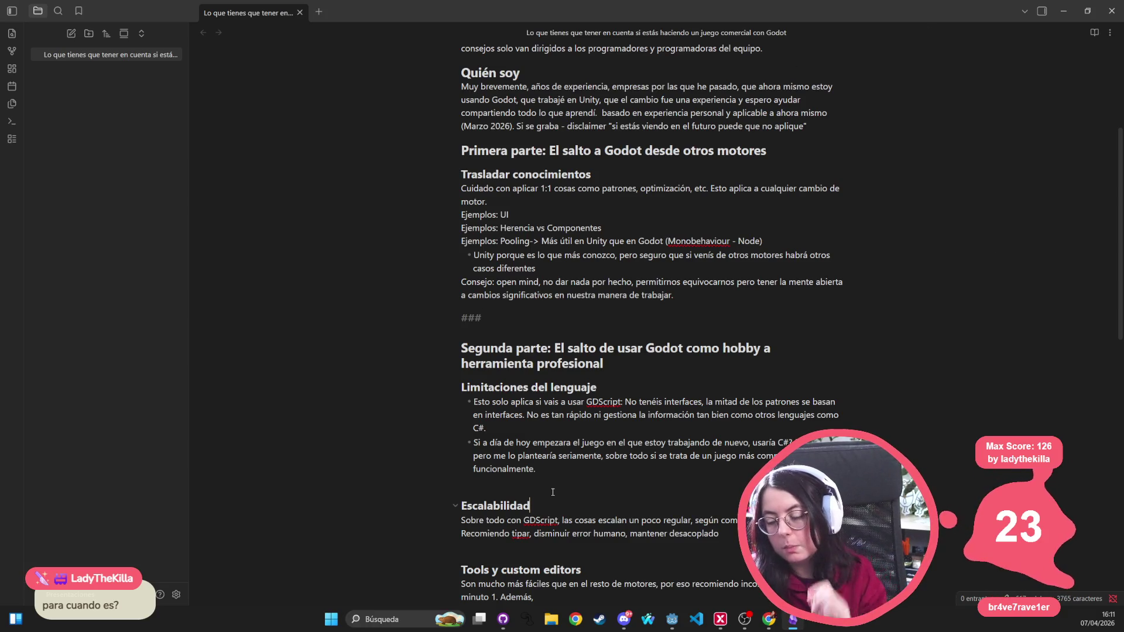
# Step: Close the desacoplado sentence and start a new line on how work speed scales in Unity versus Godot
pyautogui.click(720, 533)
pyautogui.write('.')
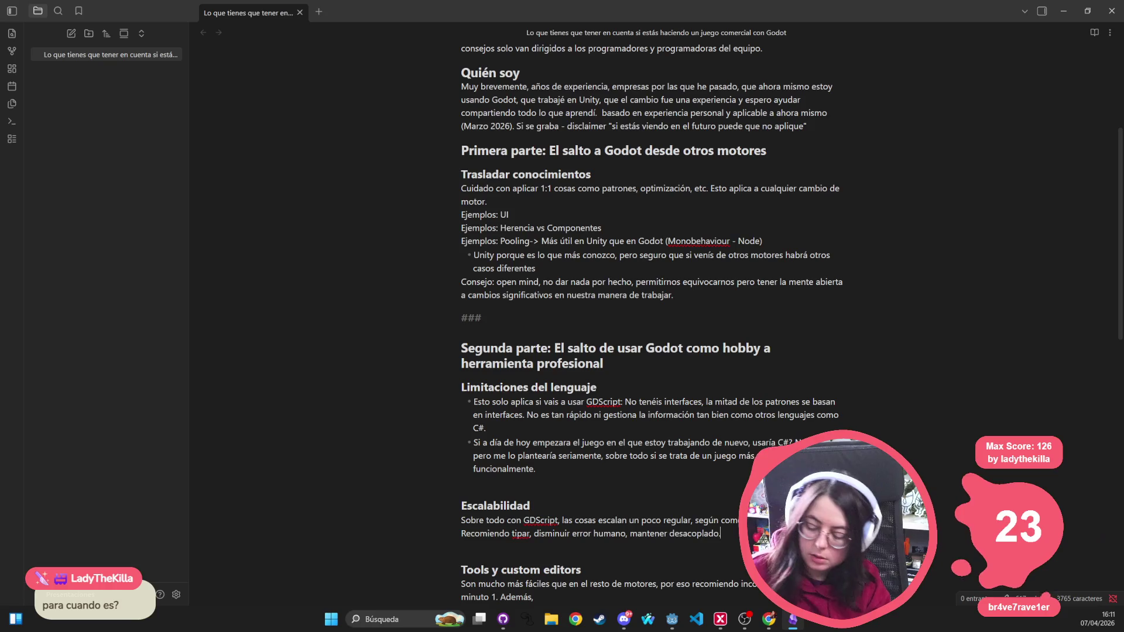
pyautogui.press('Return')
pyautogui.write('En lo per')
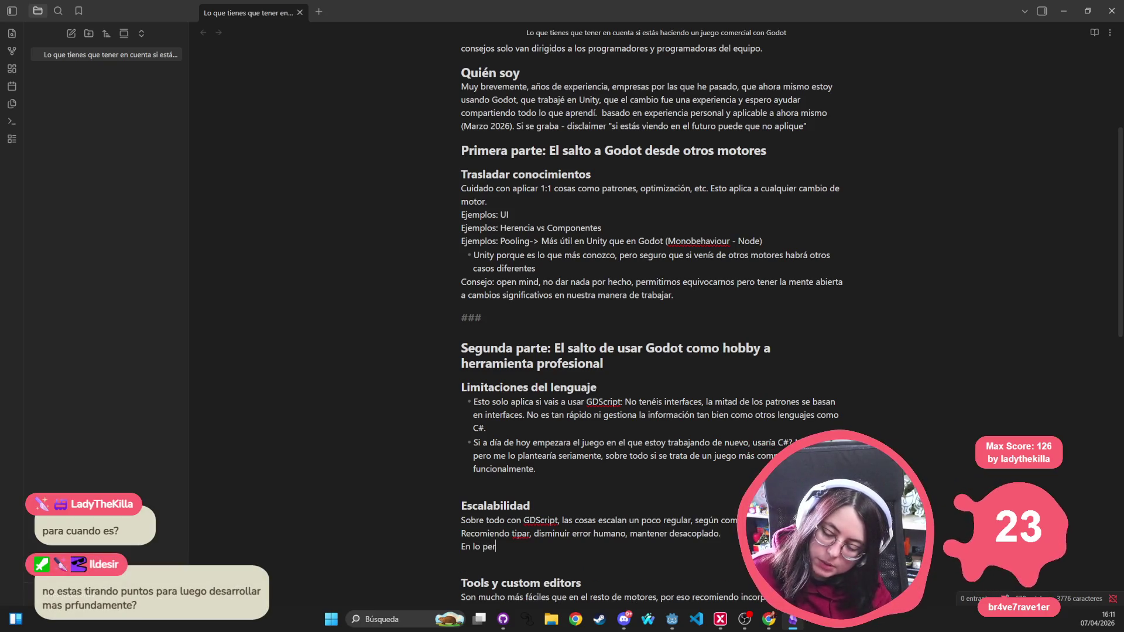
pyautogui.write('sonal me da la sensaci')
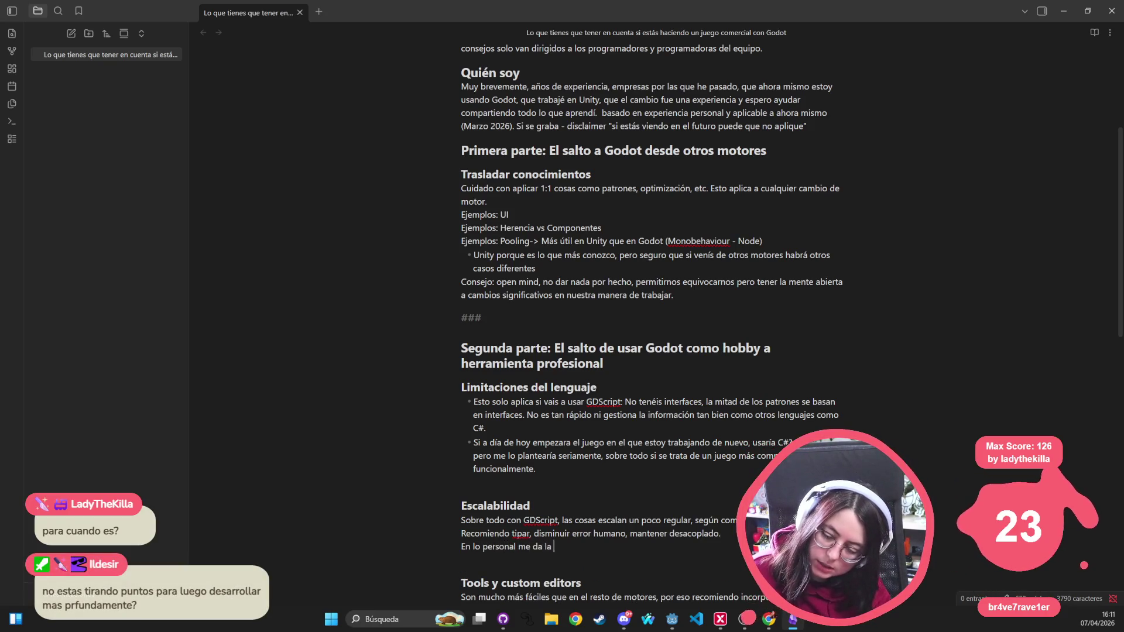
pyautogui.write('ón de que ')
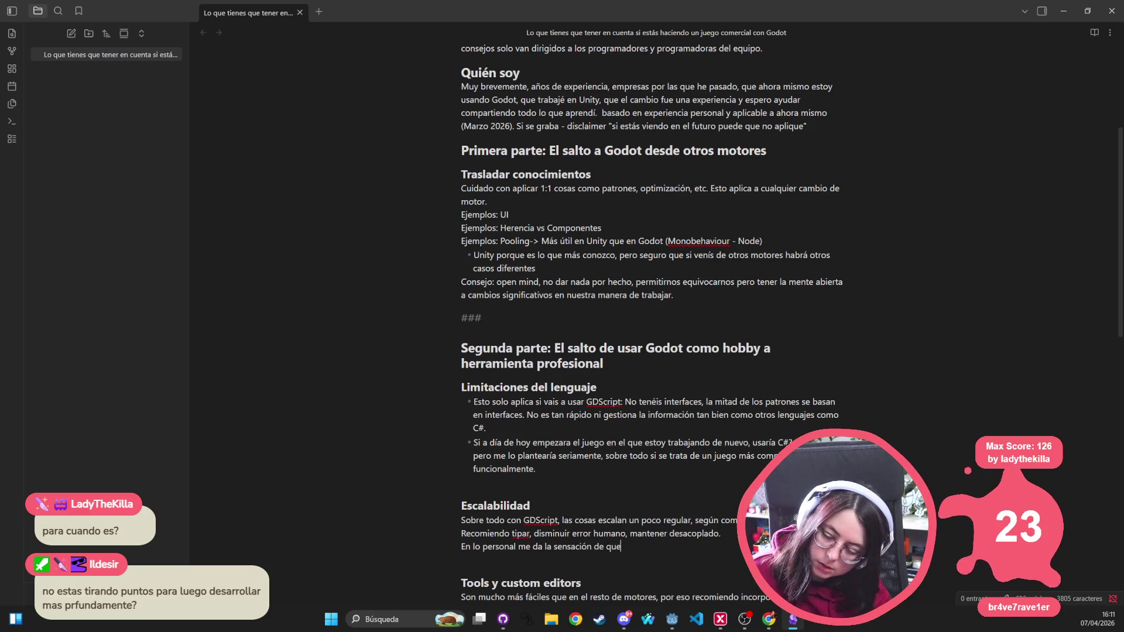
pyautogui.write('la v')
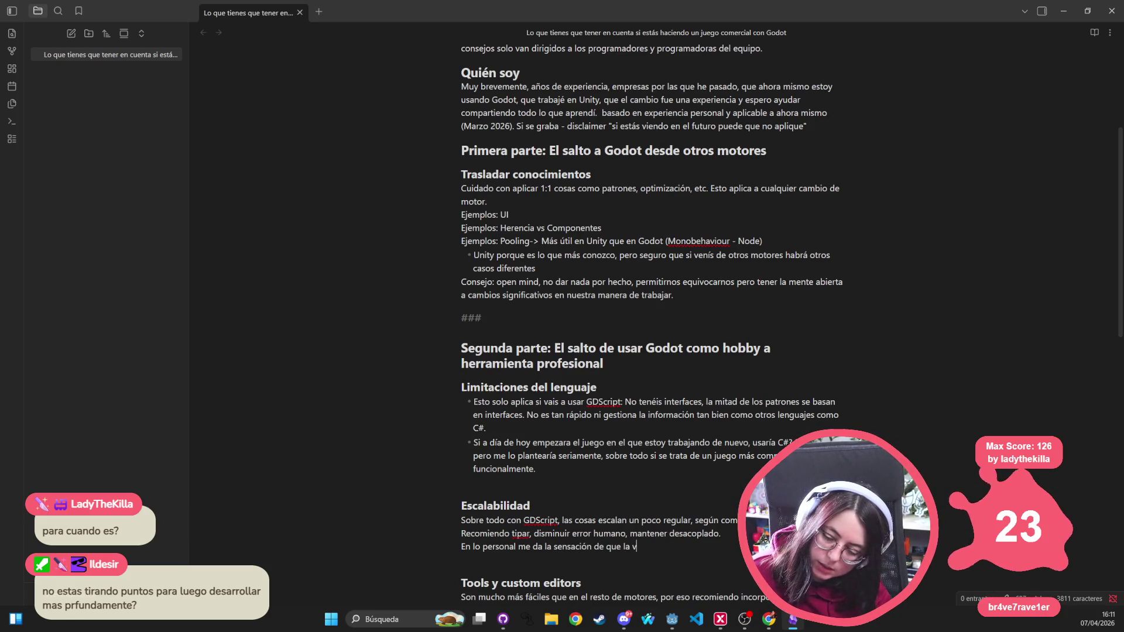
pyautogui.write('elocidad de trabajo')
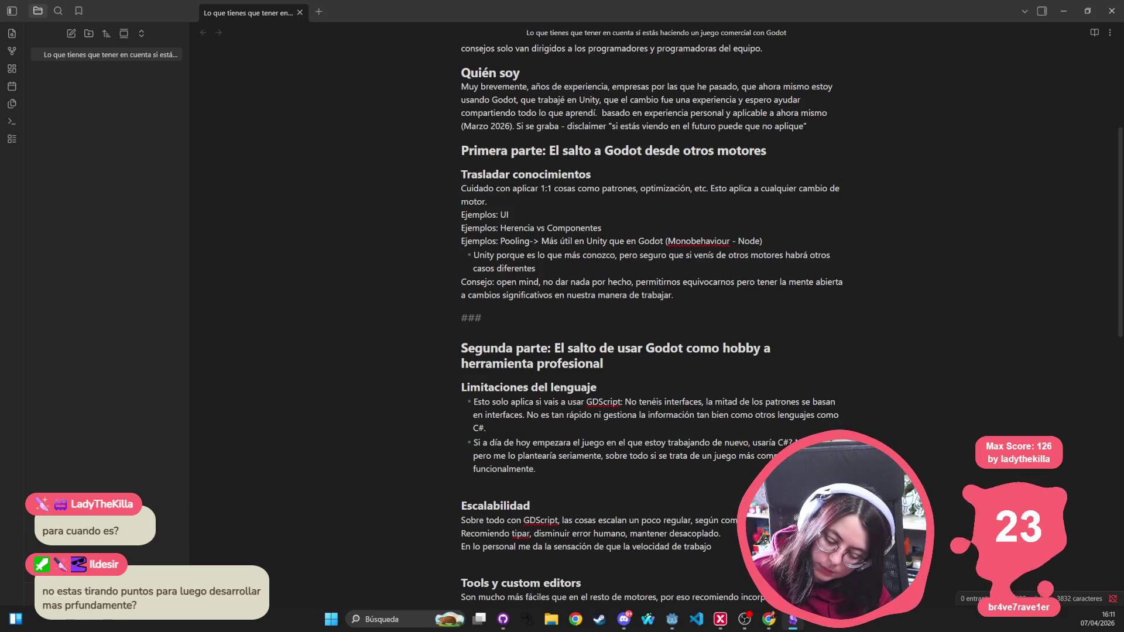
pyautogui.write(' escala')
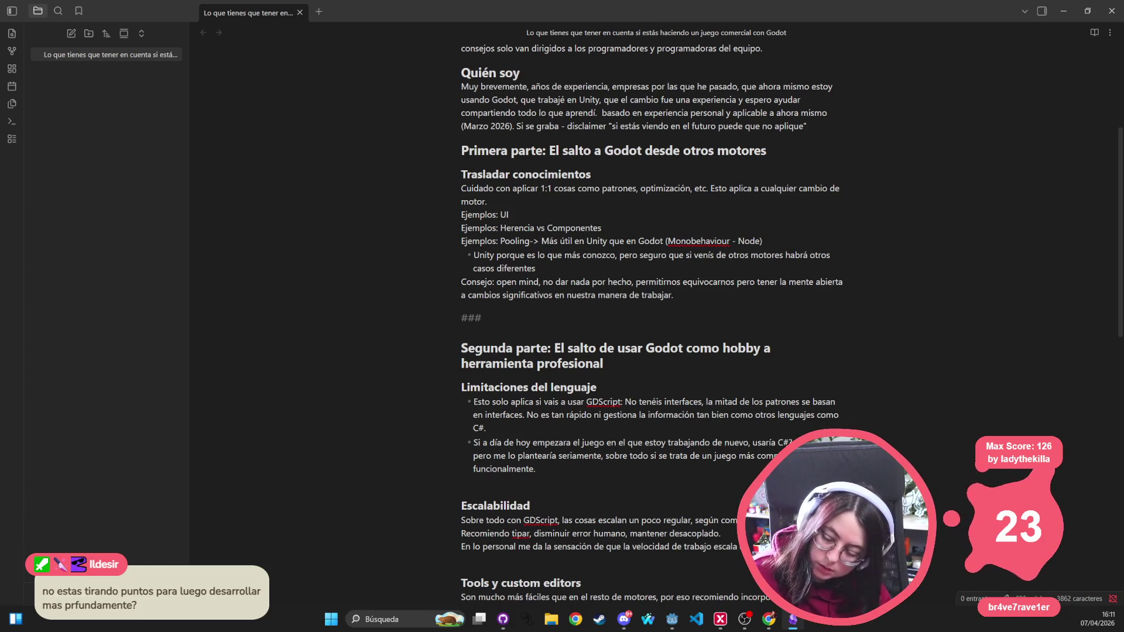
pyautogui.write(' ... Unity y En')
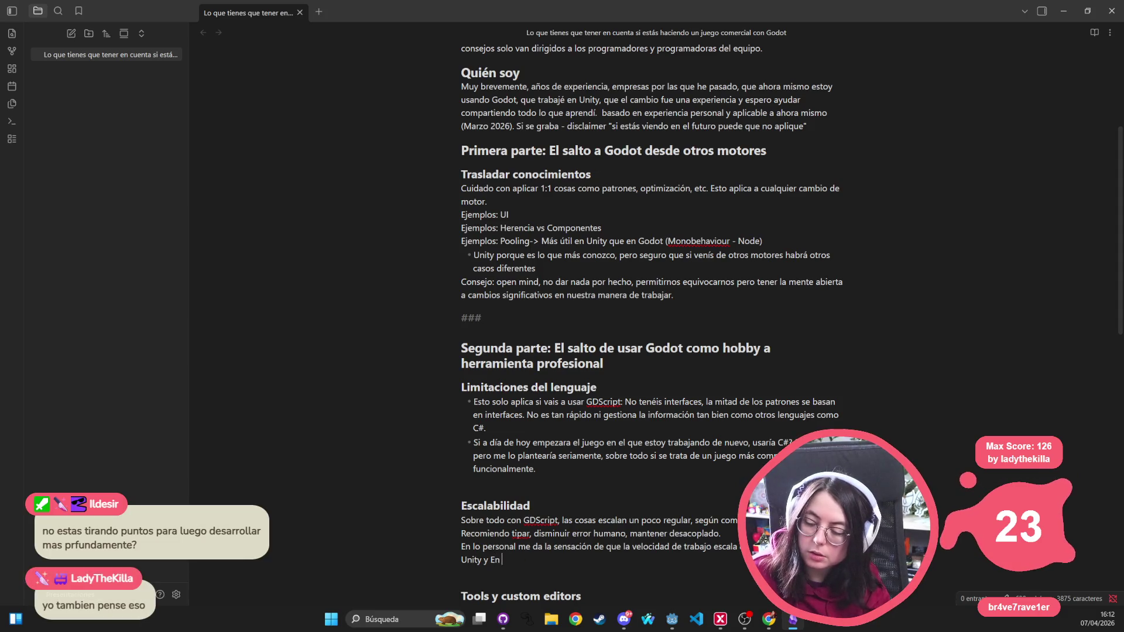
pyautogui.press('BackSpace')
pyautogui.press('BackSpace')
pyautogui.press('BackSpace')
pyautogui.write('en Godot.')
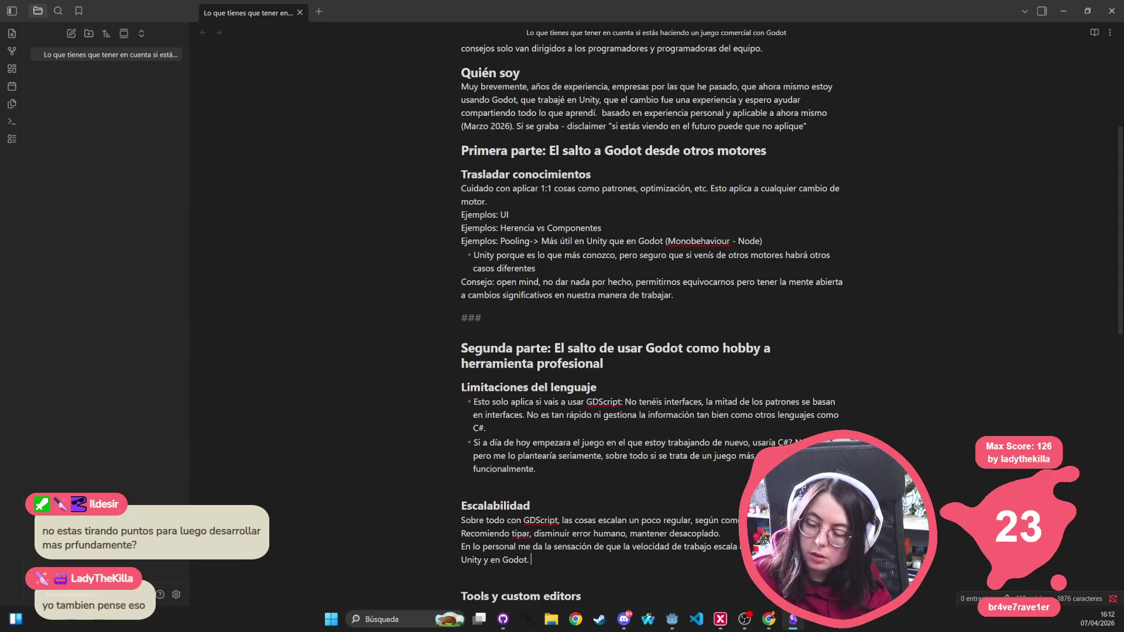
pyautogui.write(' Una vez tienes t a')
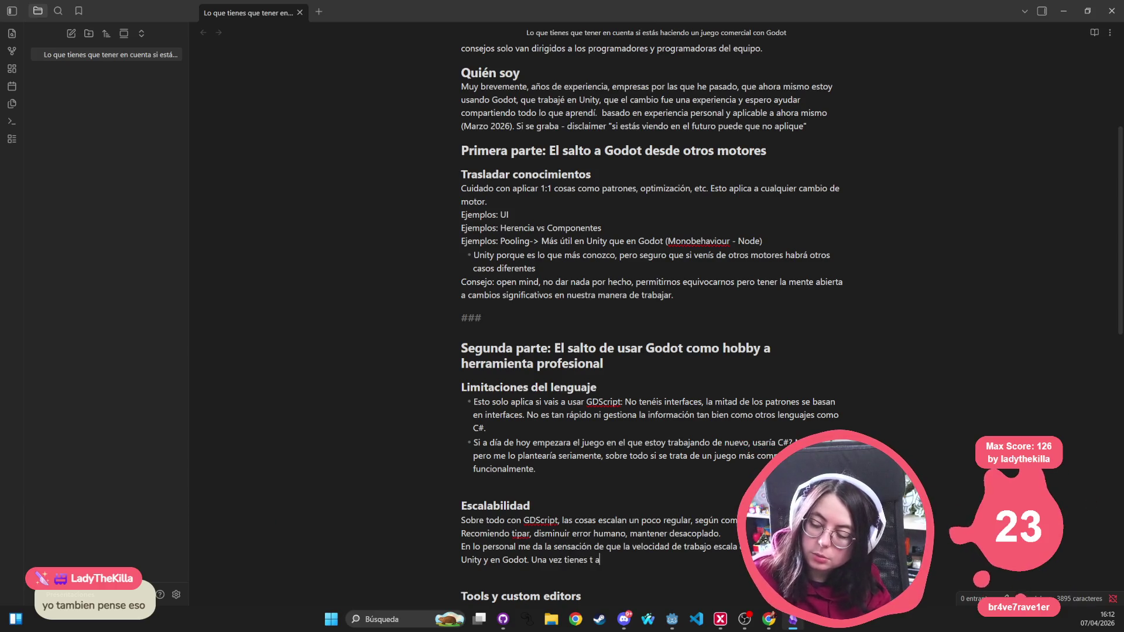
pyautogui.press('BackSpace')
pyautogui.press('BackSpace')
pyautogui.write('u arquitec')
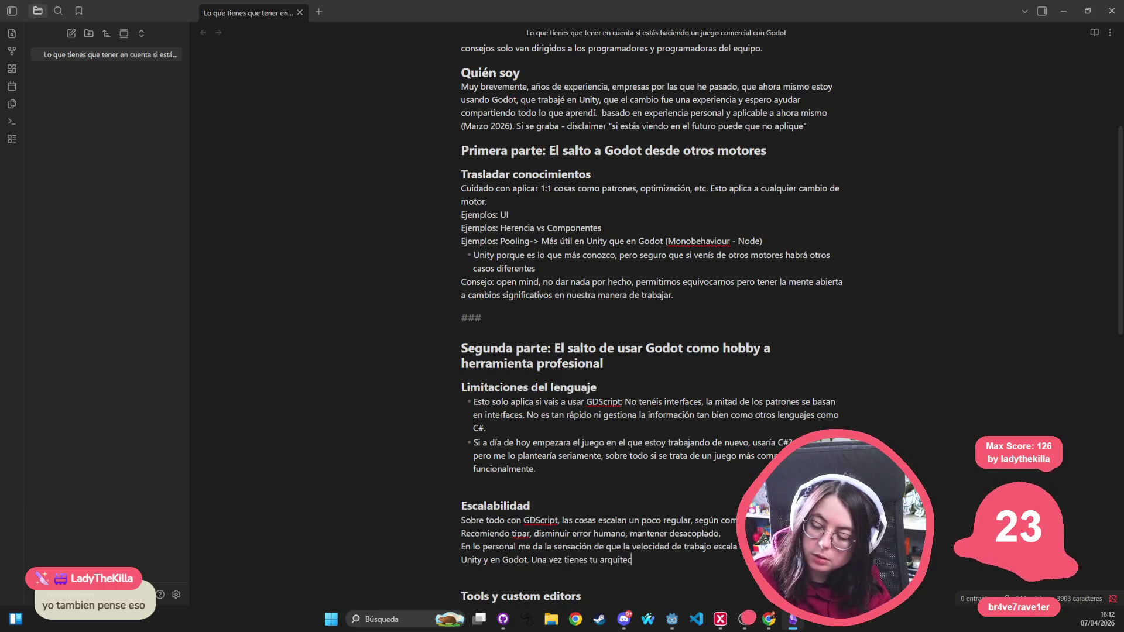
pyautogui.write('tura')
pyautogui.write(', en ')
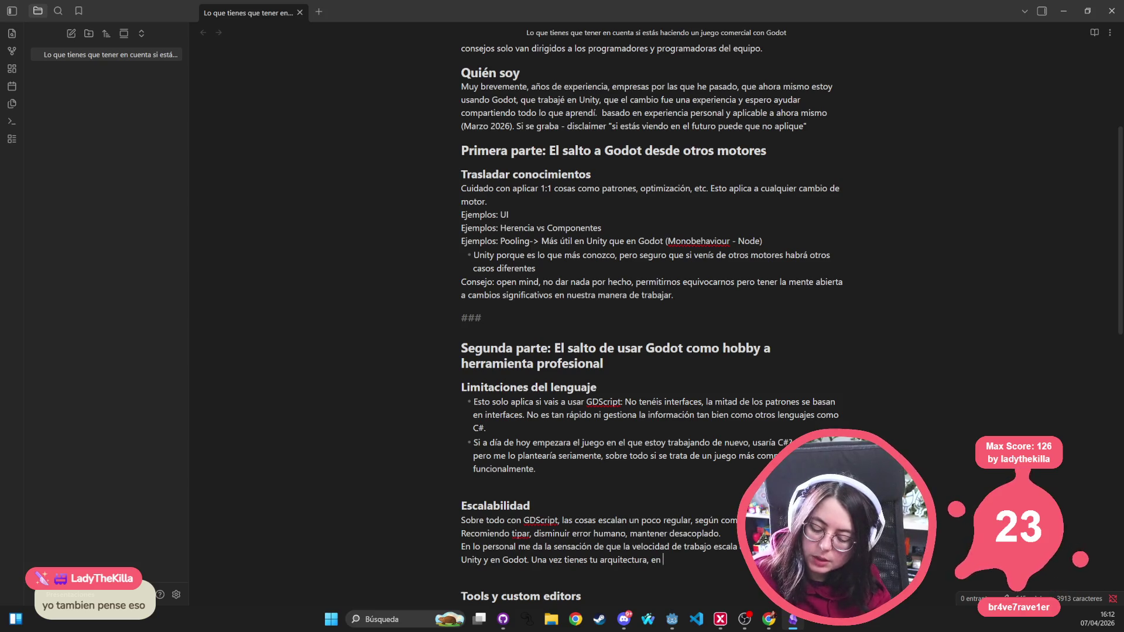
pyautogui.write('la')
# Step: Say Unity scales more easily after the vertical slice, and add 'El inicio en Godot es muchísimo más rápido.'
pyautogui.hotkey('ctrl', 'BackSpace')
pyautogui.hotkey('ctrl', 'BackSpace')
pyautogui.hotkey('ctrl', 'BackSpace')
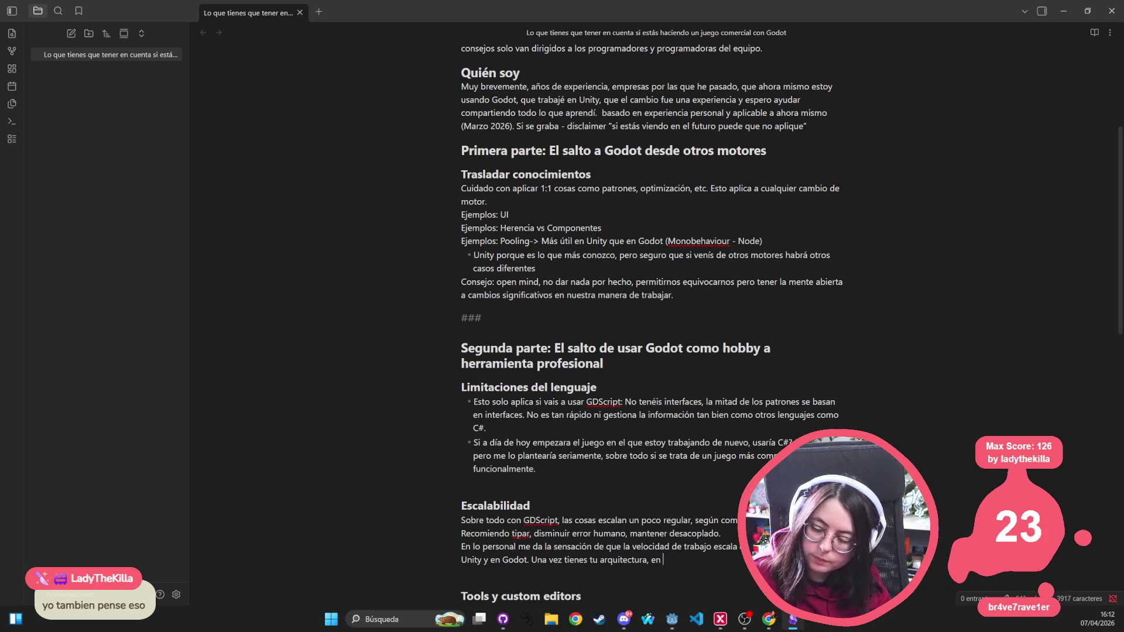
pyautogui.hotkey('ctrl', 'BackSpace')
pyautogui.write('tu ')
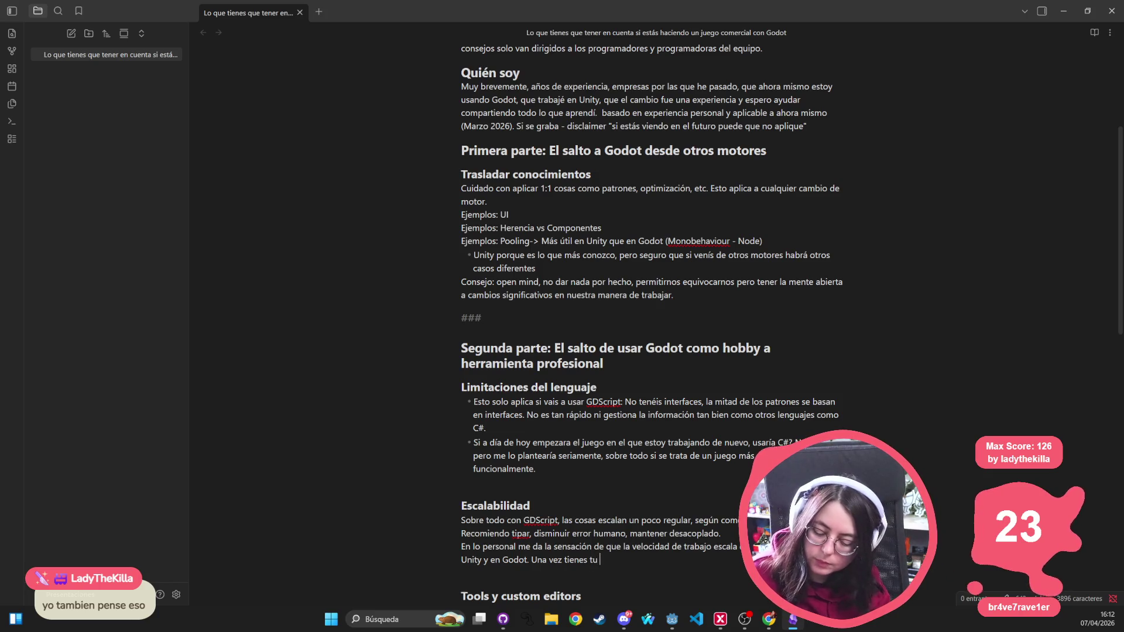
pyautogui.write('vertical s')
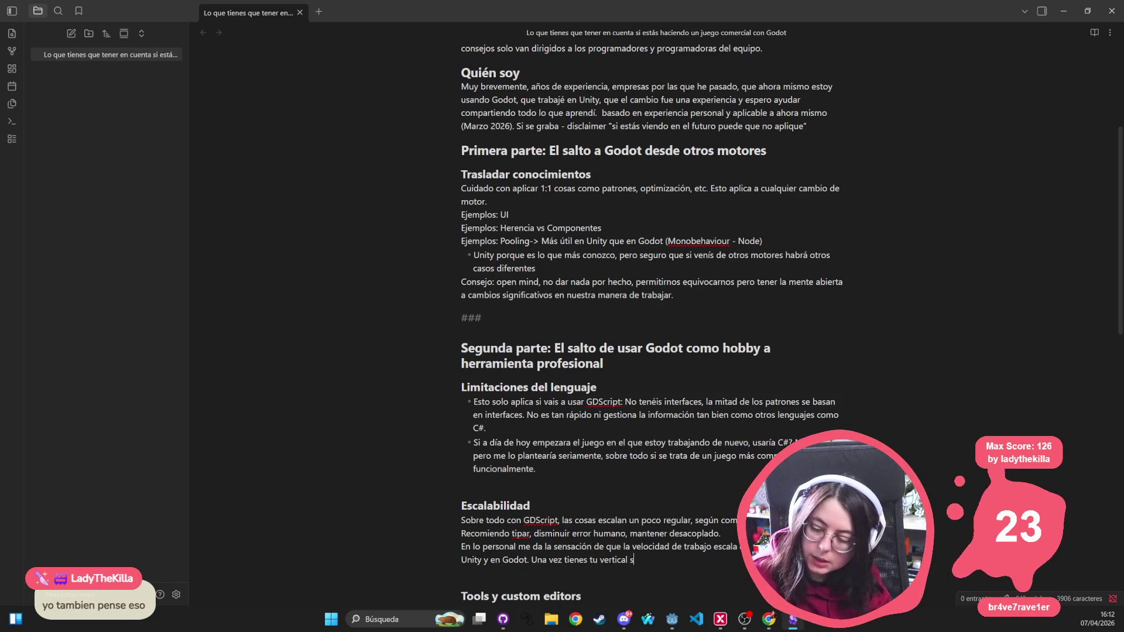
pyautogui.write('lice, es más f')
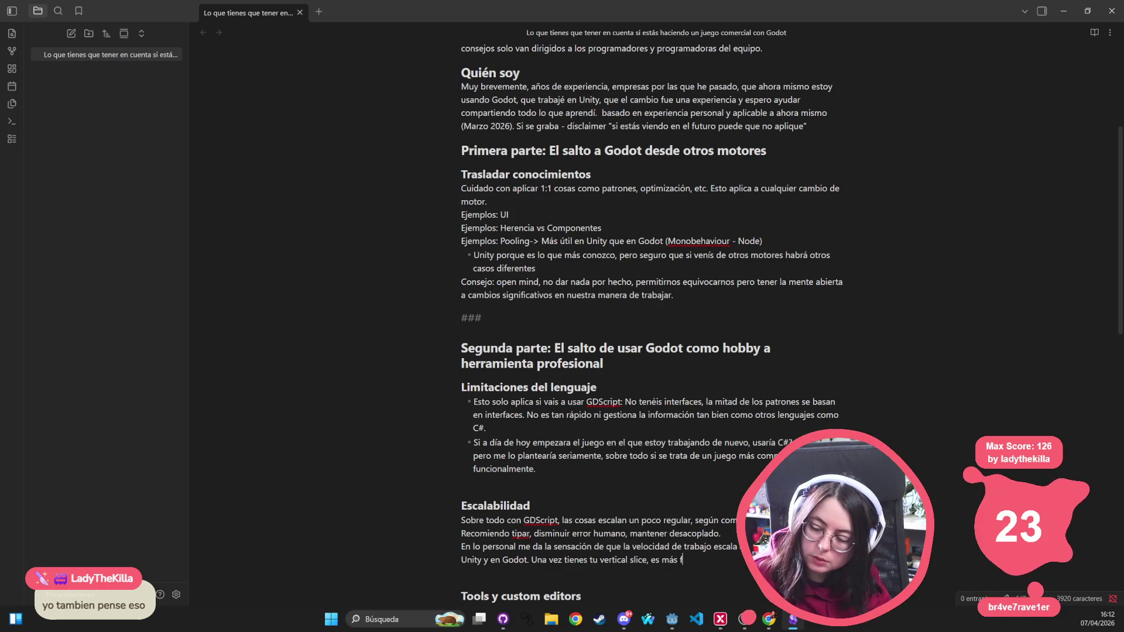
pyautogui.write('ácil amplia')
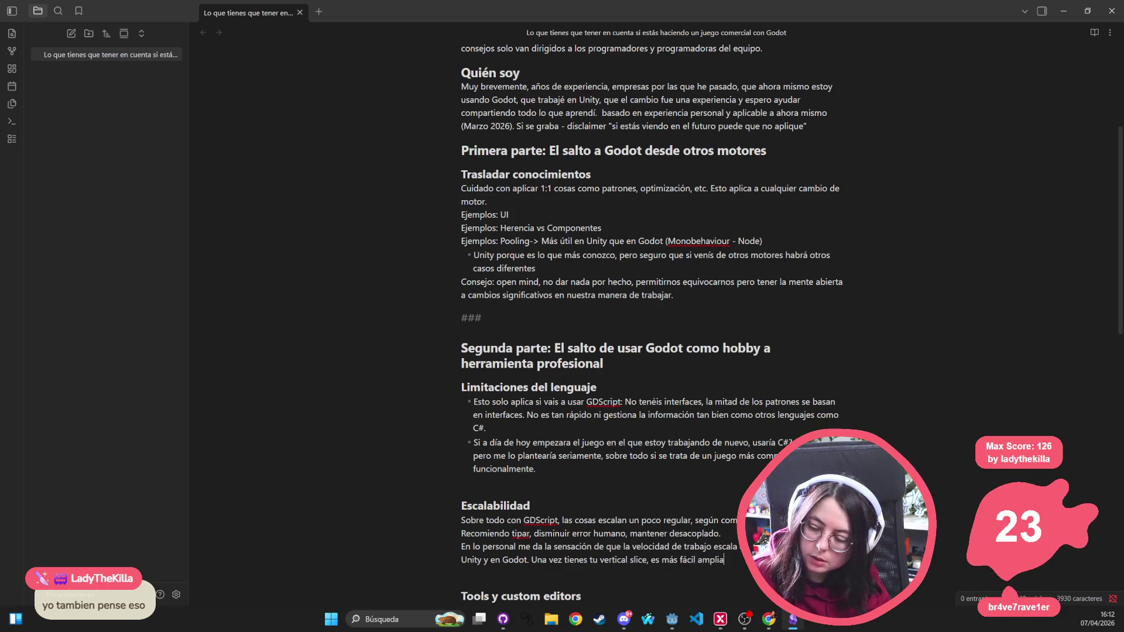
pyautogui.write('r Unity')
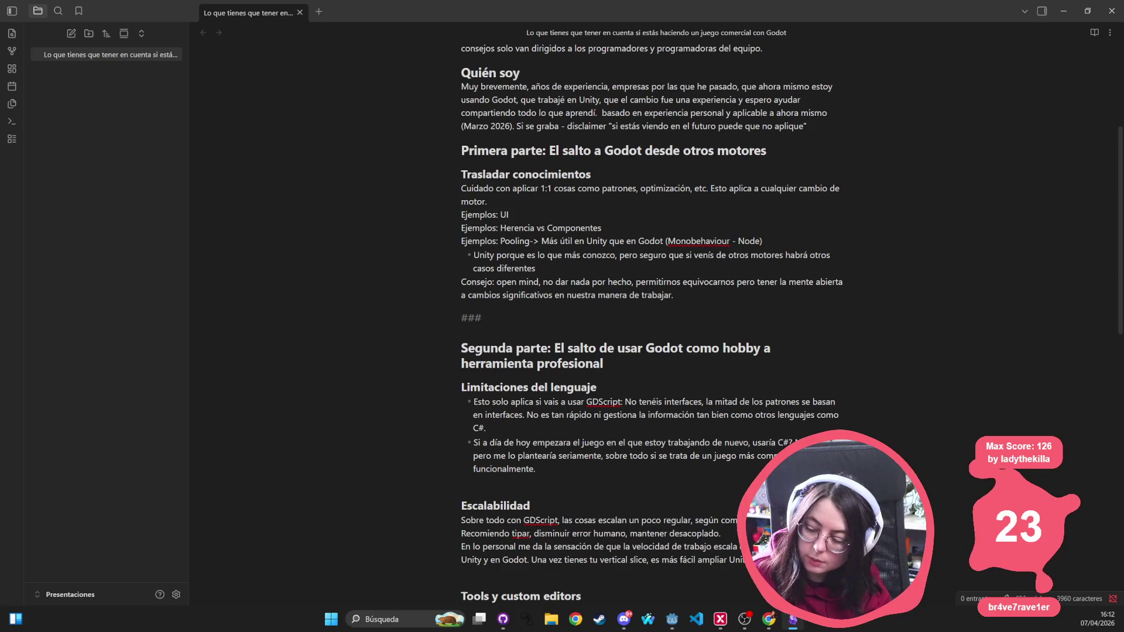
pyautogui.write('versa. ')
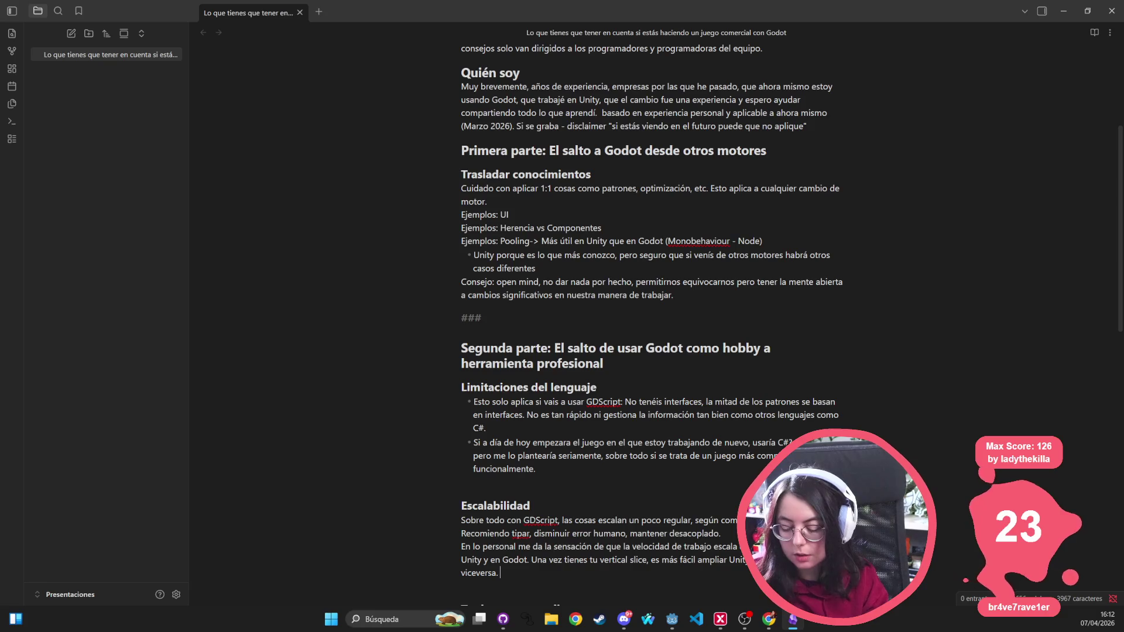
pyautogui.write('El inicio')
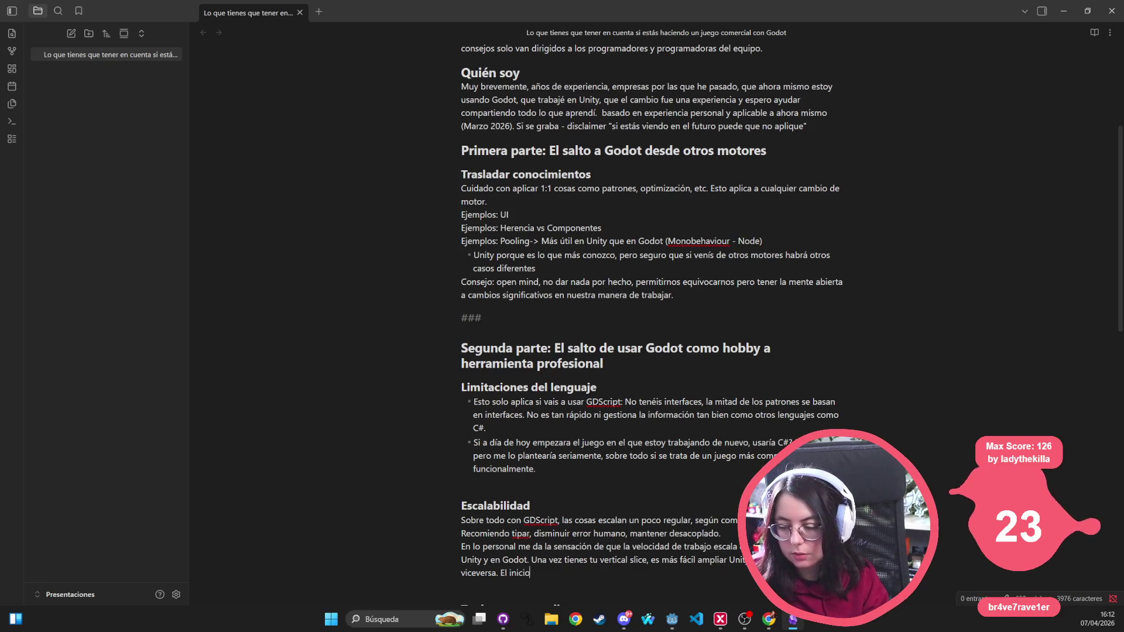
pyautogui.write(' en Godot es much')
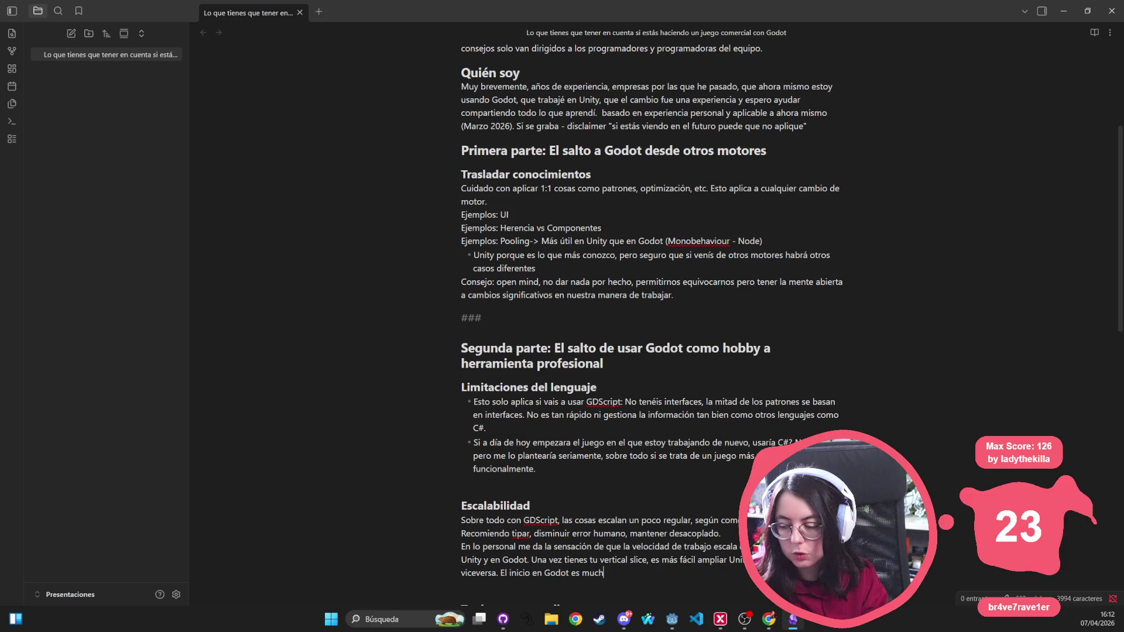
pyautogui.write('ísi')
pyautogui.press('BackSpace')
pyautogui.press('BackSpace')
pyautogui.press('BackSpace')
pyautogui.write('ísimo ')
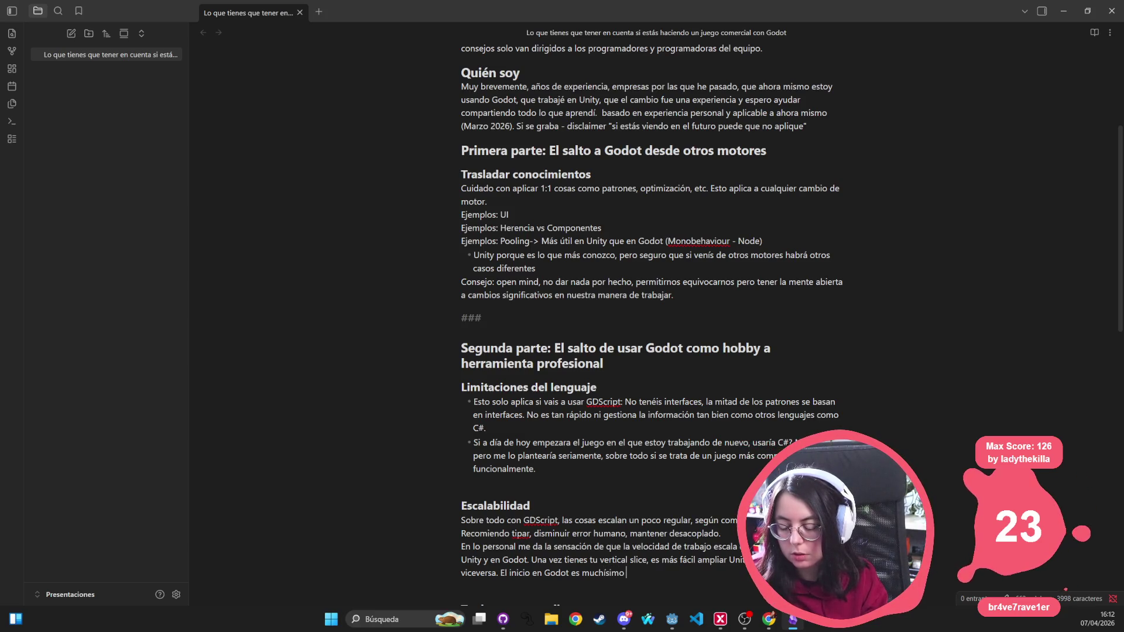
pyautogui.write('más rápido.')
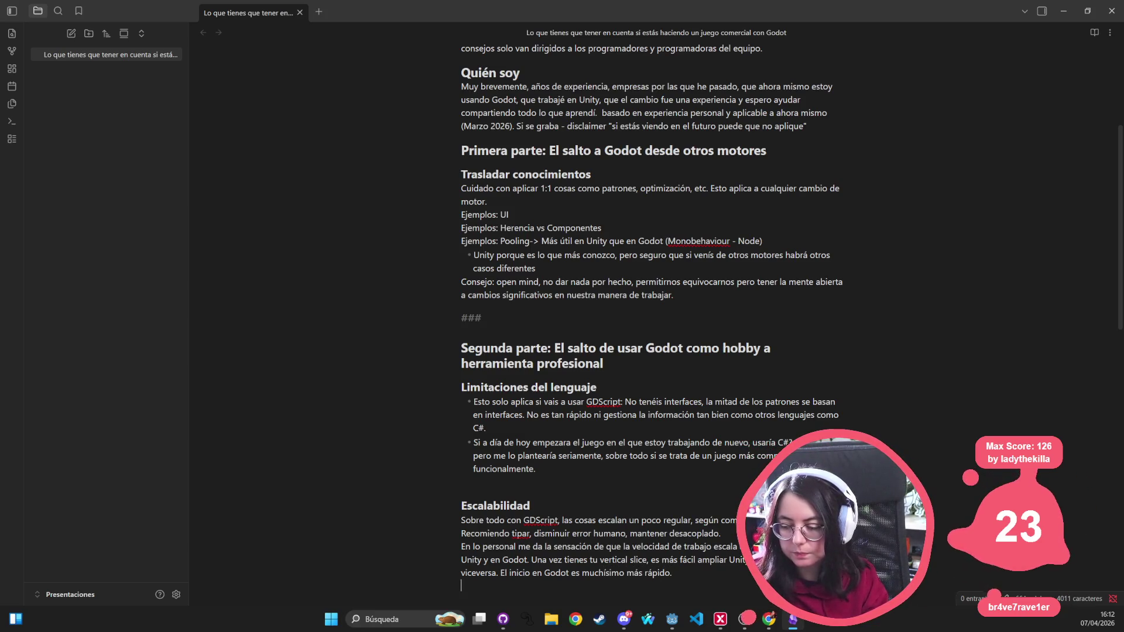
# Step: Add a line attributing this mainly to GDscript and component-based architecture over monolitos y herencias
pyautogui.press('Return')
pyautogui.press('Return')
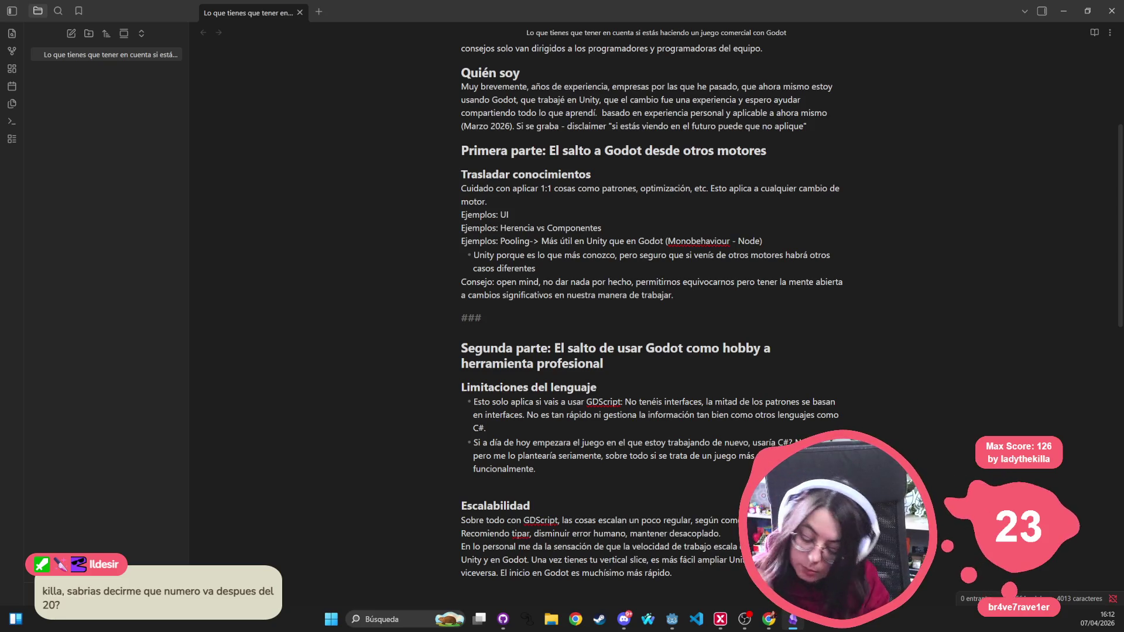
pyautogui.write('Creo que tiene ')
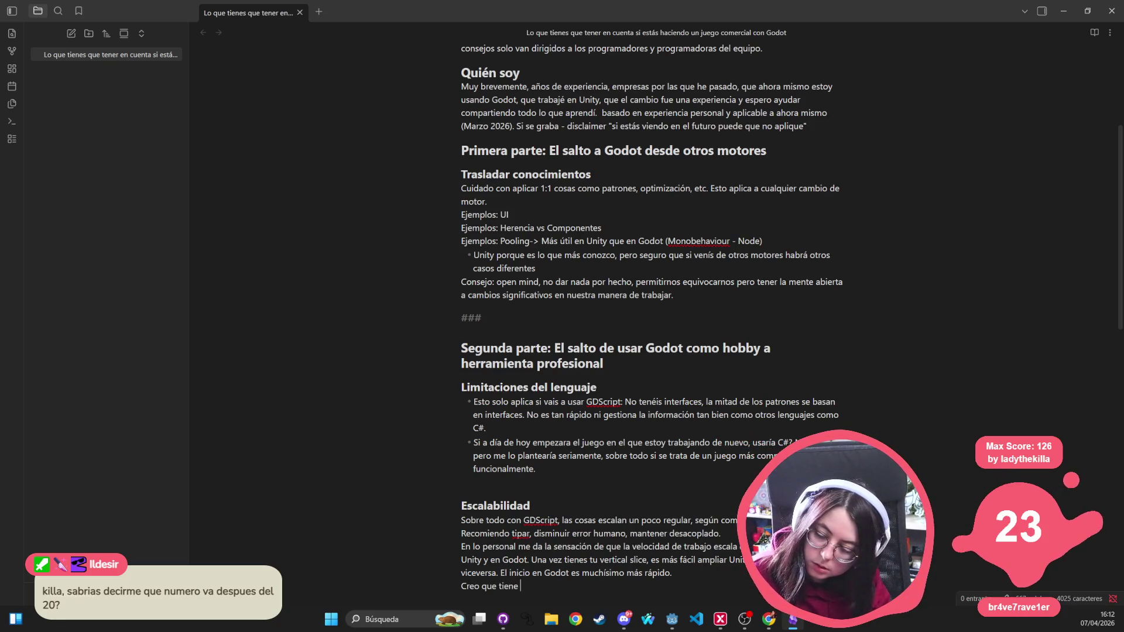
pyautogui.write('que ver sobre todo con')
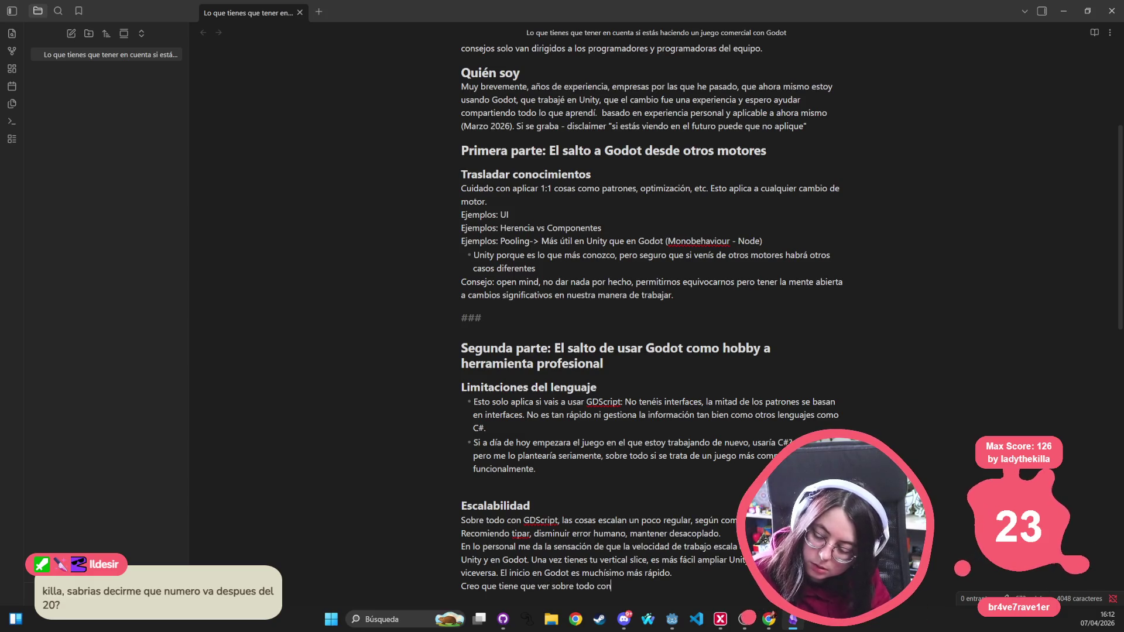
pyautogui.write(' GDscript.')
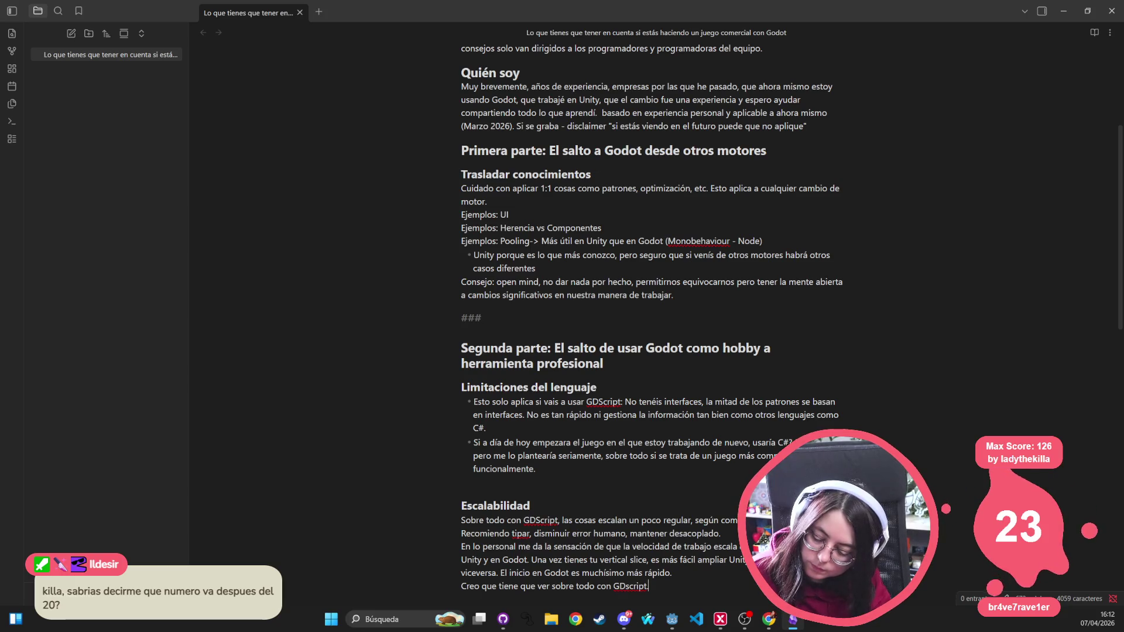
pyautogui.press('BackSpace')
pyautogui.write(' y')
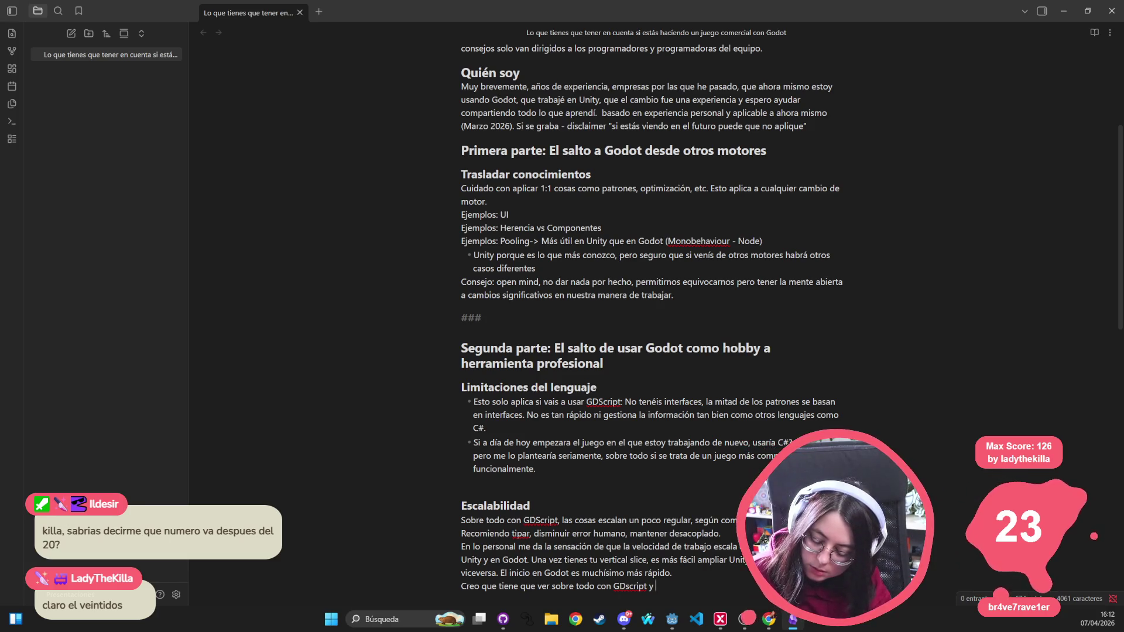
pyautogui.write('a')
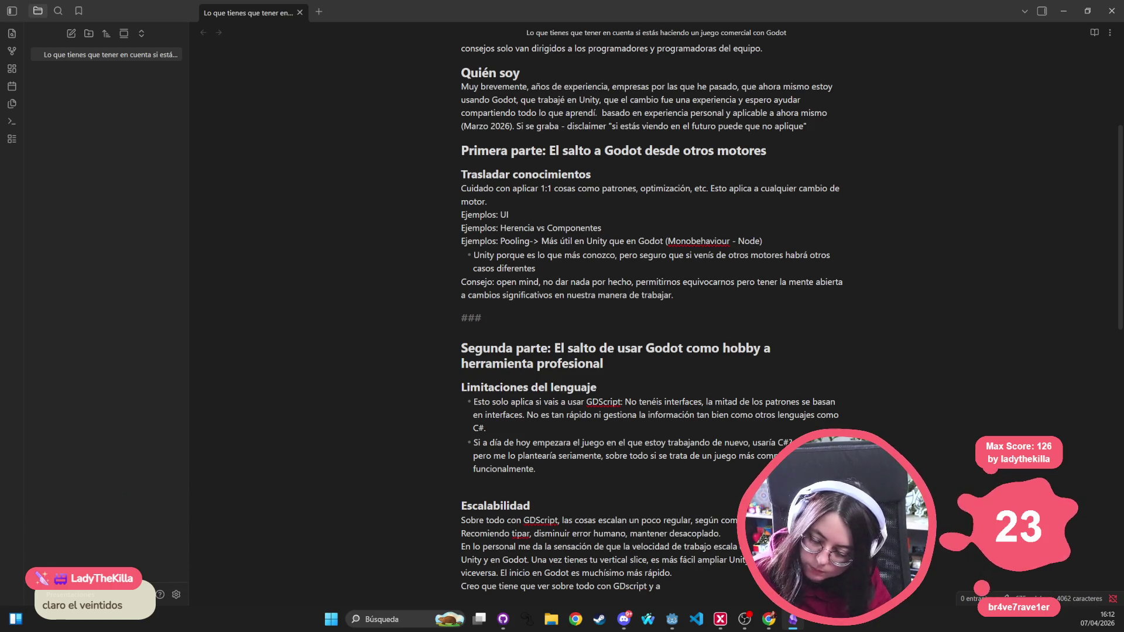
pyautogui.write('rquitectura basada m-a')
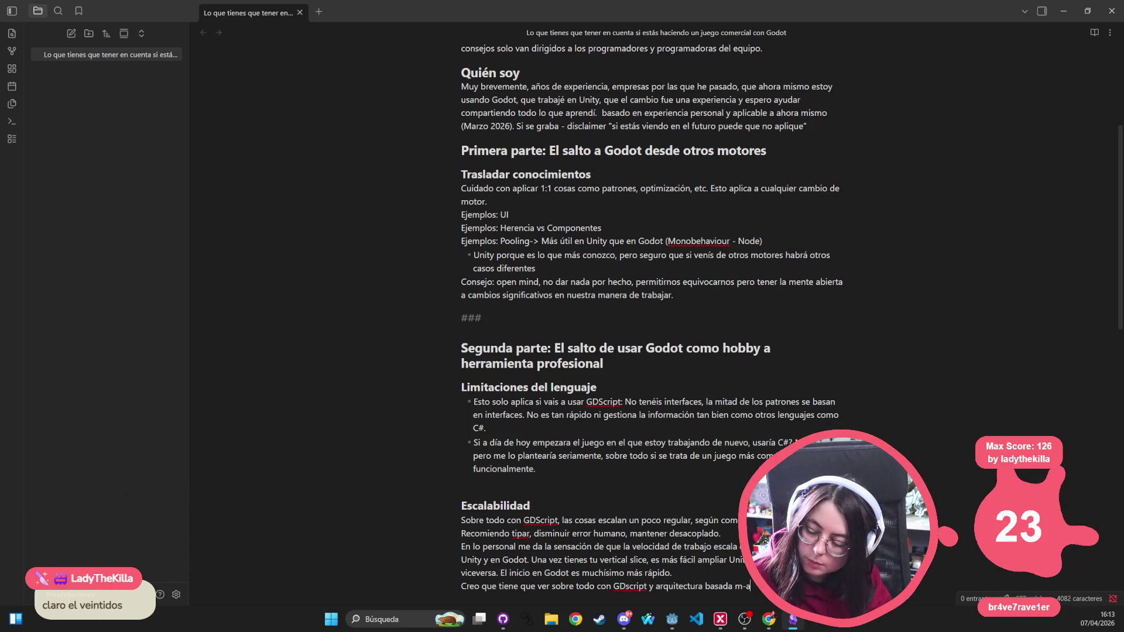
pyautogui.press('BackSpace')
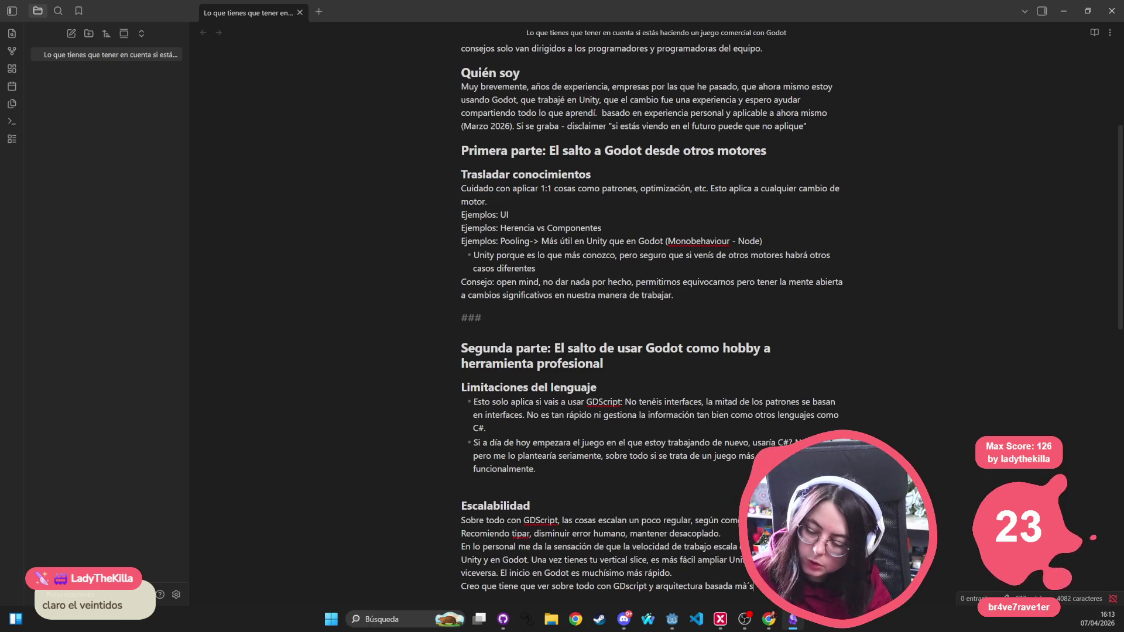
pyautogui.write('en ')
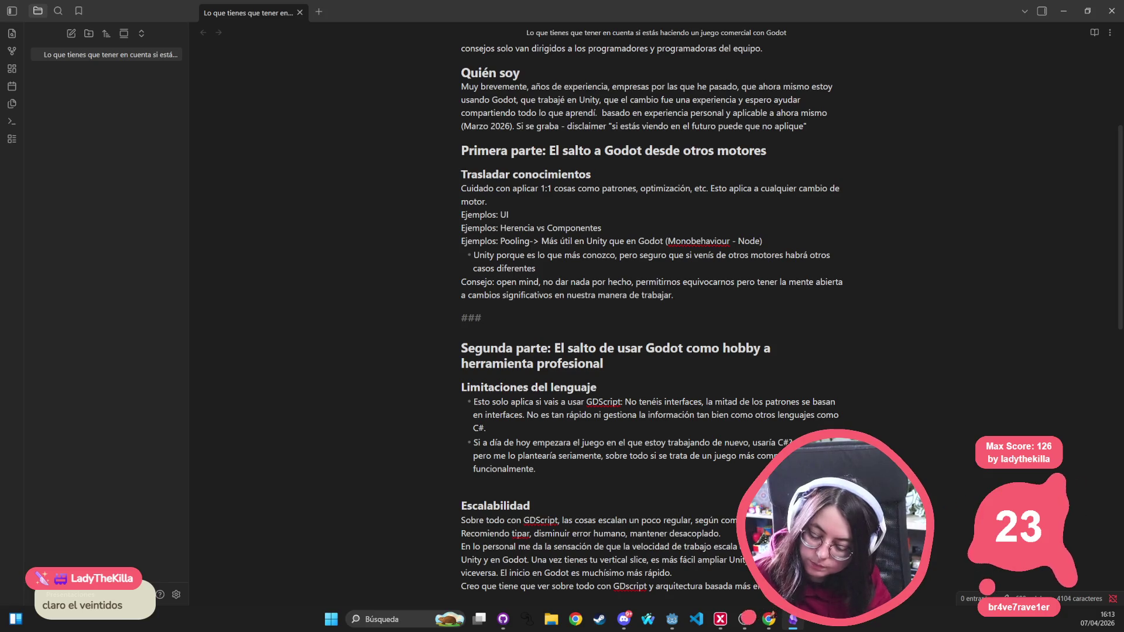
pyautogui.write('monolitos y her')
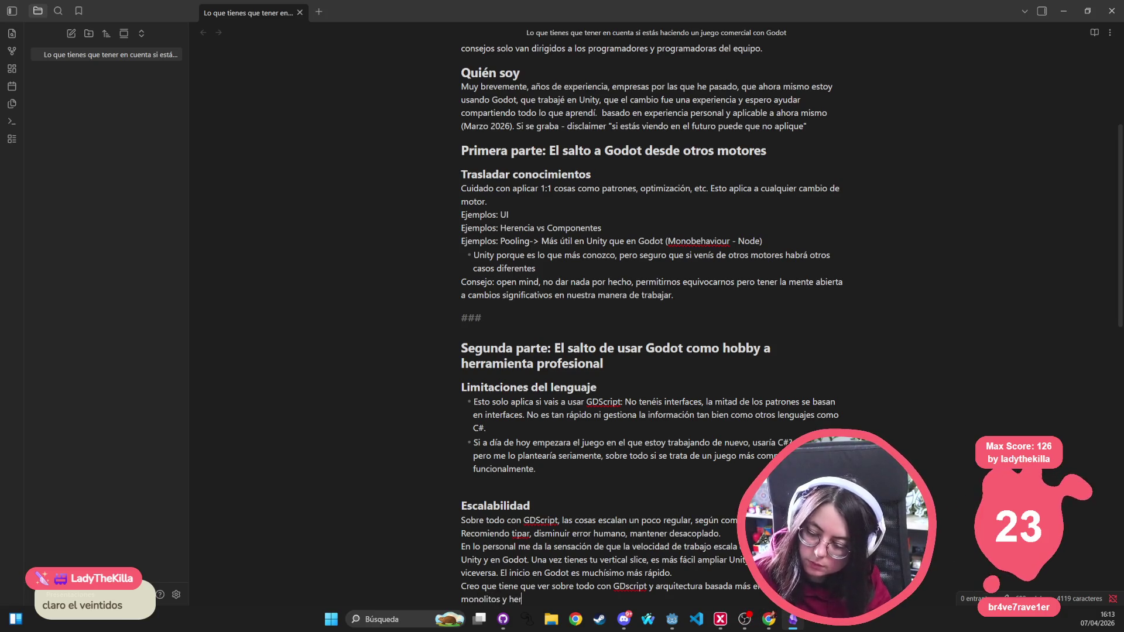
pyautogui.write('encias.')
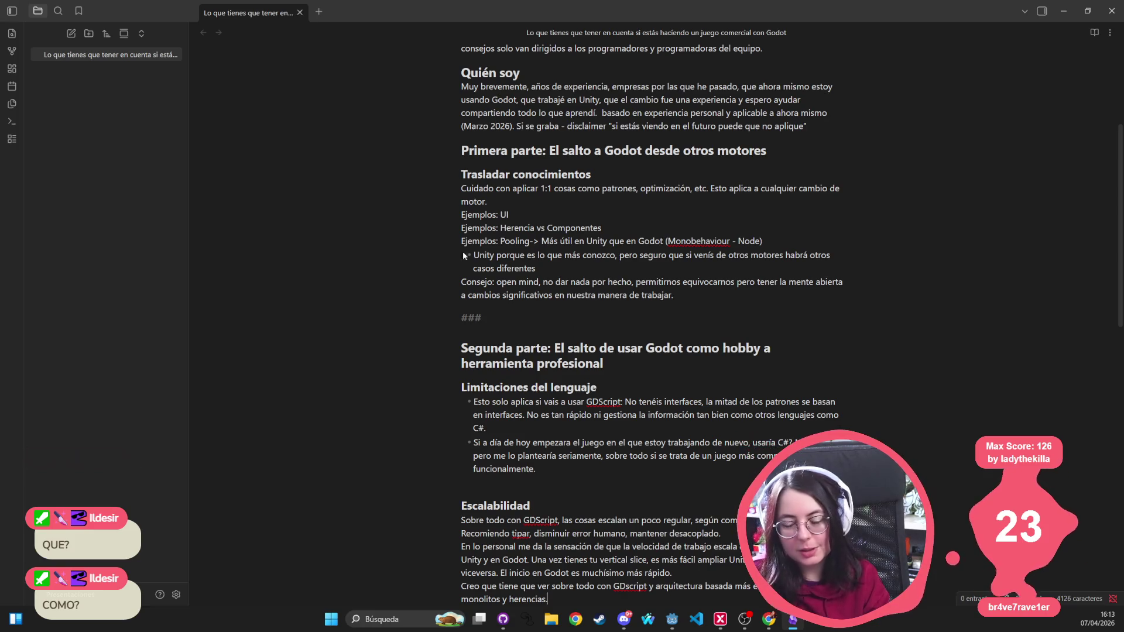
pyautogui.click(717, 292)
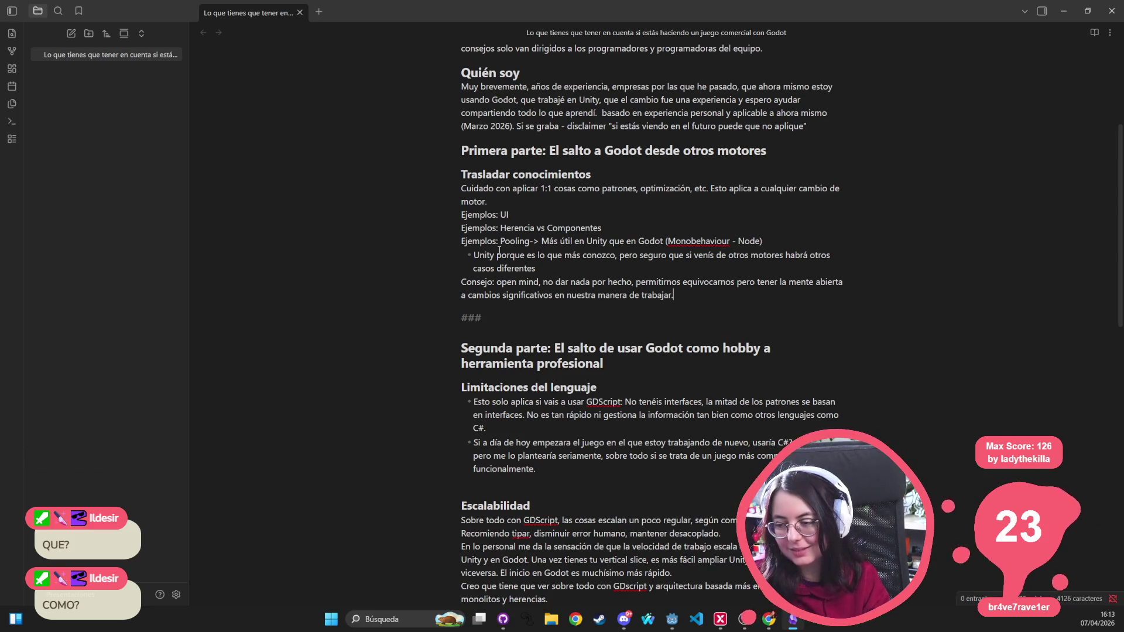
pyautogui.scroll(-5, 498, 251)
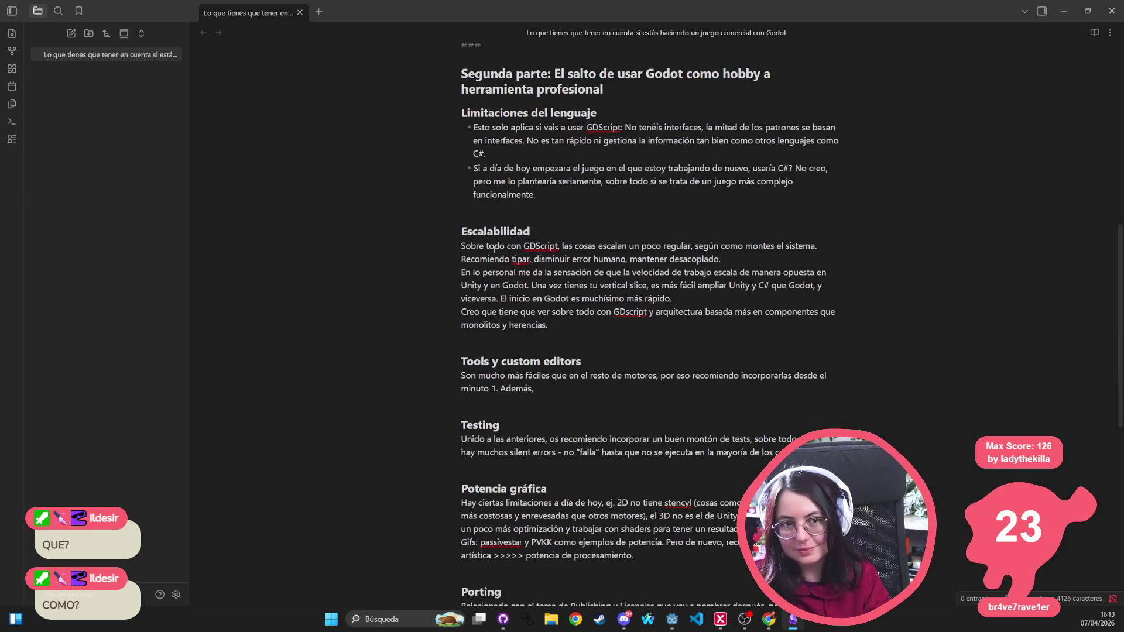
pyautogui.scroll(-4, 494, 249)
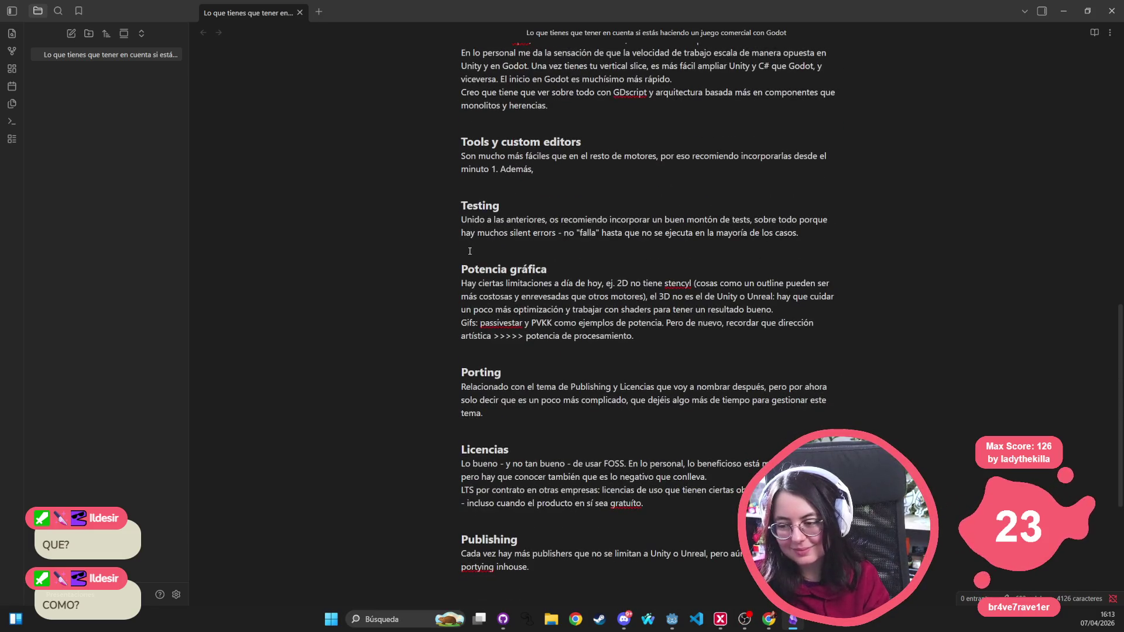
pyautogui.scroll(-2, 465, 249)
pyautogui.scroll(5, 455, 248)
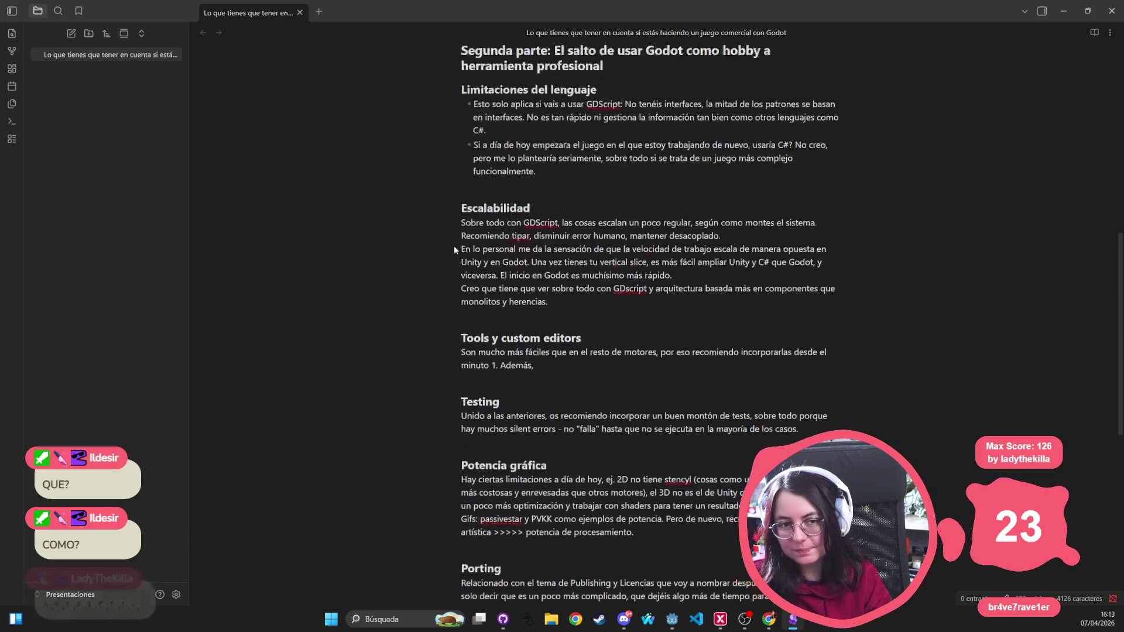
pyautogui.scroll(1, 454, 249)
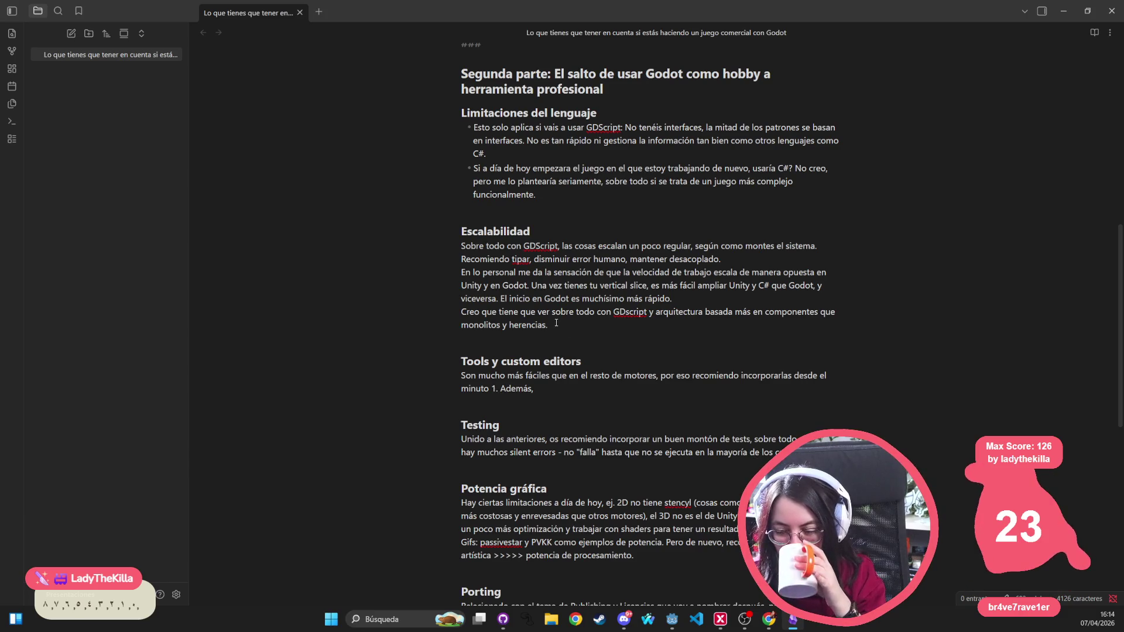
pyautogui.scroll(-5, 556, 322)
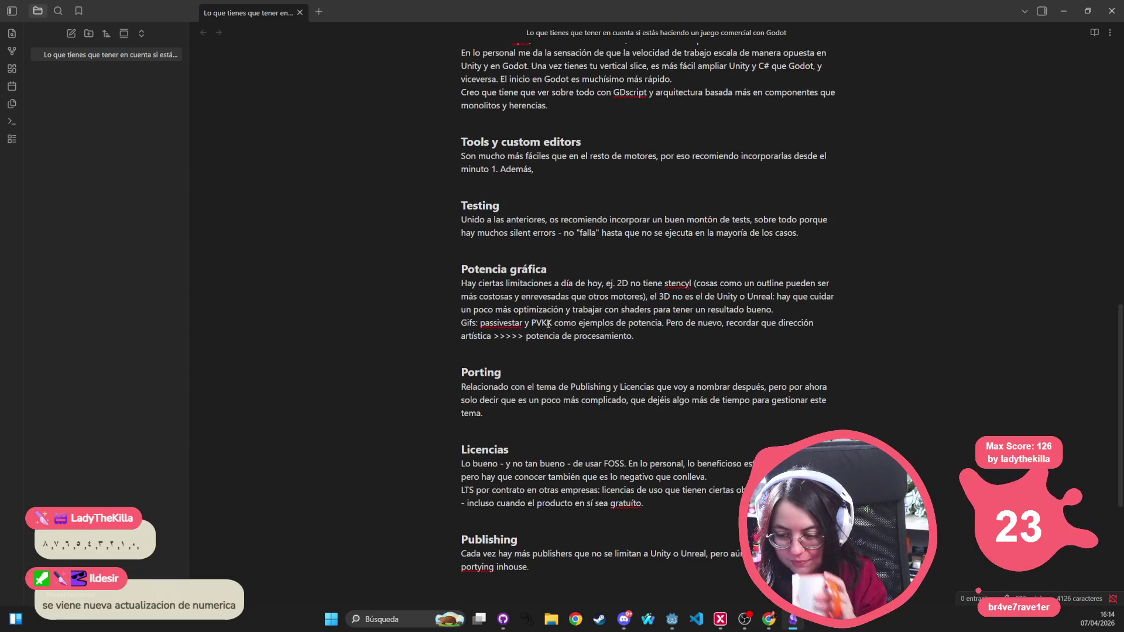
pyautogui.scroll(-2, 543, 326)
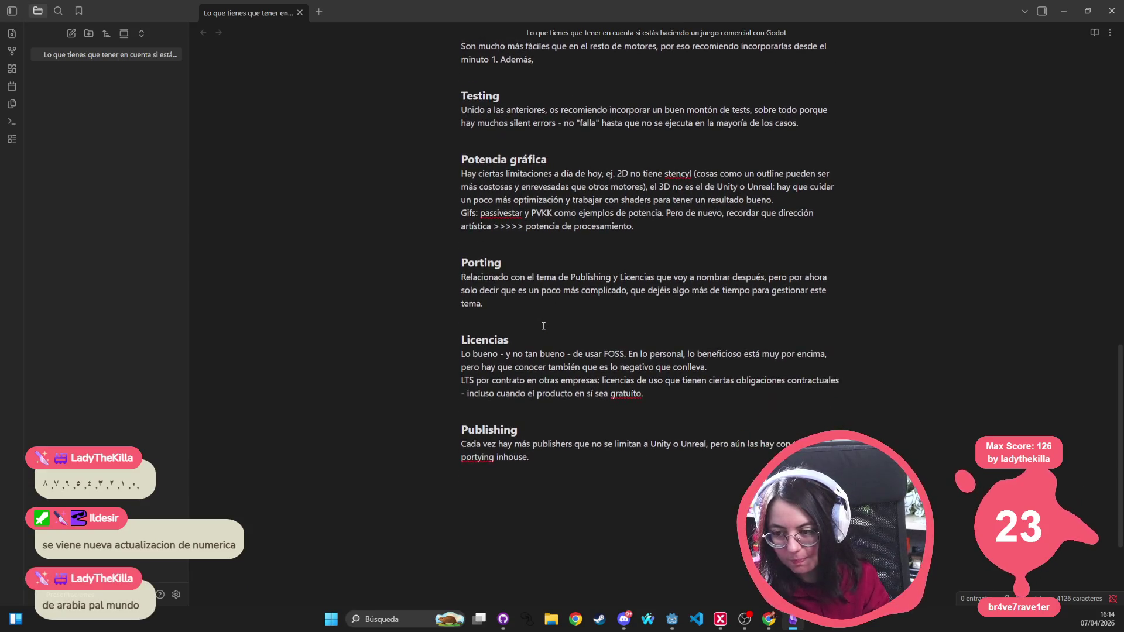
pyautogui.scroll(1, 543, 326)
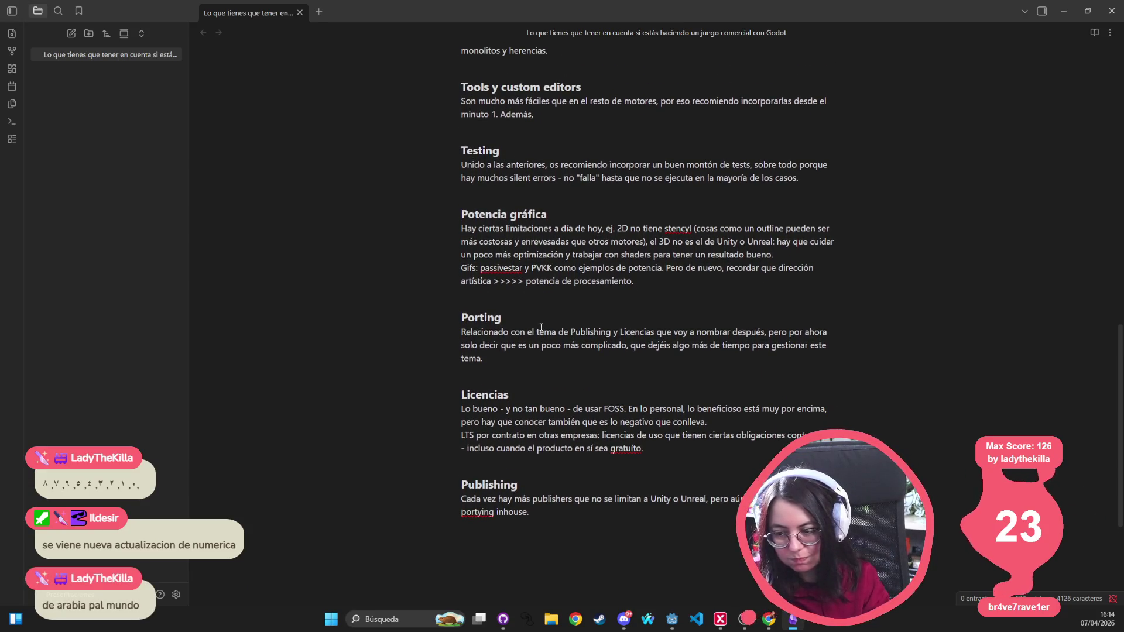
pyautogui.scroll(4, 474, 377)
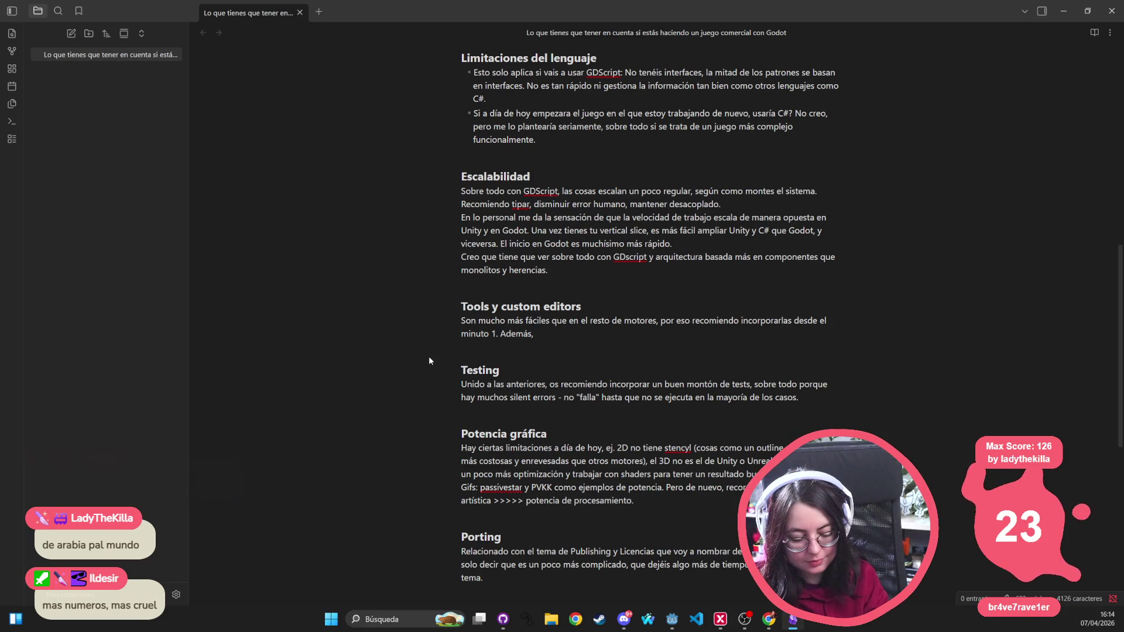
pyautogui.scroll(5, 491, 285)
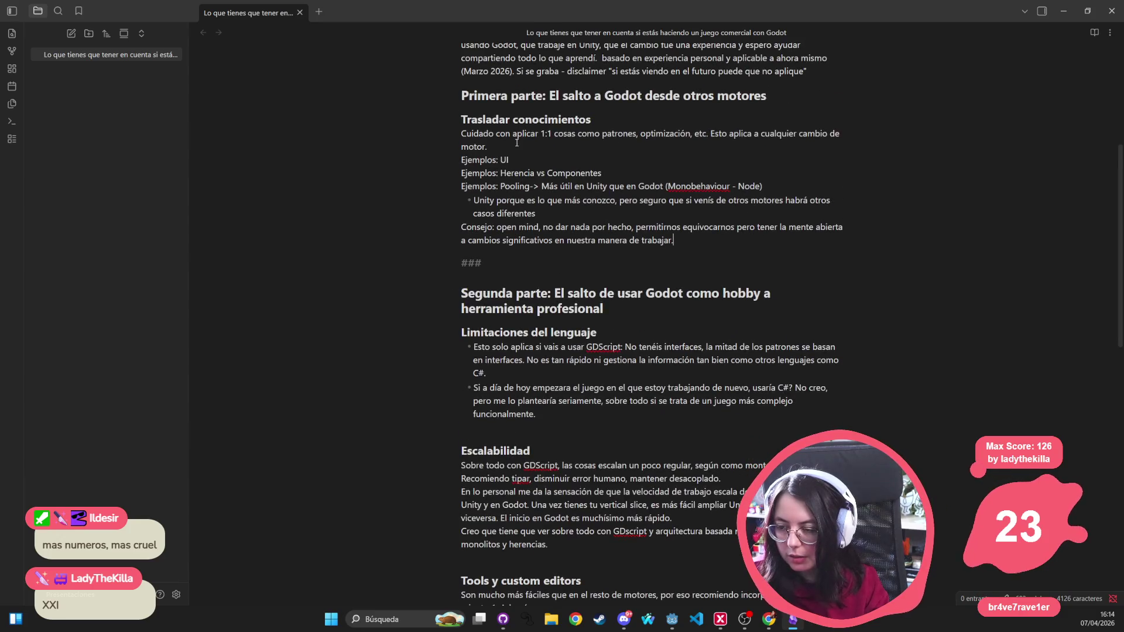
pyautogui.scroll(4, 523, 131)
pyautogui.scroll(1, 750, 181)
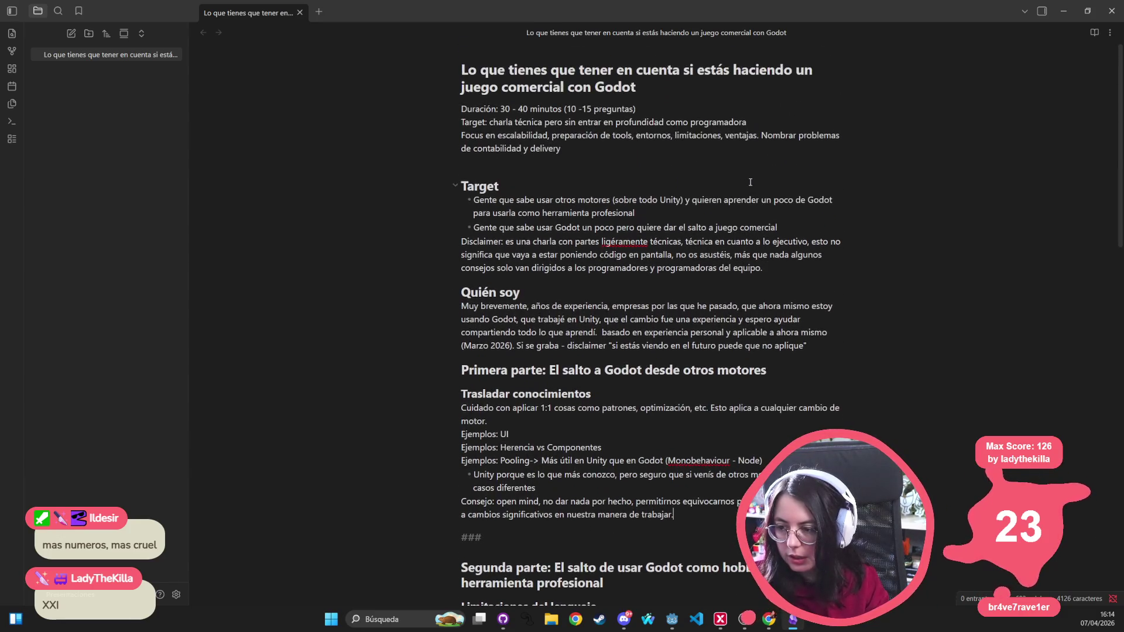
# Step: Insert a line above Quién soy starting 'Que NO es: una charla para intentar conveceros de que'
pyautogui.click(812, 271)
pyautogui.click(810, 282)
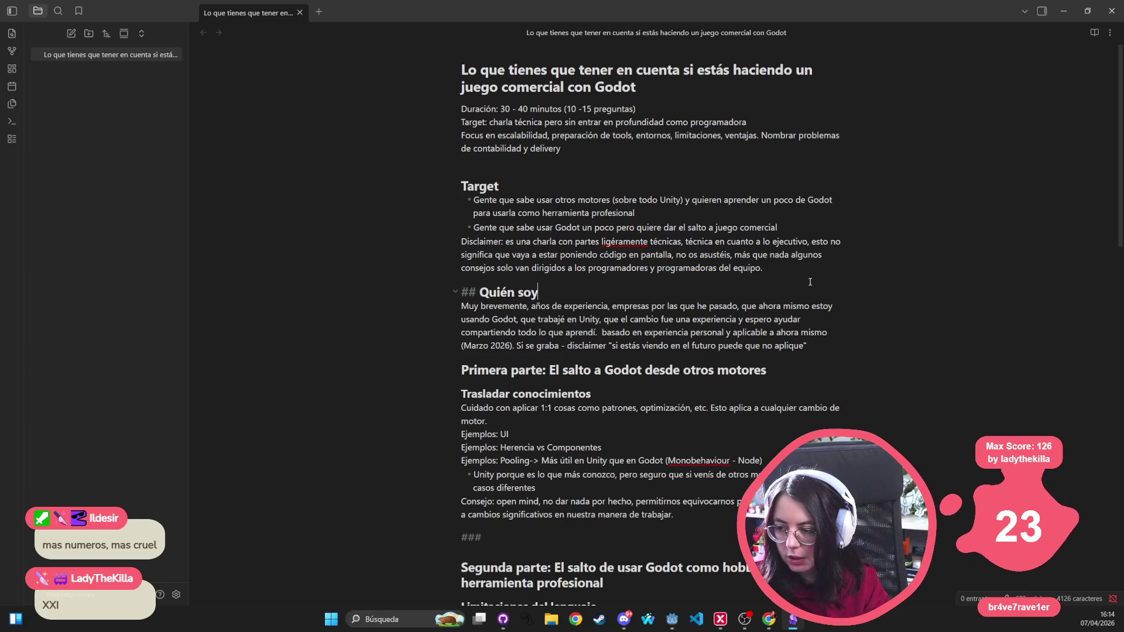
pyautogui.press('Up')
pyautogui.press('Return')
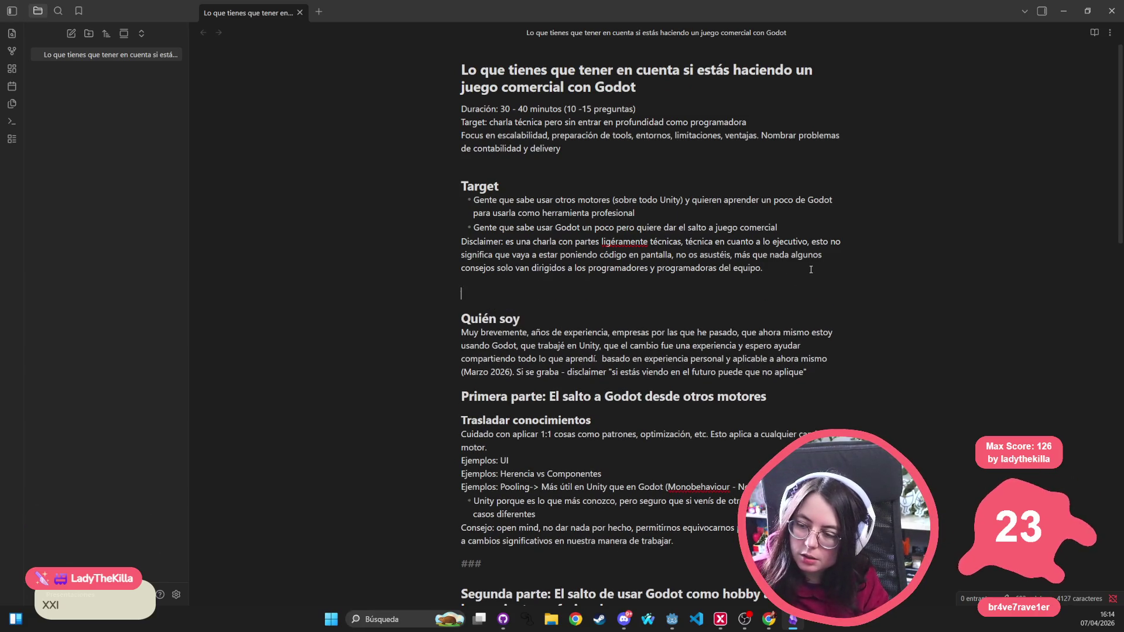
pyautogui.write('Quie')
pyautogui.press('BackSpace')
pyautogui.press('BackSpace')
pyautogui.press('BackSpace')
pyautogui.write('Que NO ')
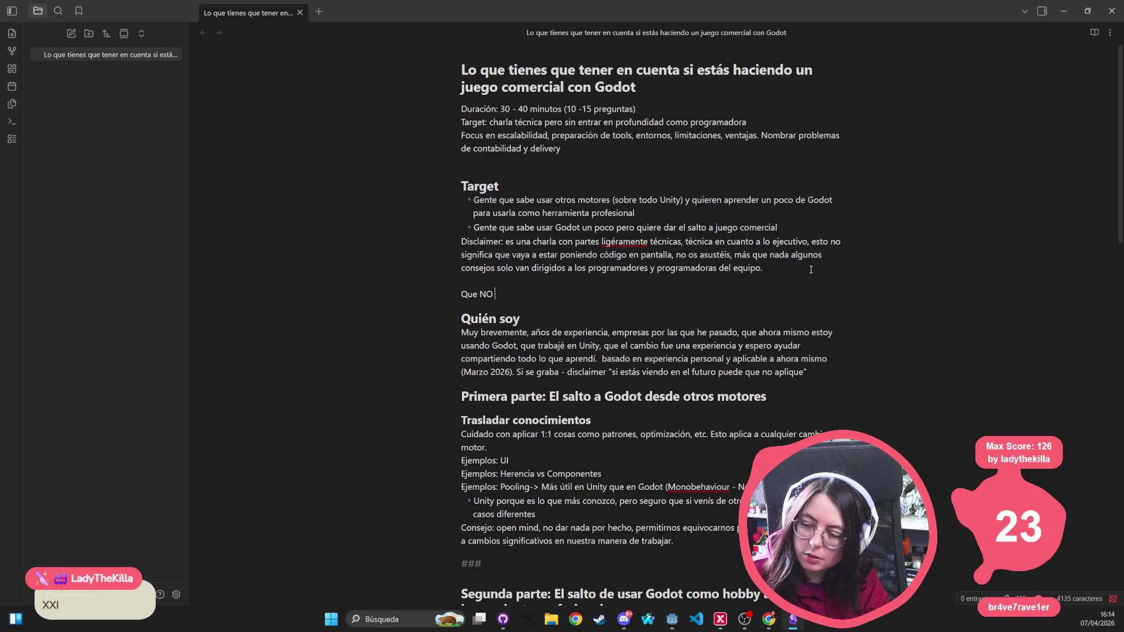
pyautogui.write('es: una charla par')
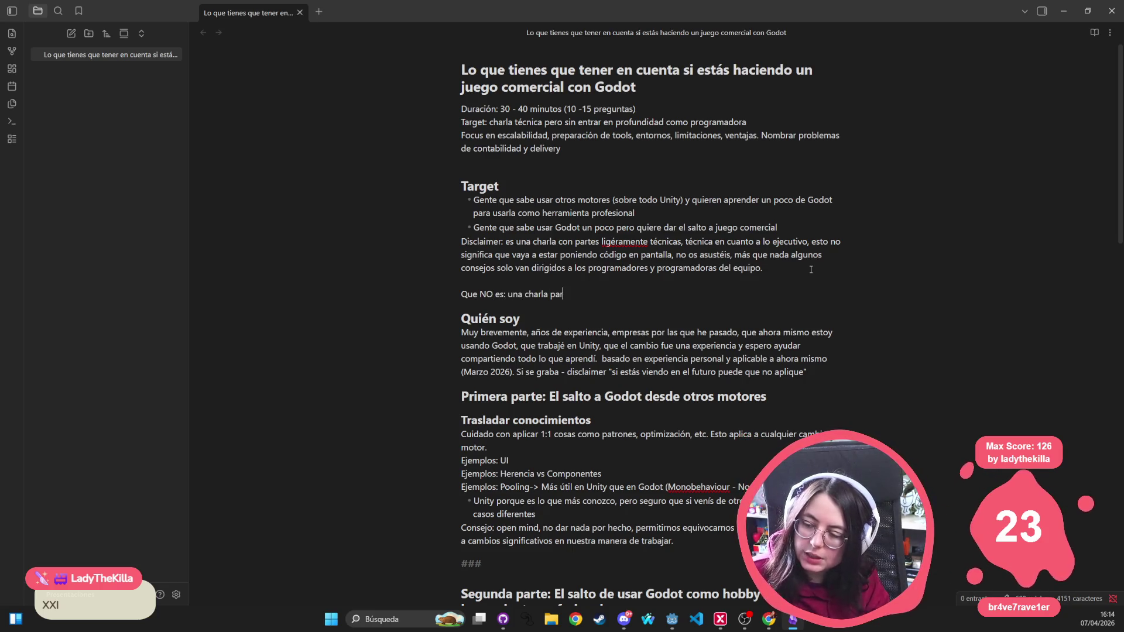
pyautogui.write('a intentar qu')
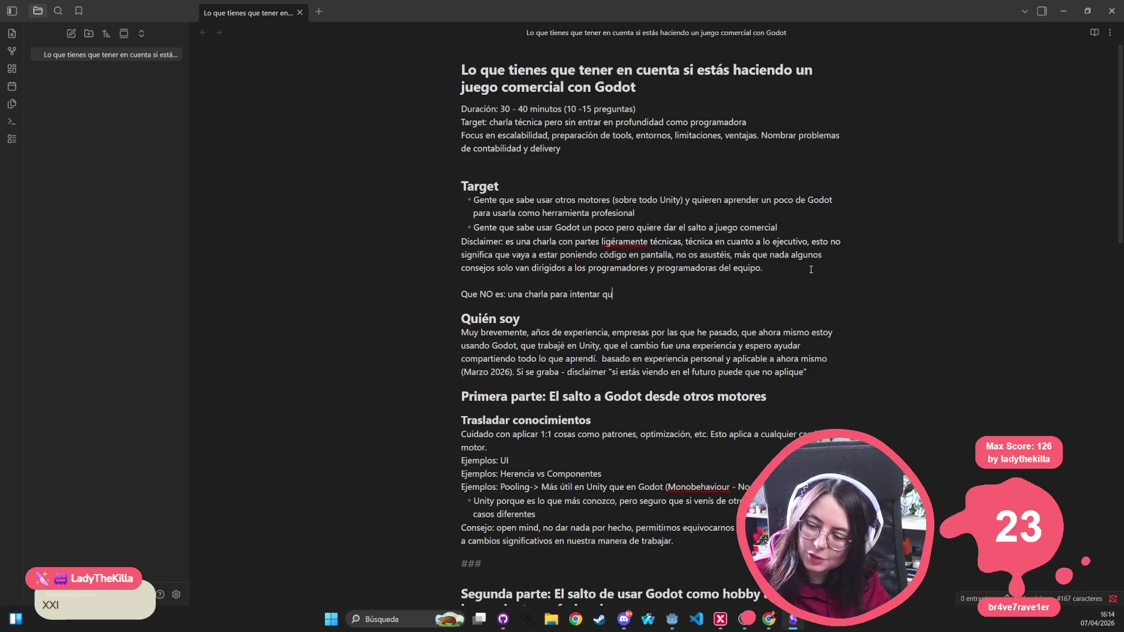
pyautogui.press('BackSpace')
pyautogui.press('BackSpace')
pyautogui.write('convecer')
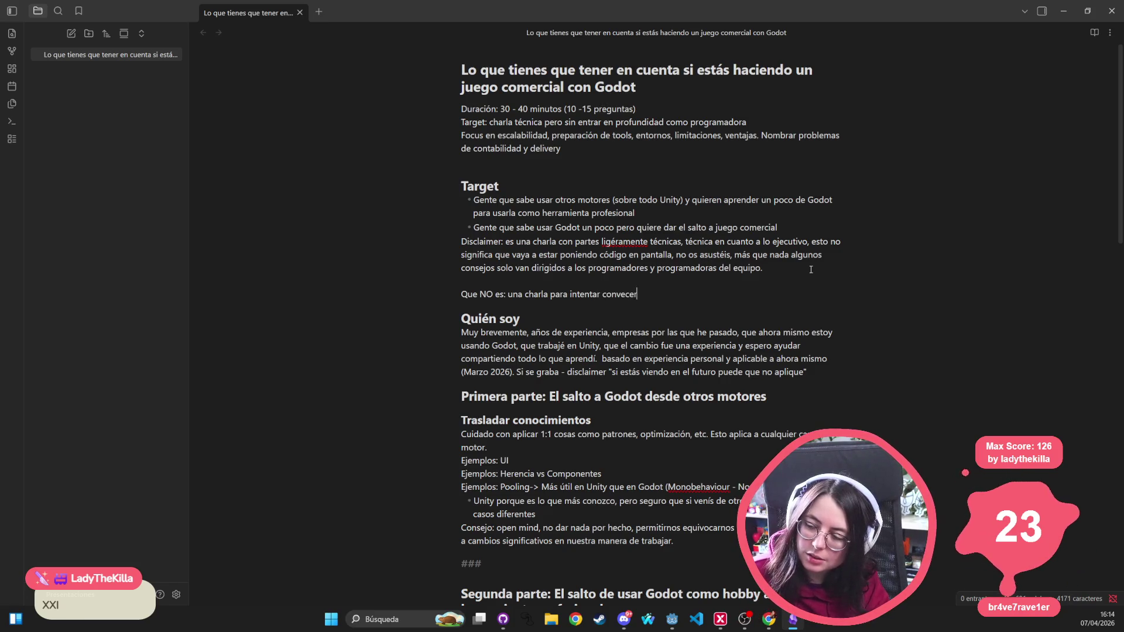
pyautogui.write('os de que Godot tiene')
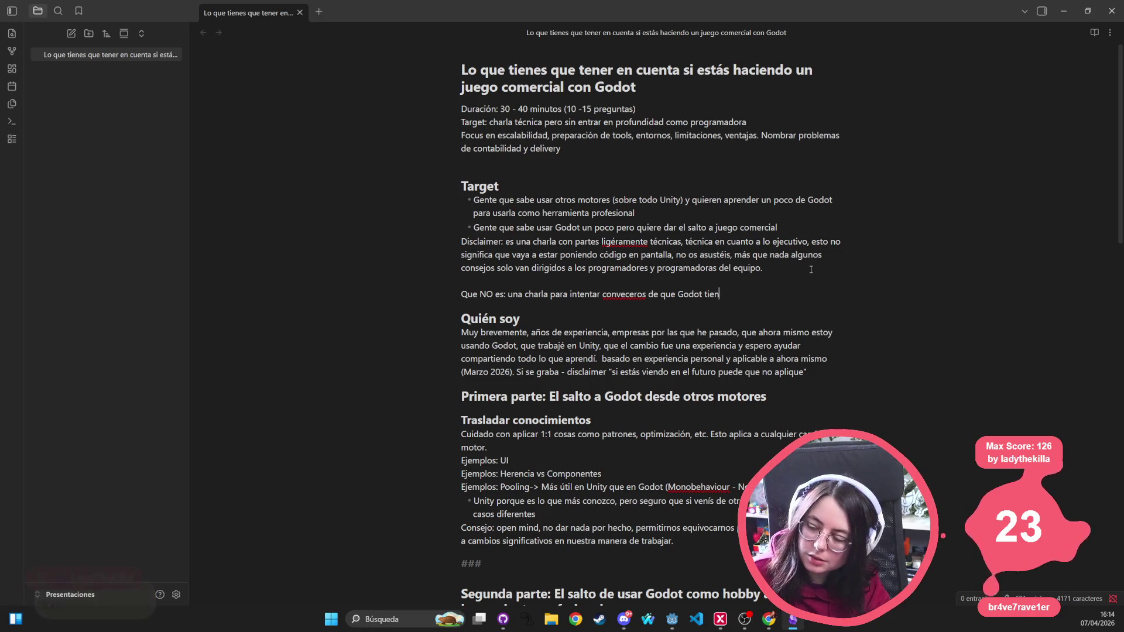
# Step: Finish it with 'useis Godot en vuestros proyectos' and that every engine has good and bad points
pyautogui.hotkey('ctrl', 'BackSpace')
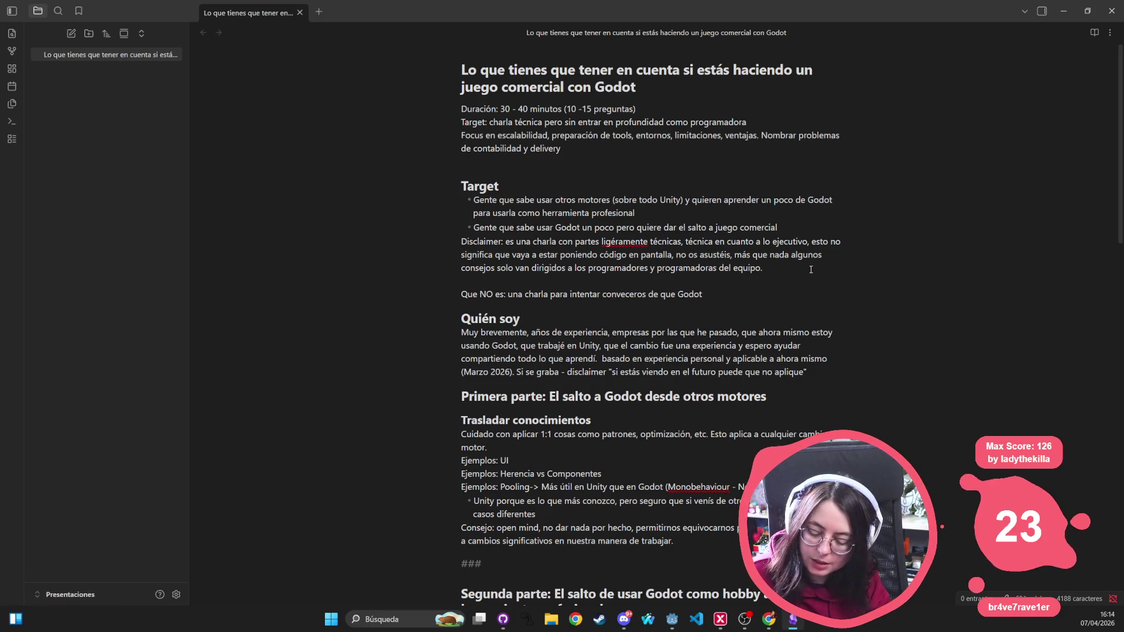
pyautogui.write('como motor es')
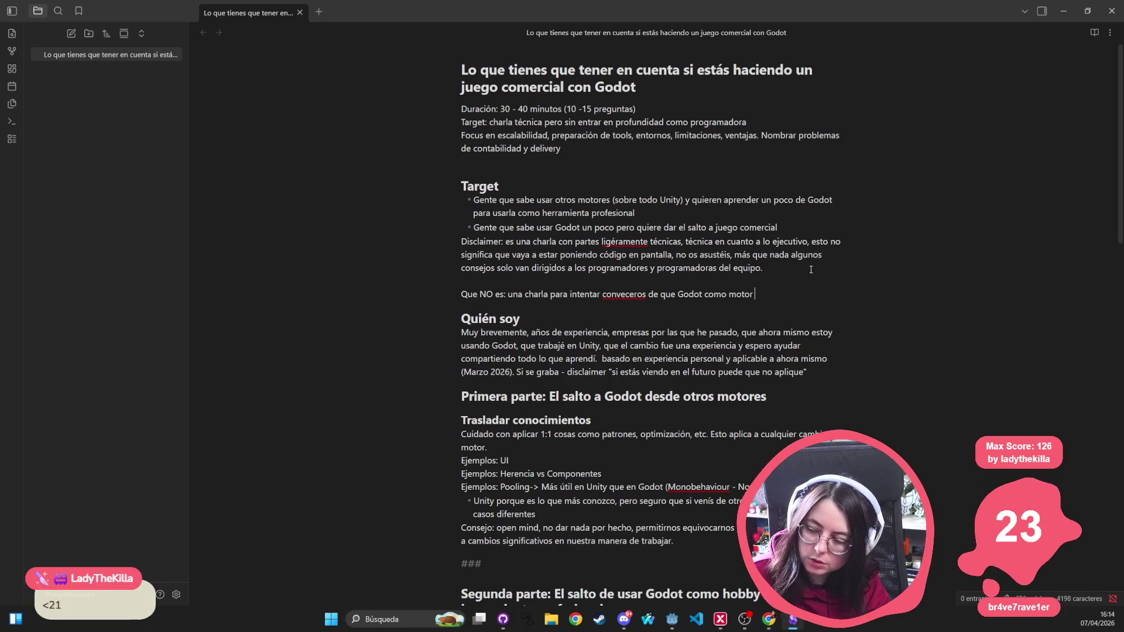
pyautogui.hotkey('ctrl', 'BackSpace')
pyautogui.hotkey('ctrl', 'BackSpace')
pyautogui.hotkey('ctrl', 'BackSpace')
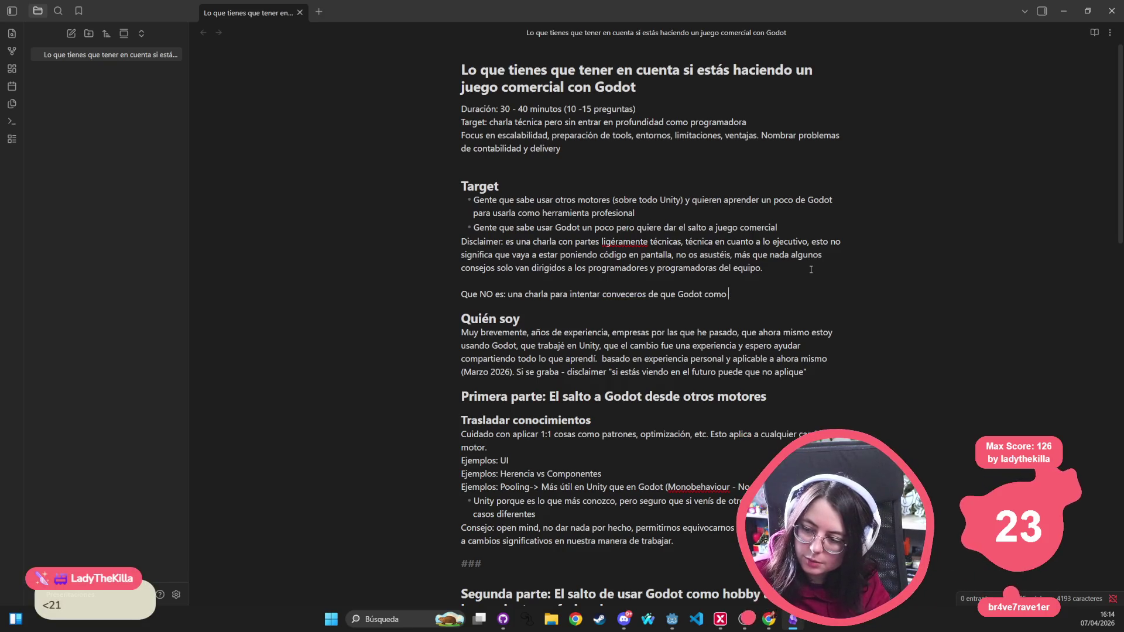
pyautogui.write('useis')
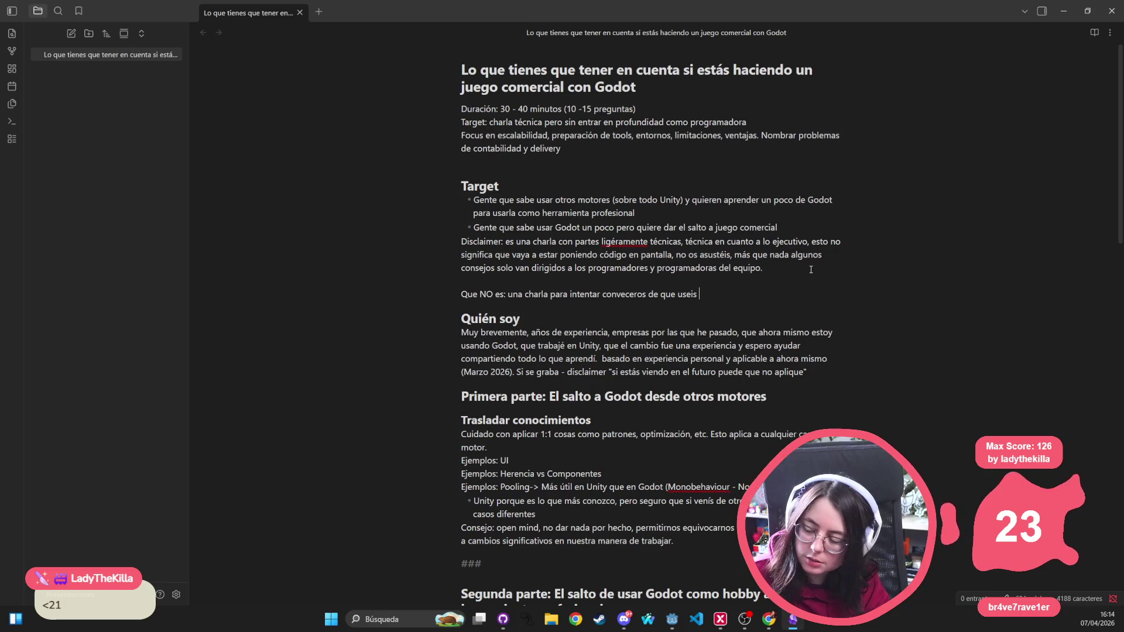
pyautogui.hotkey('ctrl', 'BackSpace')
pyautogui.write('U')
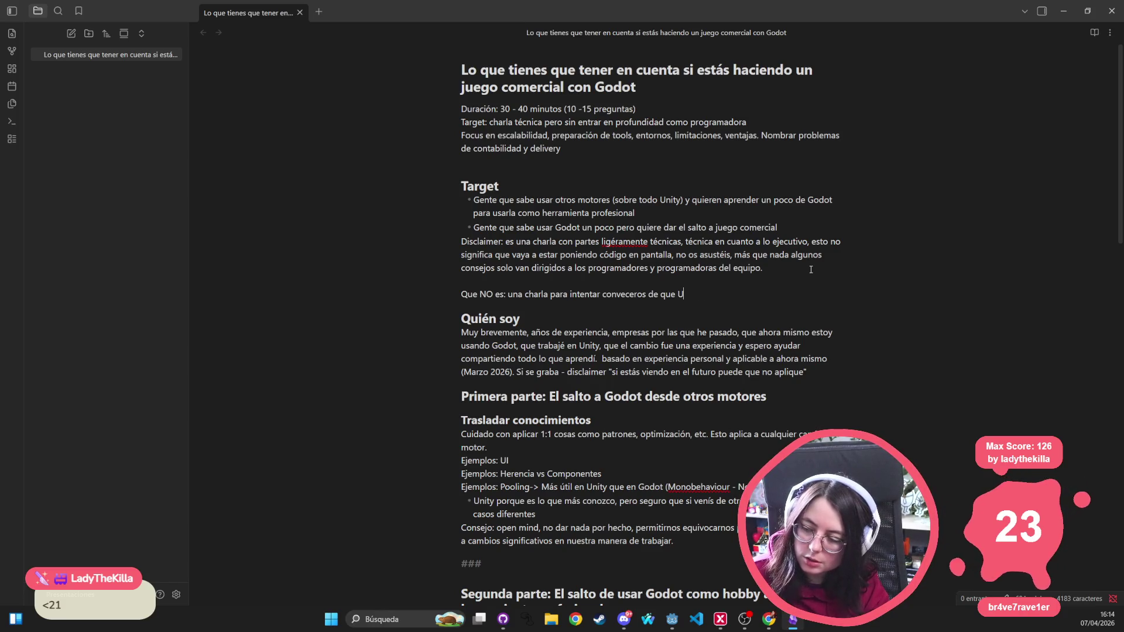
pyautogui.press('BackSpace')
pyautogui.write('useis Godot')
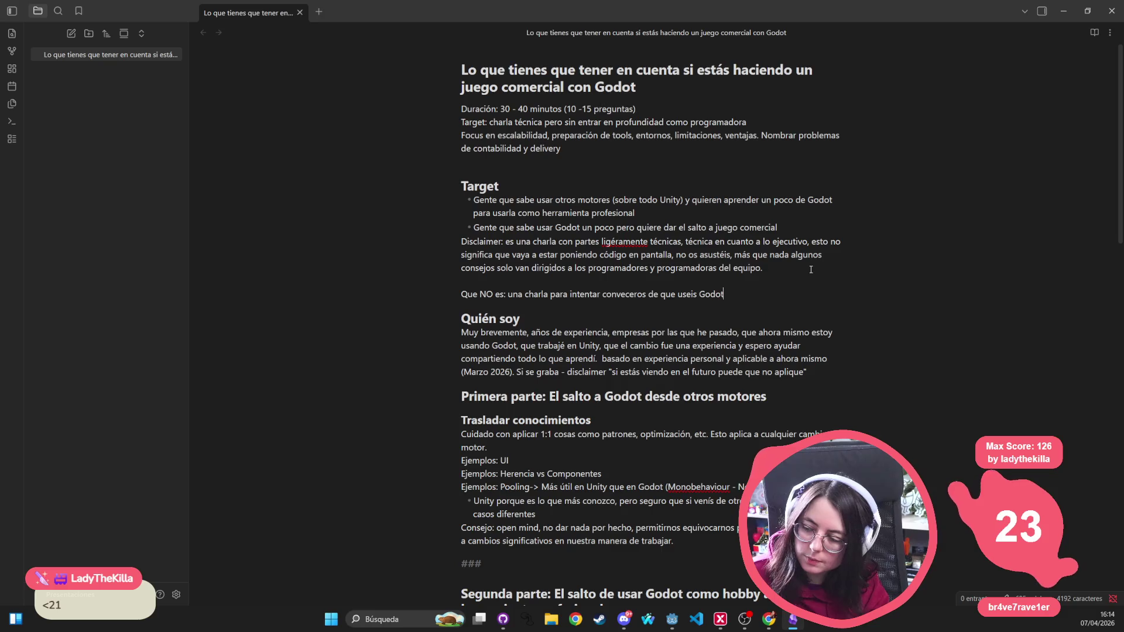
pyautogui.write(' en vuestros proye')
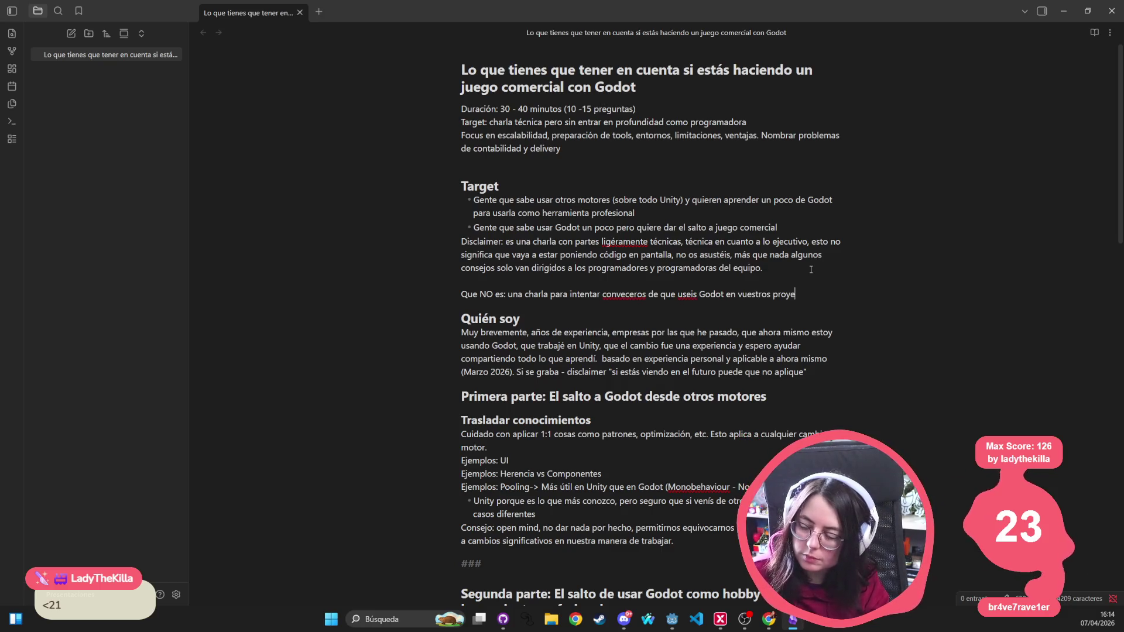
pyautogui.write('ctos. ')
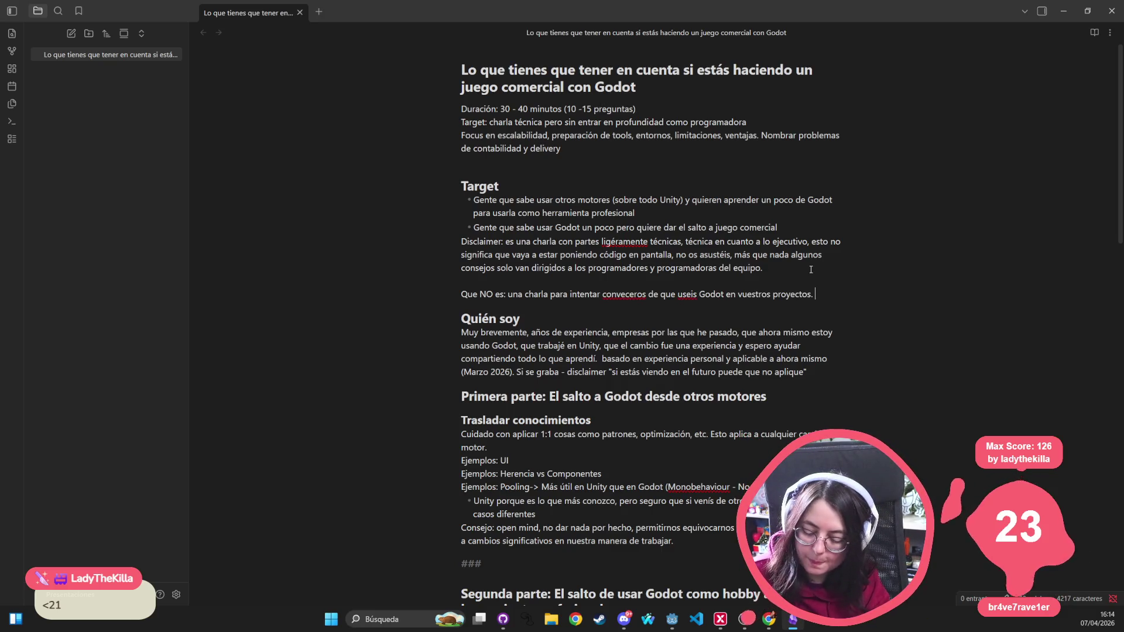
pyautogui.write('Todos los motore')
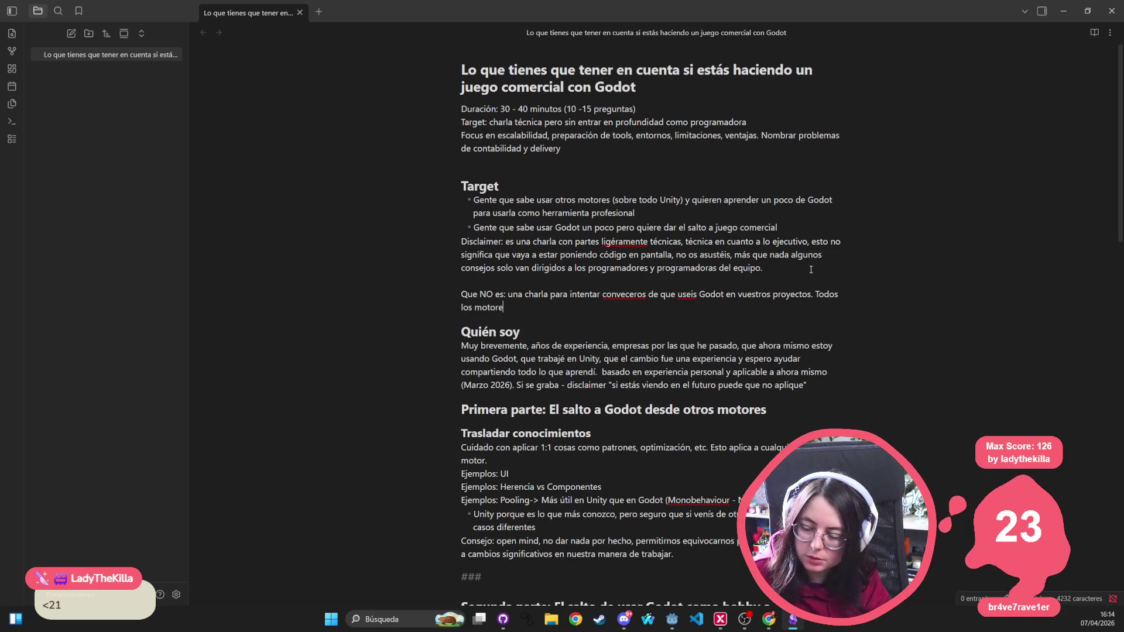
pyautogui.write('s son')
pyautogui.press('BackSpace')
pyautogui.press('BackSpace')
pyautogui.press('BackSpace')
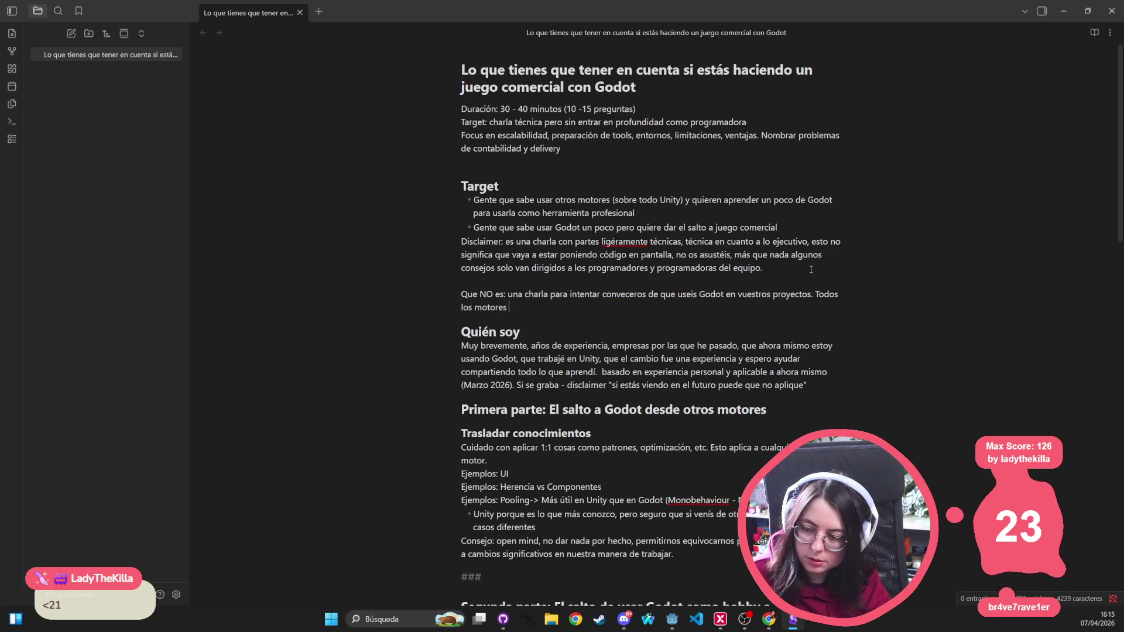
pyautogui.write('tienen sus cosas buenas y malas,')
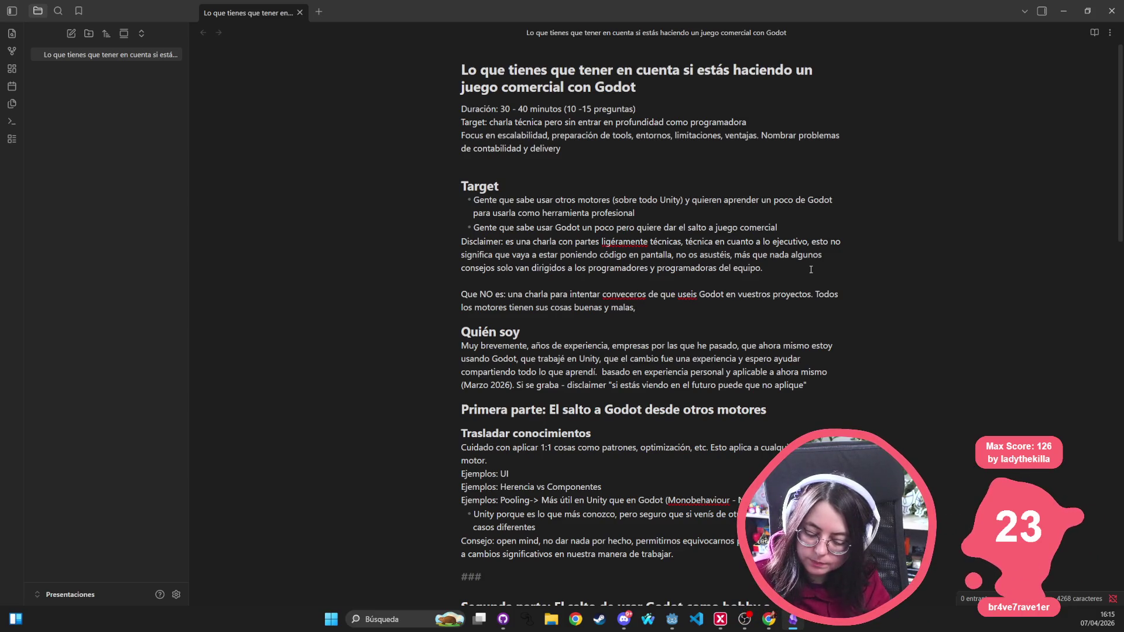
pyautogui.write('me')
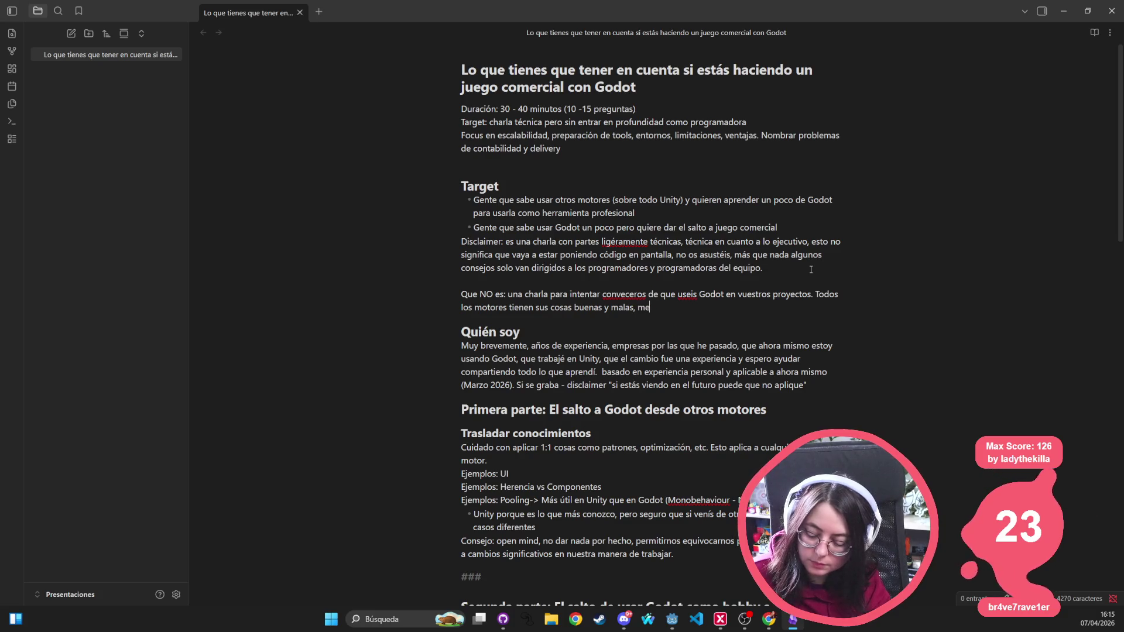
pyautogui.write('jor usar la que')
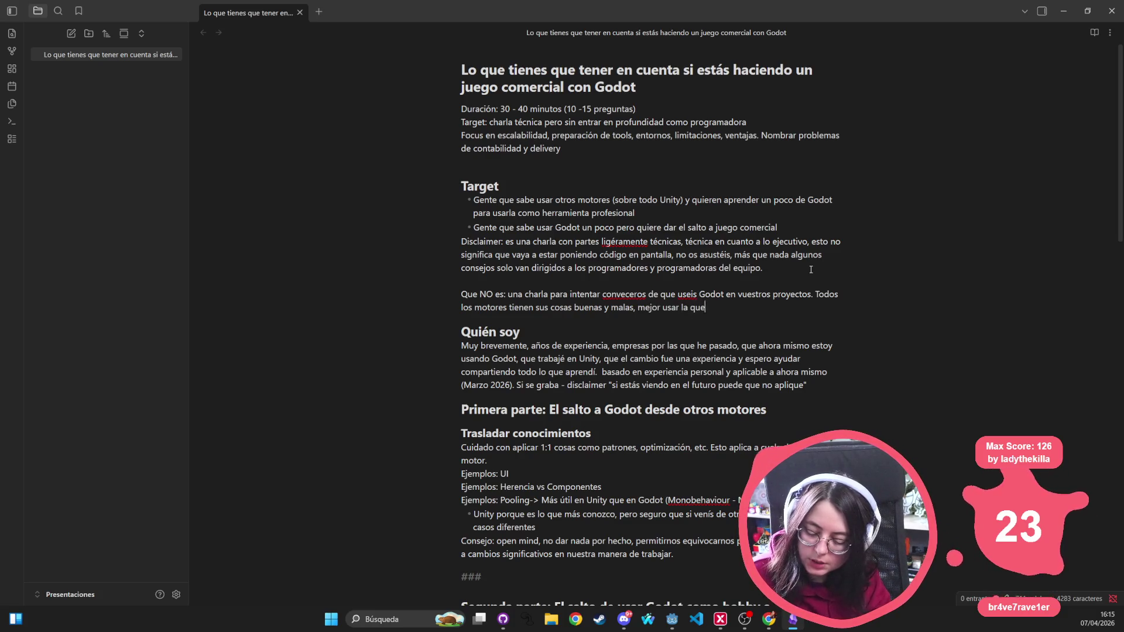
pyautogui.write(' más se ')
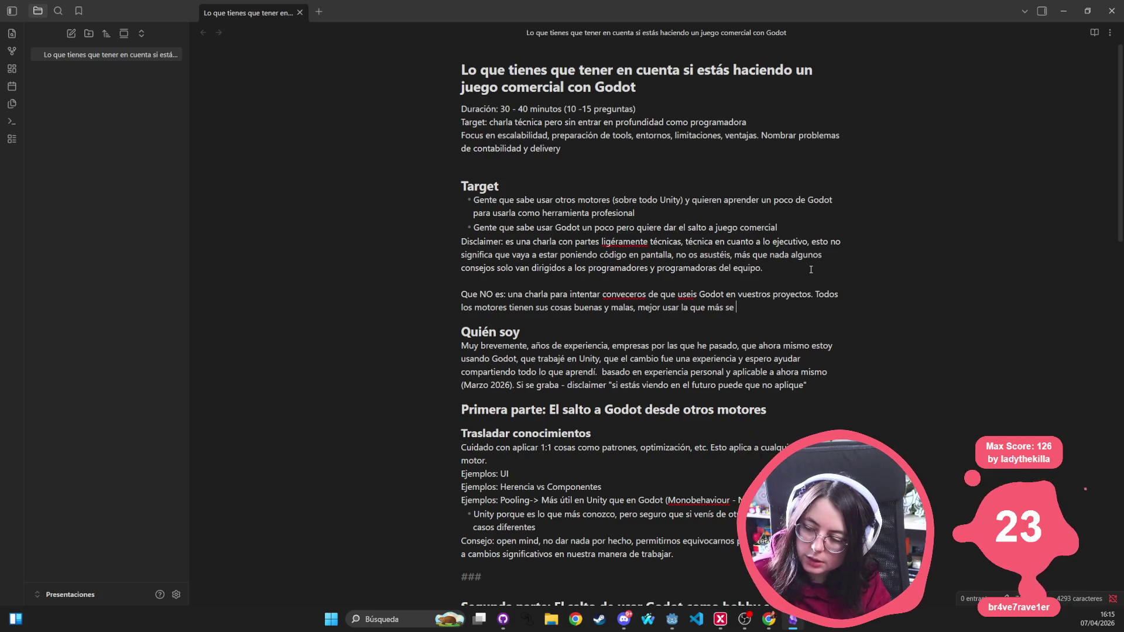
pyautogui.write('acerque a vues')
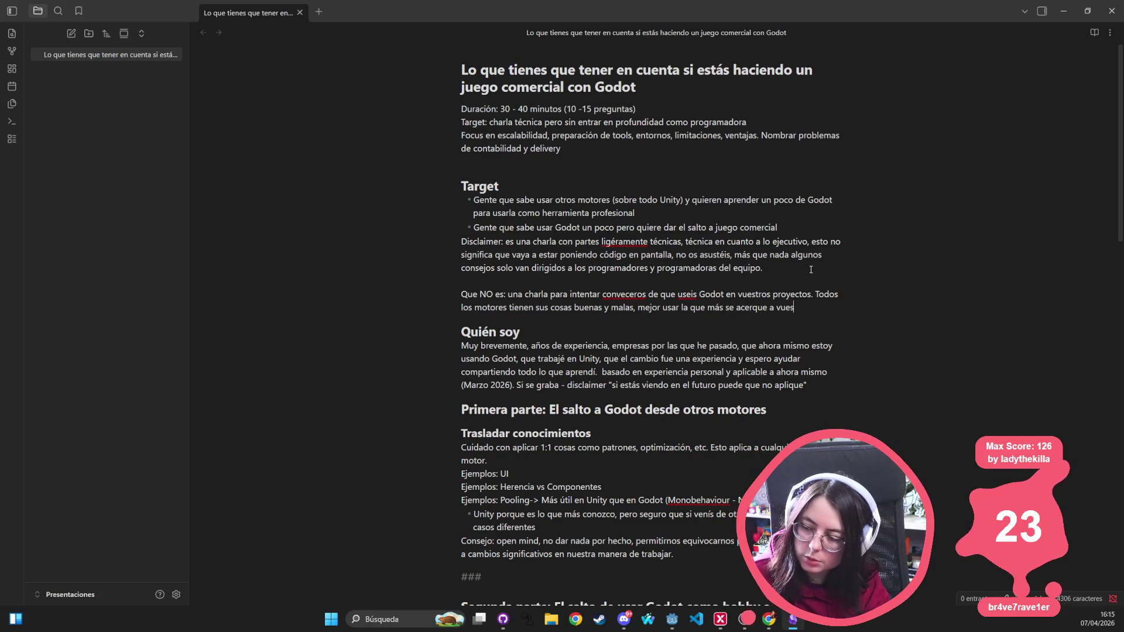
pyautogui.write('tros principios y ')
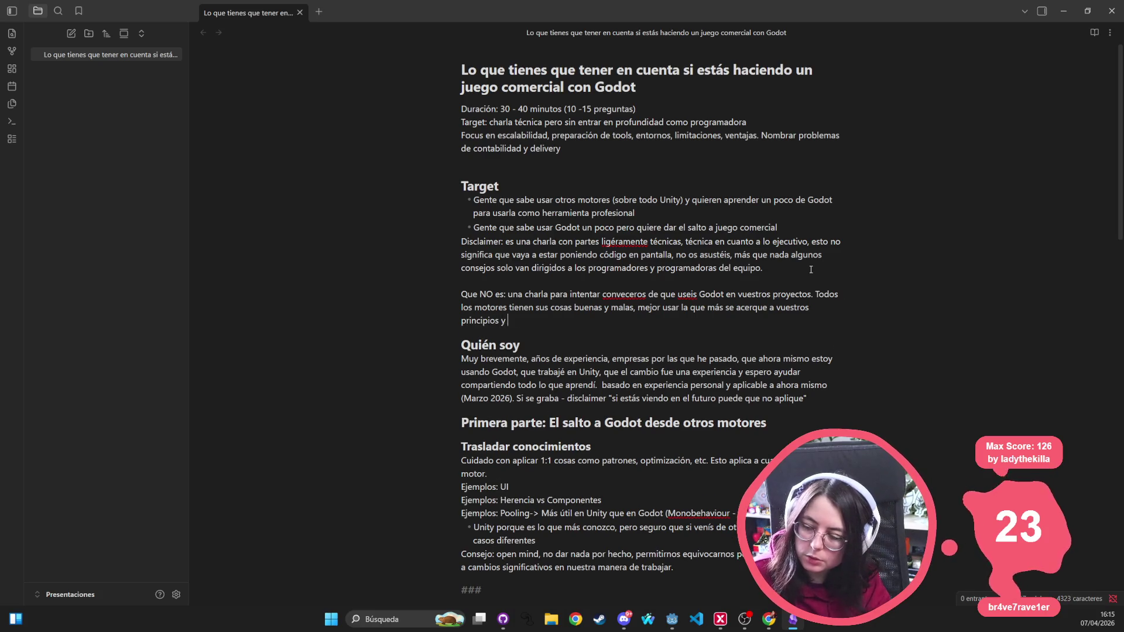
pyautogui.write('necesidades.')
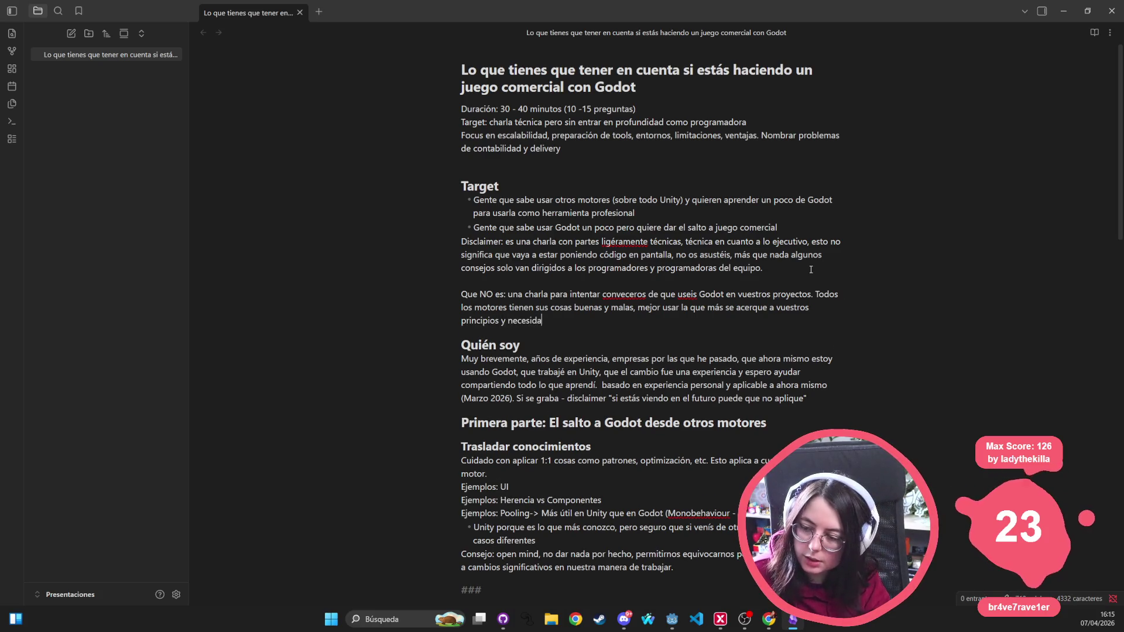
# Step: Extend the Tools y custom editors sentence with 'cuando el proyecto escala para diagnosrticar problemas o evitar tareas MUY repetitivas.'
pyautogui.scroll(-15, 811, 270)
pyautogui.click(588, 385)
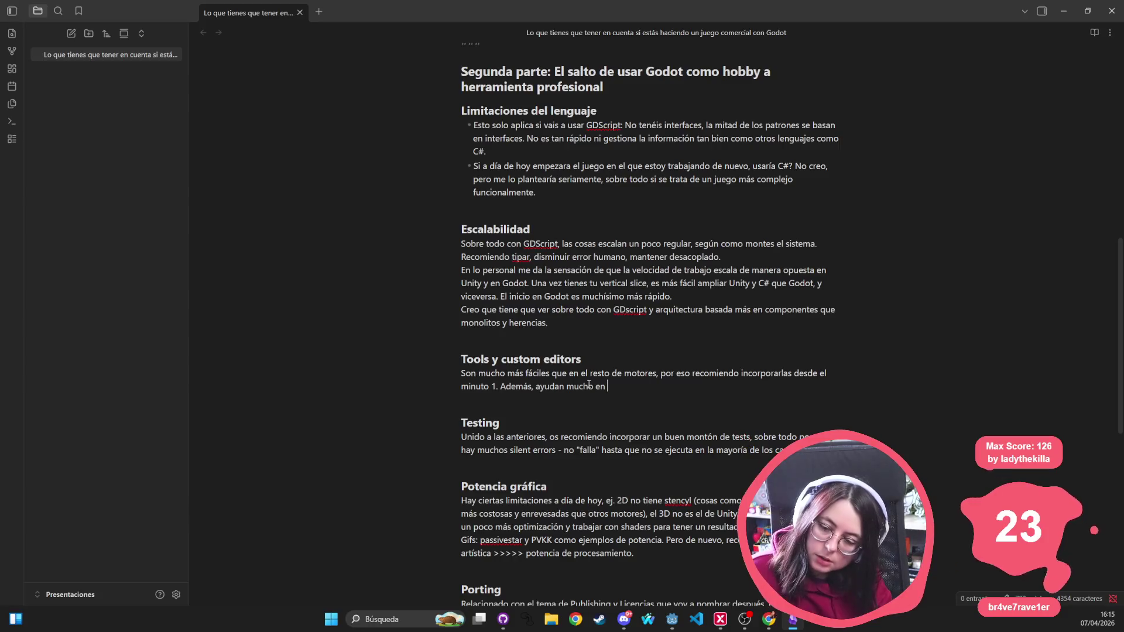
pyautogui.write('cuando el proyecto escala')
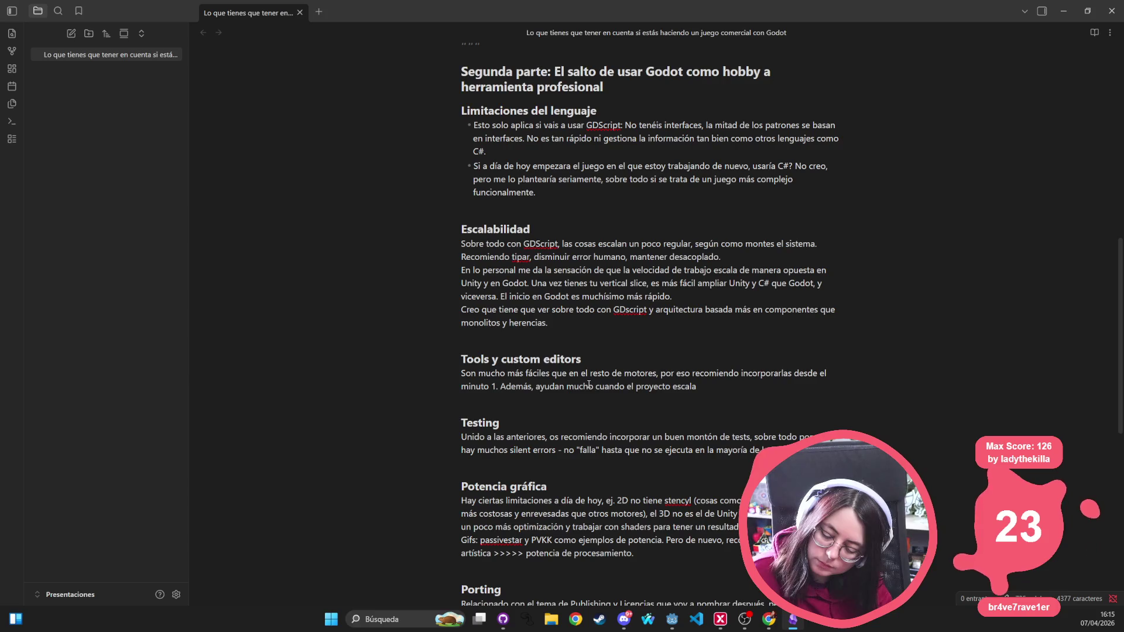
pyautogui.write(' par')
pyautogui.write('a diagn')
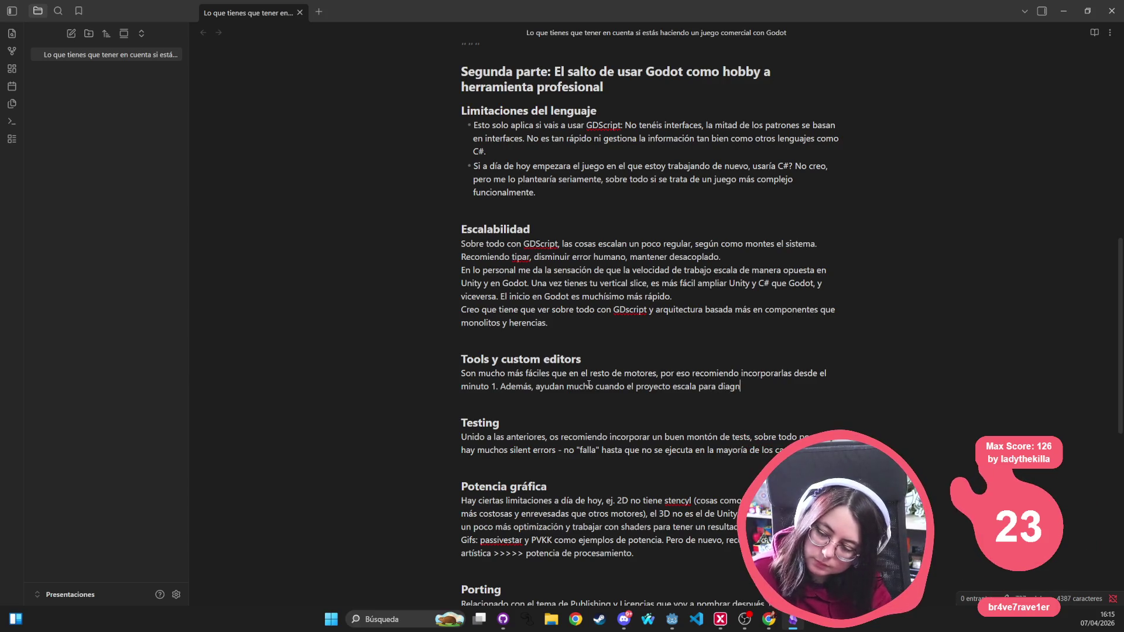
pyautogui.write('osrticar problemas g')
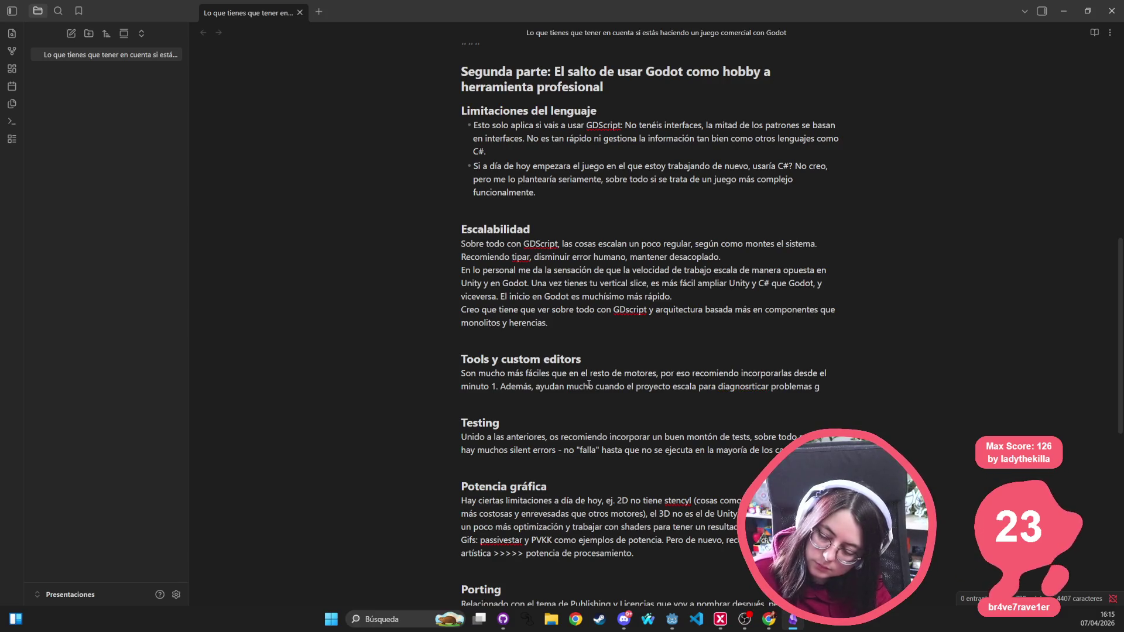
pyautogui.press('BackSpace')
pyautogui.press('BackSpace')
pyautogui.write('.')
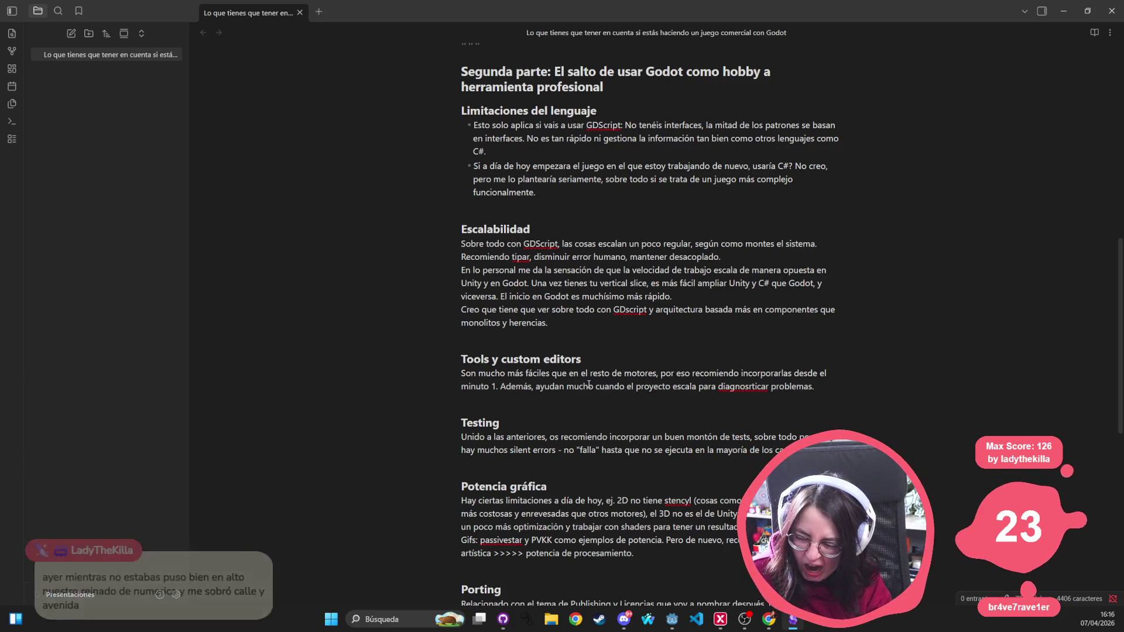
pyautogui.press('BackSpace')
pyautogui.press('BackSpace')
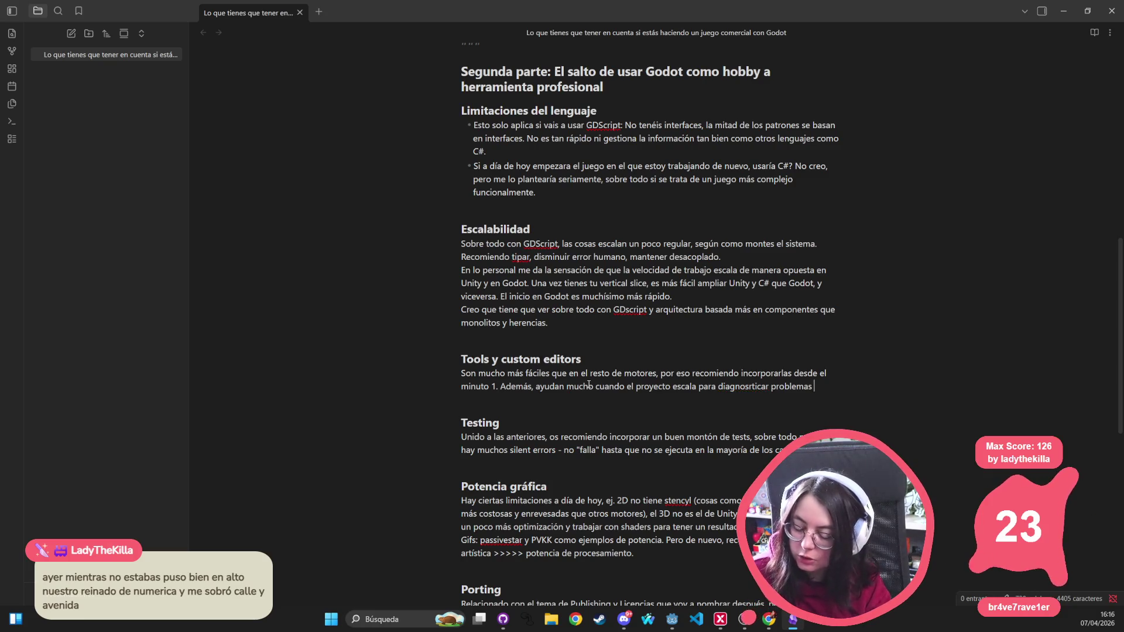
pyautogui.write('o evi')
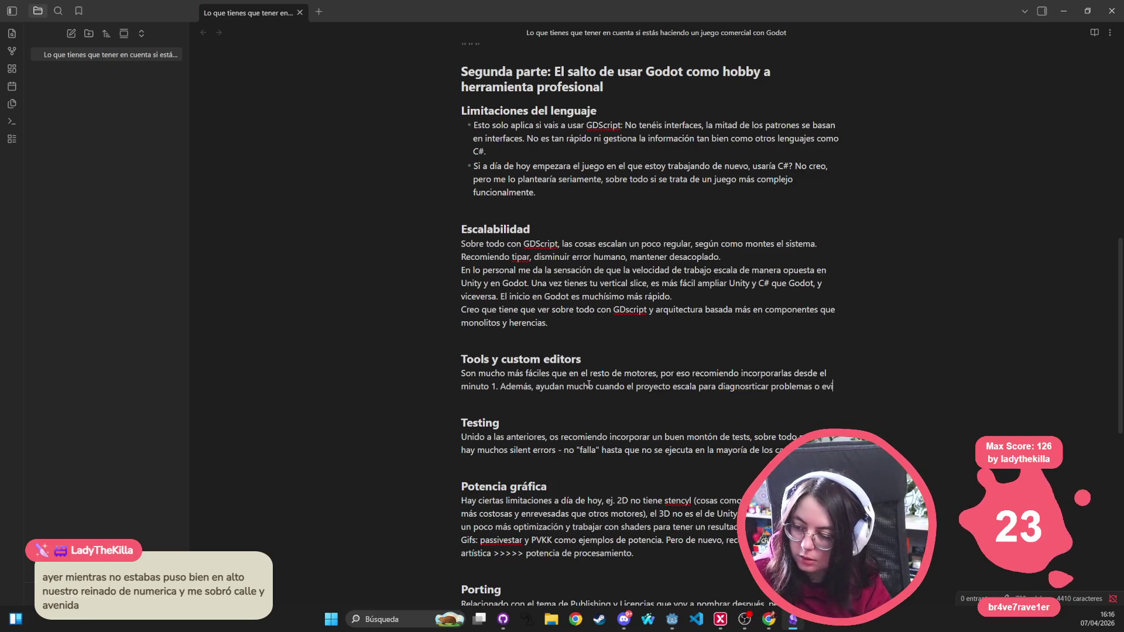
pyautogui.write('tar tareas ')
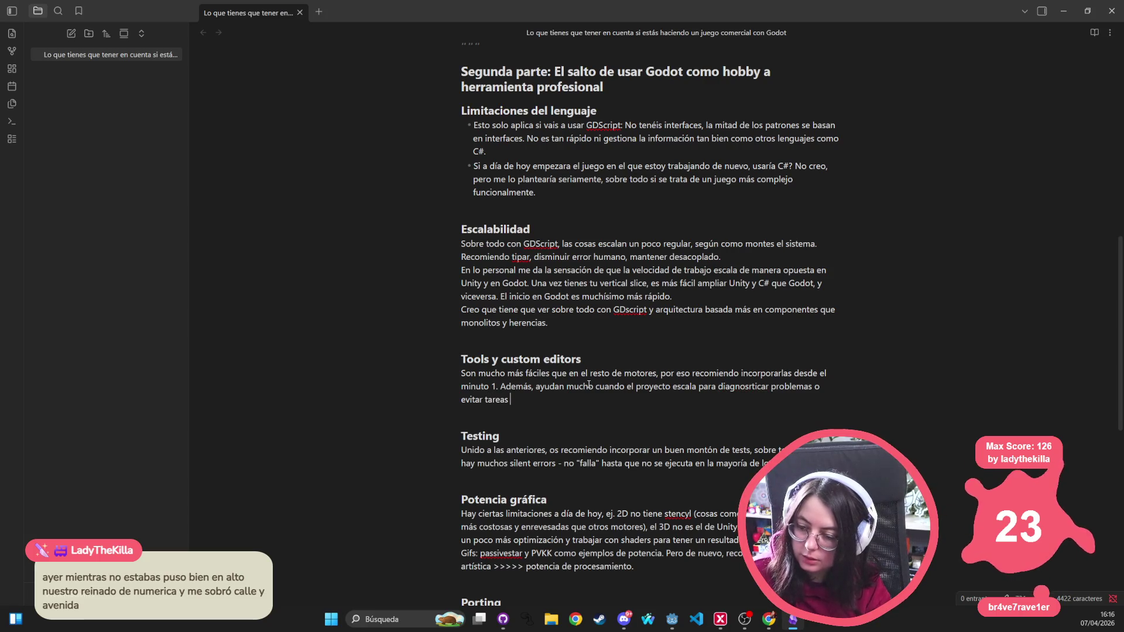
pyautogui.write('MUY repetitivas.')
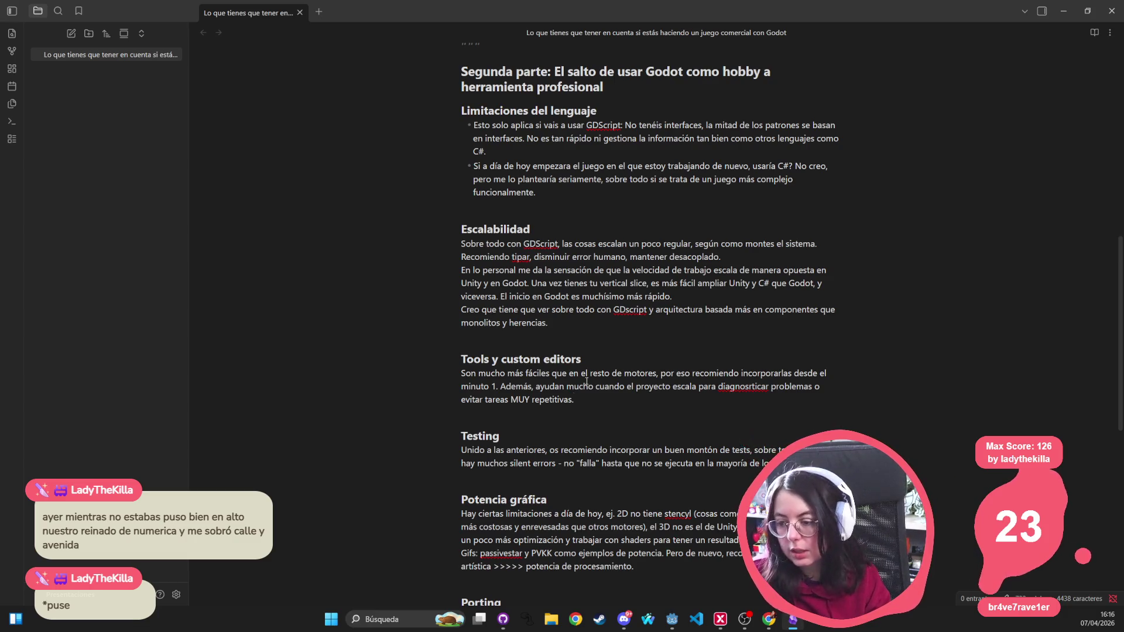
pyautogui.scroll(-5, 520, 304)
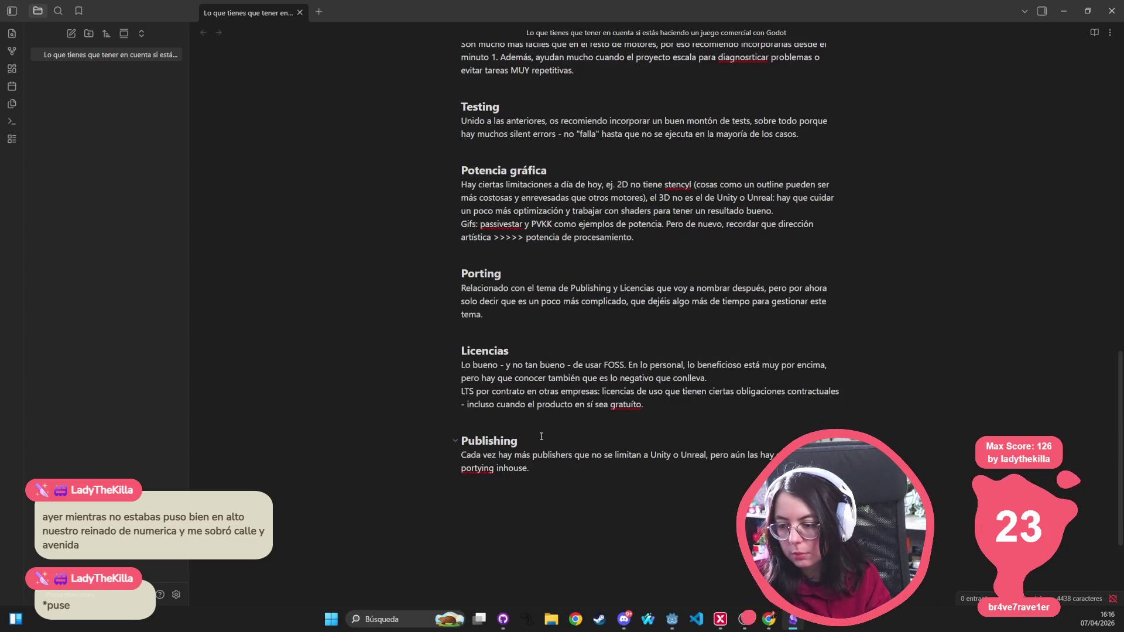
pyautogui.click(486, 350)
# Step: Insert a 'CI muchísimo más liviano' heading below Testing, correcting 'libiano' to 'liviano'
pyautogui.click(525, 237)
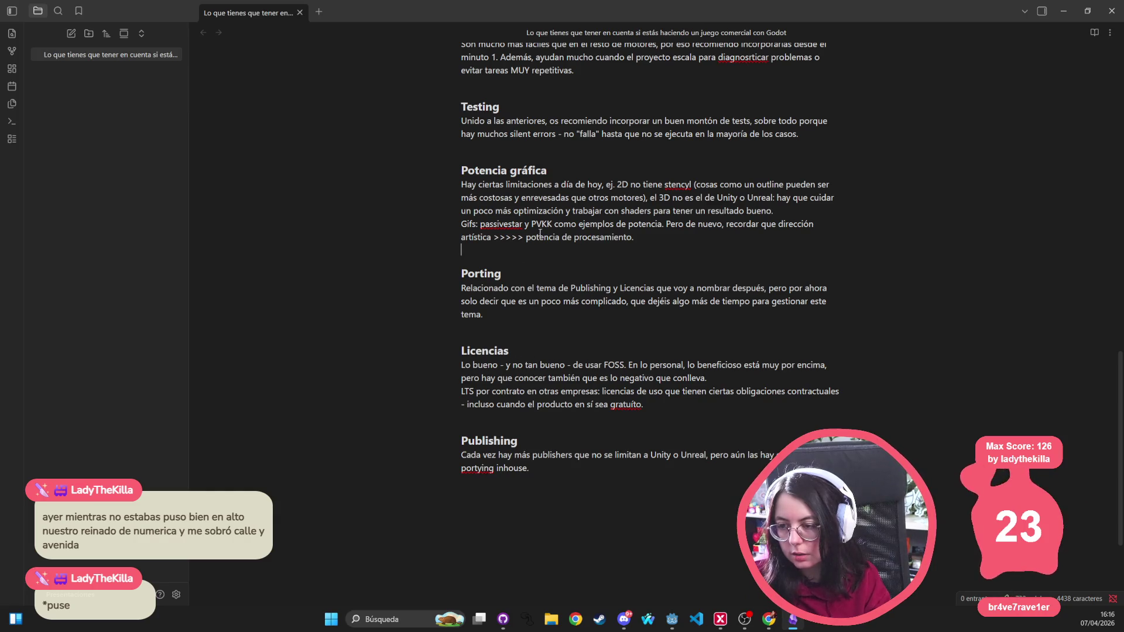
pyautogui.scroll(3, 538, 234)
pyautogui.click(494, 307)
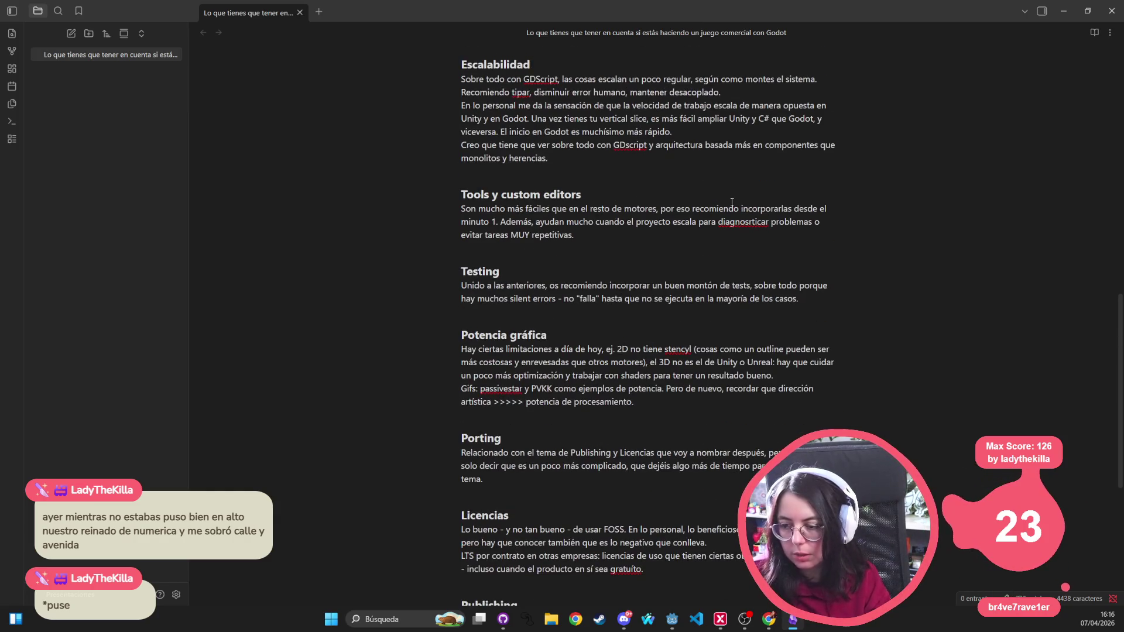
pyautogui.press('Return')
pyautogui.press('Return')
pyautogui.write('## CI Muchísi')
pyautogui.hotkey('ctrl', 'BackSpace')
pyautogui.write('muchísimo más libiano')
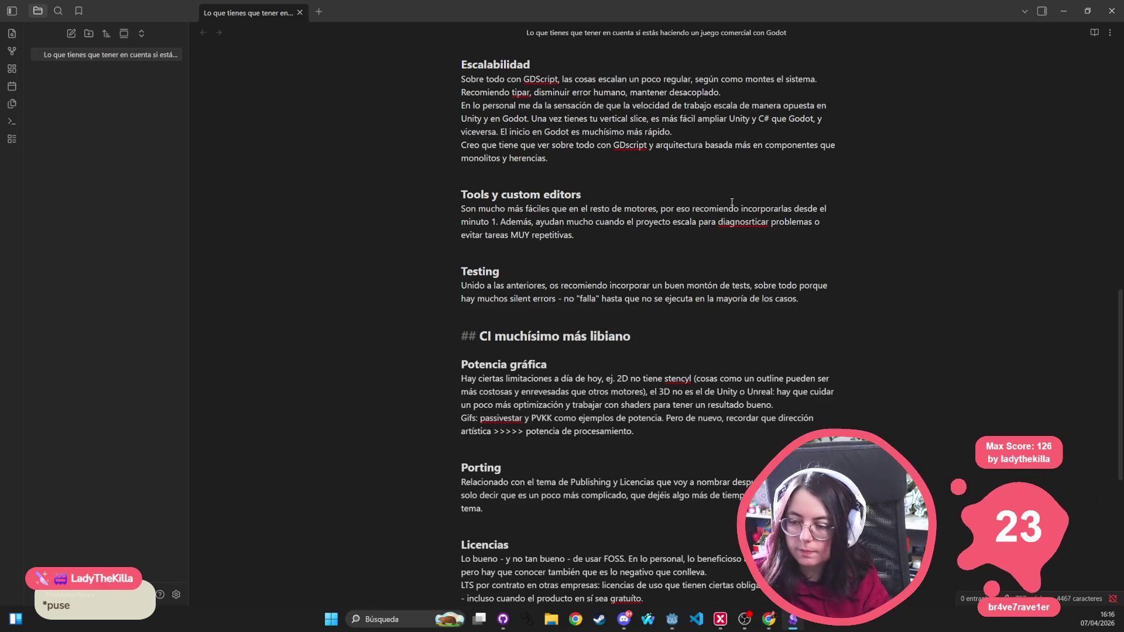
pyautogui.write('#')
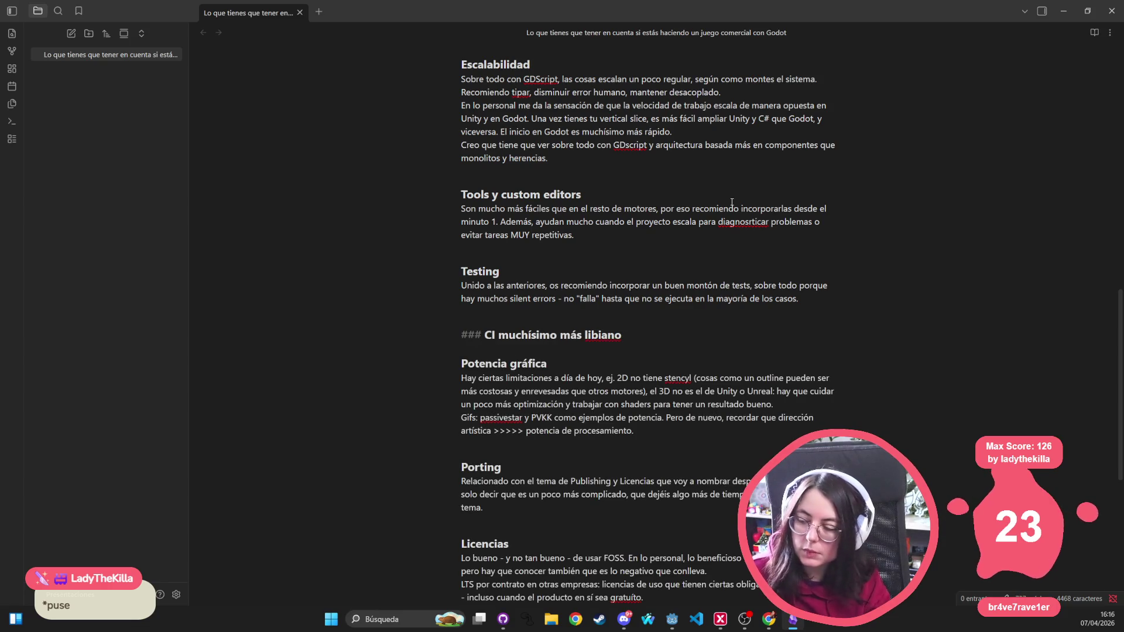
pyautogui.rightClick(603, 334)
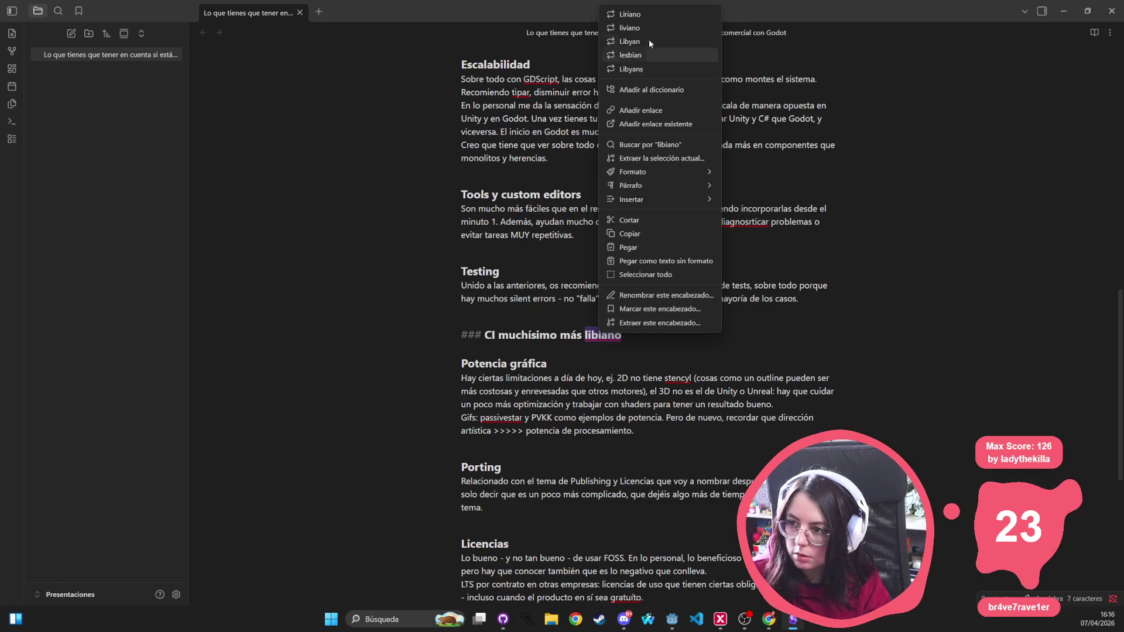
pyautogui.click(637, 28)
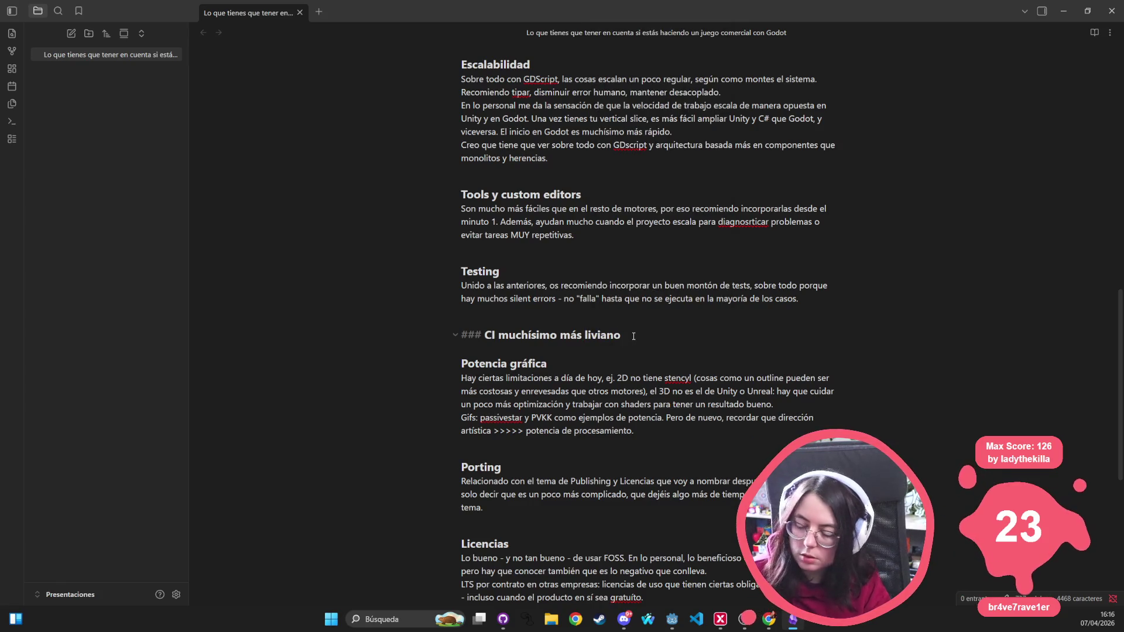
pyautogui.press('Return')
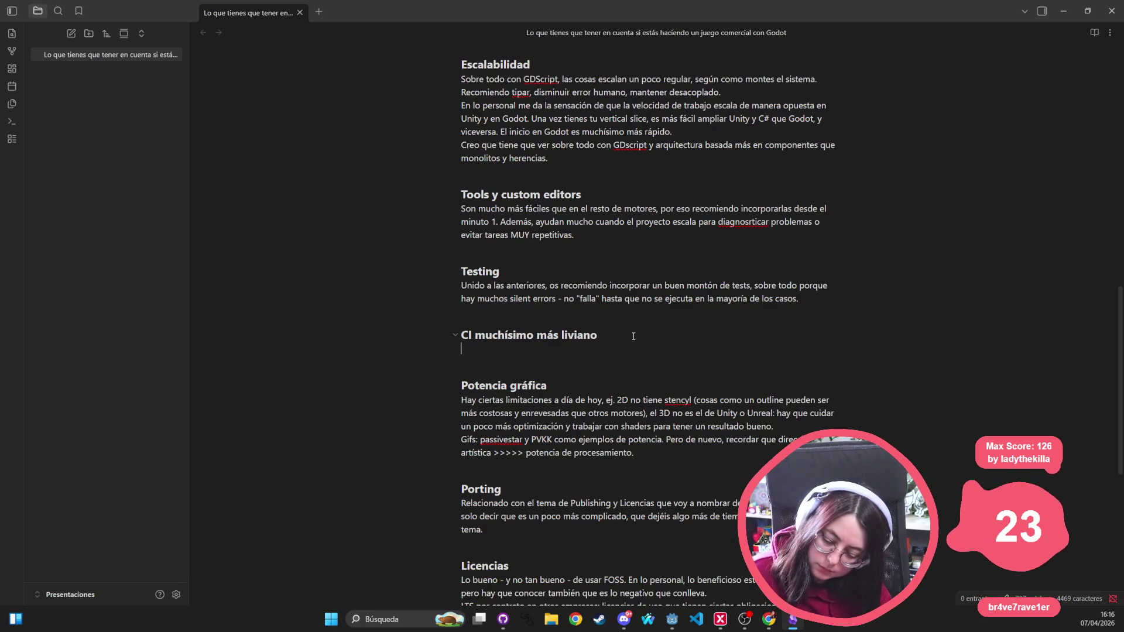
# Step: Write that Godot and Unity both allow headless, but Godot's engine size makes CI far easier
pyautogui.write('Godot y Unity, los dos per')
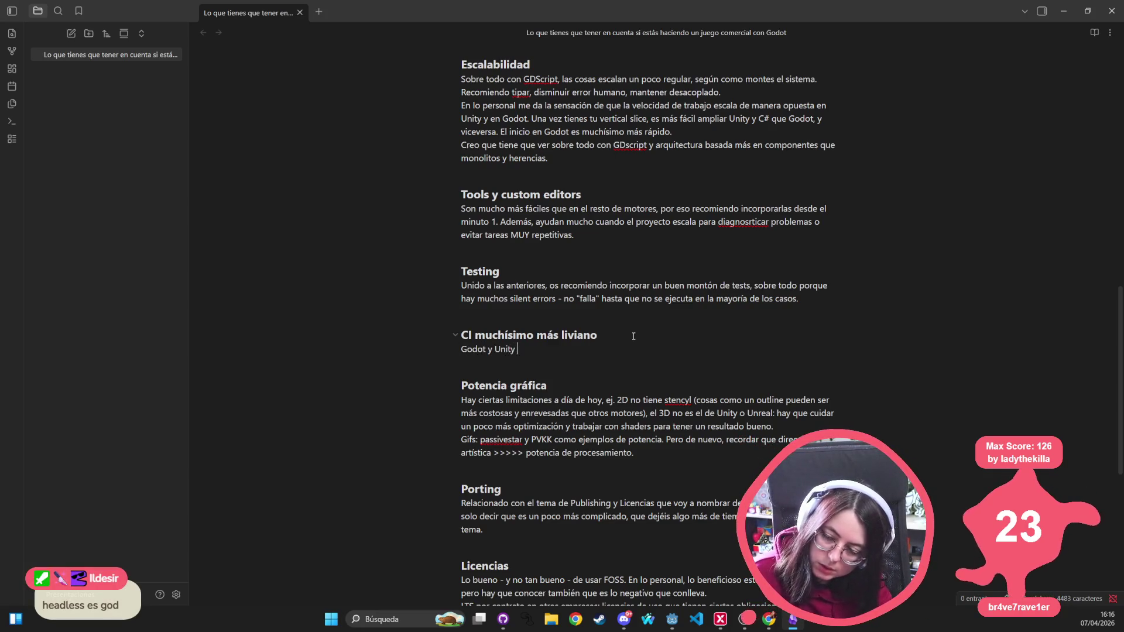
pyautogui.write('mite')
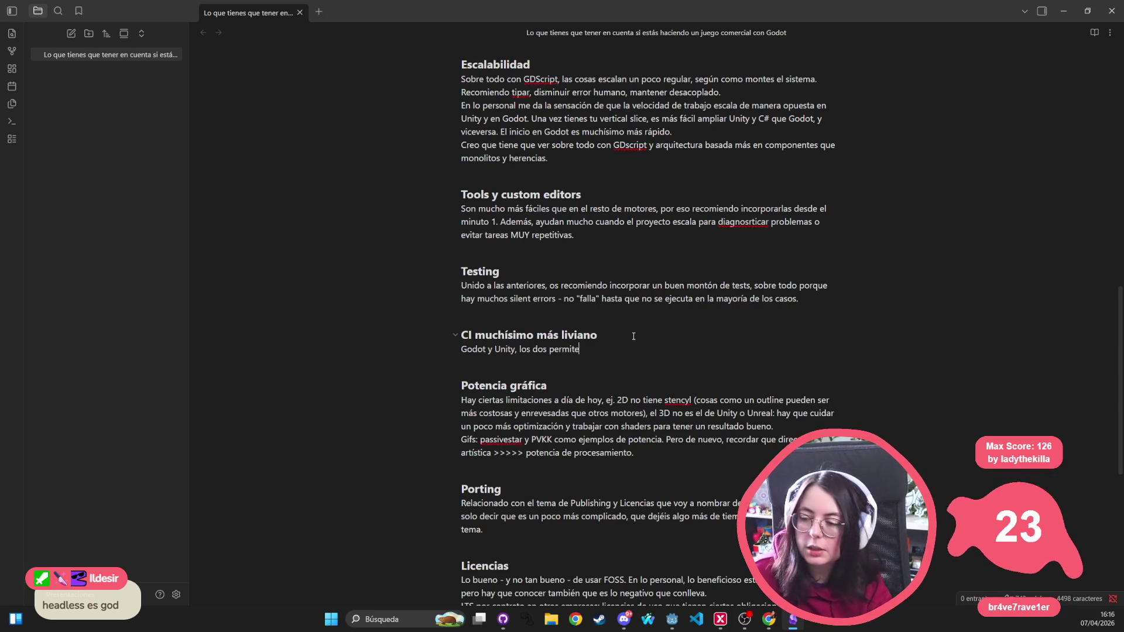
pyautogui.write('n headless, pero ')
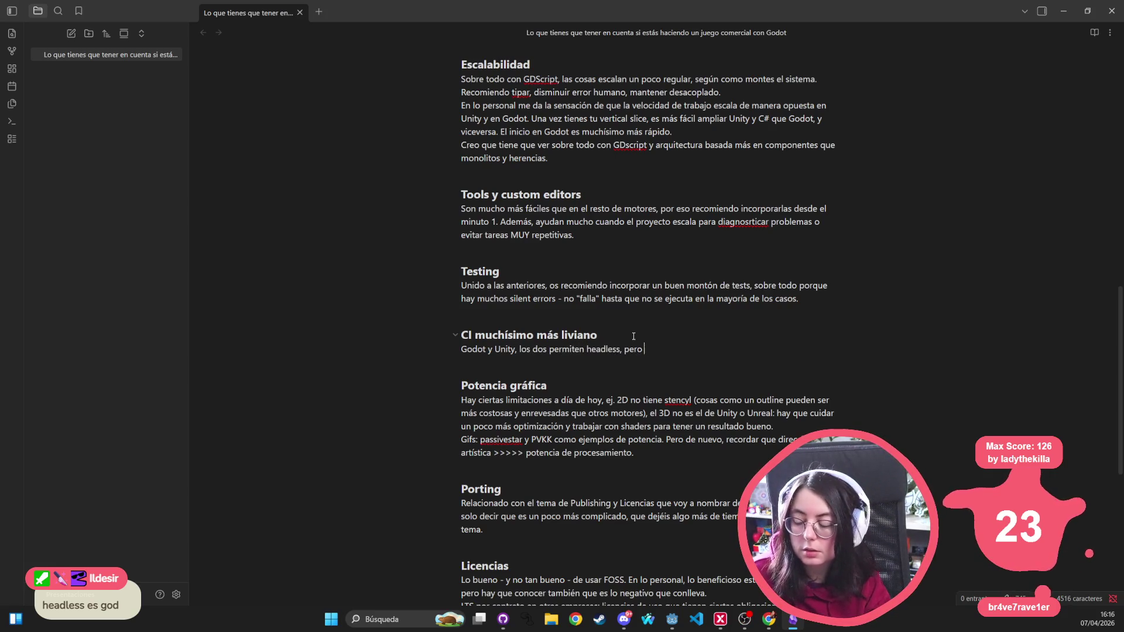
pyautogui.write('es cierto que ')
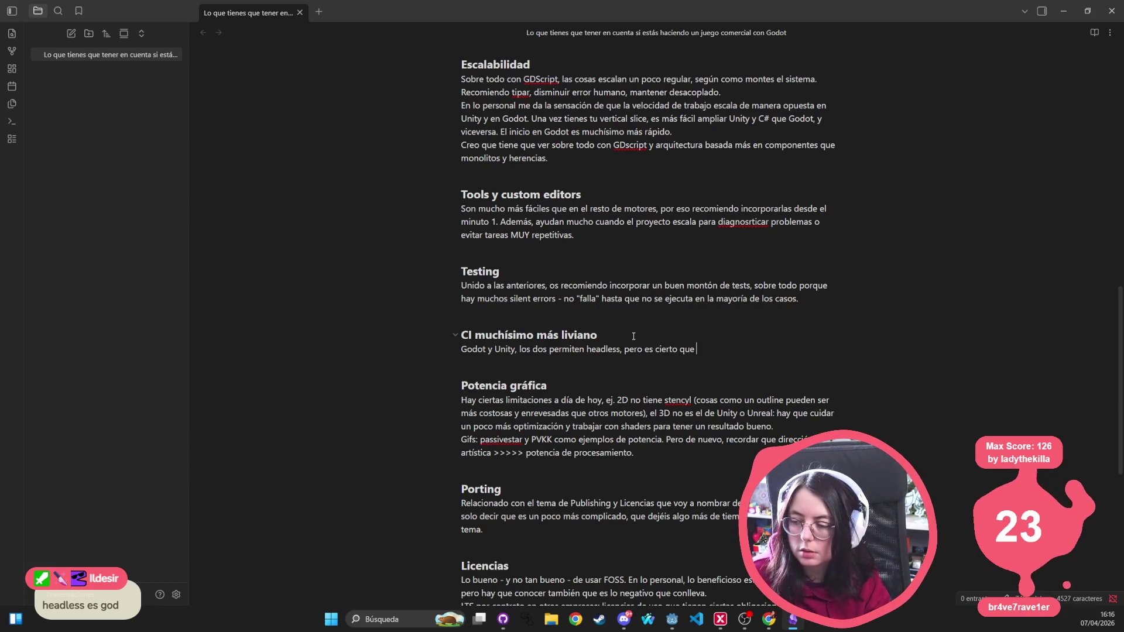
pyautogui.write('en')
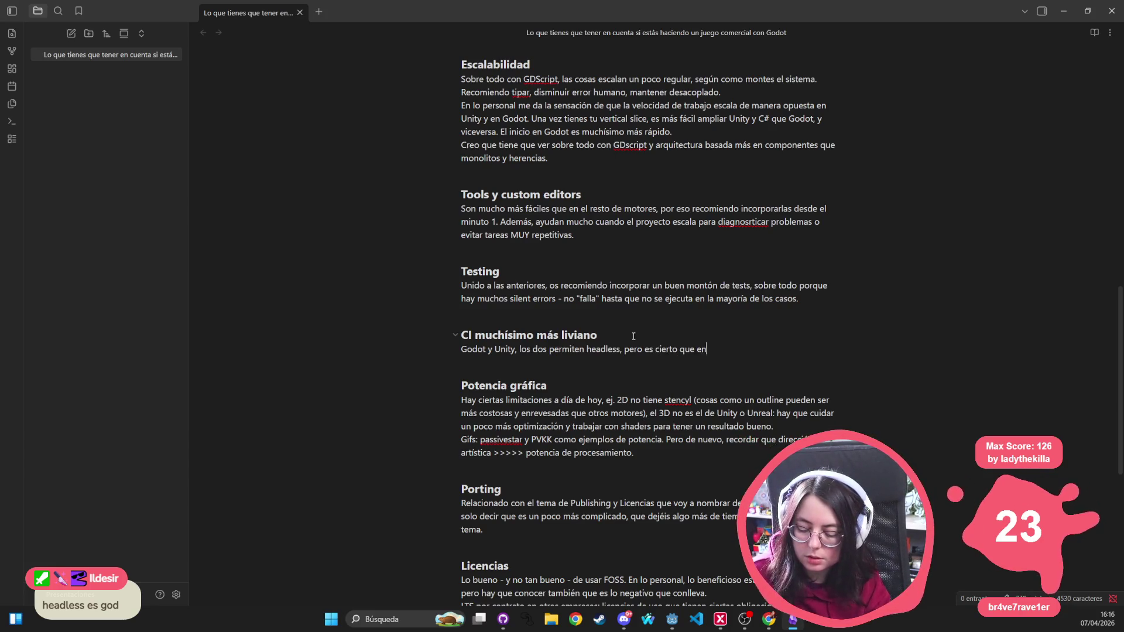
pyautogui.write(' Godot es muchísimo más ')
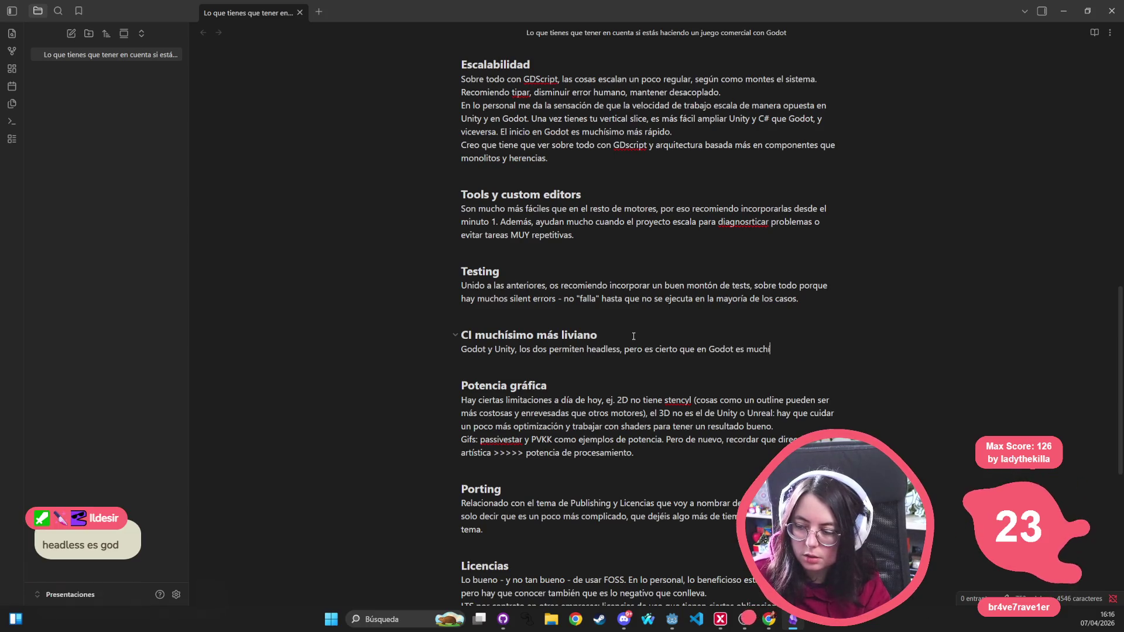
pyautogui.write('fá')
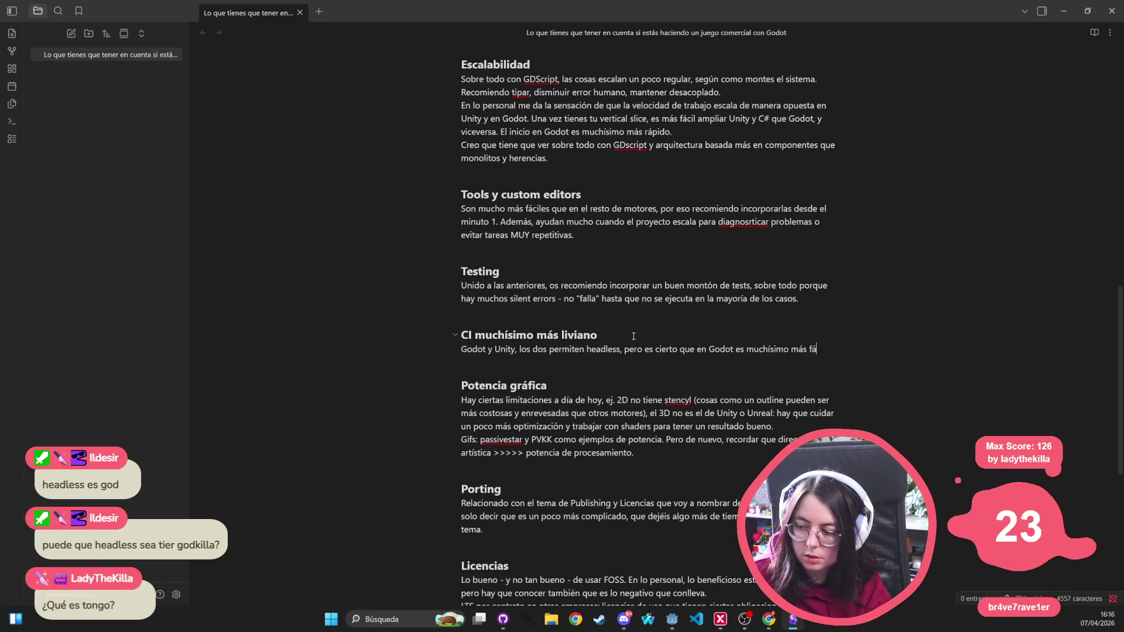
pyautogui.write('cil montar un CI por el tema de')
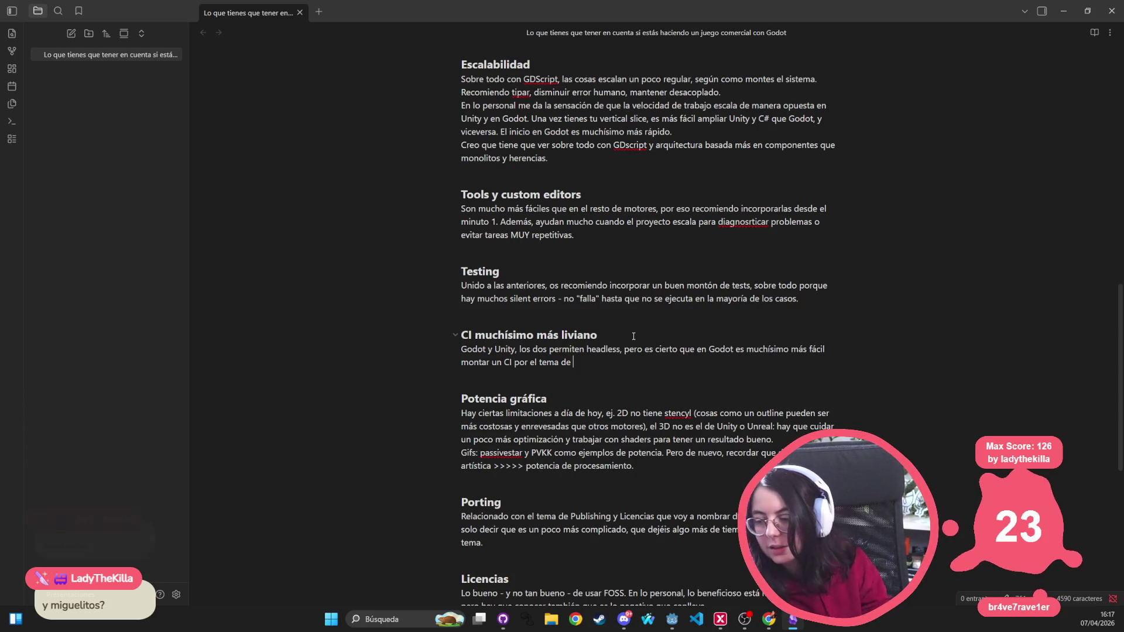
pyautogui.write('tamaño y')
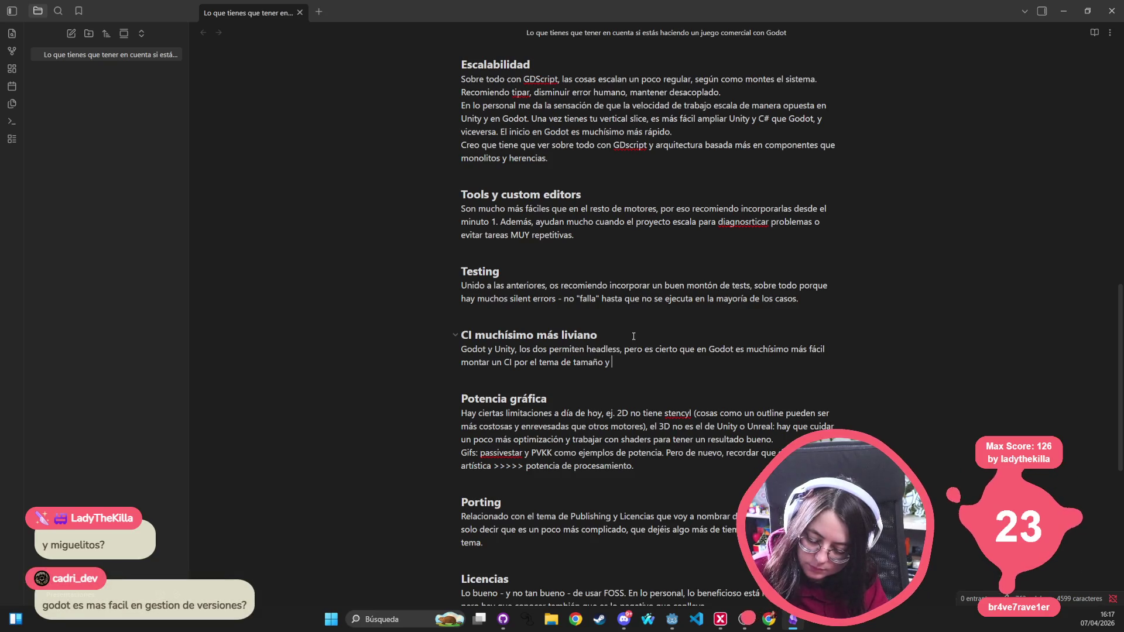
pyautogui.press('BackSpace')
pyautogui.press('BackSpace')
pyautogui.write('del motor.')
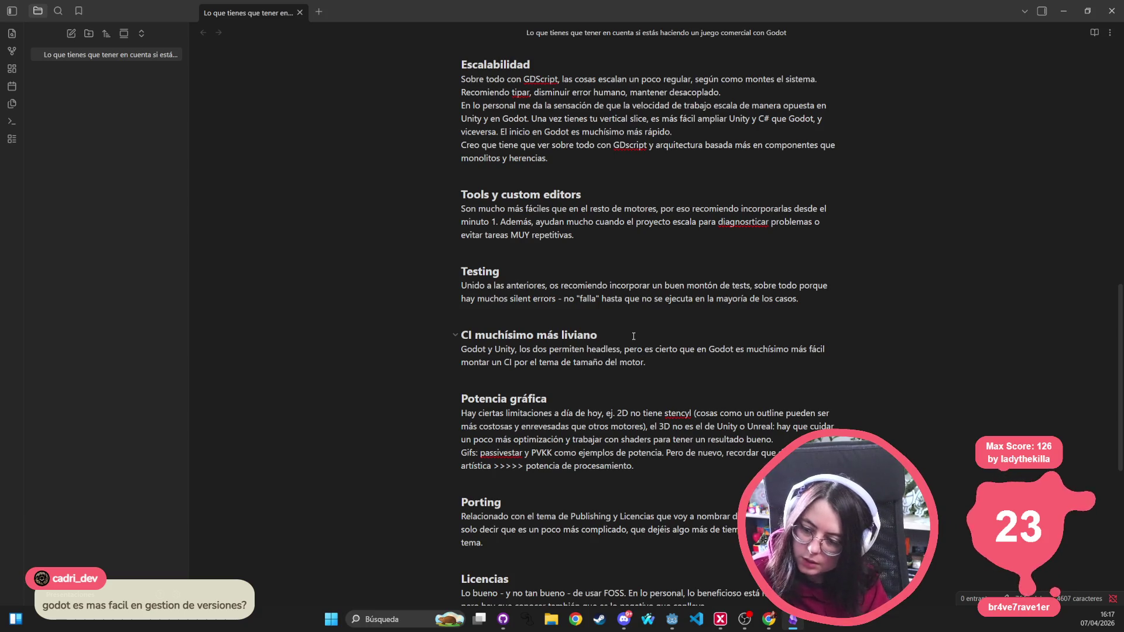
pyautogui.scroll(-2, 634, 336)
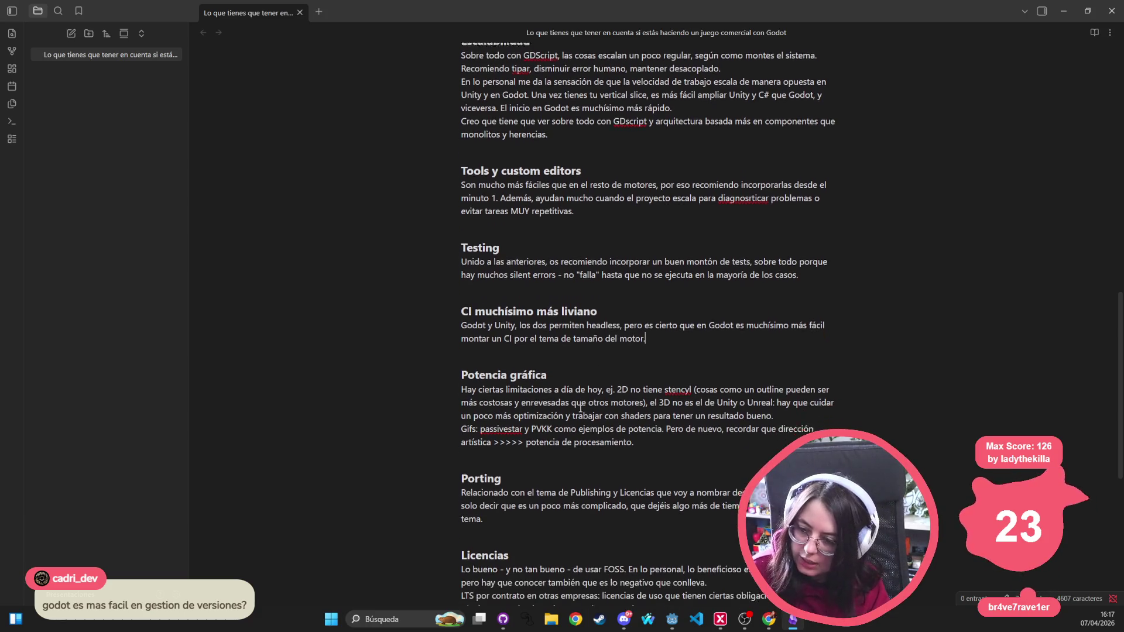
pyautogui.click(521, 327)
pyautogui.click(517, 370)
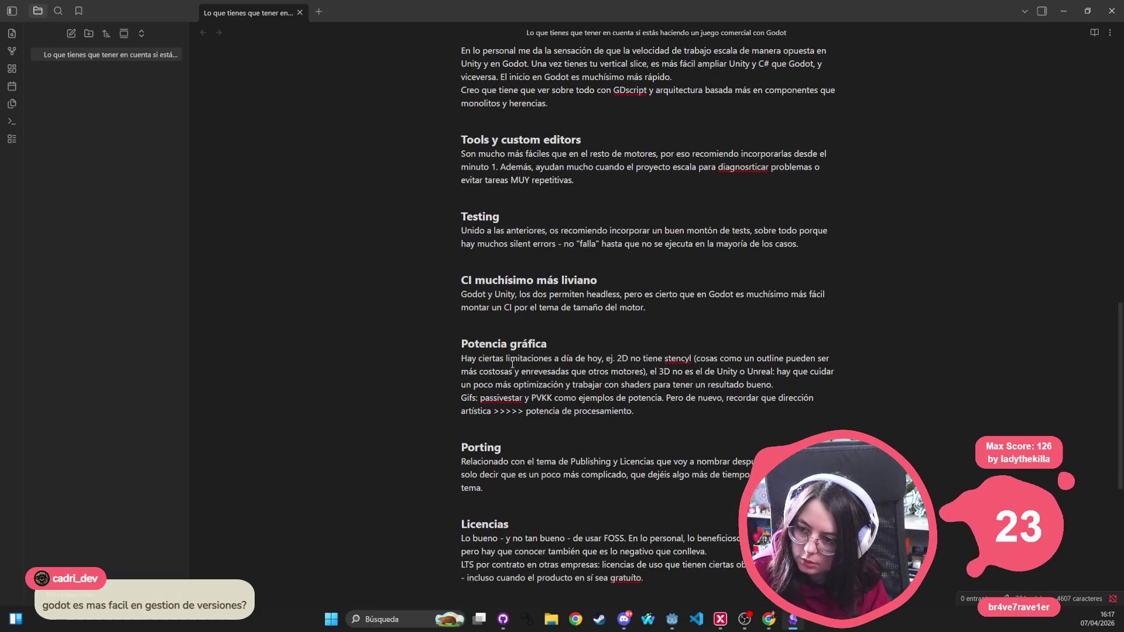
pyautogui.scroll(4, 519, 195)
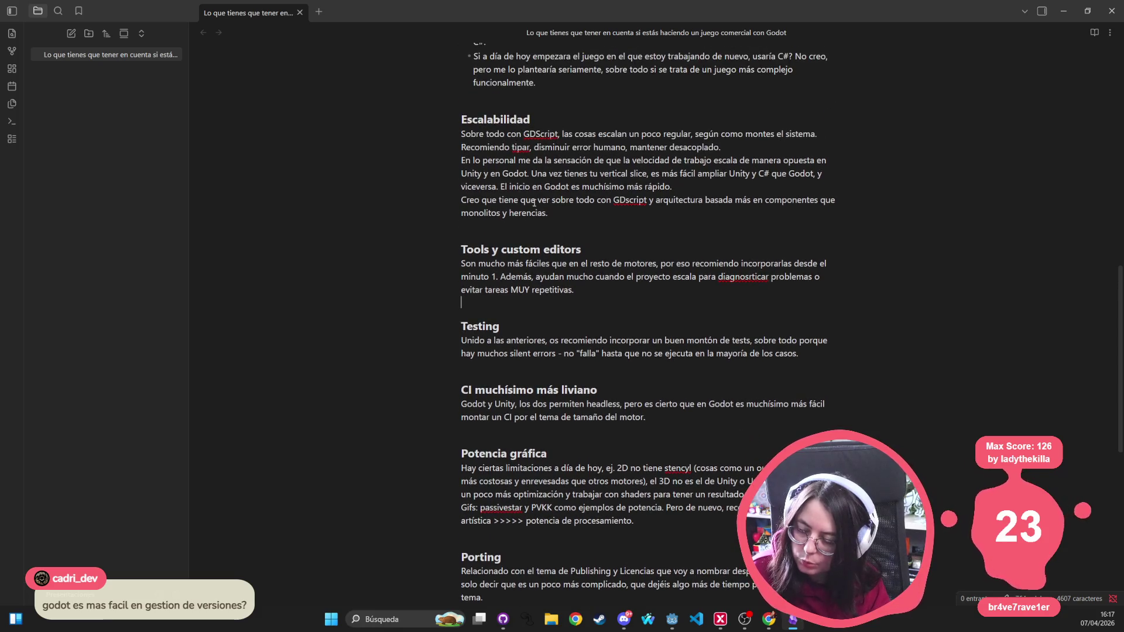
pyautogui.scroll(-12, 534, 203)
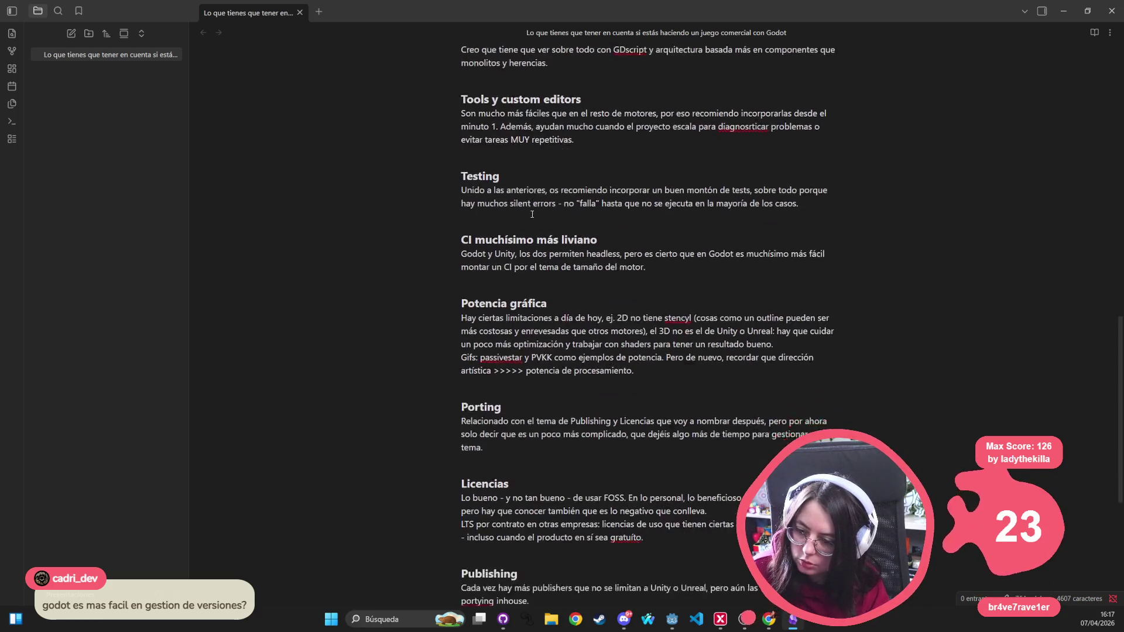
pyautogui.click(487, 379)
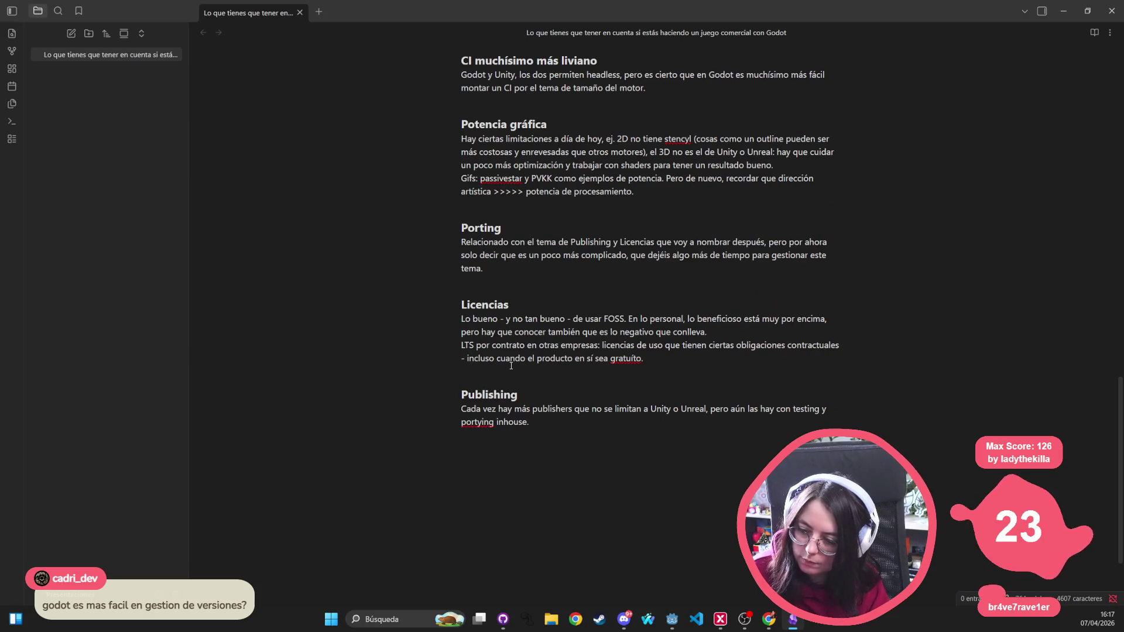
# Step: Add a '### Que no os de miedo compilar vuestra versión del motor' heading above Publishing
pyautogui.press('Return')
pyautogui.write('### ')
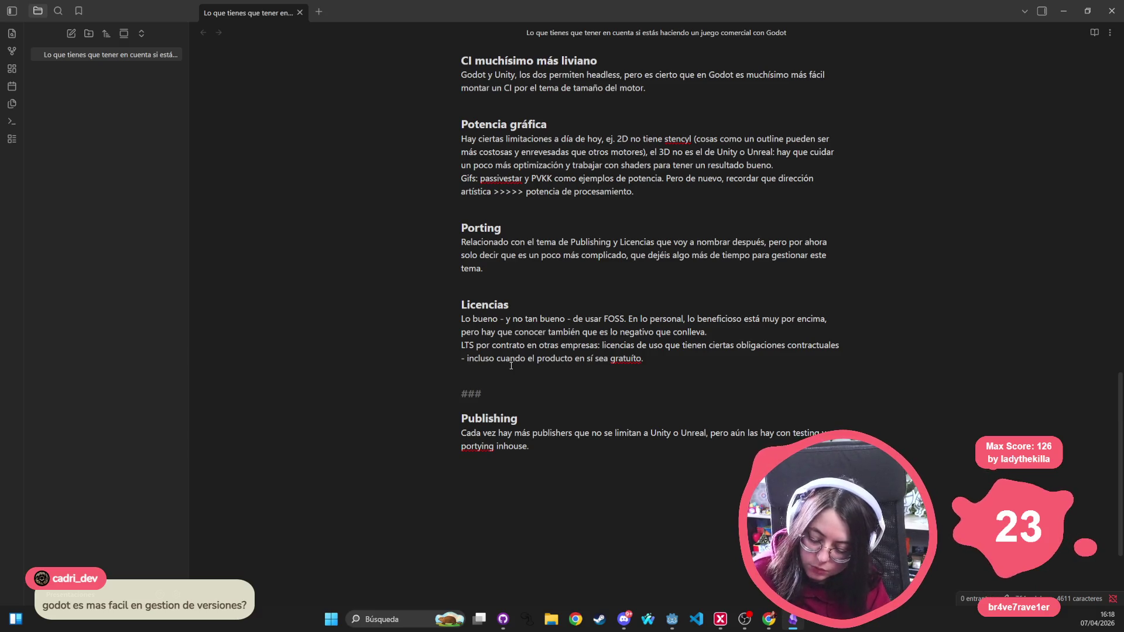
pyautogui.write('Poder leer el código')
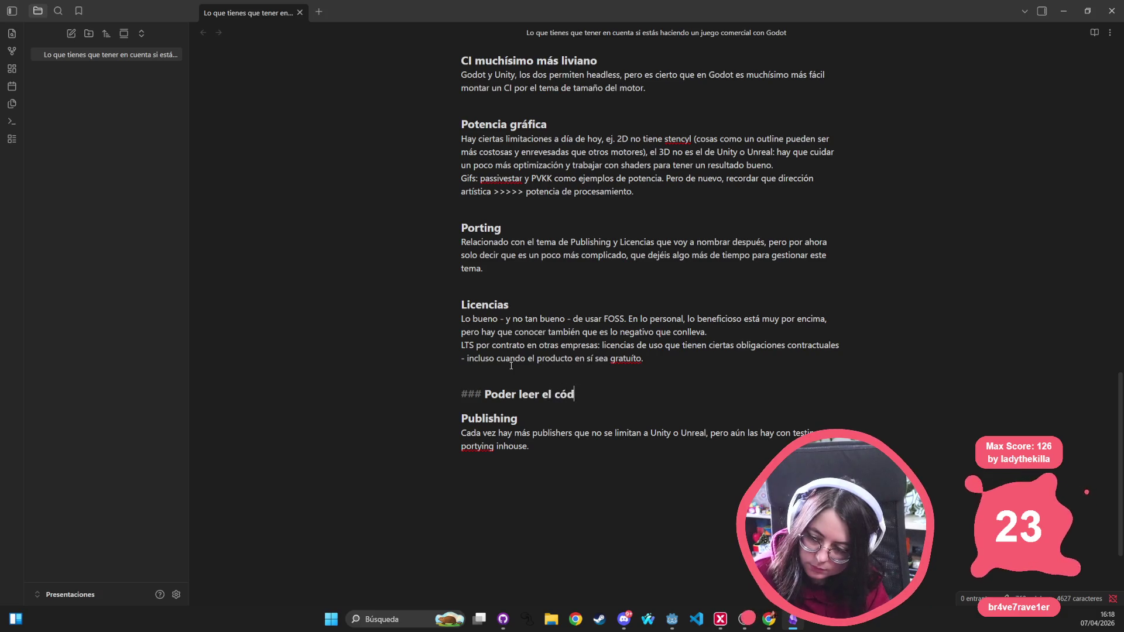
pyautogui.hotkey('ctrl', 'BackSpace')
pyautogui.hotkey('ctrl', 'BackSpace')
pyautogui.hotkey('ctrl', 'BackSpace')
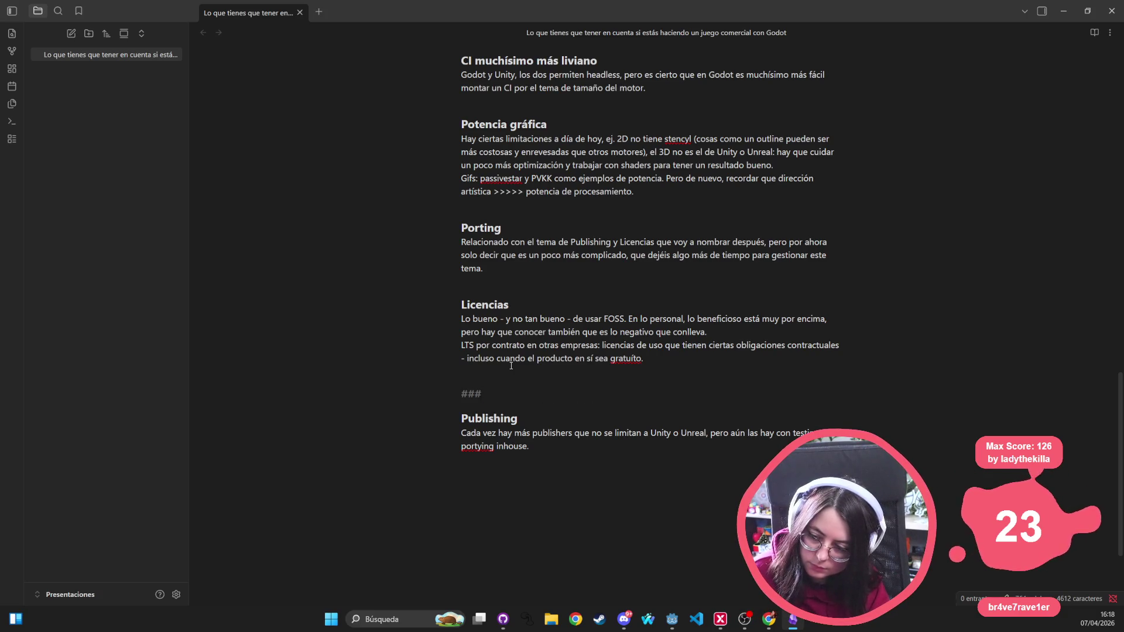
pyautogui.write('Que no os de miedo compilar')
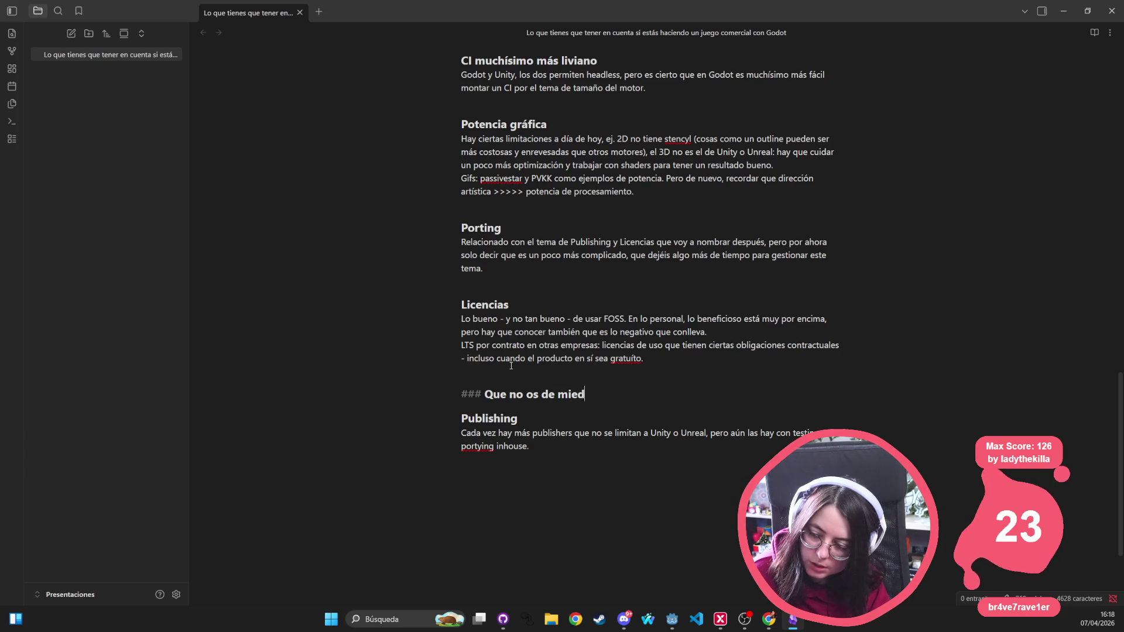
pyautogui.write(' vu')
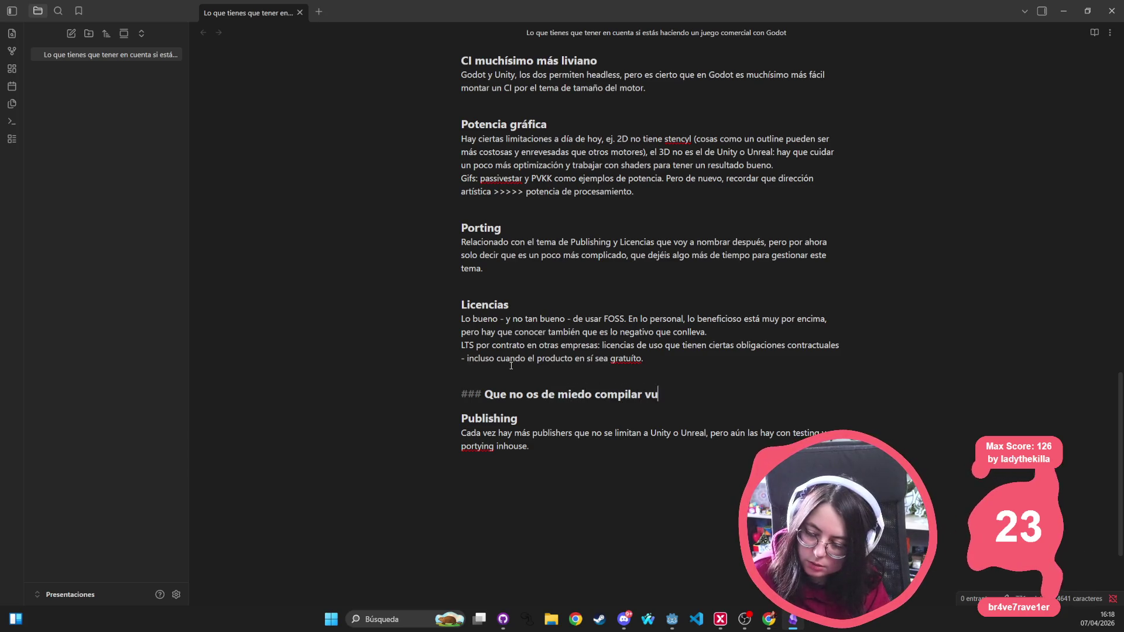
pyautogui.write('estra ver')
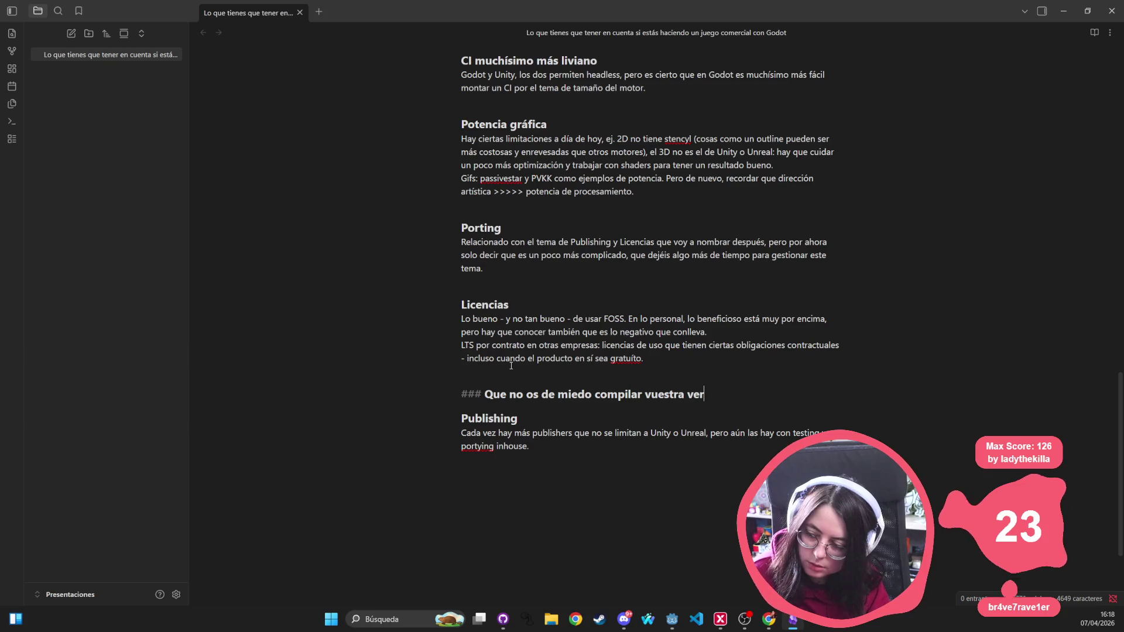
pyautogui.write('sión del motor')
pyautogui.press('Return')
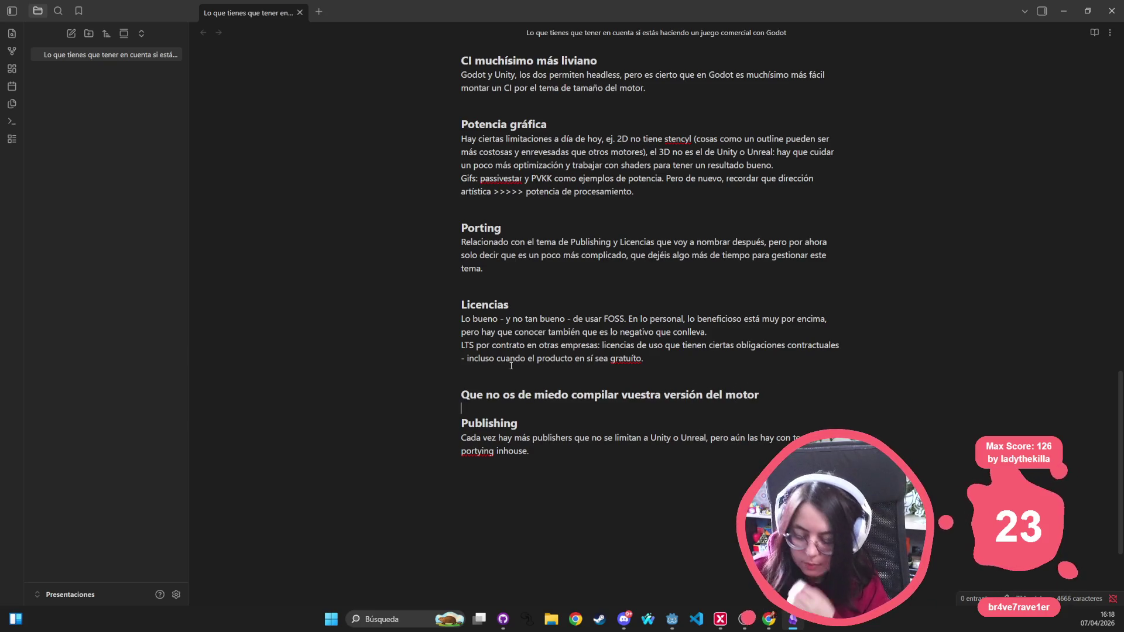
pyautogui.press('Return')
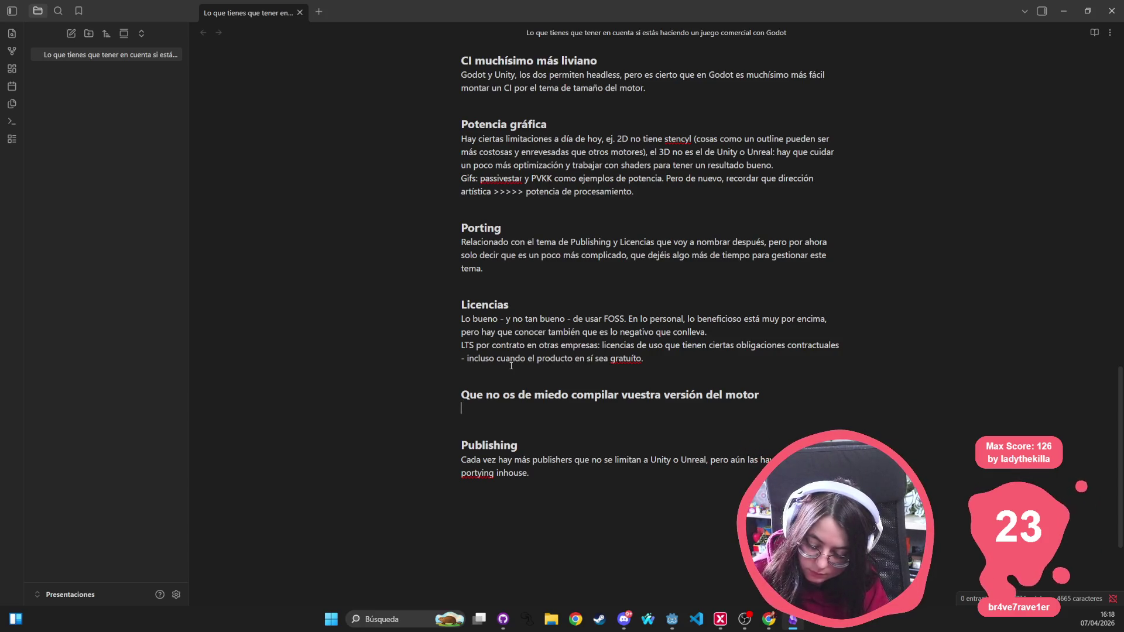
# Step: Explain beneath it to compile the engine near the version freeze, since it's very quick
pyautogui.write('Sobre todo c')
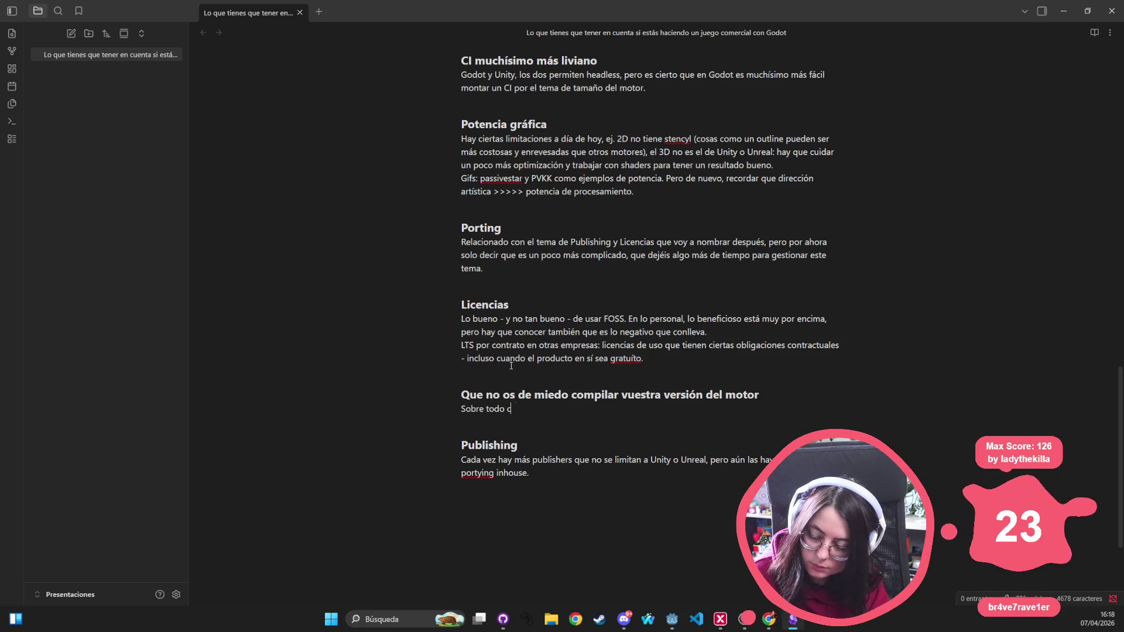
pyautogui.write('erca del final')
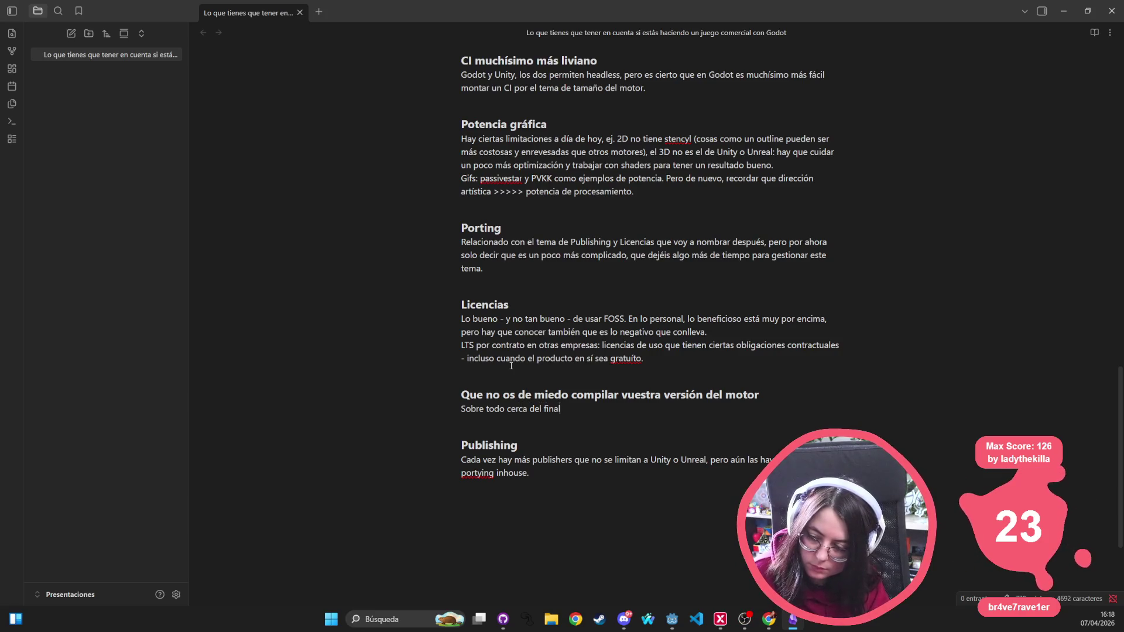
pyautogui.write(', cuando vau')
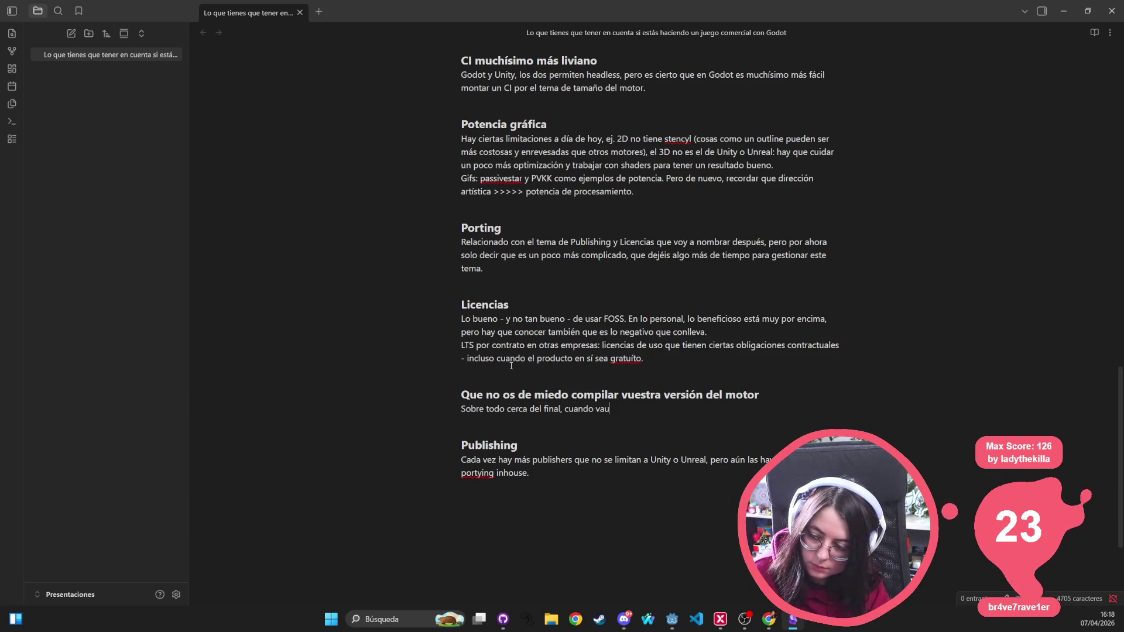
pyautogui.press('BackSpace')
pyautogui.write('yáis a est')
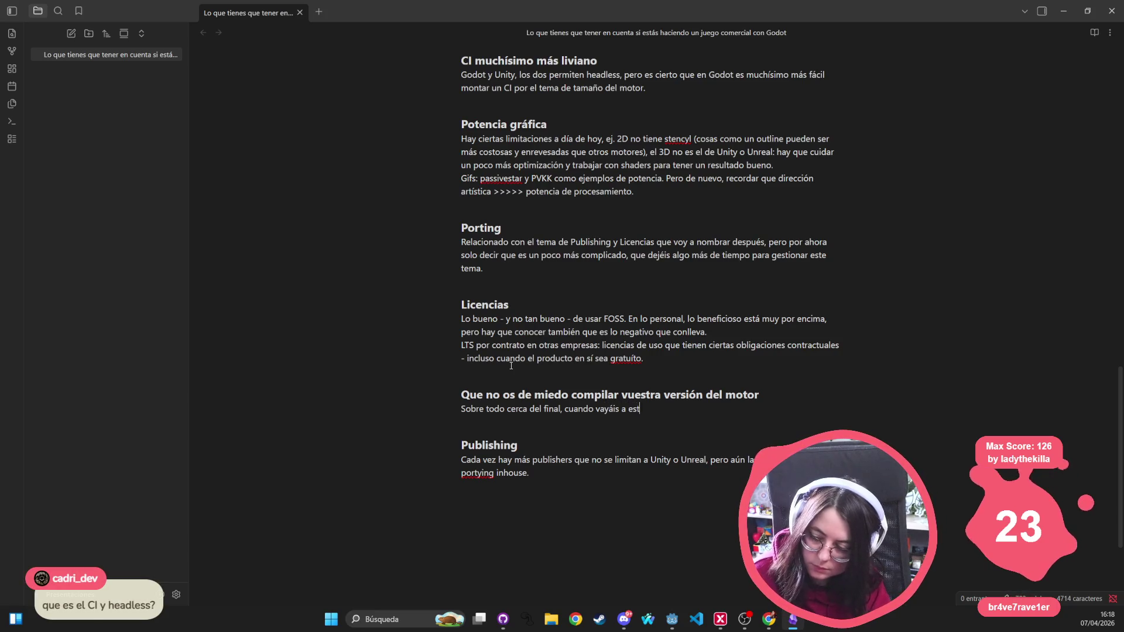
pyautogui.write('ar cerca de')
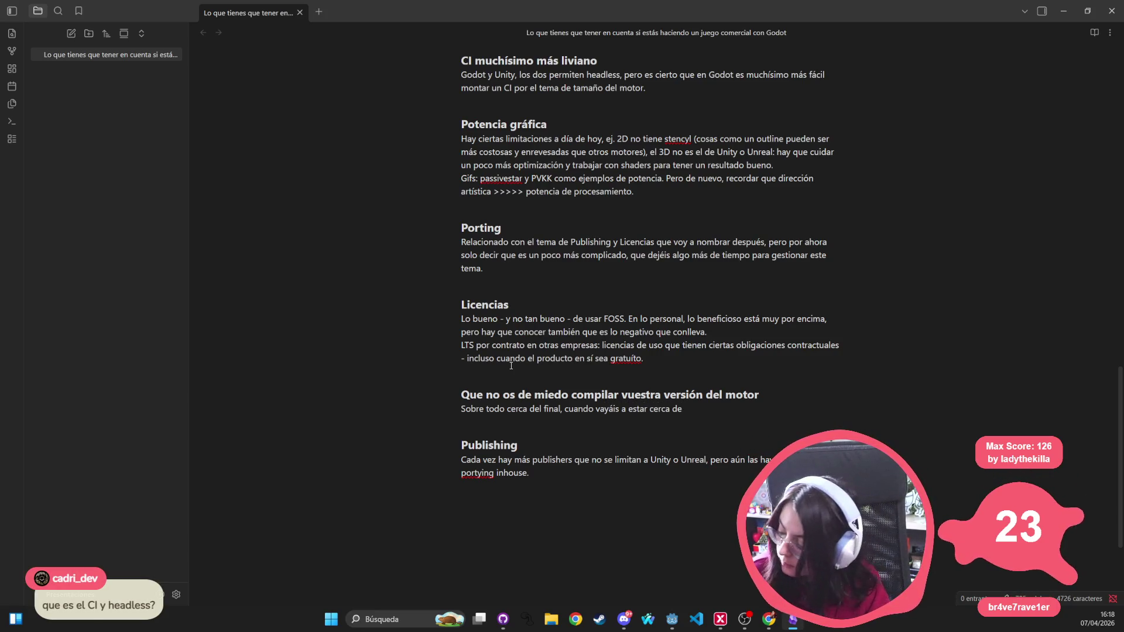
pyautogui.hotkey('ctrl', 'BackSpace')
pyautogui.hotkey('ctrl', 'BackSpace')
pyautogui.hotkey('ctrl', 'BackSpace')
pyautogui.write('se haga la version freeze. Es muy rápido y si necesit')
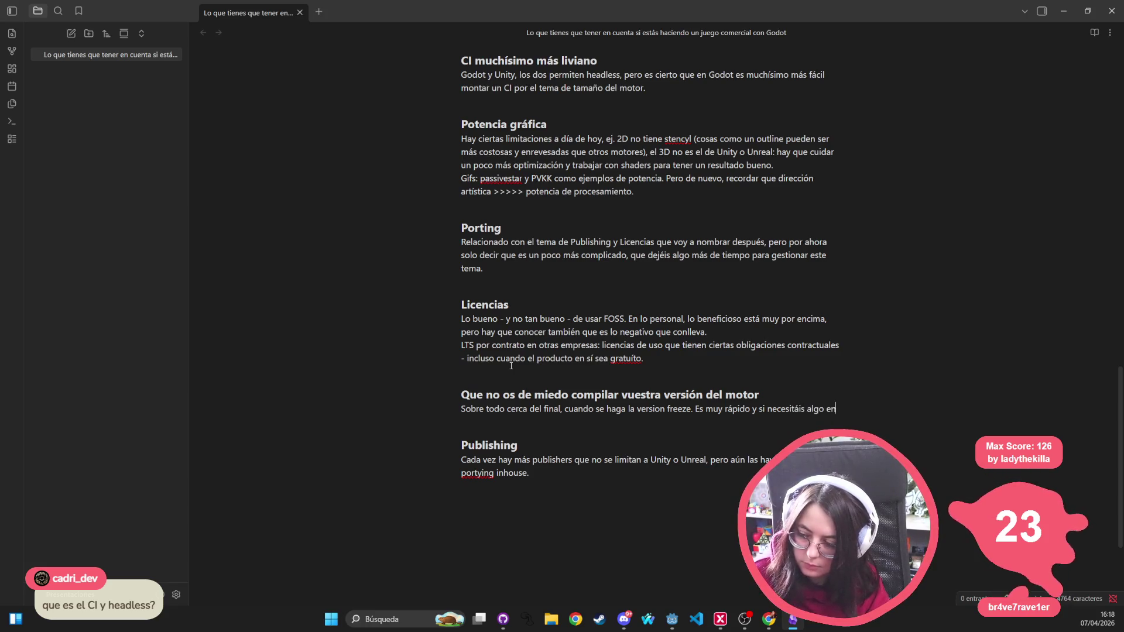
pyautogui.write('concreto ')
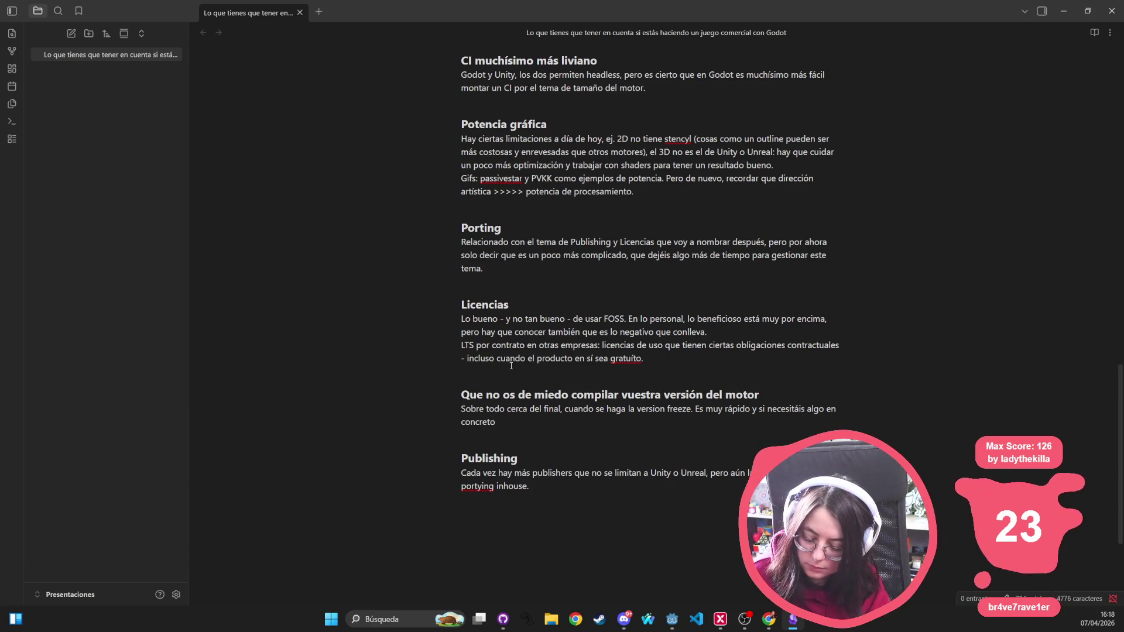
pyautogui.write('podéis ')
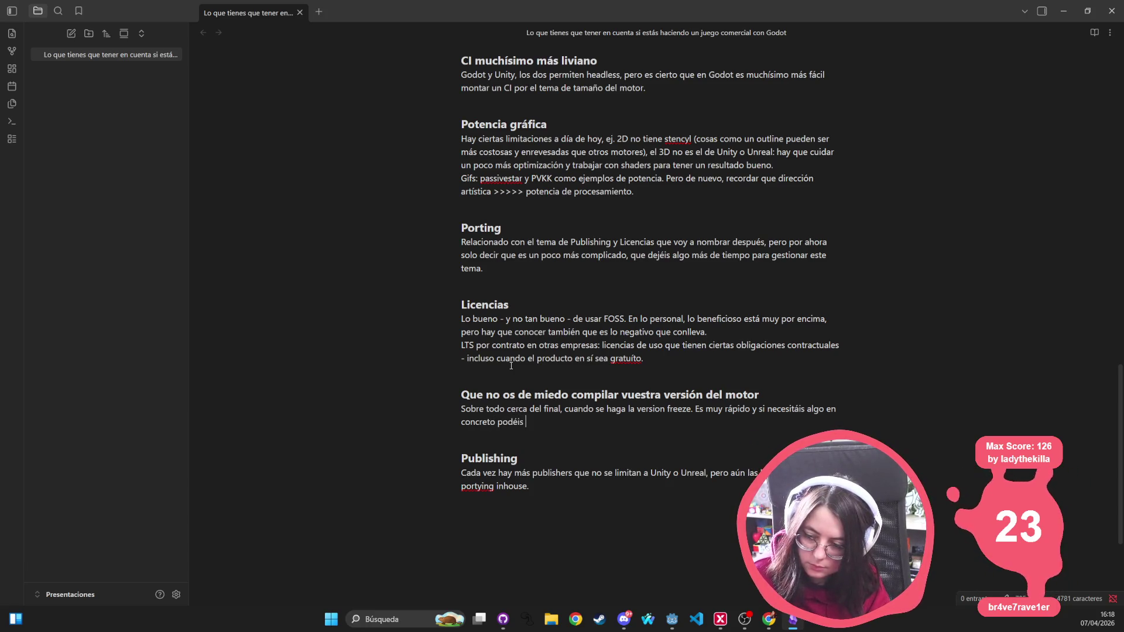
pyautogui.write('hacerlo')
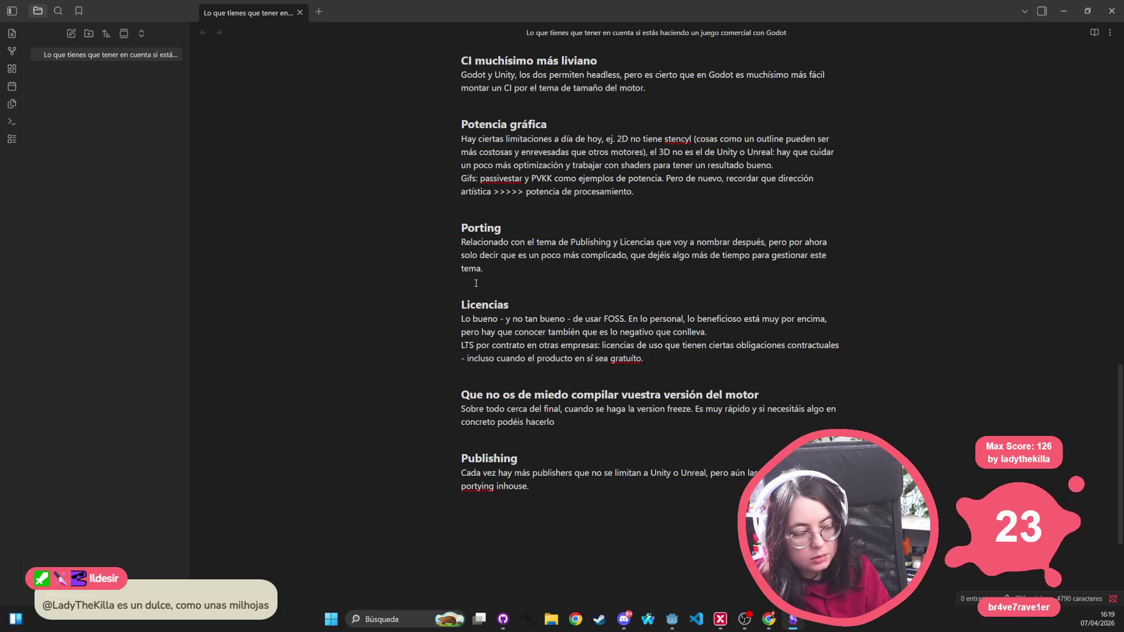
# Step: Add a '### Control de versiones' heading above Publishing, removing leftover empty lines
pyautogui.scroll(4, 497, 263)
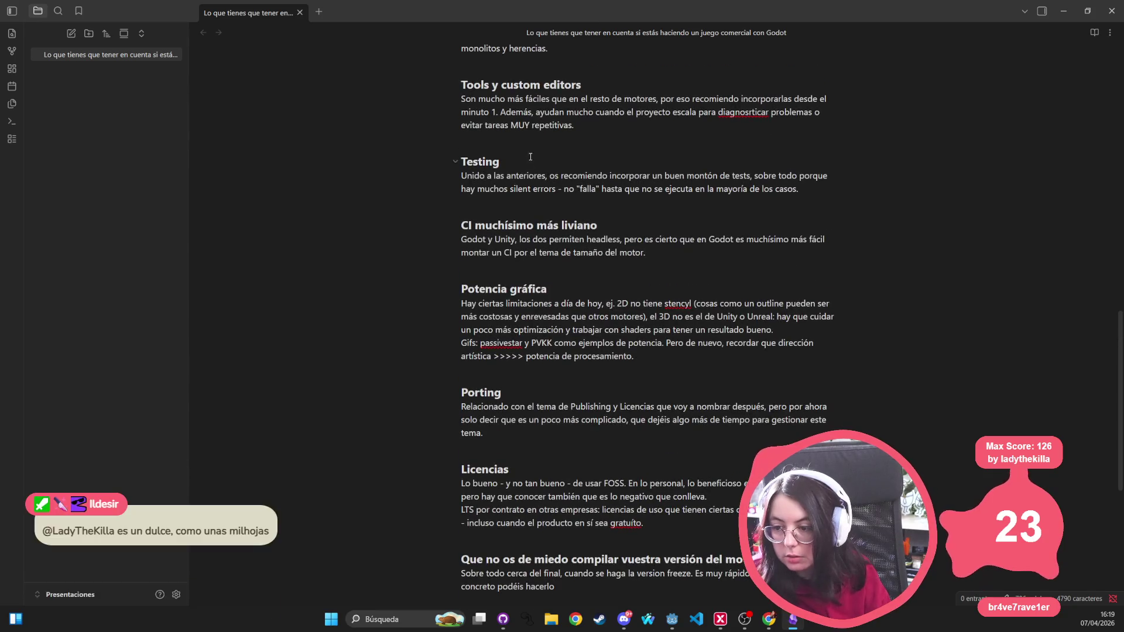
pyautogui.scroll(-2, 493, 501)
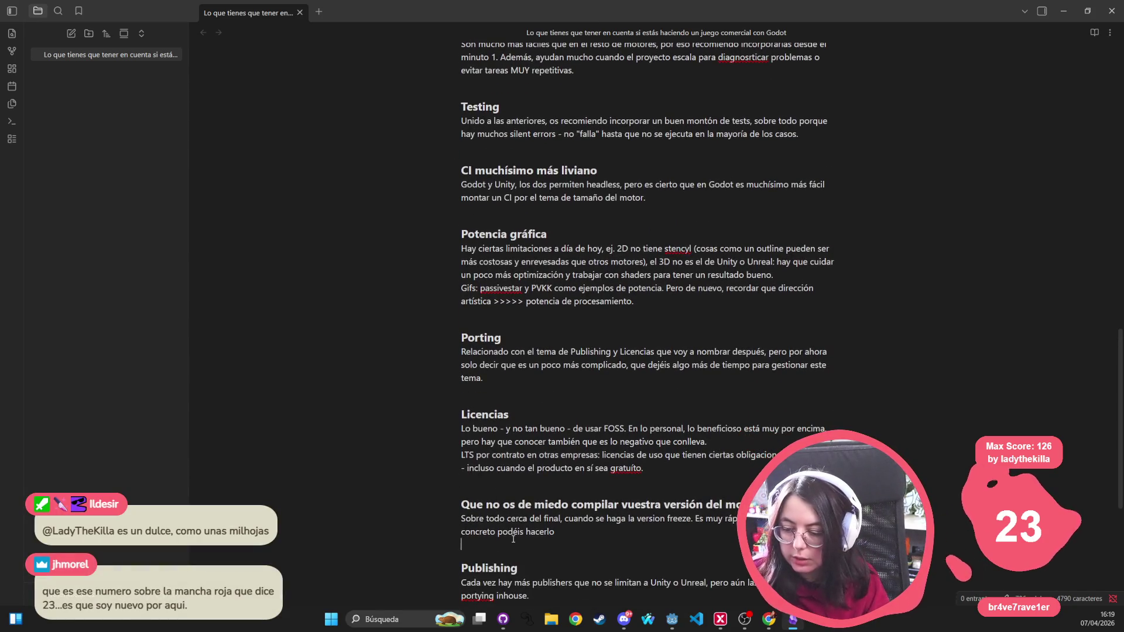
pyautogui.press('Return')
pyautogui.press('Return')
pyautogui.write('### ')
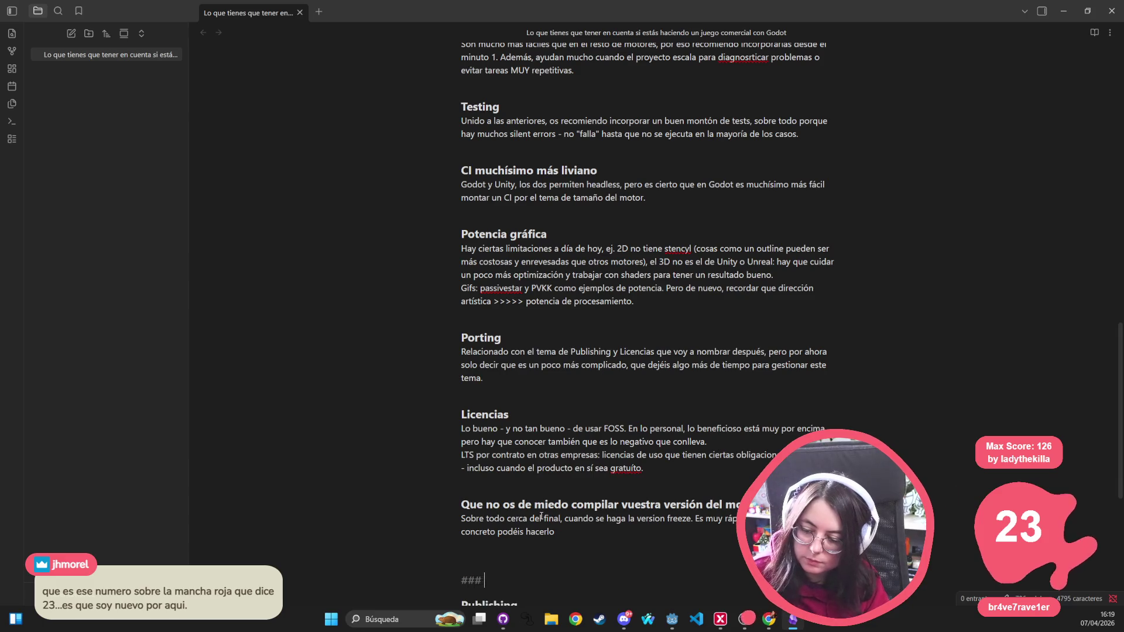
pyautogui.write('Control de versiones')
pyautogui.press('Return')
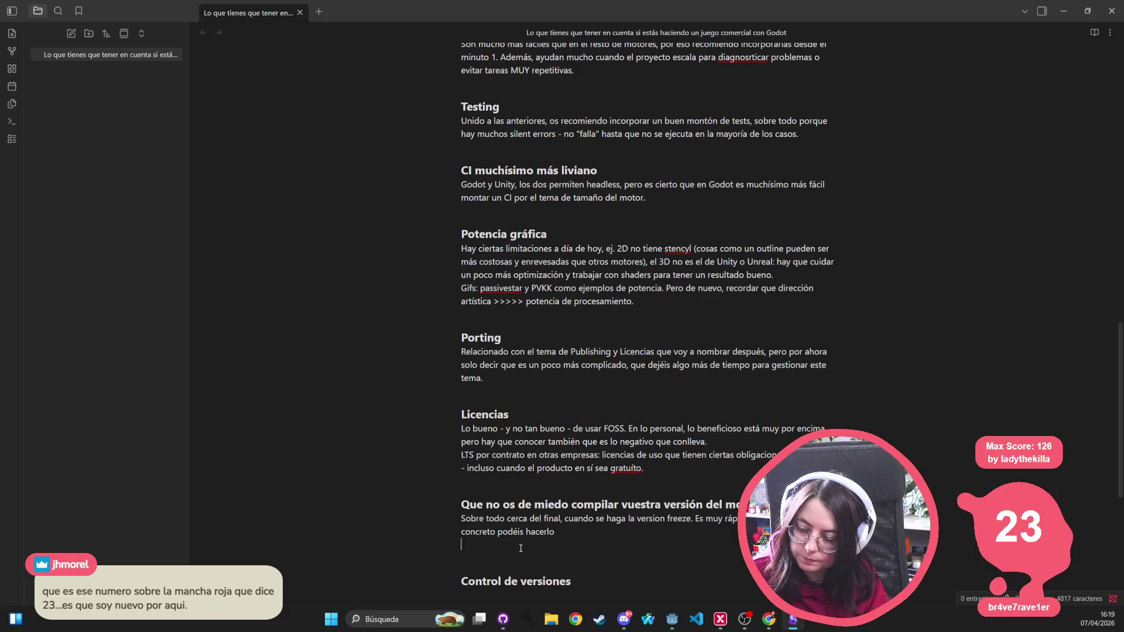
pyautogui.press('BackSpace')
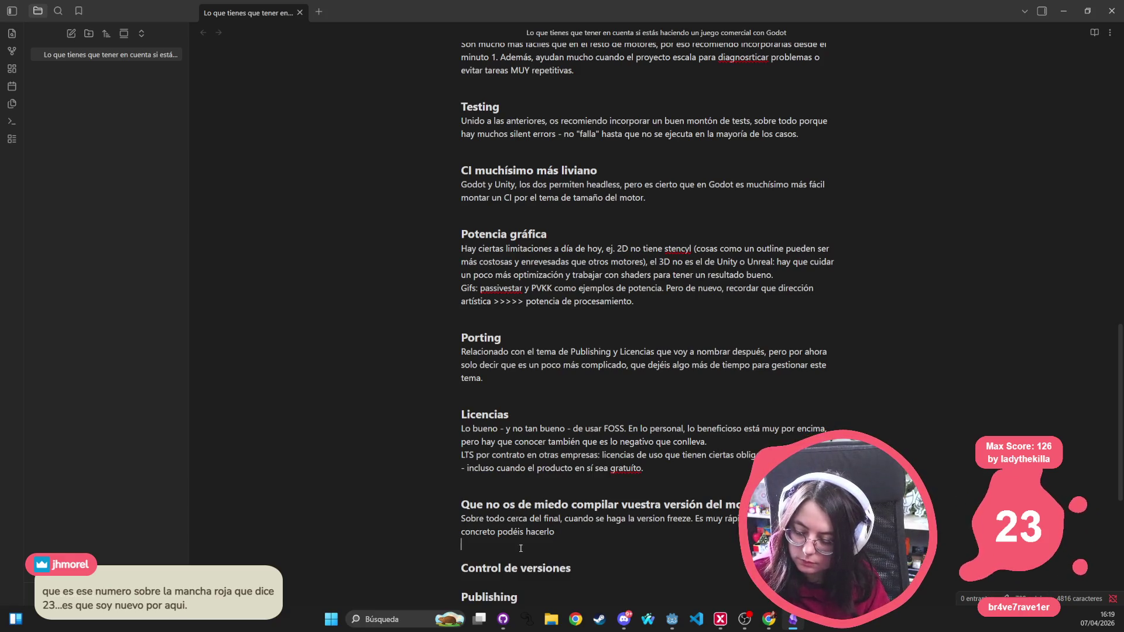
pyautogui.press('BackSpace')
pyautogui.press('BackSpace')
# Step: Note that tscn and tres are practically plain text, making changes and file references easier to read
pyautogui.click(624, 553)
pyautogui.press('Return')
pyautogui.write('tscn y ')
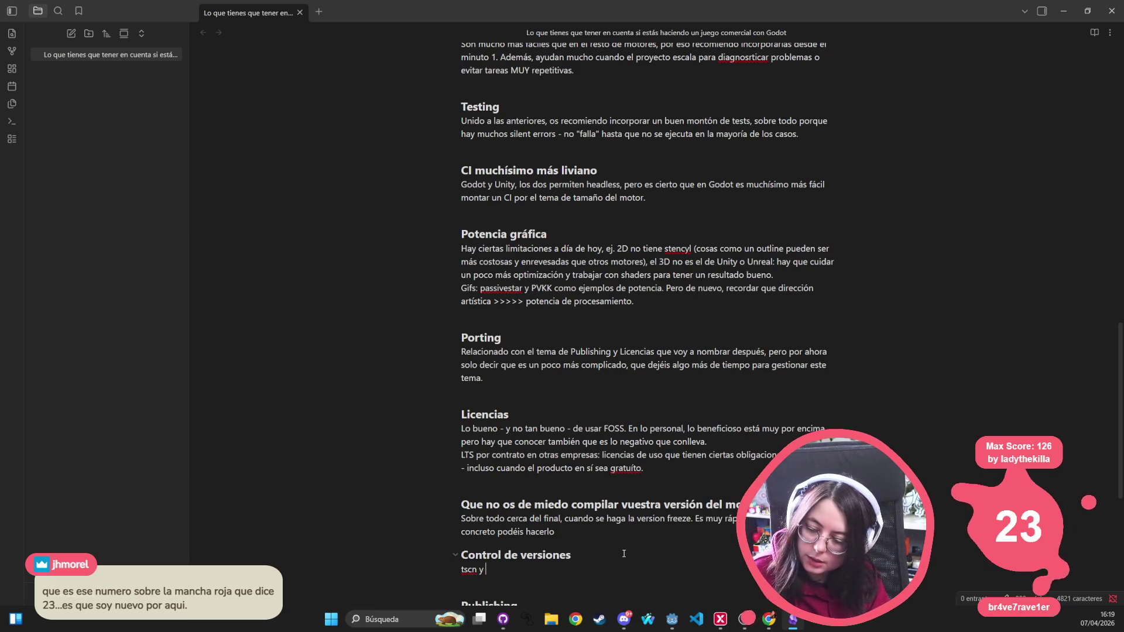
pyautogui.write('tres -> ')
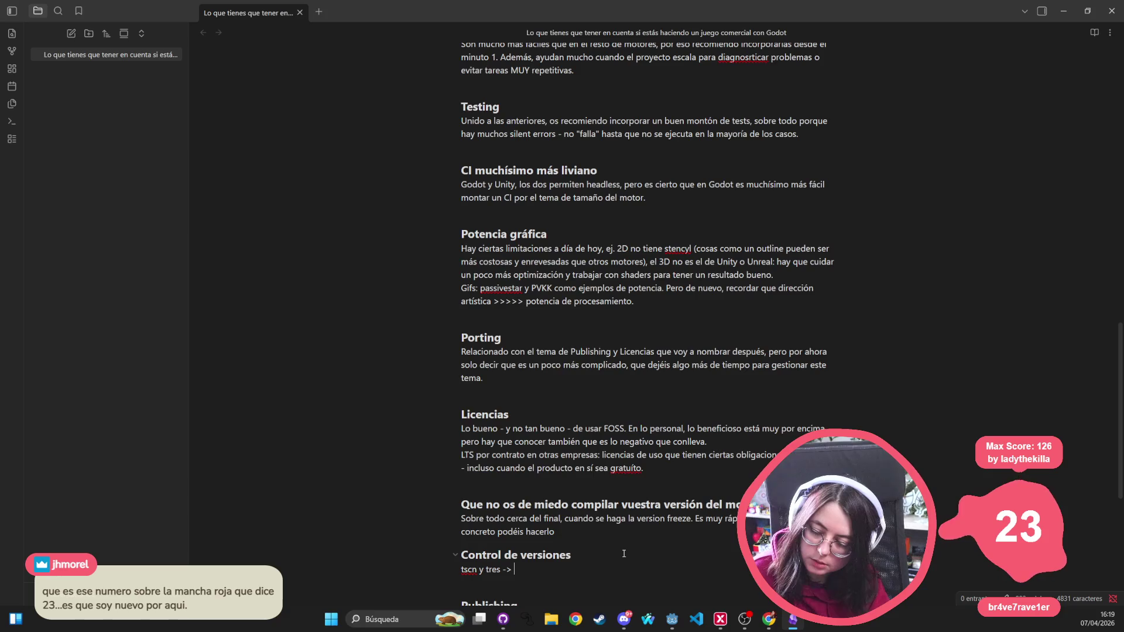
pyautogui.write('texto plano')
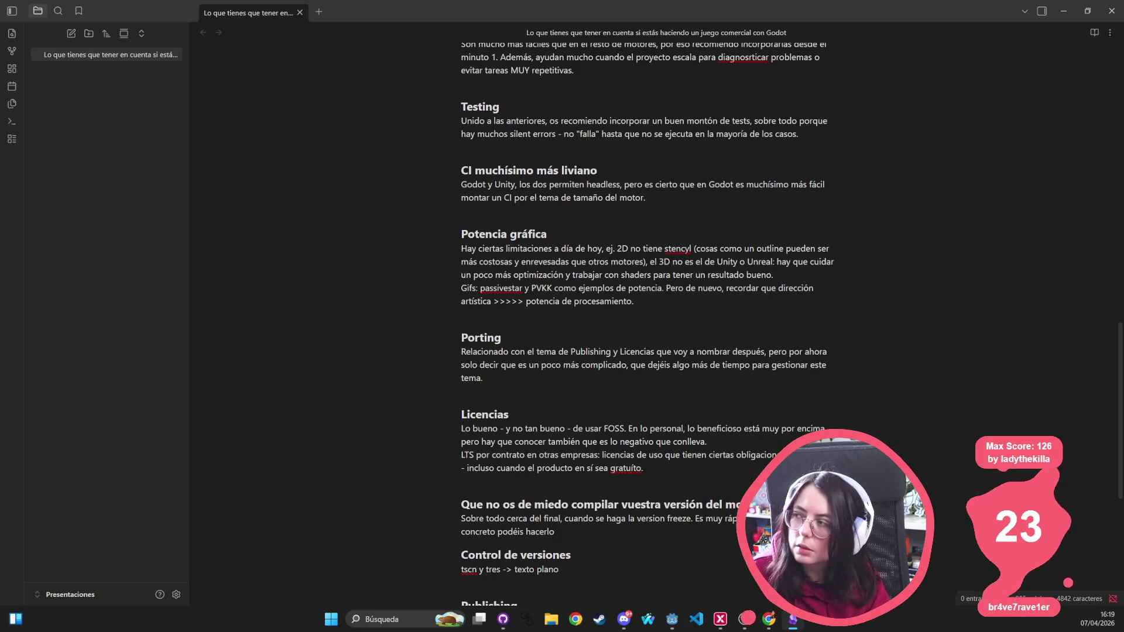
pyautogui.click(515, 569)
pyautogui.write('prácticamente')
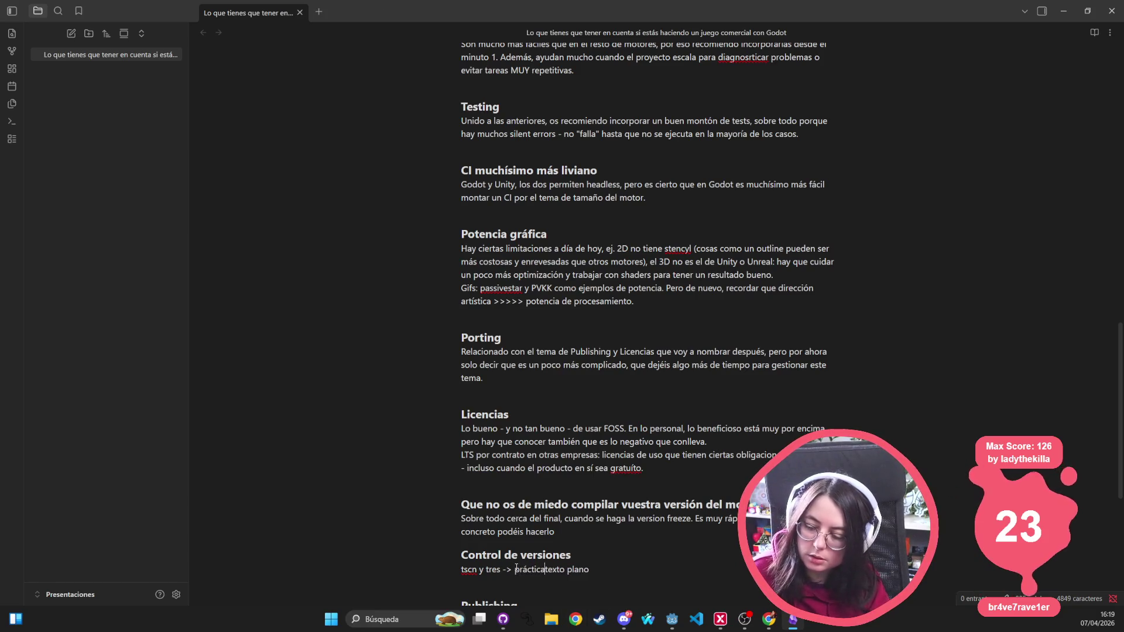
pyautogui.write(' texto plano. ')
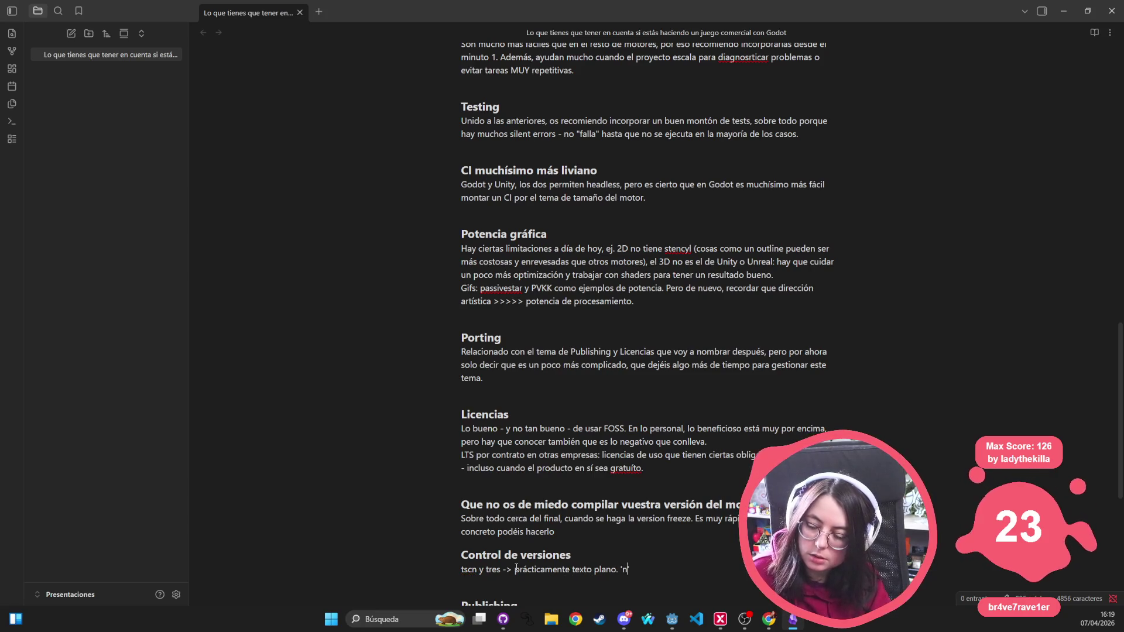
pyautogui.write('Es más ')
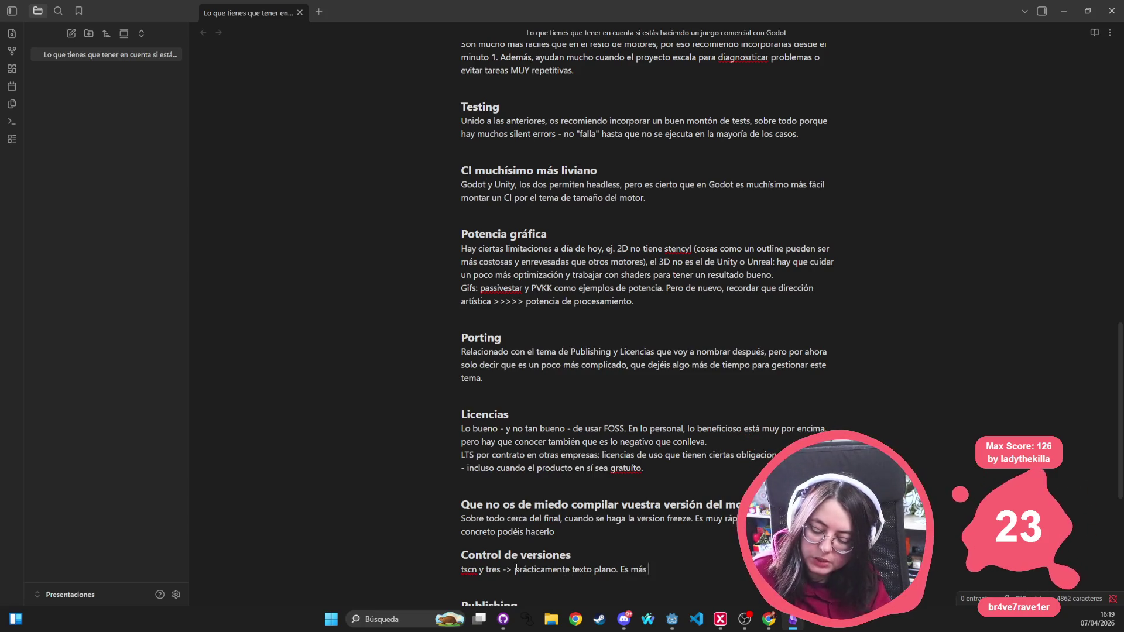
pyautogui.write('fácil leer los cambios en e')
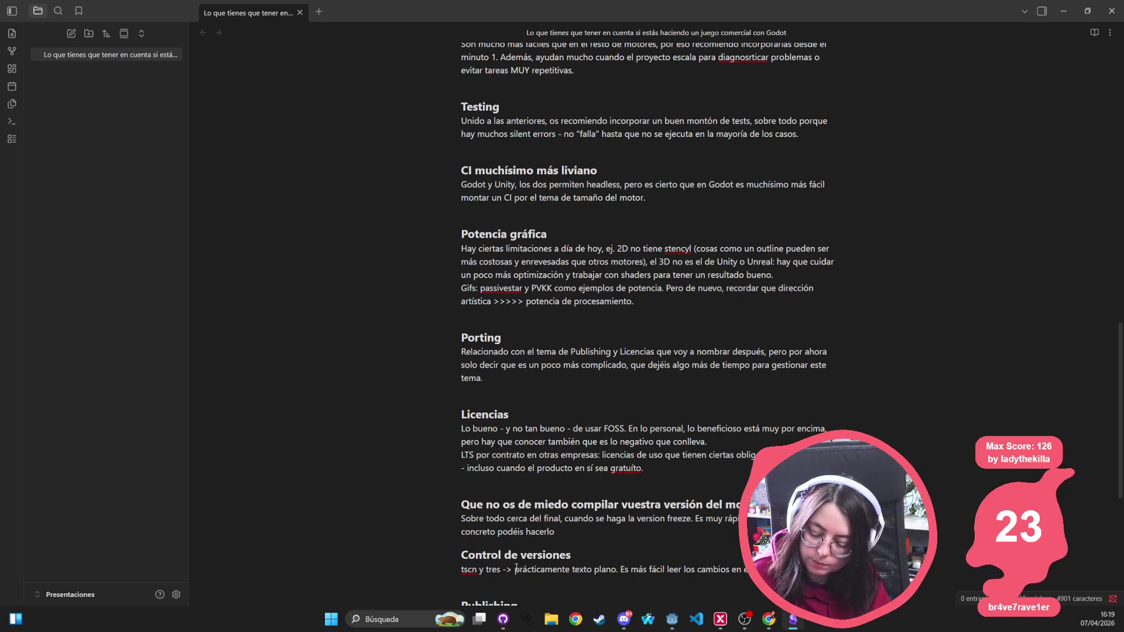
pyautogui.write('los cambios en es re')
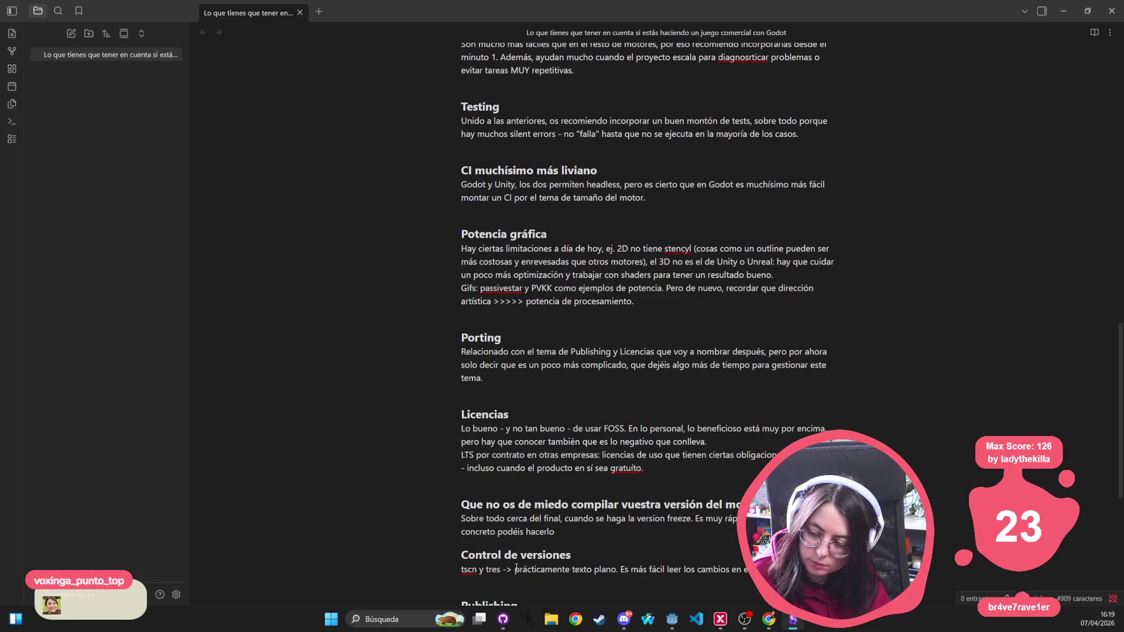
pyautogui.write('ferencias en archivos')
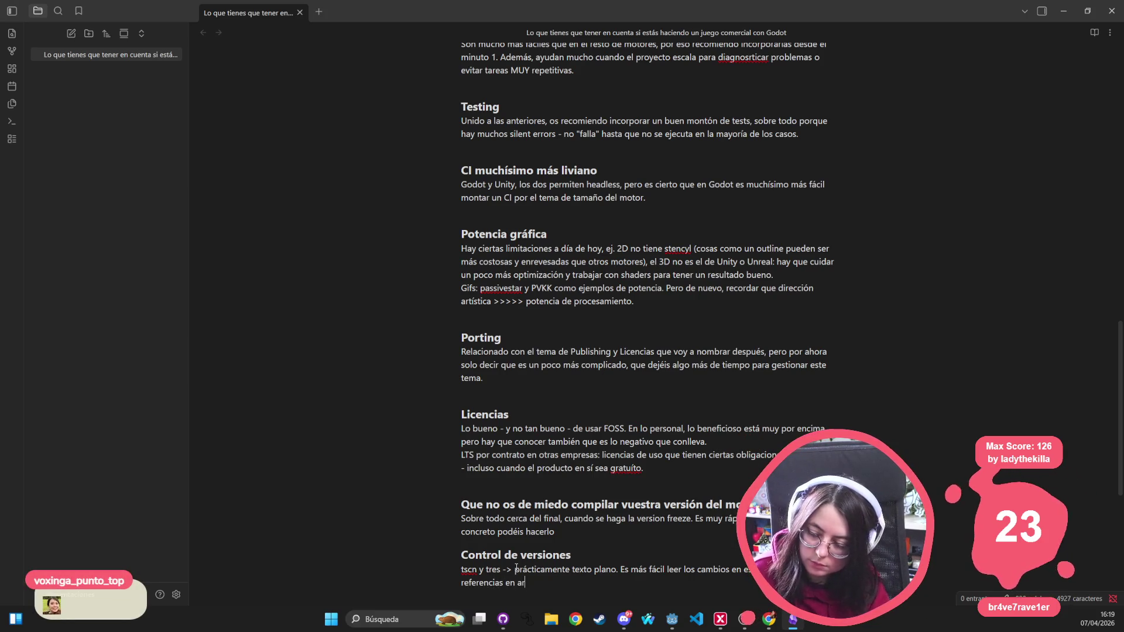
pyautogui.press('Return')
# Step: Add a line about fewer conflicts and easier work in large teams
pyautogui.scroll(-2, 516, 568)
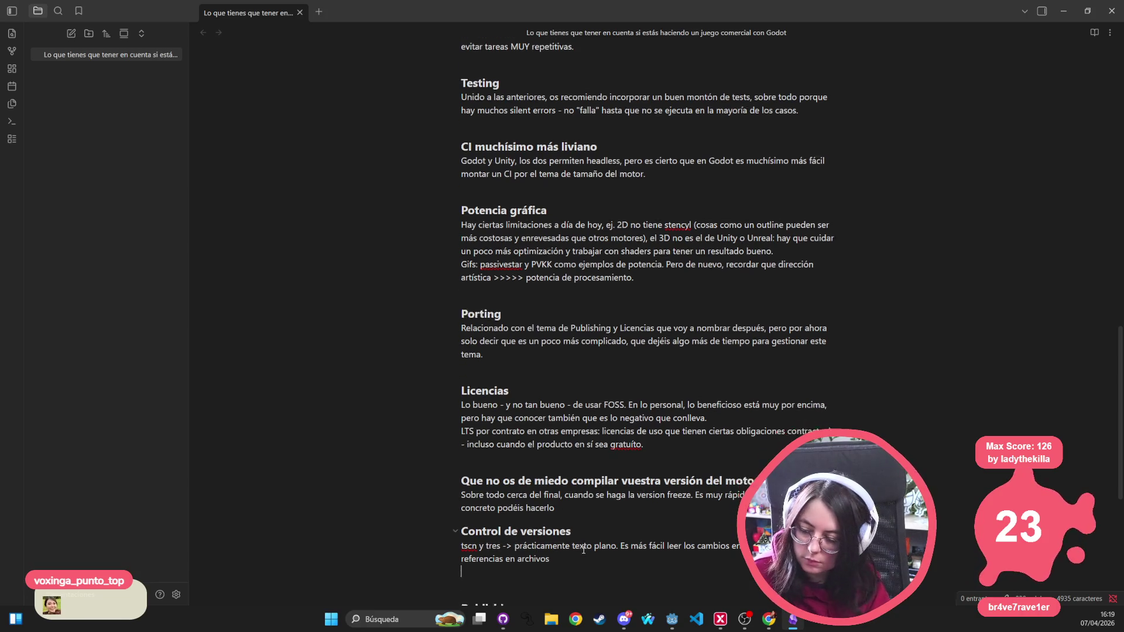
pyautogui.write('Menos conf')
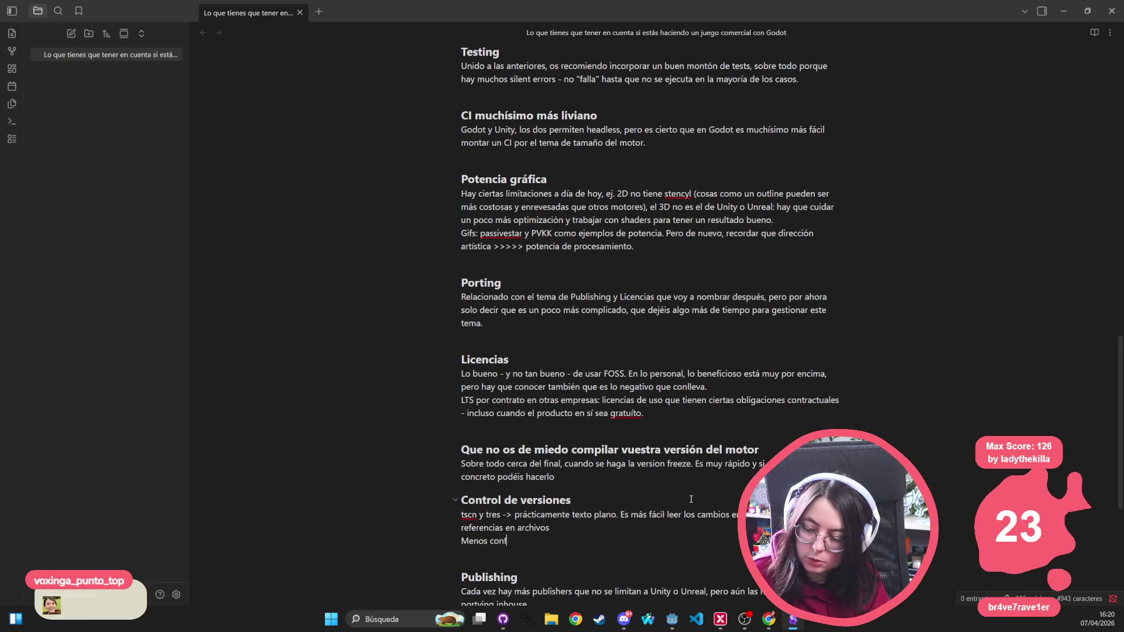
pyautogui.write('lictos y m')
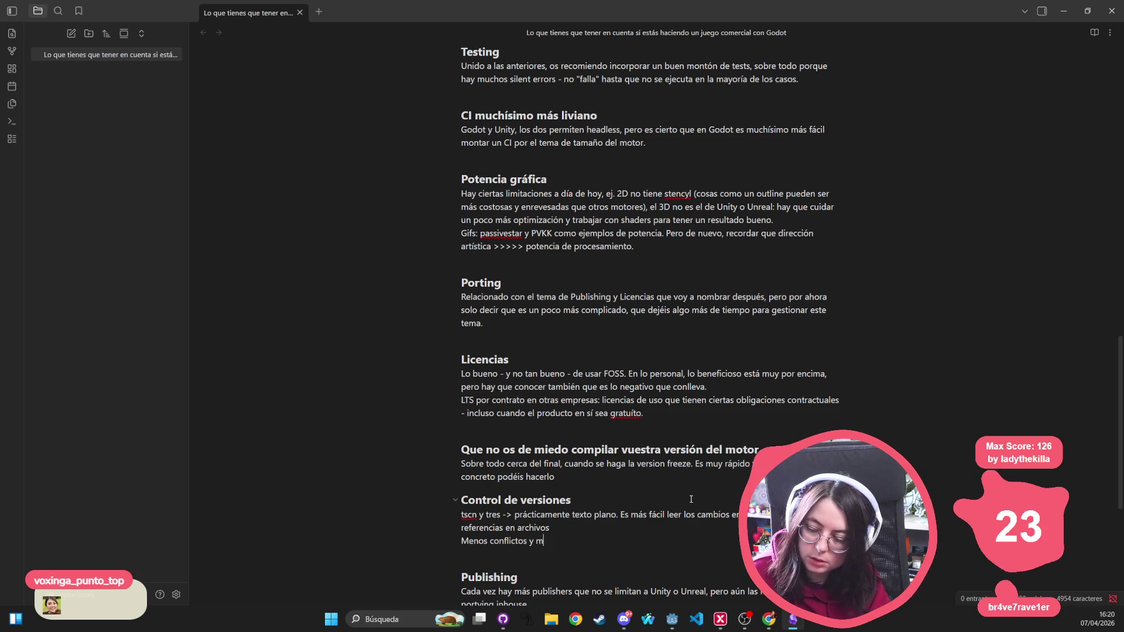
pyautogui.write('ás fá')
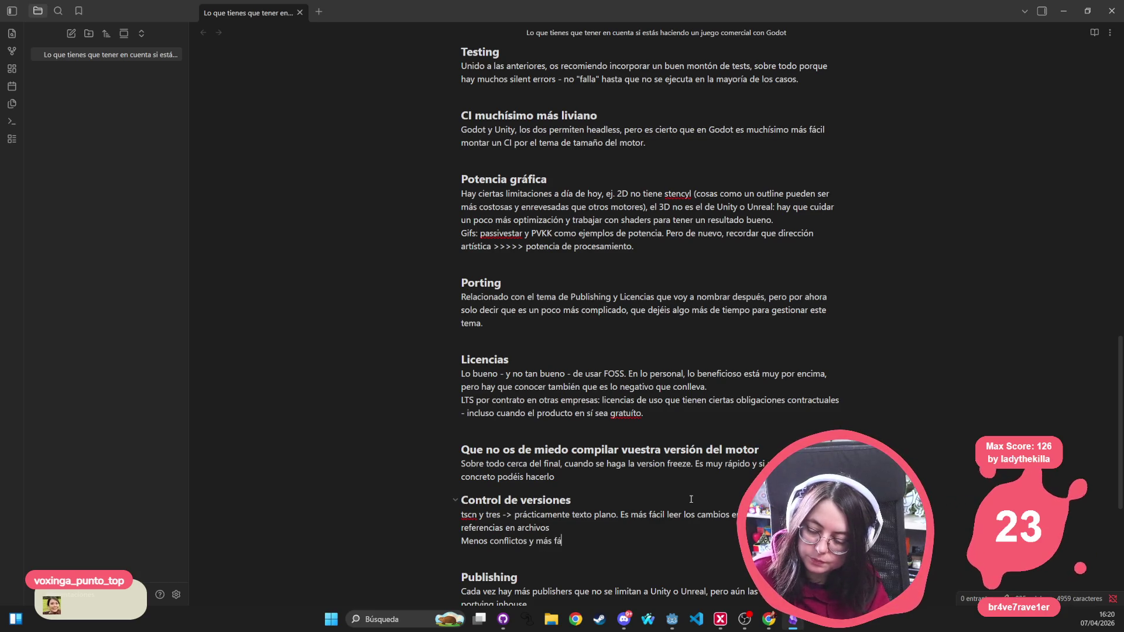
pyautogui.press('BackSpace')
pyautogui.write('acilidad de')
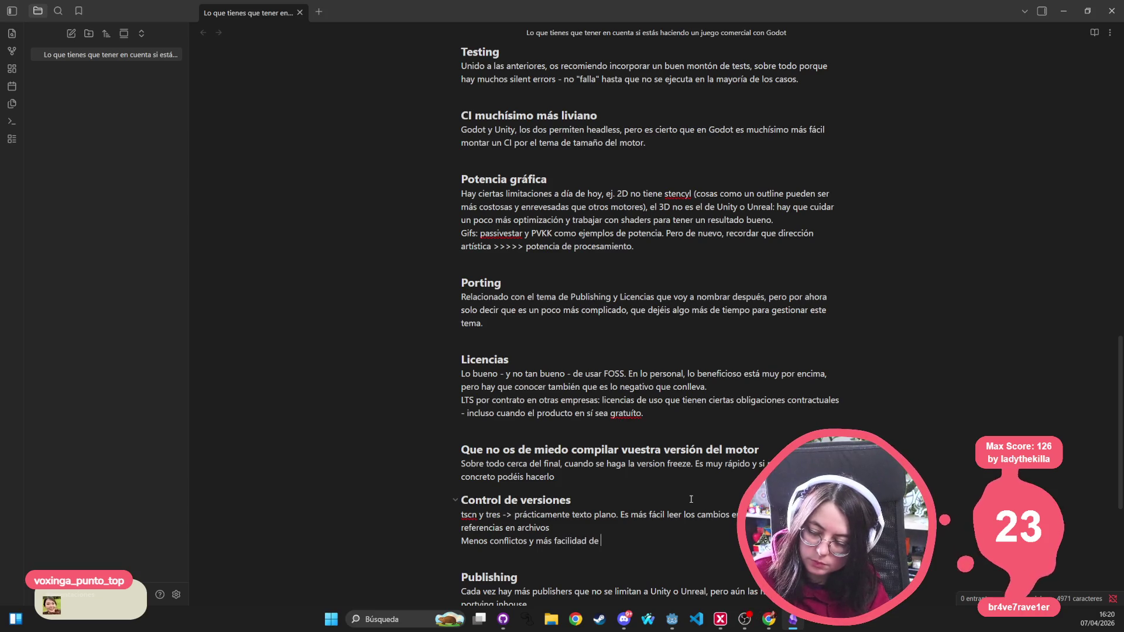
pyautogui.press('BackSpace')
pyautogui.press('BackSpace')
pyautogui.write('a la hora de ')
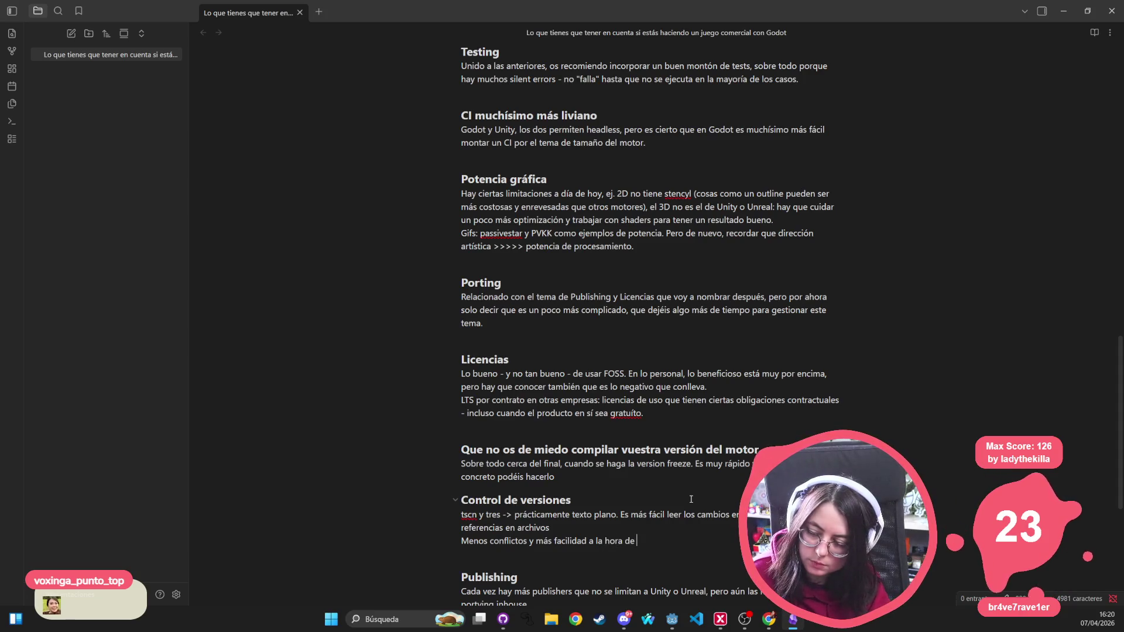
pyautogui.write('trabajar en ')
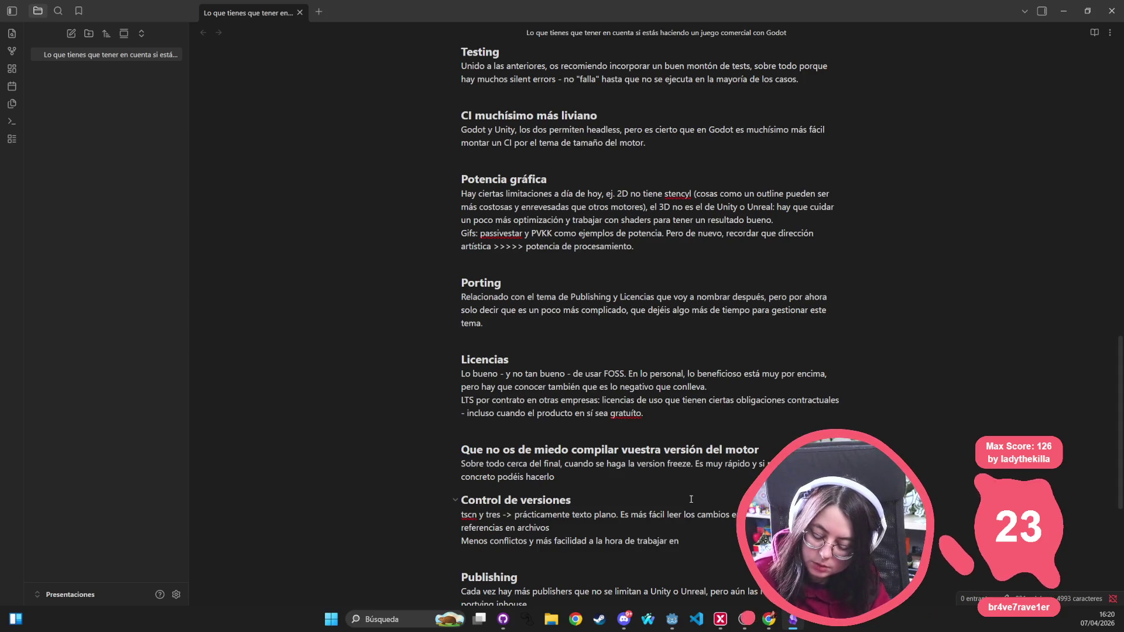
pyautogui.write('equipos grande')
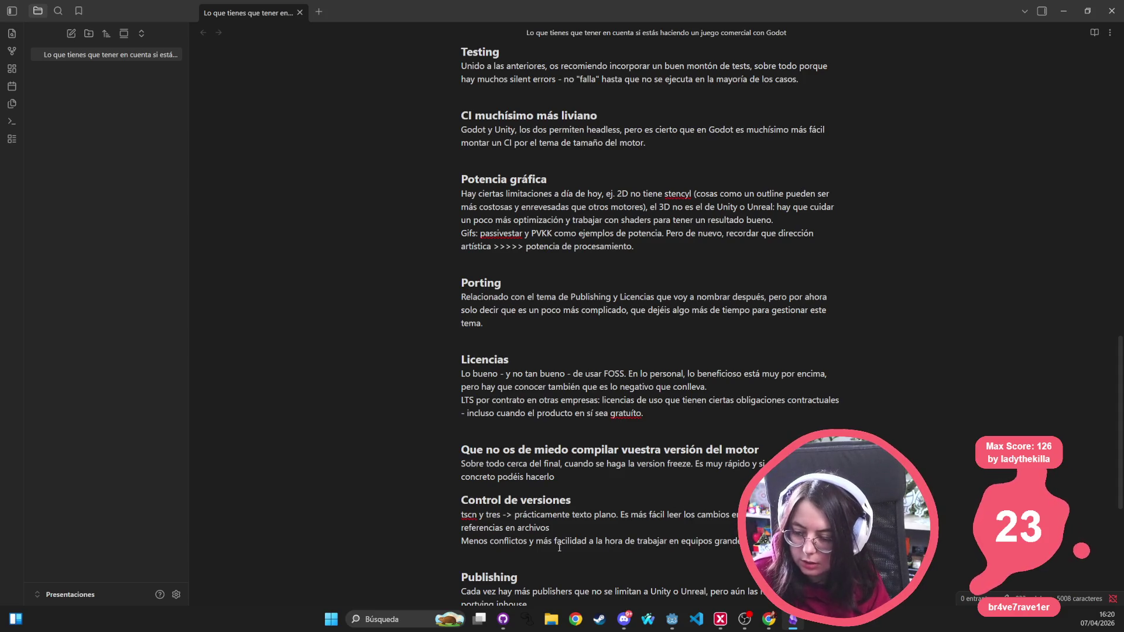
pyautogui.press('BackSpace')
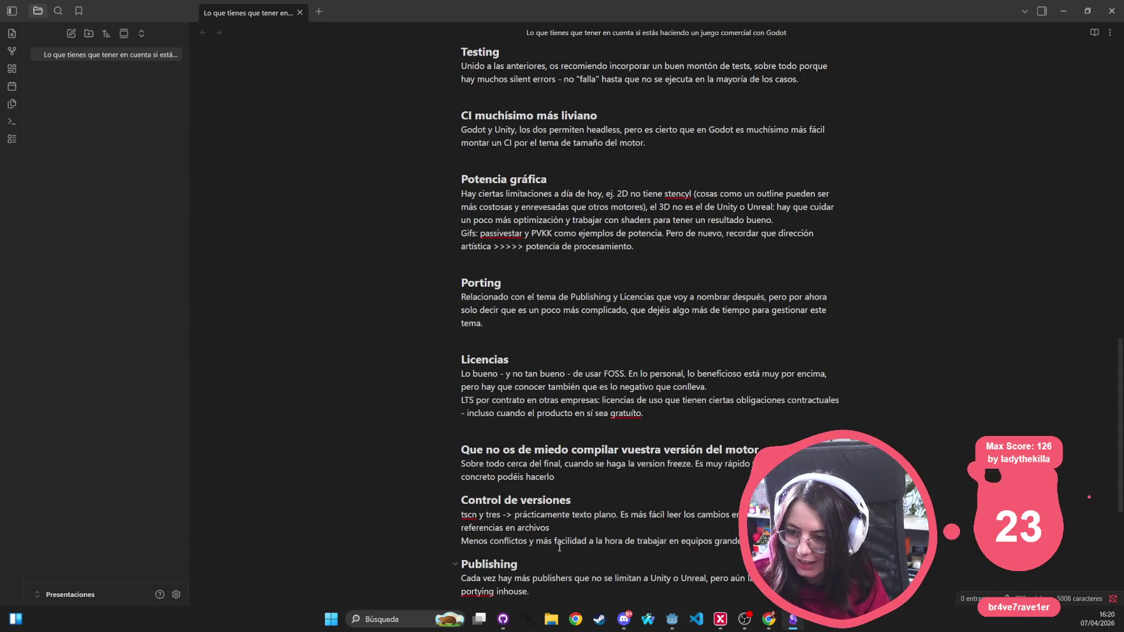
# Step: Remove the blank lines before Que no os de miedo, Licencias, Porting and Potencia gráfica
pyautogui.click(515, 434)
pyautogui.moveTo(514, 435); pyautogui.dragTo(500, 412)
pyautogui.click(495, 432)
pyautogui.press('BackSpace')
pyautogui.scroll(-2, 495, 433)
pyautogui.scroll(3, 494, 432)
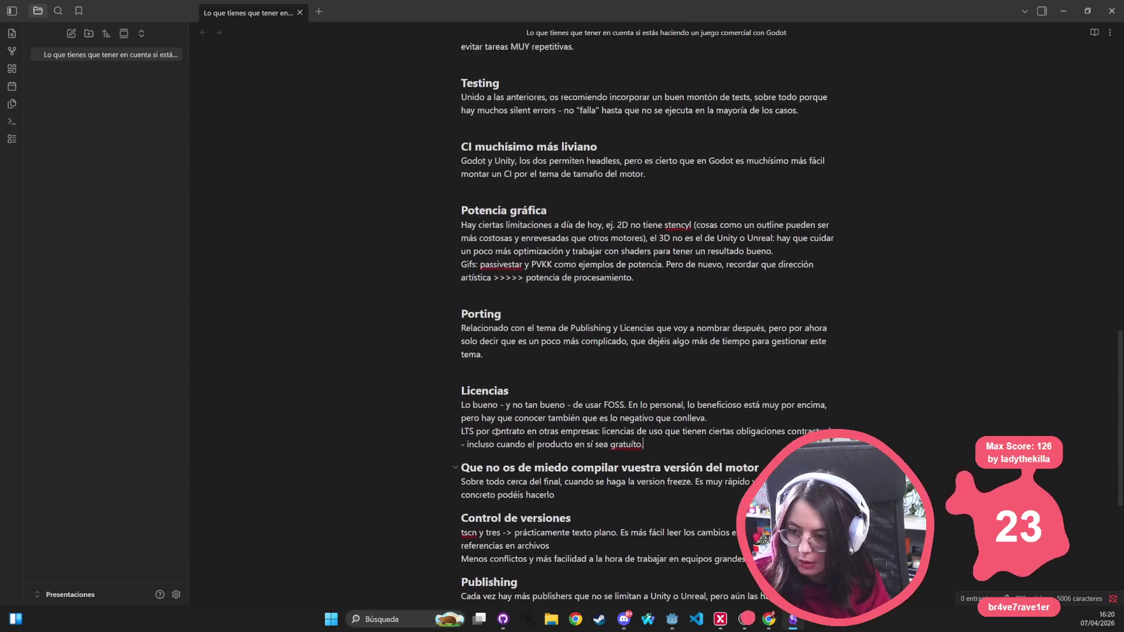
pyautogui.click(498, 448)
pyautogui.press('BackSpace')
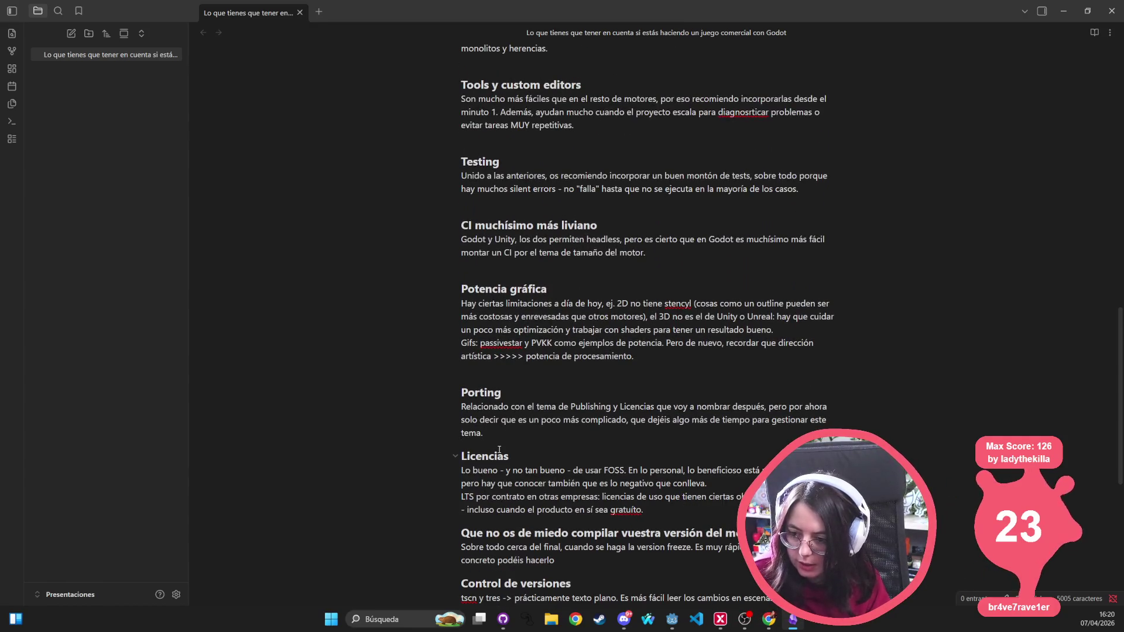
pyautogui.press('BackSpace')
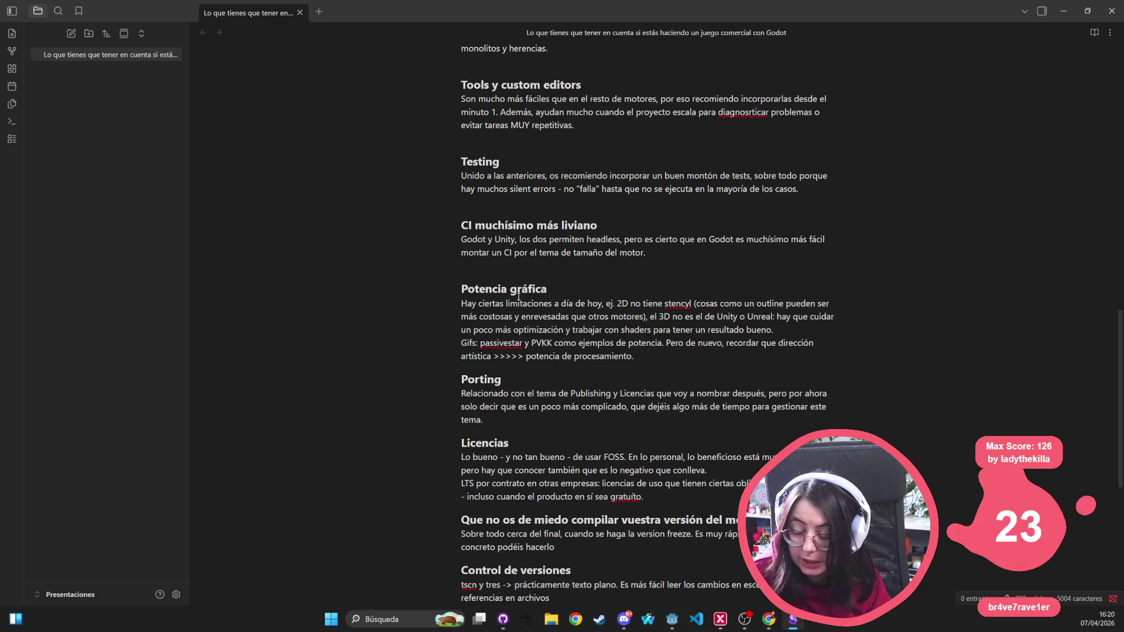
pyautogui.press('BackSpace')
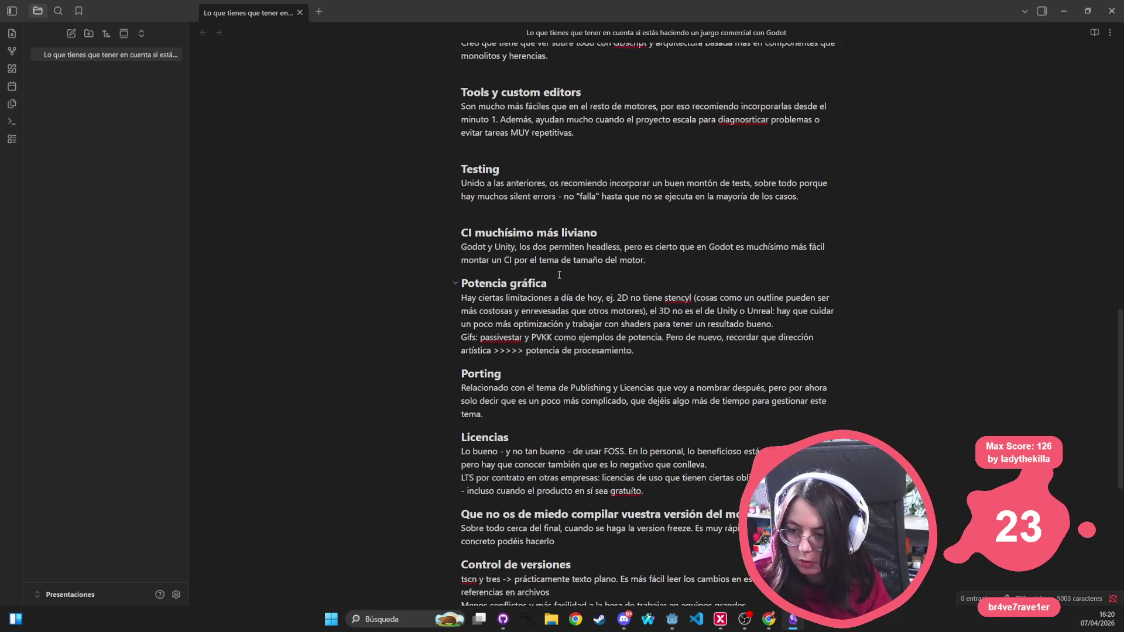
# Step: Remove the blank lines before CI muchísimo más liviano, Testing, Tools y custom editors and Escalabilidad
pyautogui.scroll(2, 495, 314)
pyautogui.press('BackSpace')
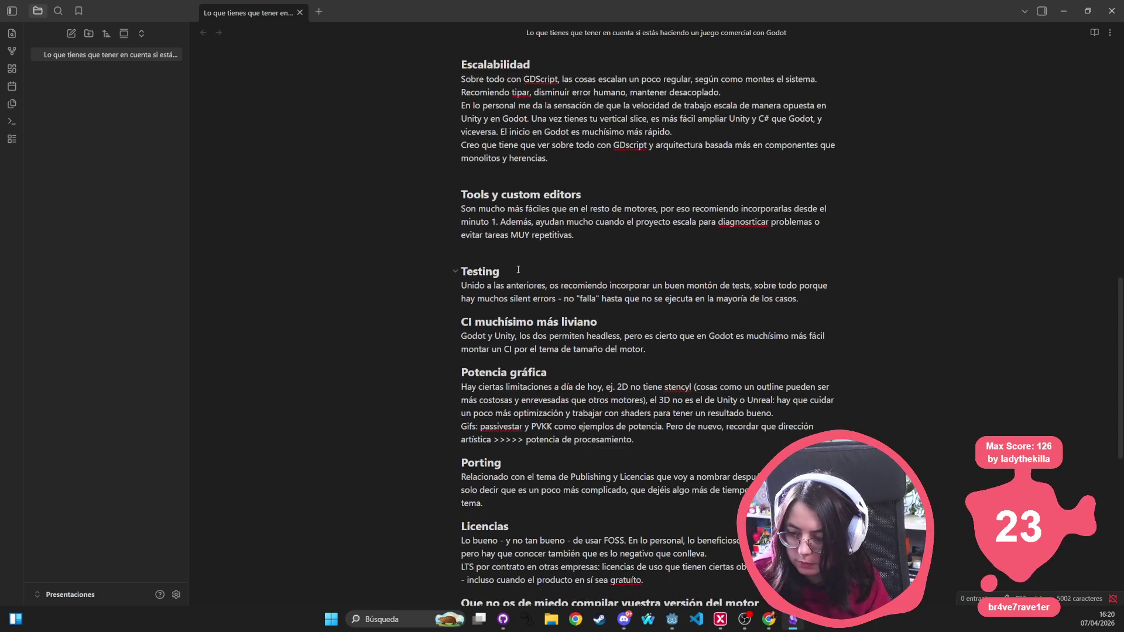
pyautogui.press('BackSpace')
pyautogui.click(510, 171)
pyautogui.press('BackSpace')
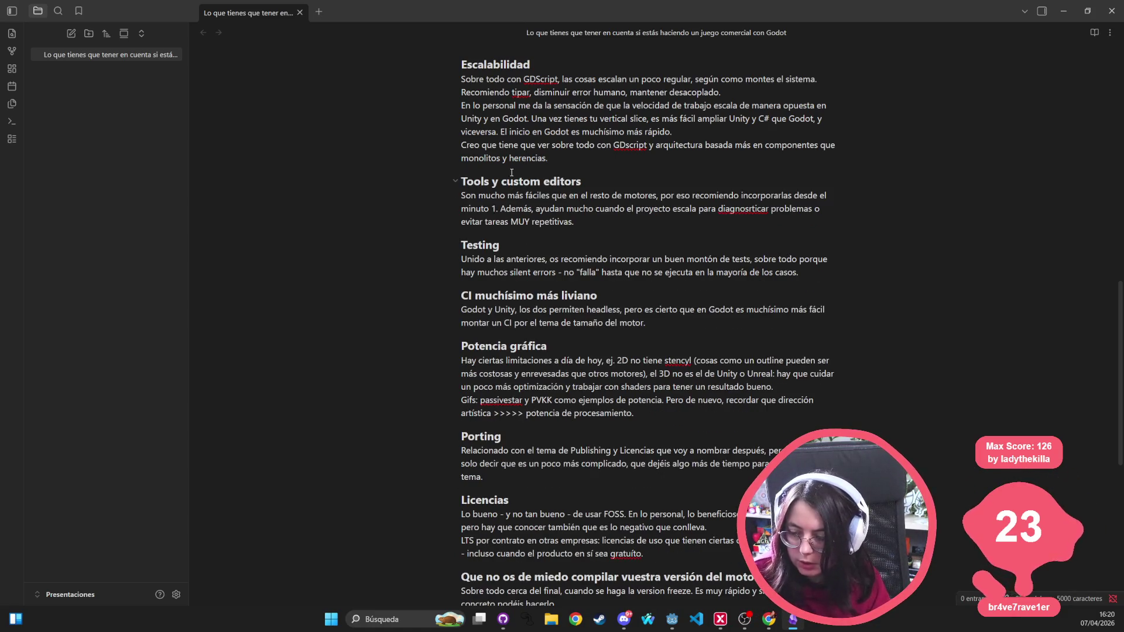
pyautogui.scroll(4, 510, 172)
pyautogui.press('BackSpace')
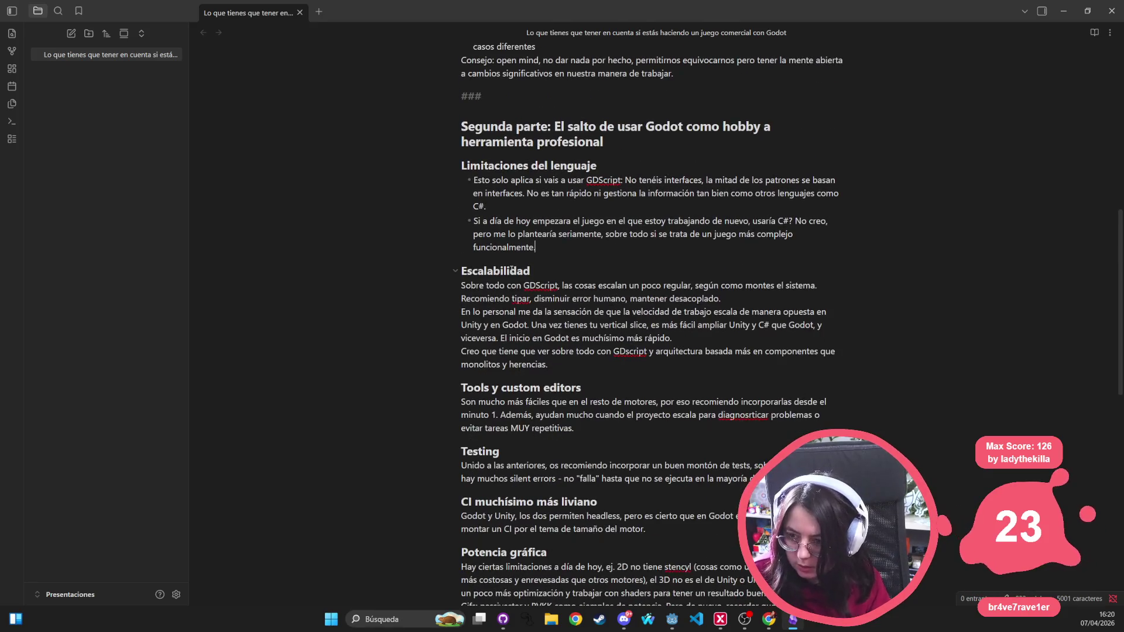
# Step: Delete the stray ### line and the blank line above the Target heading
pyautogui.scroll(6, 518, 267)
pyautogui.moveTo(511, 429); pyautogui.dragTo(413, 425)
pyautogui.press('BackSpace')
pyautogui.press('BackSpace')
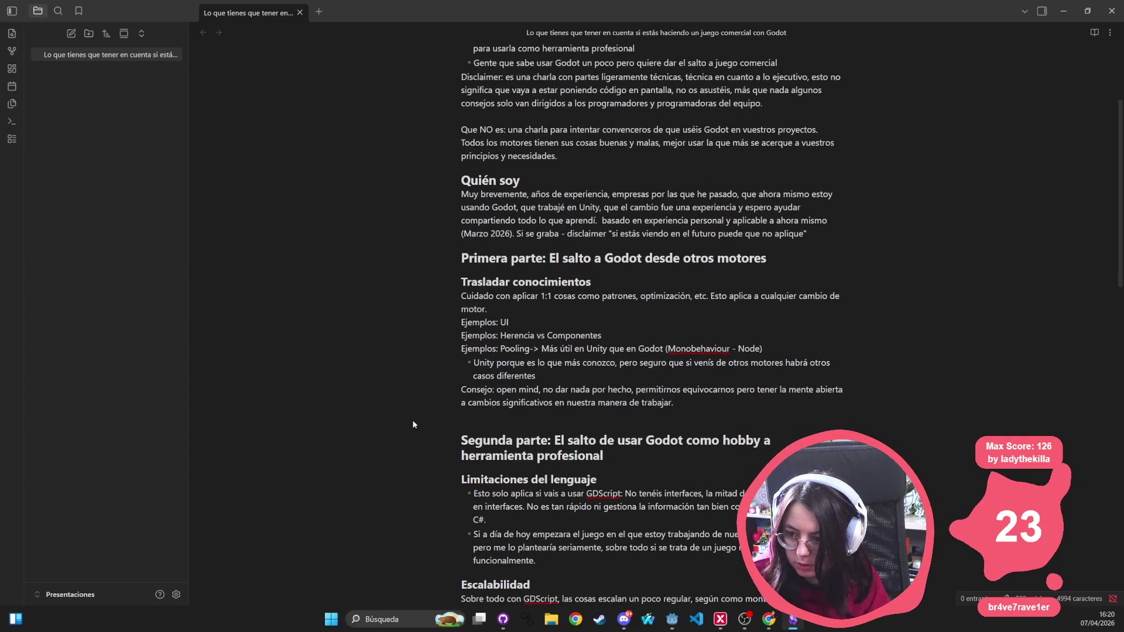
pyautogui.scroll(3, 651, 176)
pyautogui.click(495, 170)
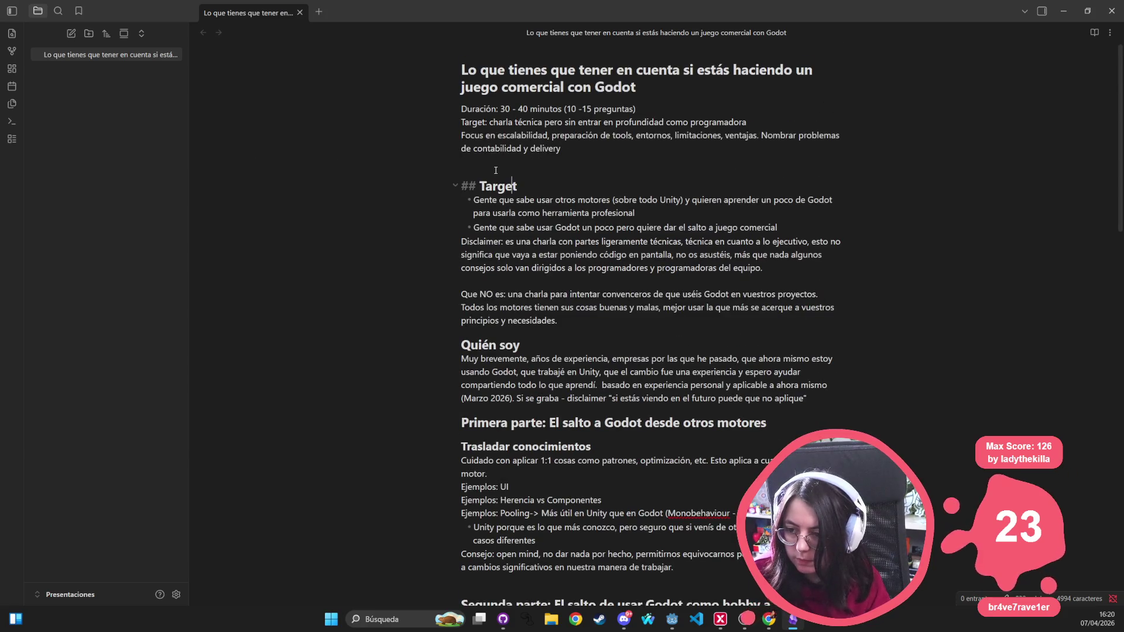
pyautogui.click(506, 163)
pyautogui.press('BackSpace')
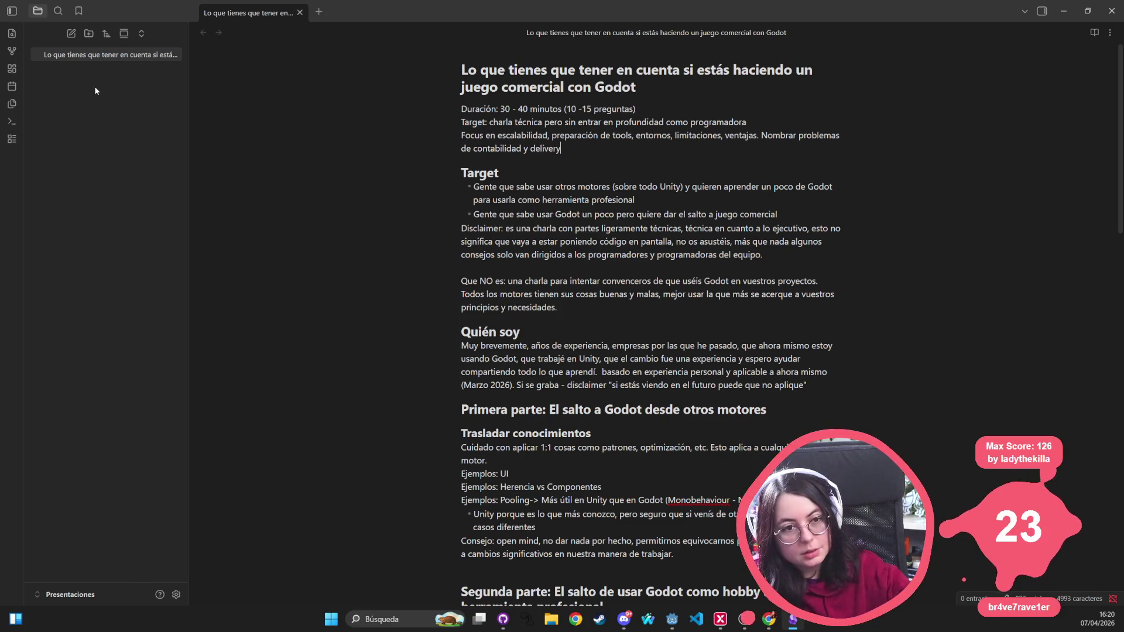
pyautogui.scroll(-15, 730, 317)
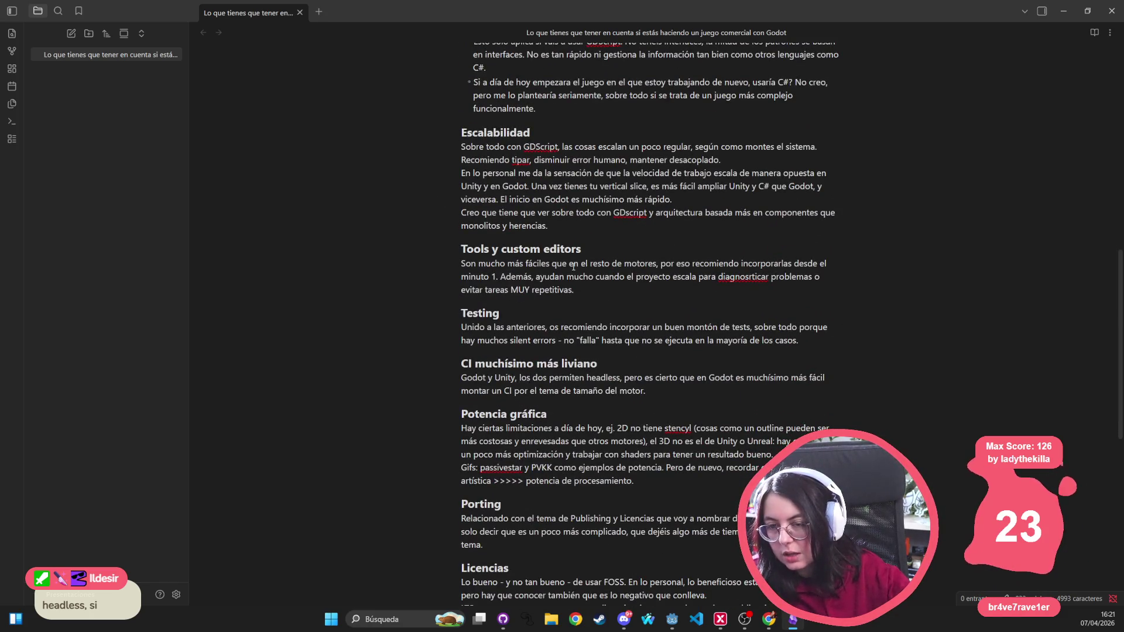
pyautogui.click(768, 619)
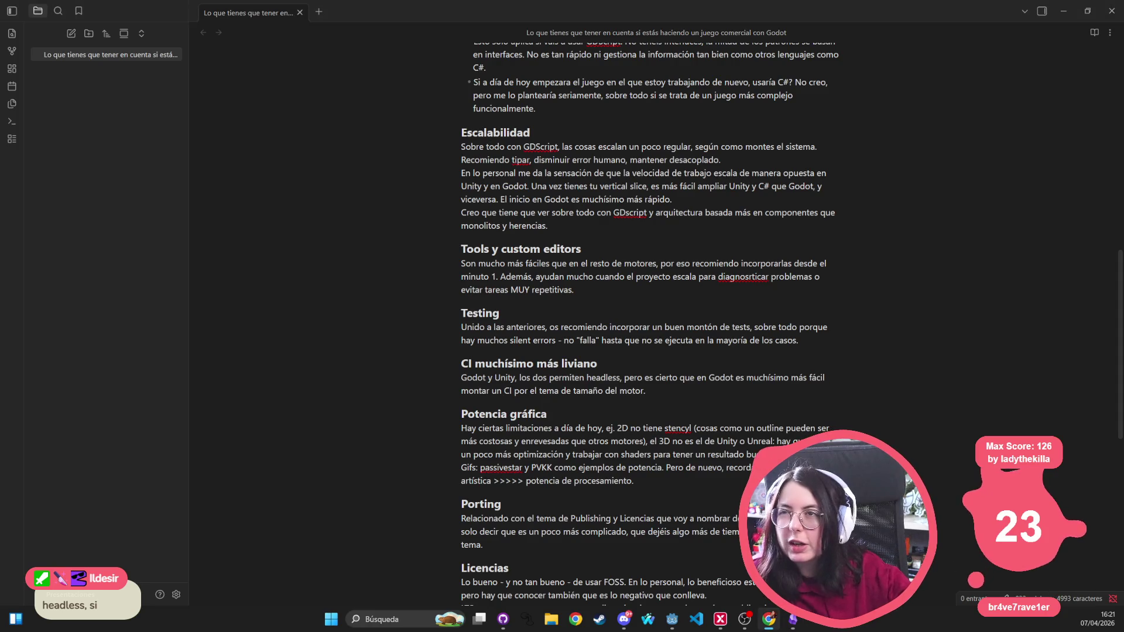
# Step: Search Google for 'headless unity --nographics' and open the Reddit r/gamedev result
pyautogui.write('headle')
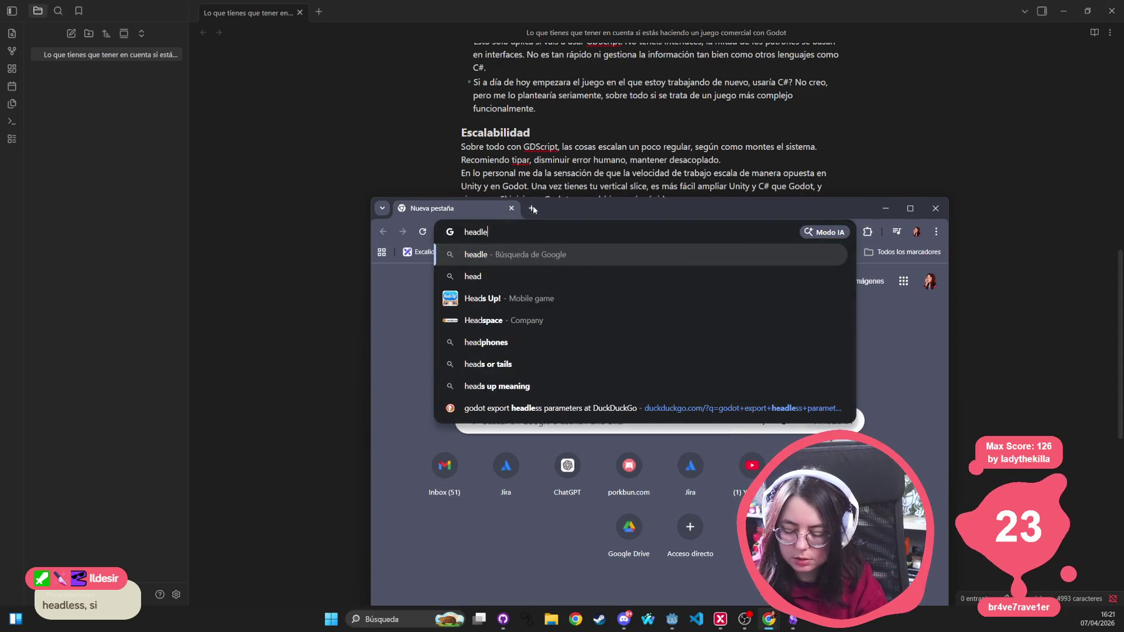
pyautogui.write('ss unity --nographics')
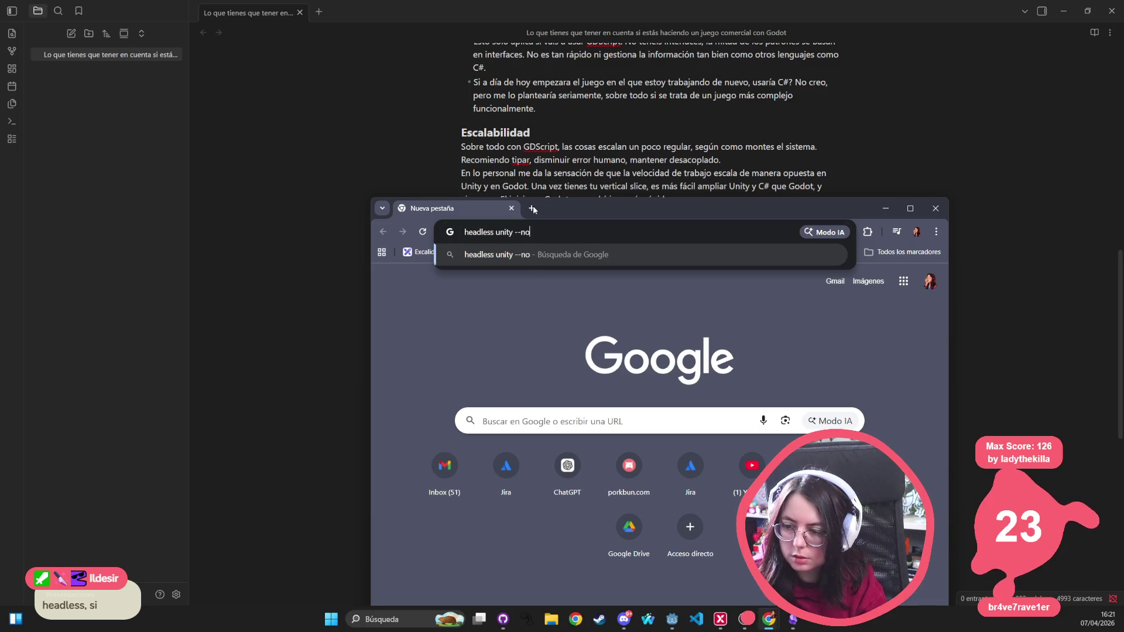
pyautogui.press('Return')
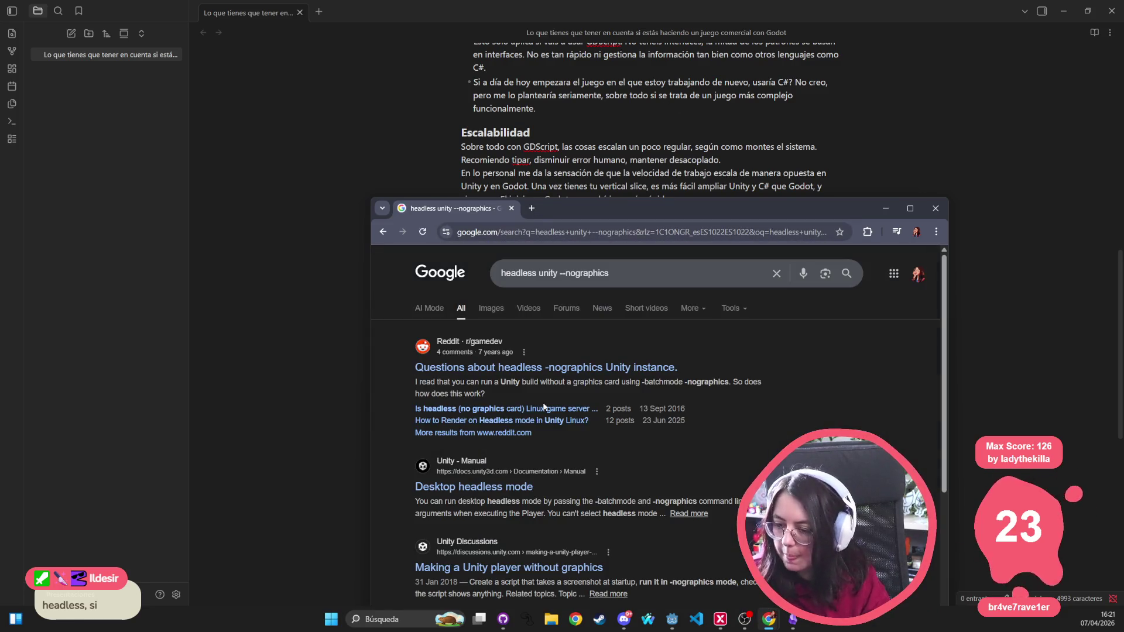
pyautogui.click(486, 367)
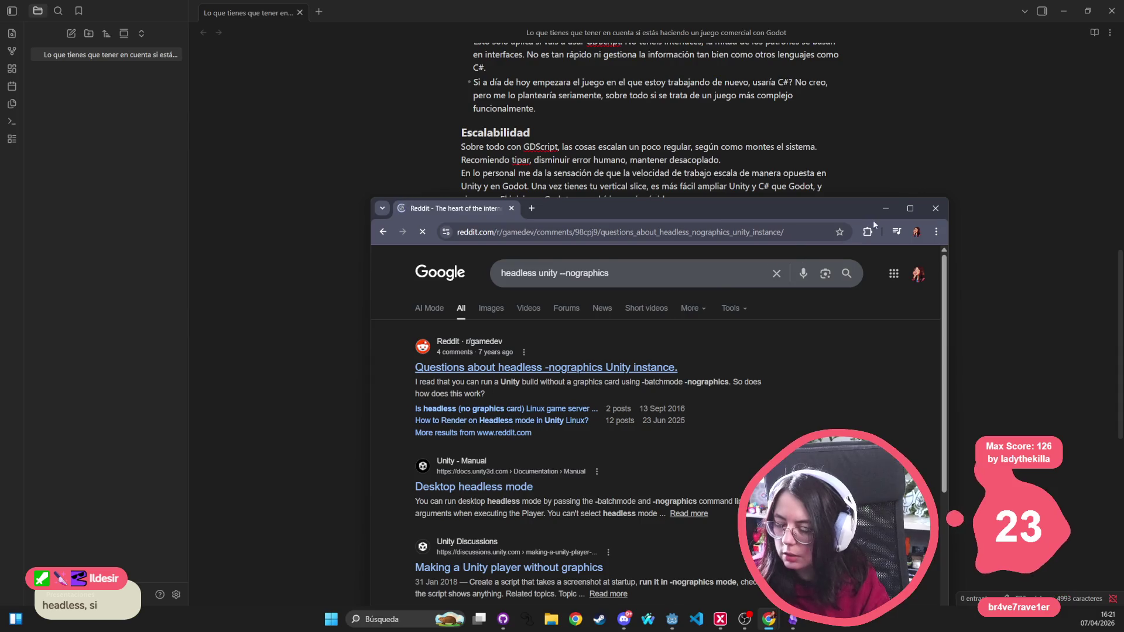
pyautogui.doubleClick(609, 207)
# Step: Highlight the -batchmode -nographics flags in the post, then return to Obsidian
pyautogui.moveTo(496, 124); pyautogui.dragTo(571, 124)
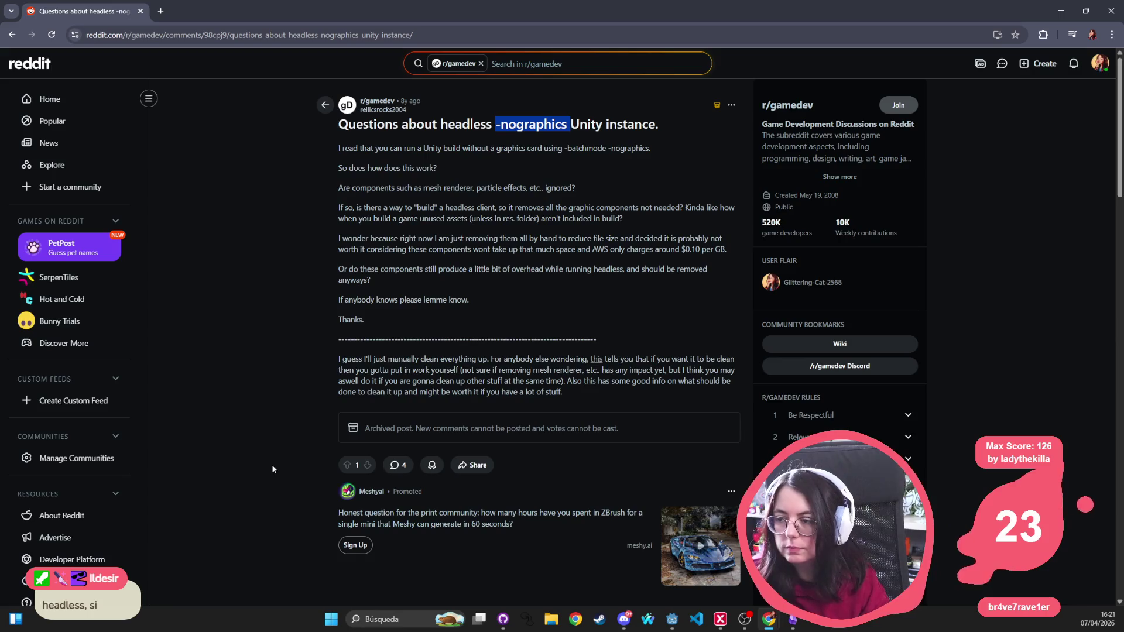
pyautogui.moveTo(567, 148)
pyautogui.mouseDown()
pyautogui.moveTo(639, 148)
pyautogui.moveTo(526, 170)
pyautogui.moveTo(676, 146)
pyautogui.mouseUp()
pyautogui.moveTo(577, 153); pyautogui.dragTo(565, 147)
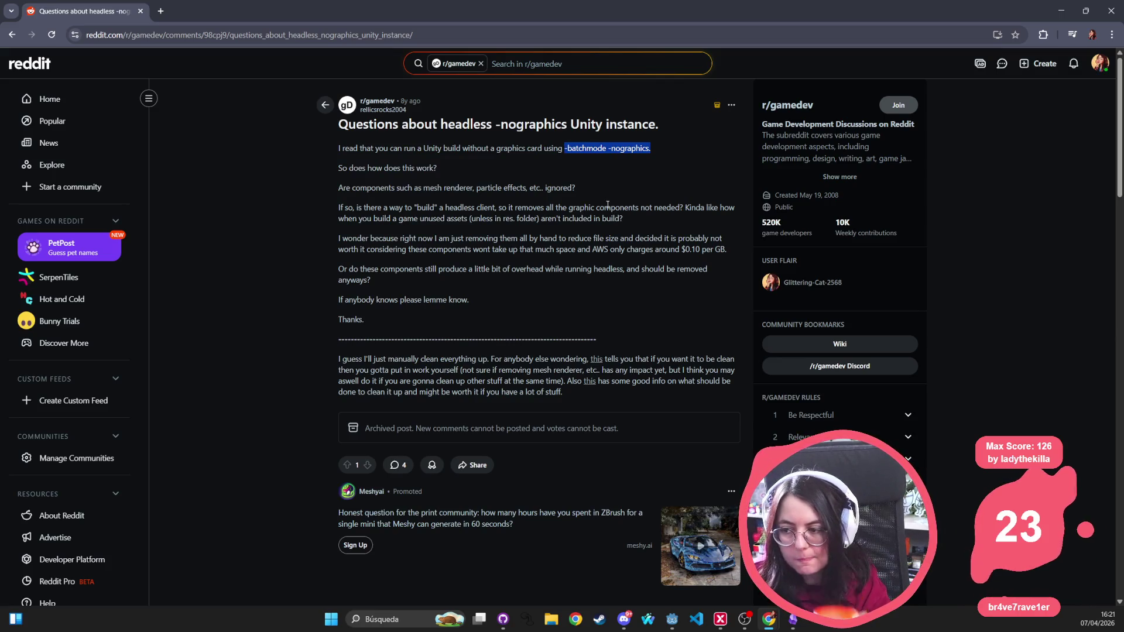
pyautogui.scroll(-5, 607, 205)
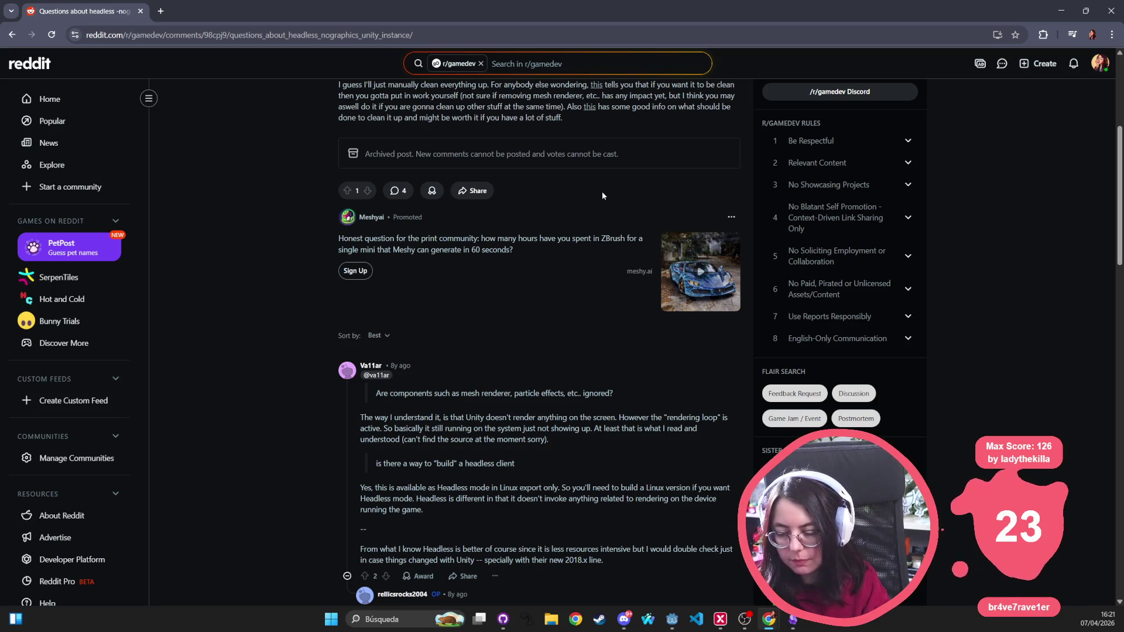
pyautogui.scroll(-9, 602, 195)
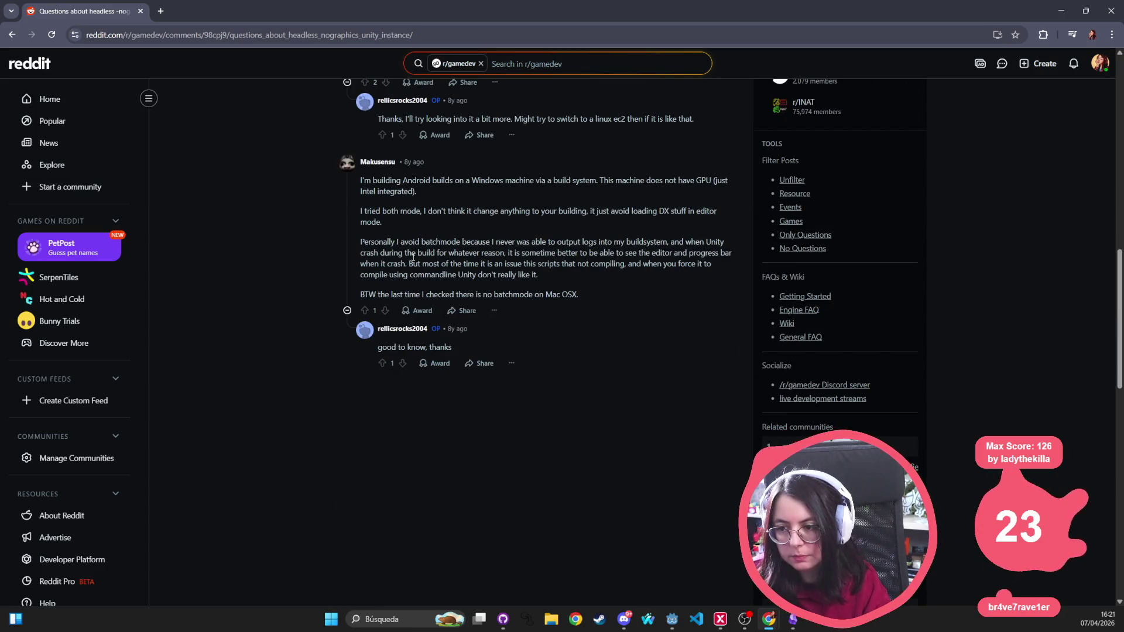
pyautogui.scroll(9, 472, 262)
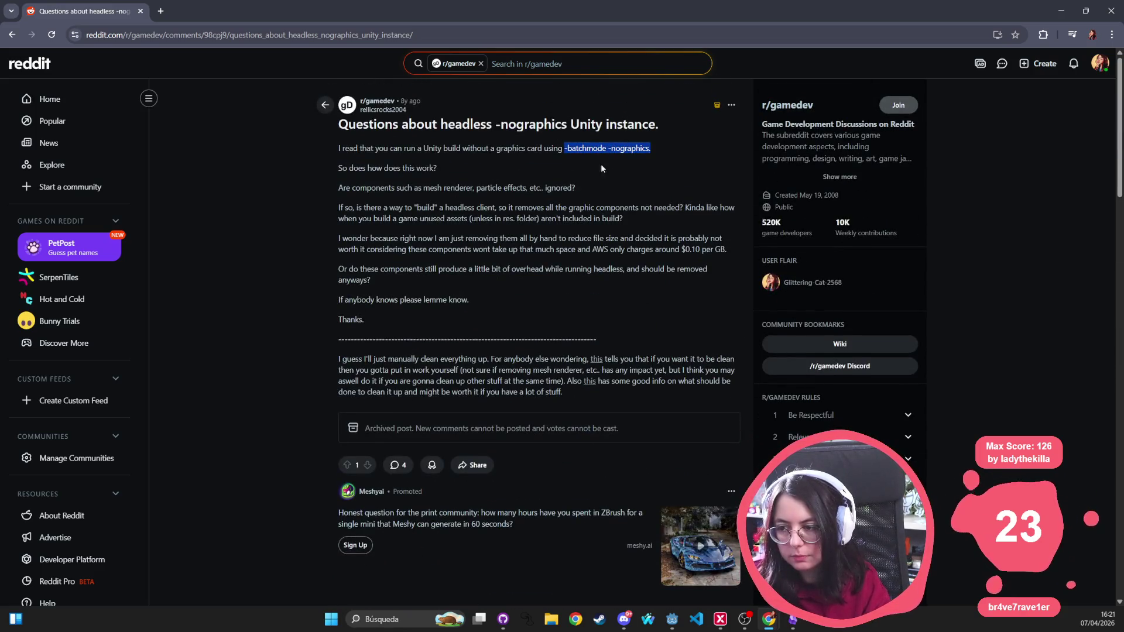
pyautogui.hotkey('alt', 'Tab')
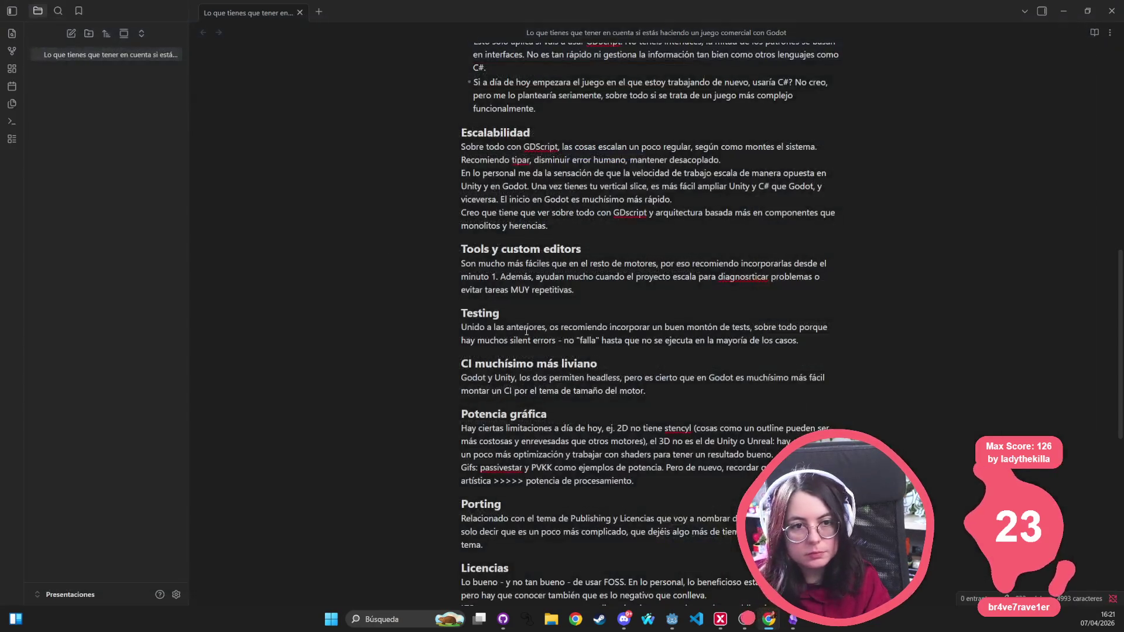
# Step: Leave the Obsidian talk notes for Visual Studio Code on the wax-heads project
pyautogui.doubleClick(503, 466)
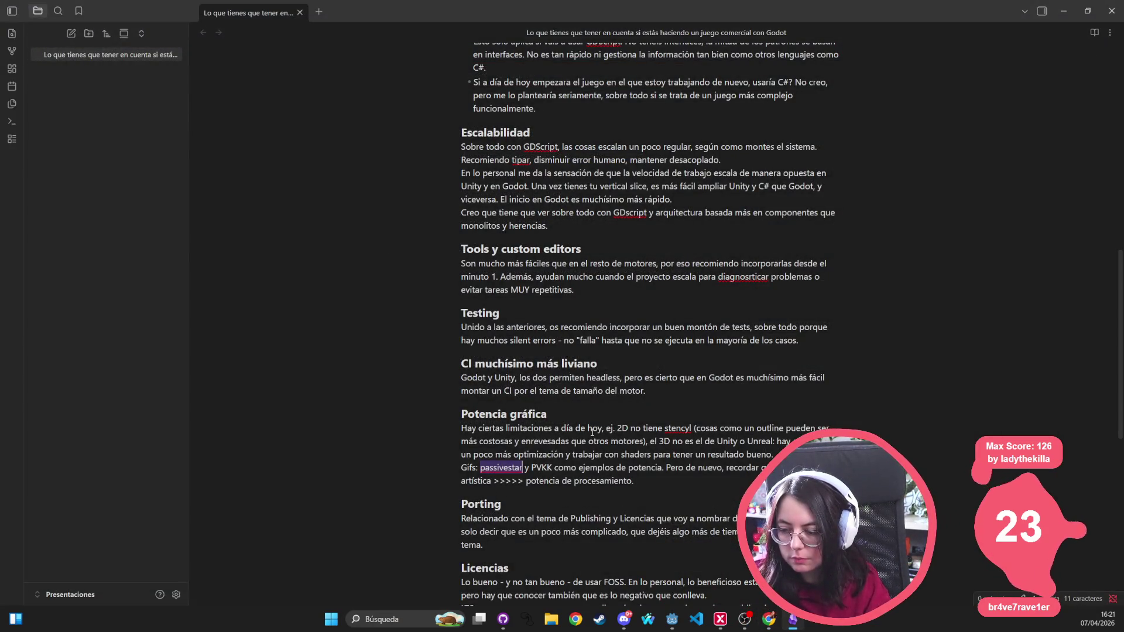
pyautogui.scroll(-3, 544, 439)
pyautogui.scroll(-1, 584, 418)
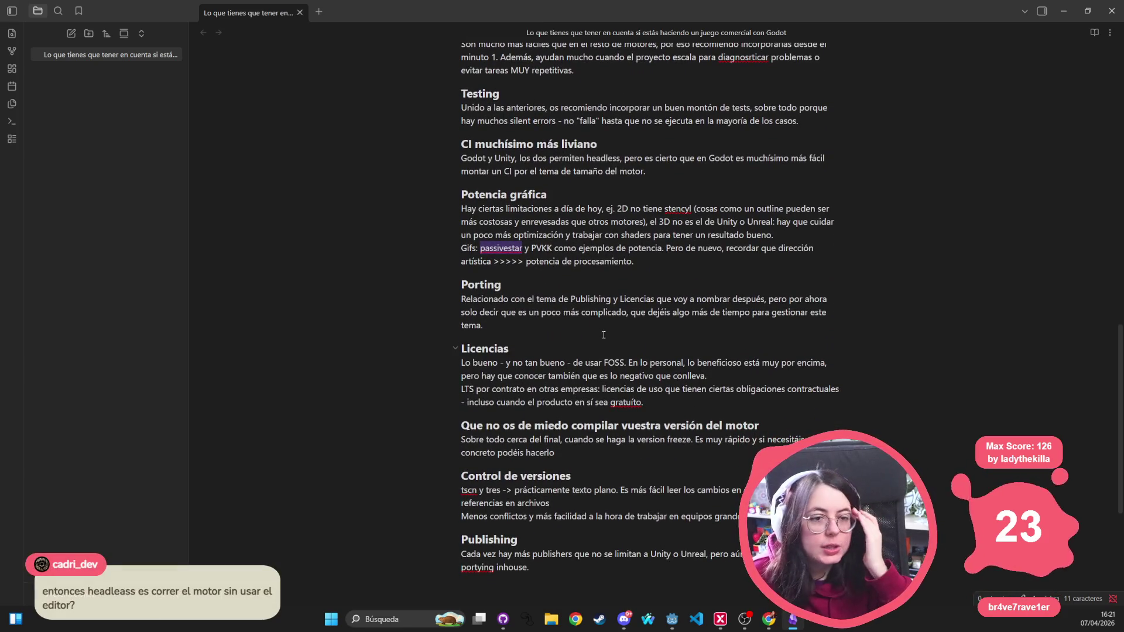
pyautogui.click(600, 312)
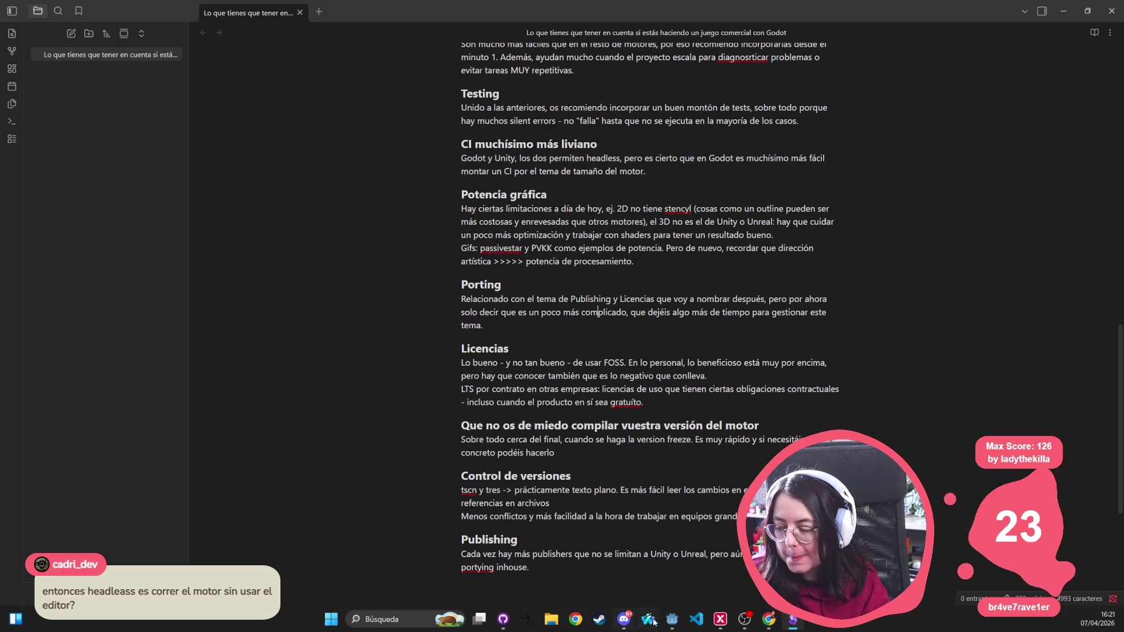
pyautogui.moveTo(670, 625)
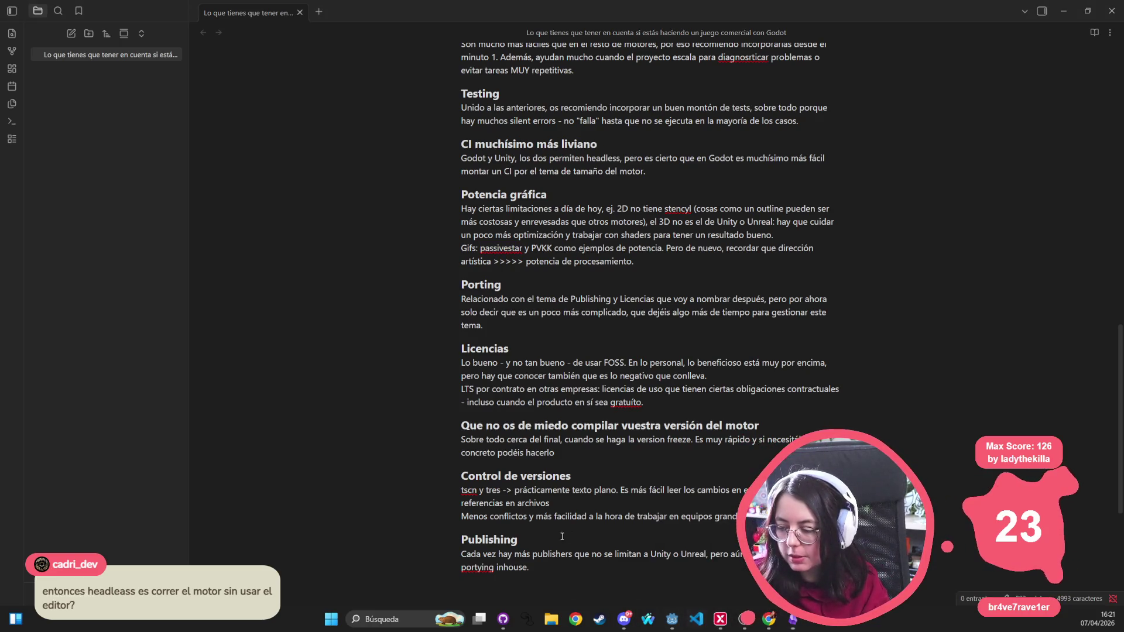
pyautogui.hotkey('alt', 'Tab')
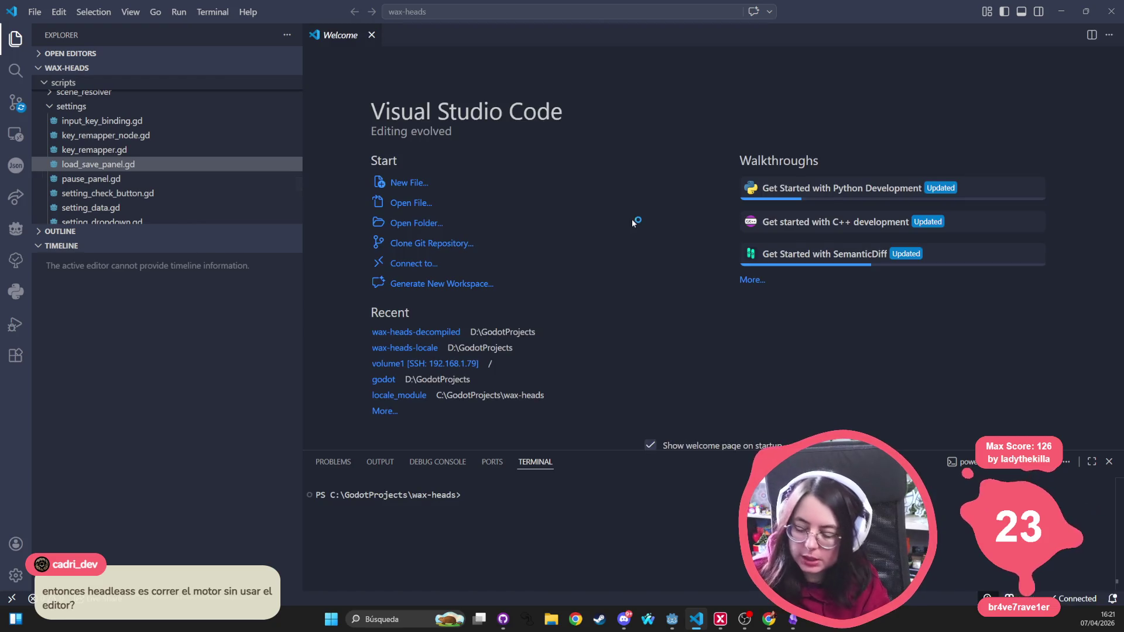
# Step: Open .woodpecker/build.yml using a quick file search for 'build'
pyautogui.hotkey('ctrl', 'p')
pyautogui.write('build')
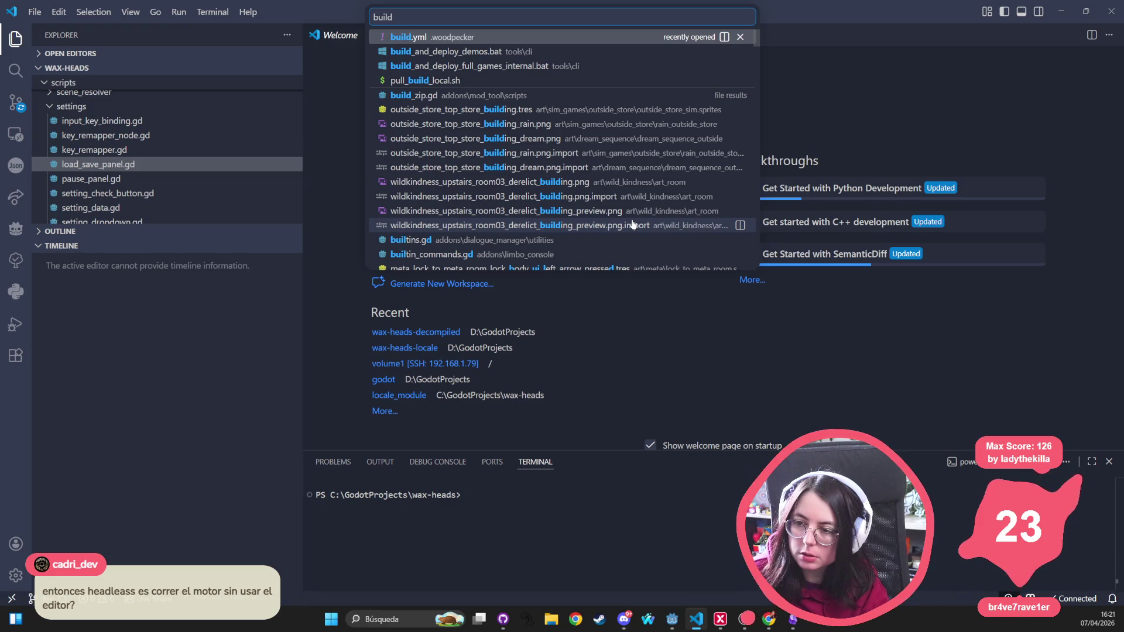
pyautogui.press('Return')
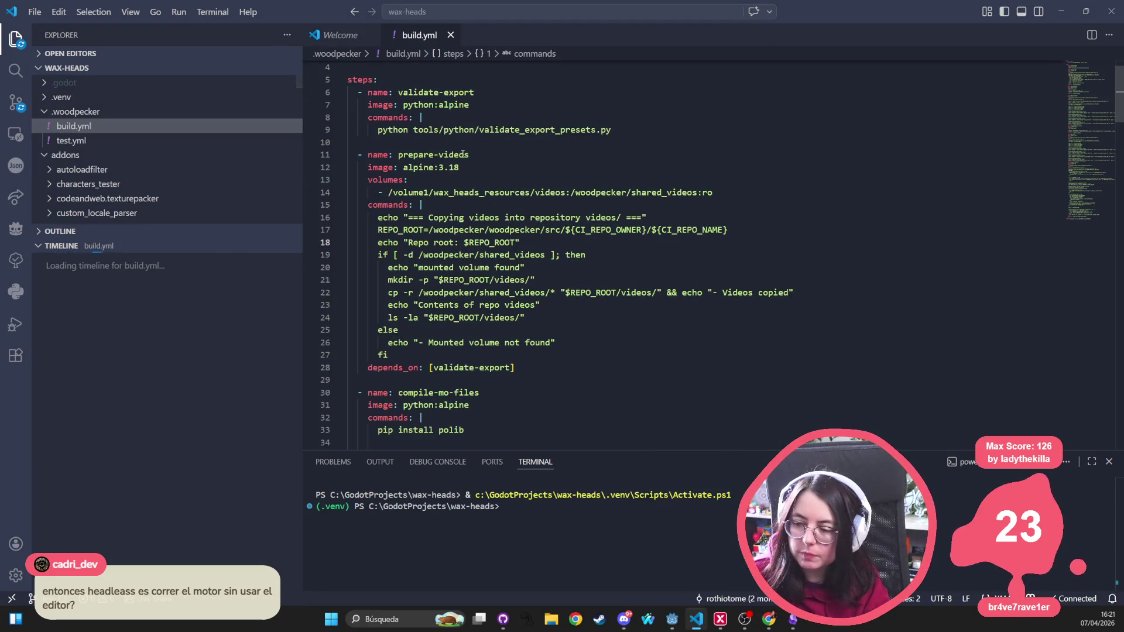
pyautogui.doubleClick(463, 155)
# Step: Search for 'godot' down to line 48 and highlight the --headless flag
pyautogui.hotkey('ctrl', 'f')
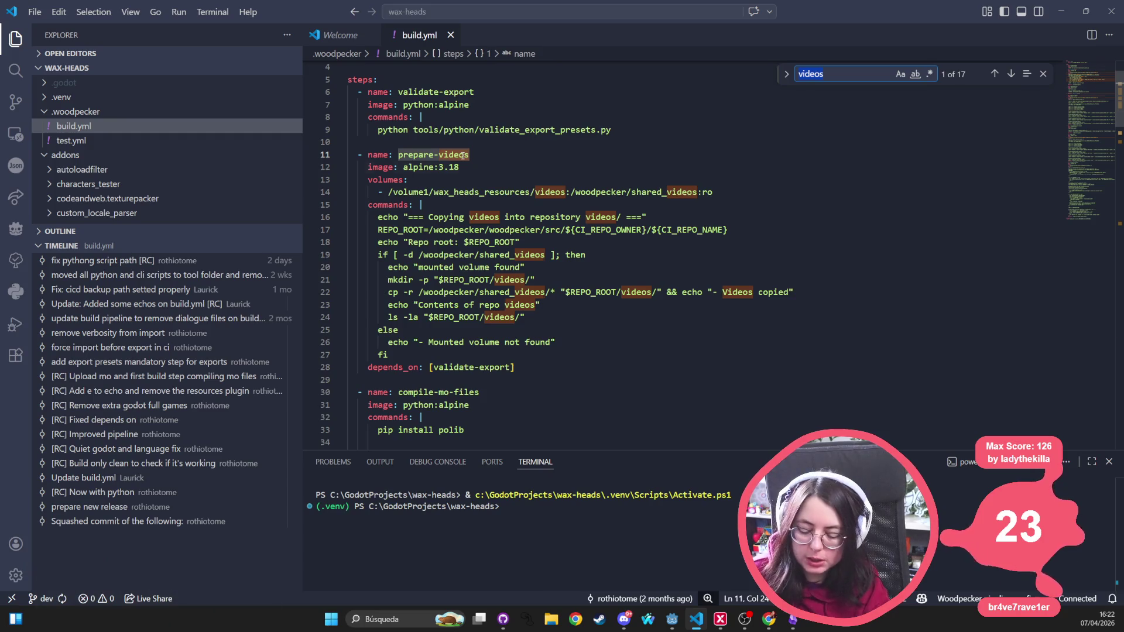
pyautogui.write('godot')
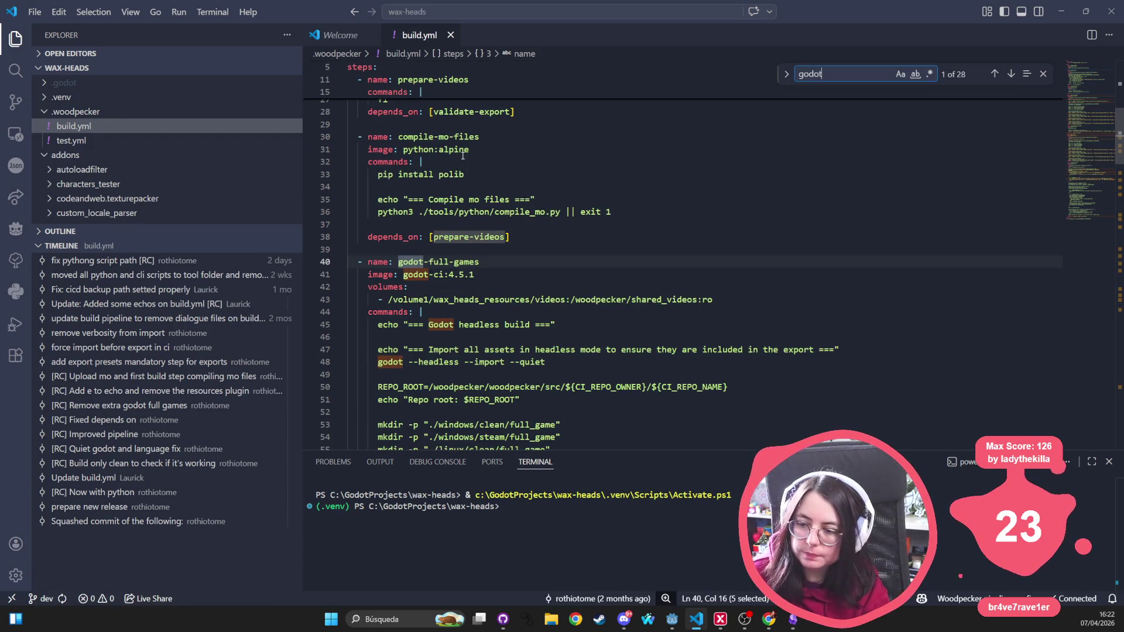
pyautogui.press('Return')
pyautogui.press('Return')
pyautogui.press('Return')
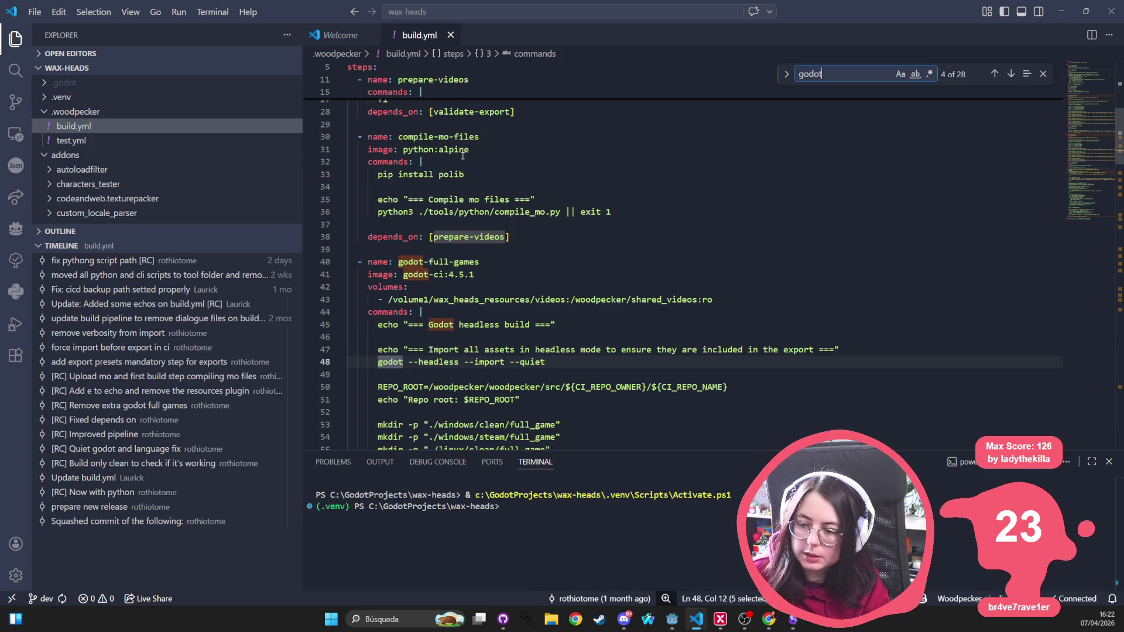
pyautogui.scroll(-1, 583, 352)
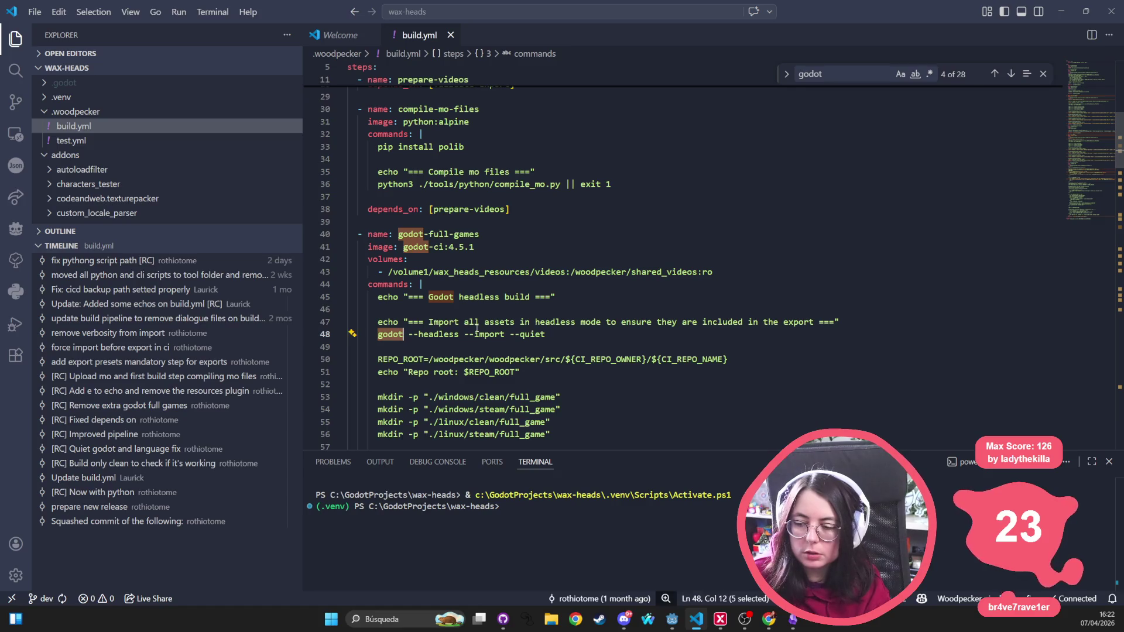
pyautogui.moveTo(413, 334)
pyautogui.mouseDown()
pyautogui.moveTo(463, 322)
pyautogui.moveTo(462, 334)
pyautogui.moveTo(509, 334)
pyautogui.mouseUp()
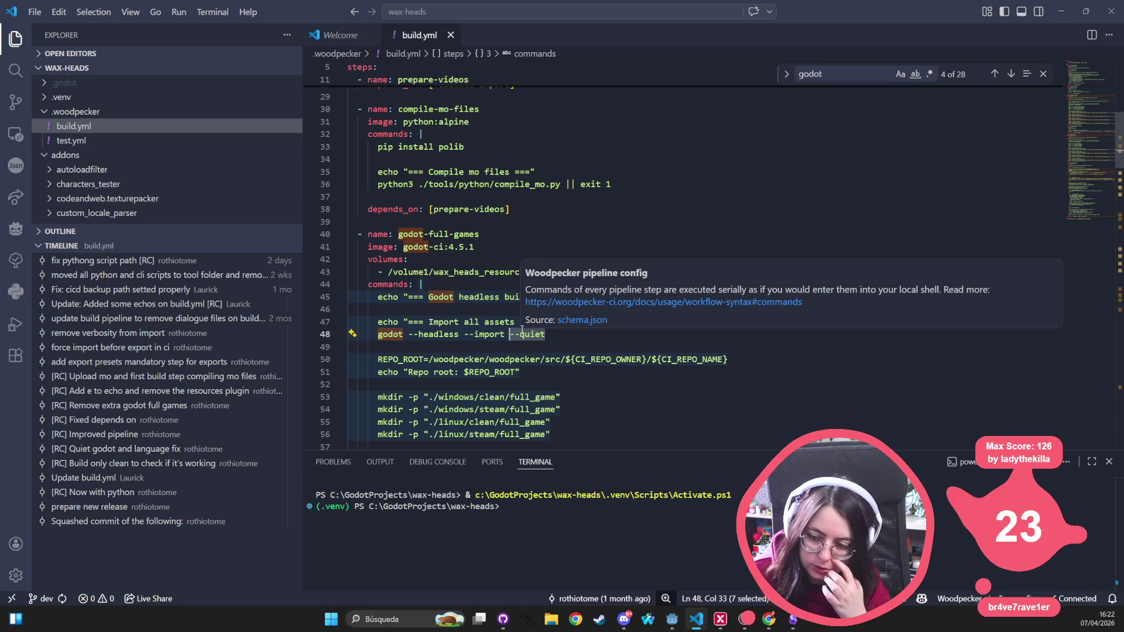
pyautogui.scroll(-3, 486, 323)
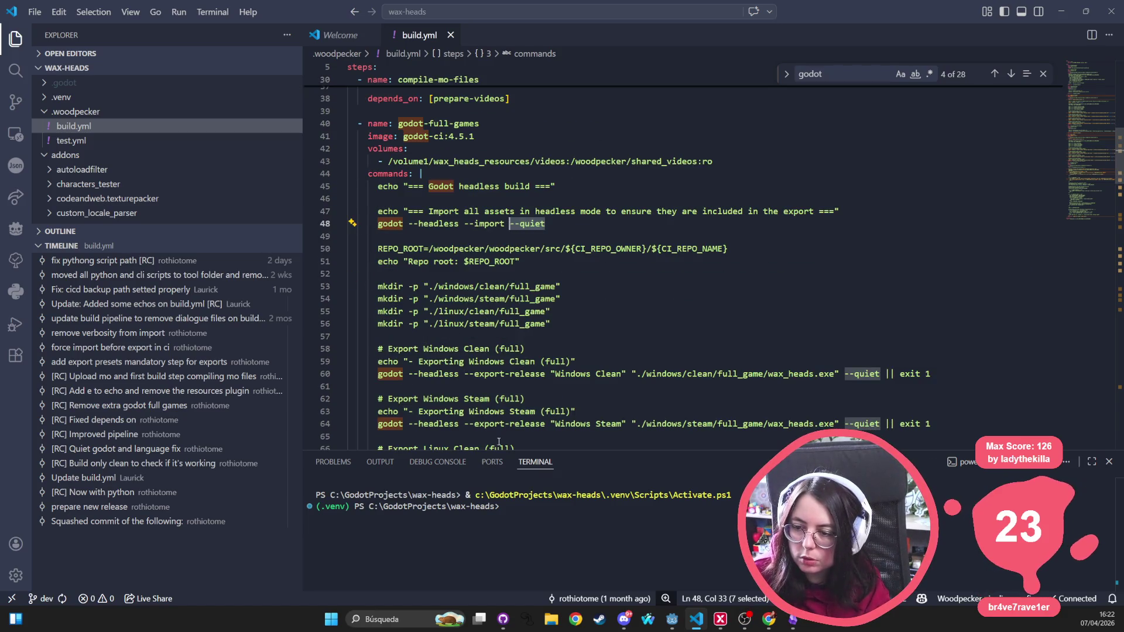
pyautogui.click(556, 535)
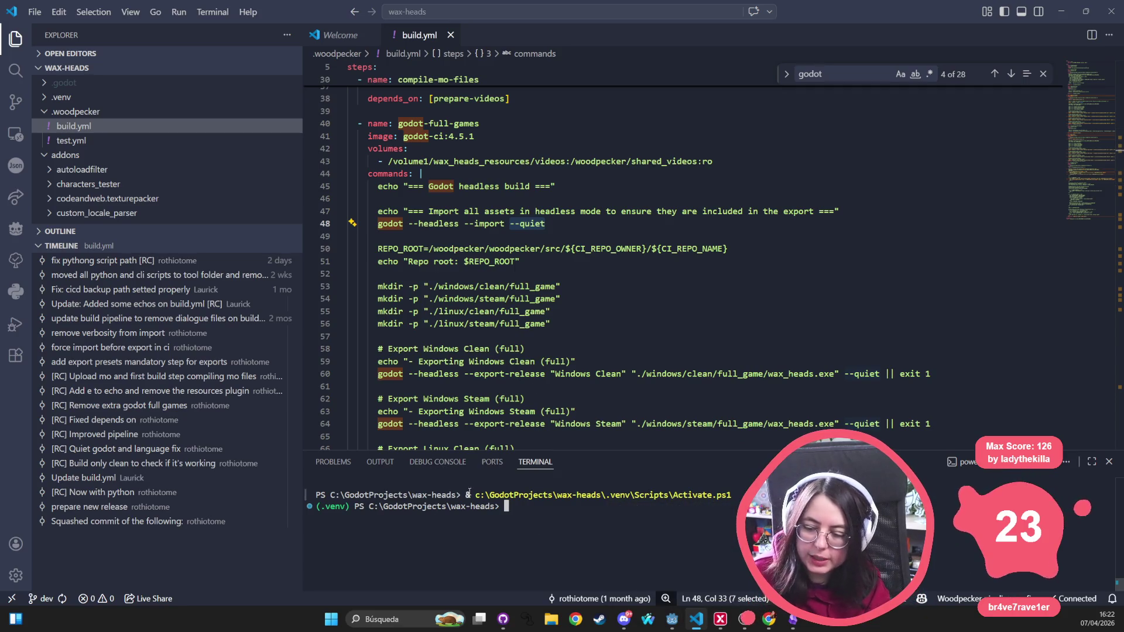
pyautogui.write('godot ')
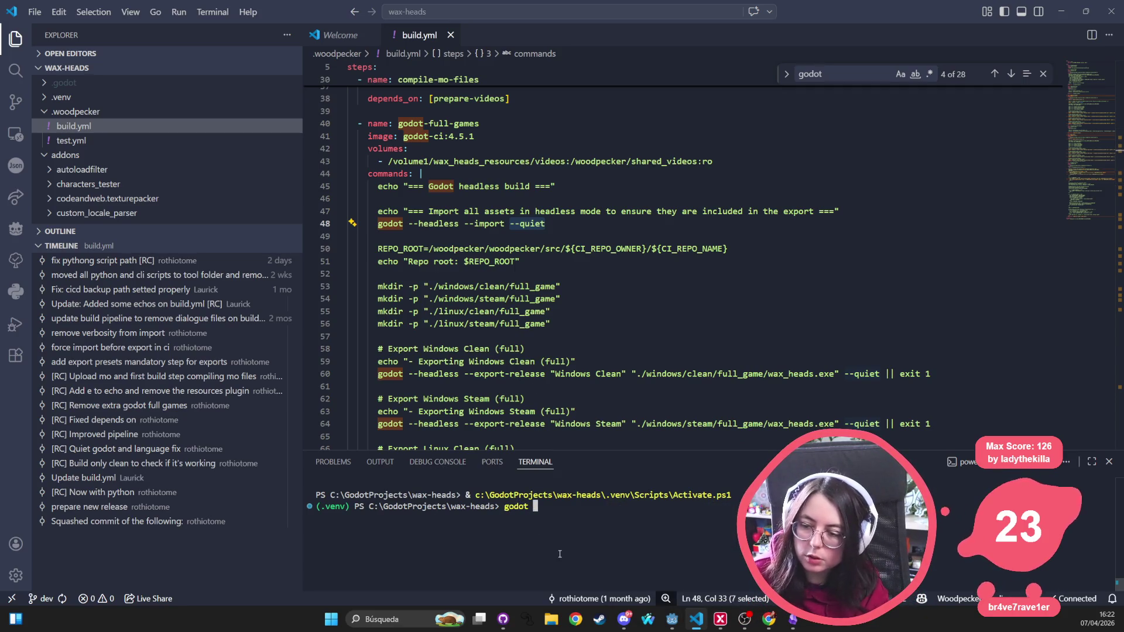
pyautogui.write('--export-release')
pyautogui.press('BackSpace')
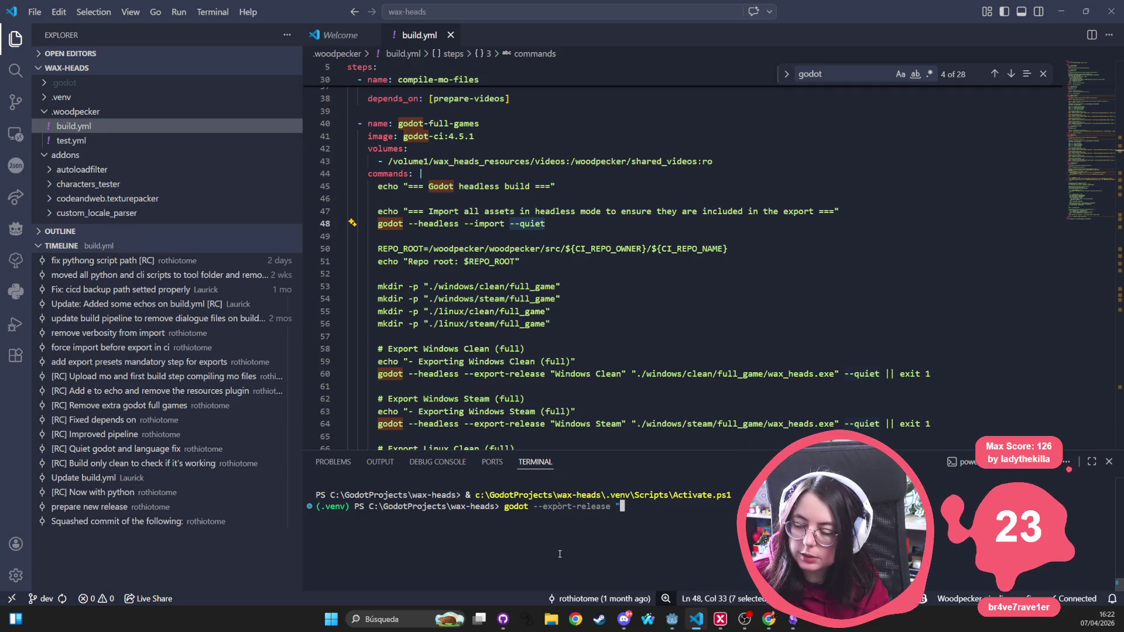
pyautogui.write('My')
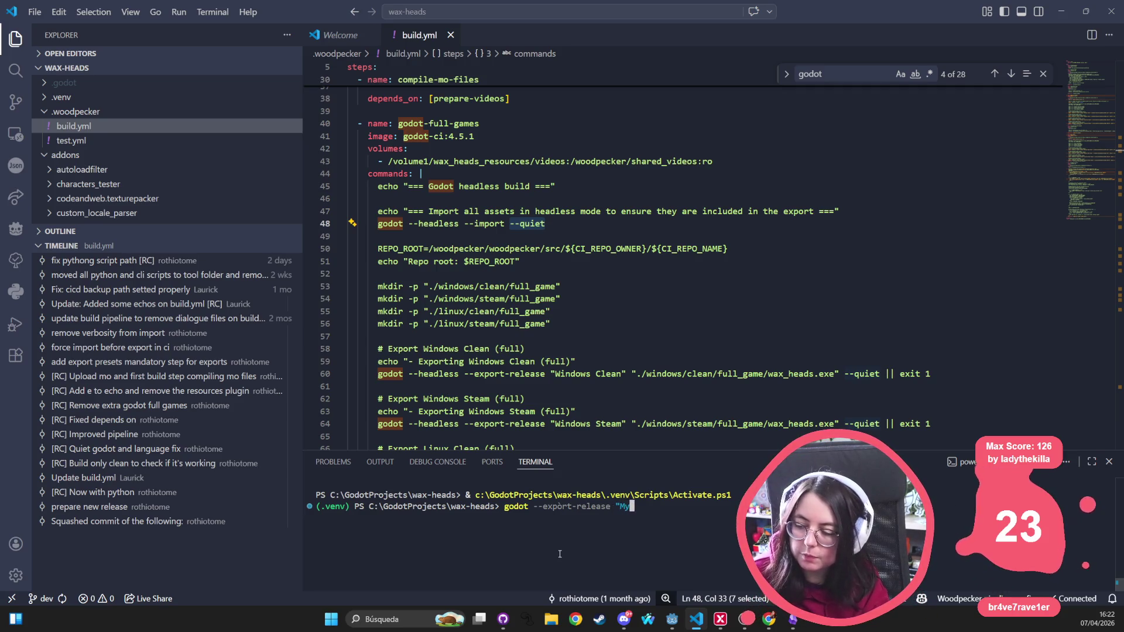
pyautogui.write('Export"')
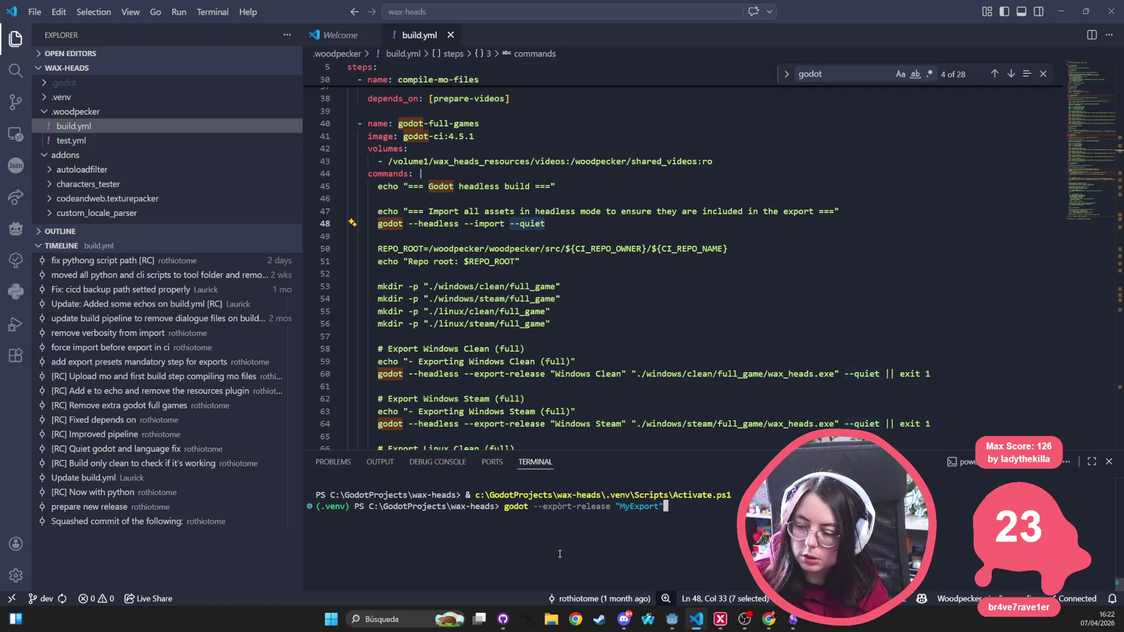
pyautogui.write(' --')
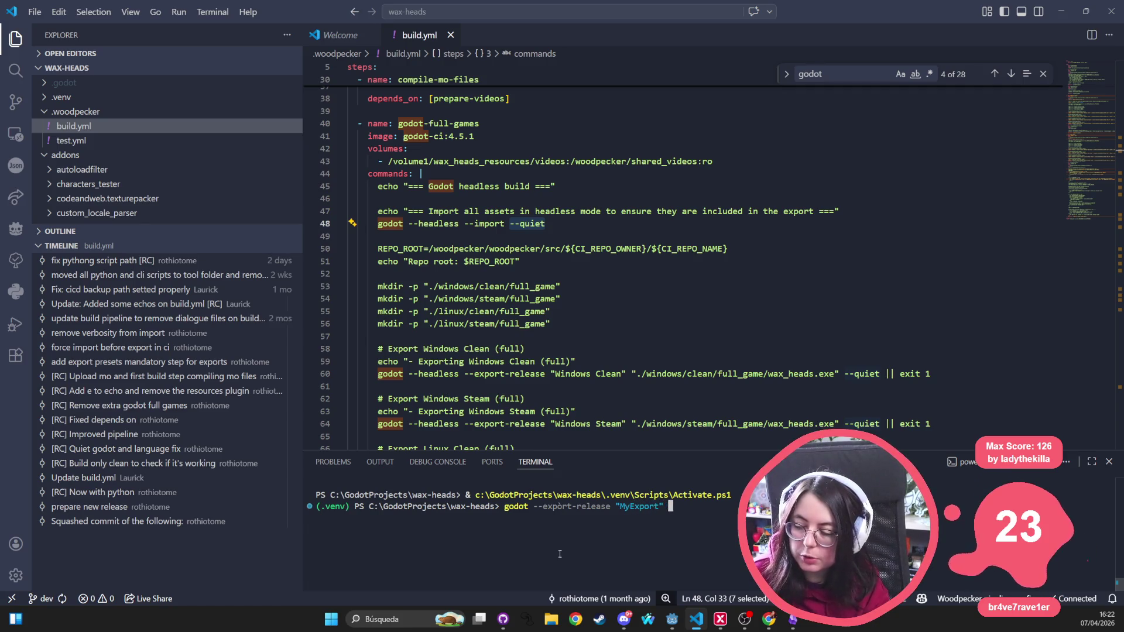
pyautogui.press('BackSpace')
pyautogui.press('BackSpace')
pyautogui.press('BackSpace')
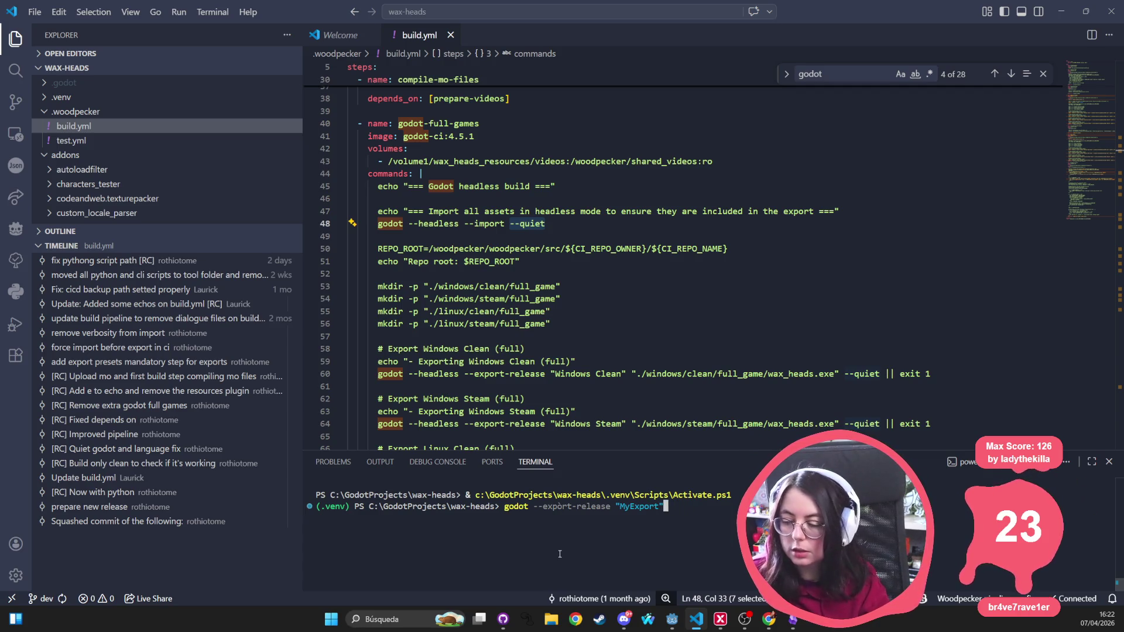
pyautogui.press('BackSpace')
pyautogui.press('BackSpace')
pyautogui.press('BackSpace')
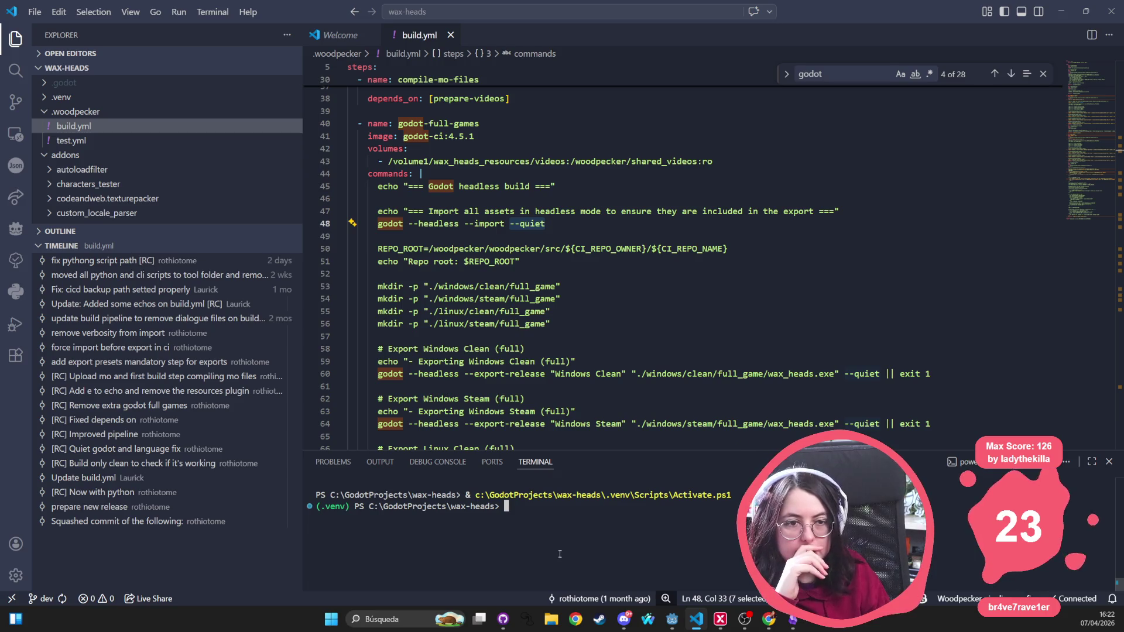
pyautogui.click(672, 620)
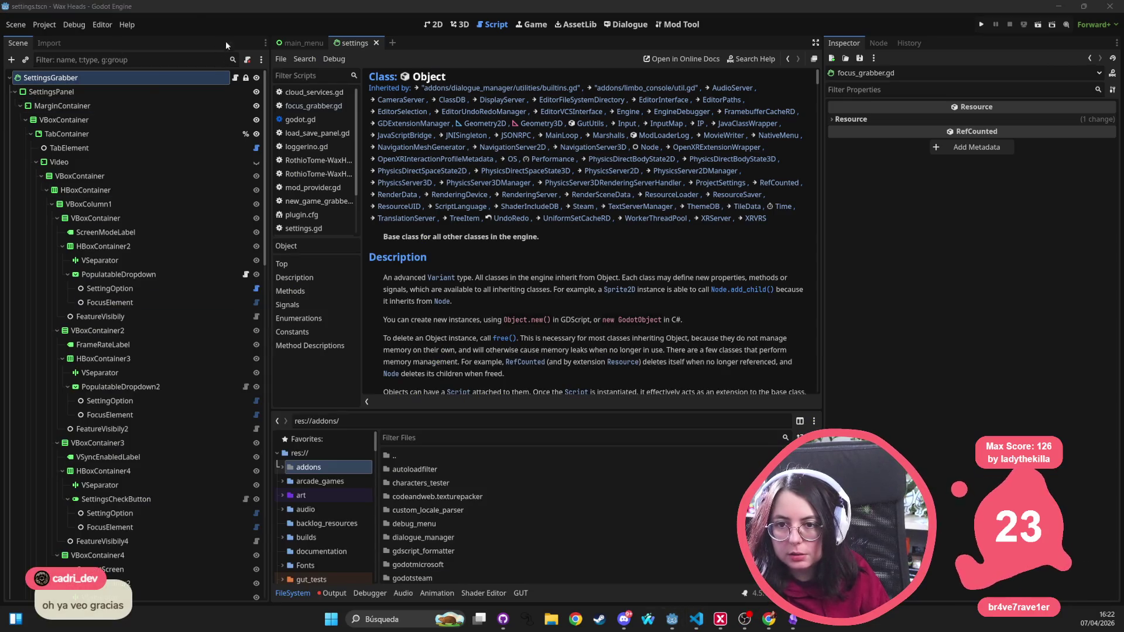
# Step: Inspect the Windows Clean export preset in Project > Export, cancel the export, and close Godot
pyautogui.moveTo(247, 5)
pyautogui.mouseDown()
pyautogui.moveTo(350, 188)
pyautogui.moveTo(391, 12)
pyautogui.moveTo(399, 266)
pyautogui.moveTo(331, 44)
pyautogui.moveTo(327, 62)
pyautogui.mouseUp()
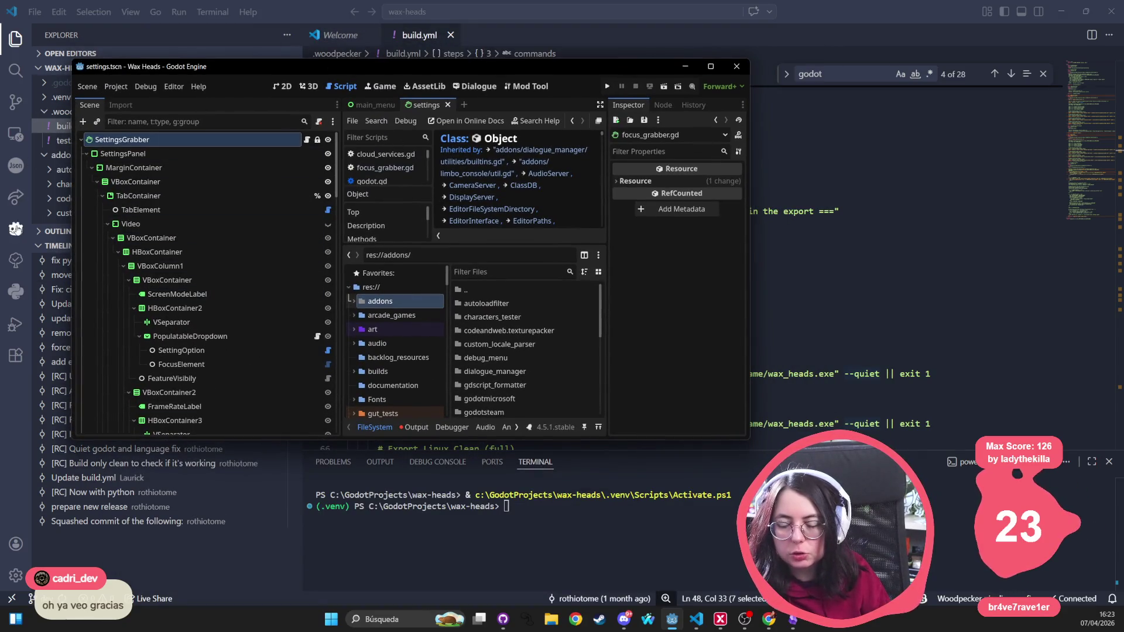
pyautogui.click(125, 87)
pyautogui.click(131, 151)
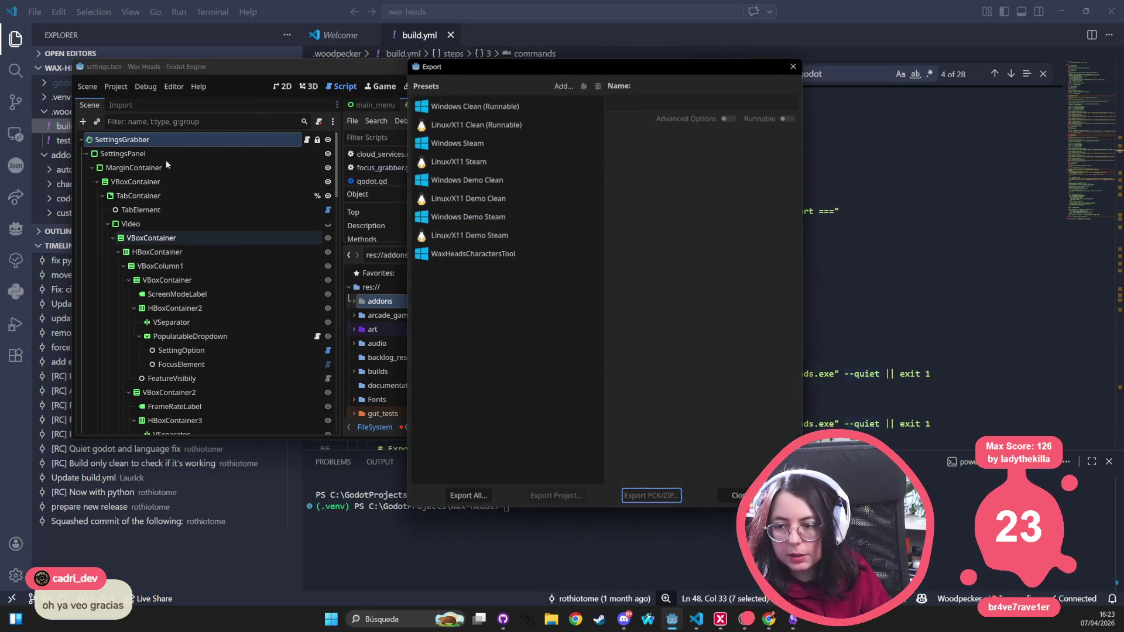
pyautogui.click(541, 106)
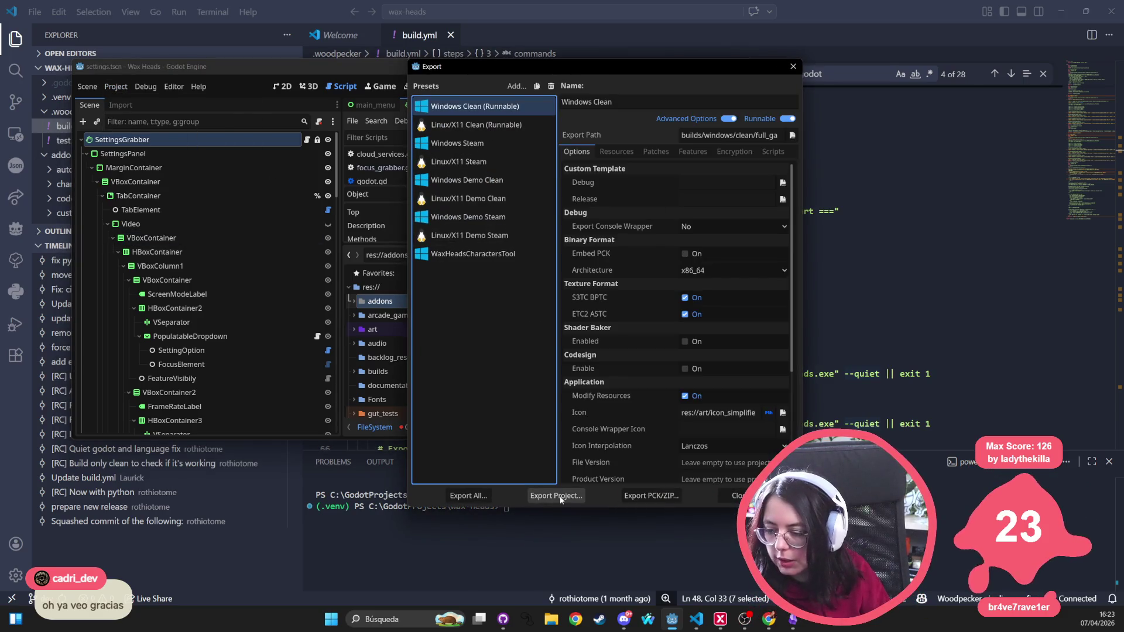
pyautogui.click(556, 495)
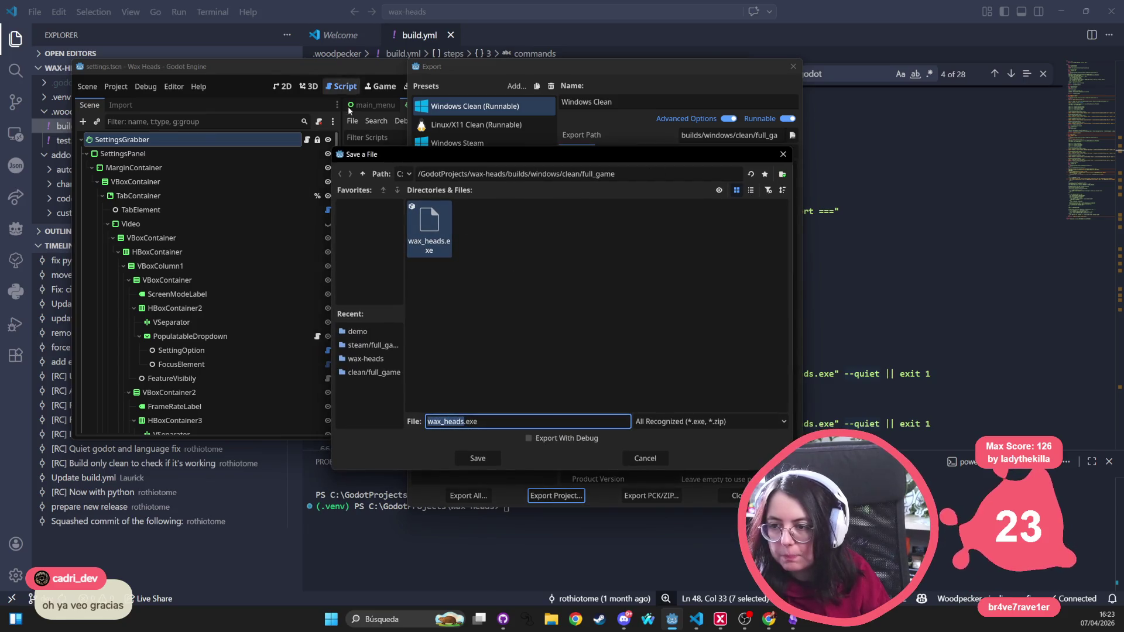
pyautogui.click(783, 154)
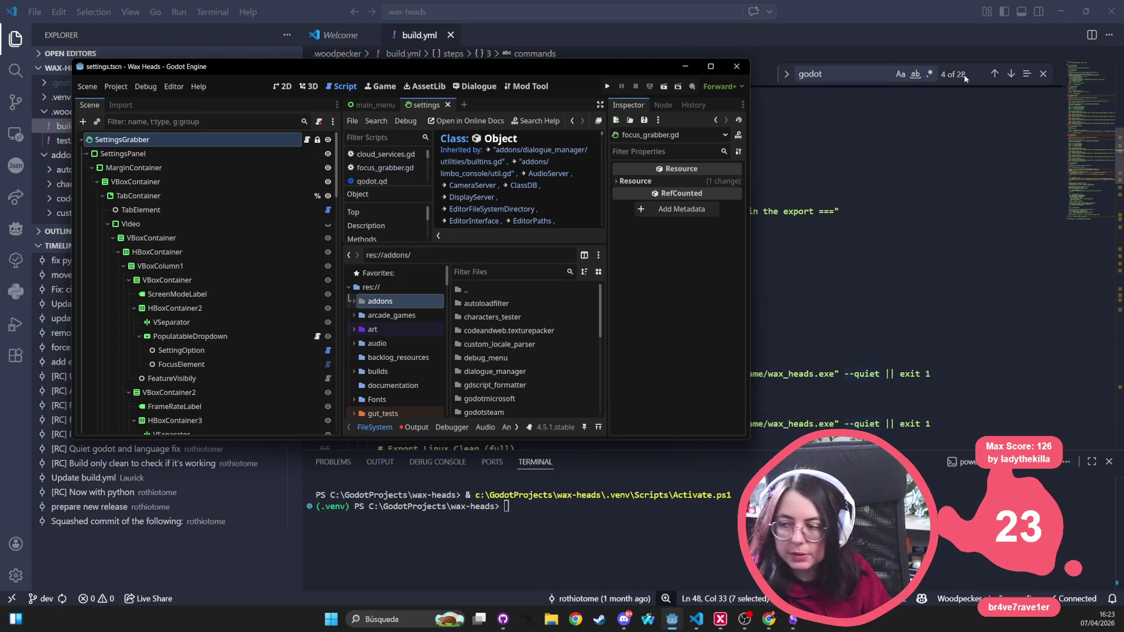
pyautogui.click(736, 66)
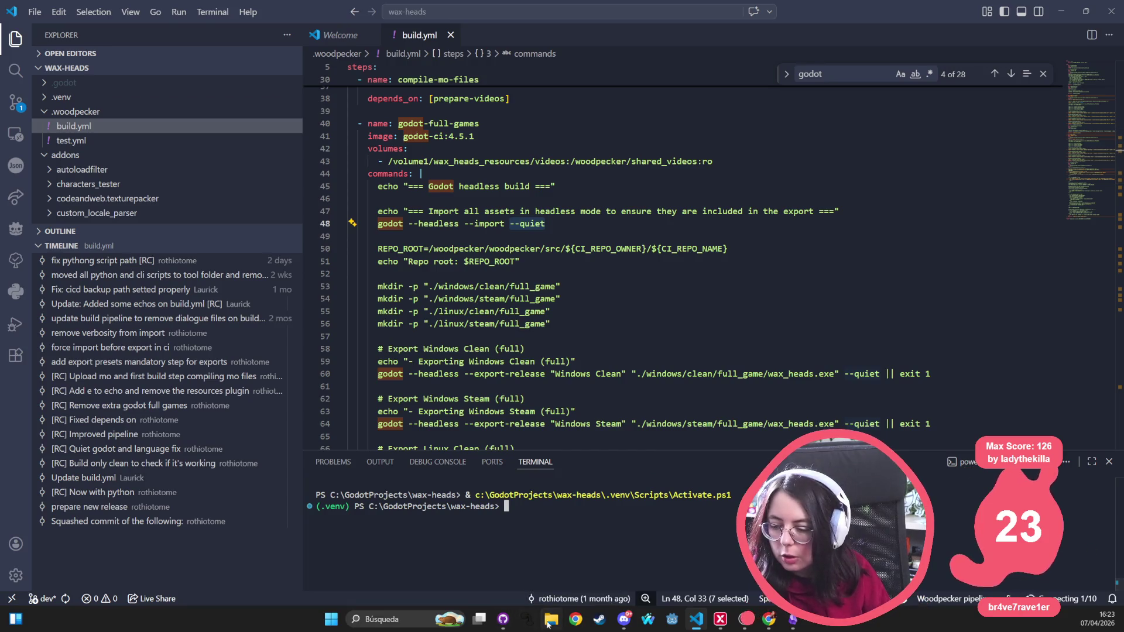
# Step: Bring up GitHub Desktop in a smaller window showing the export_presets.cfg diff
pyautogui.click(503, 624)
pyautogui.moveTo(324, 10); pyautogui.dragTo(391, 120)
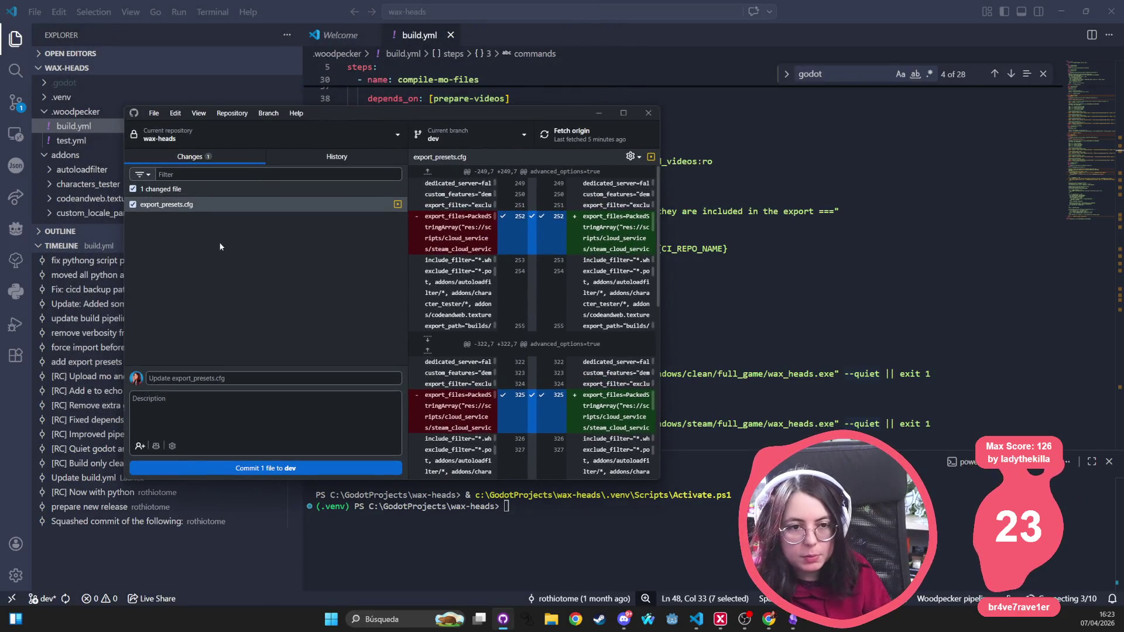
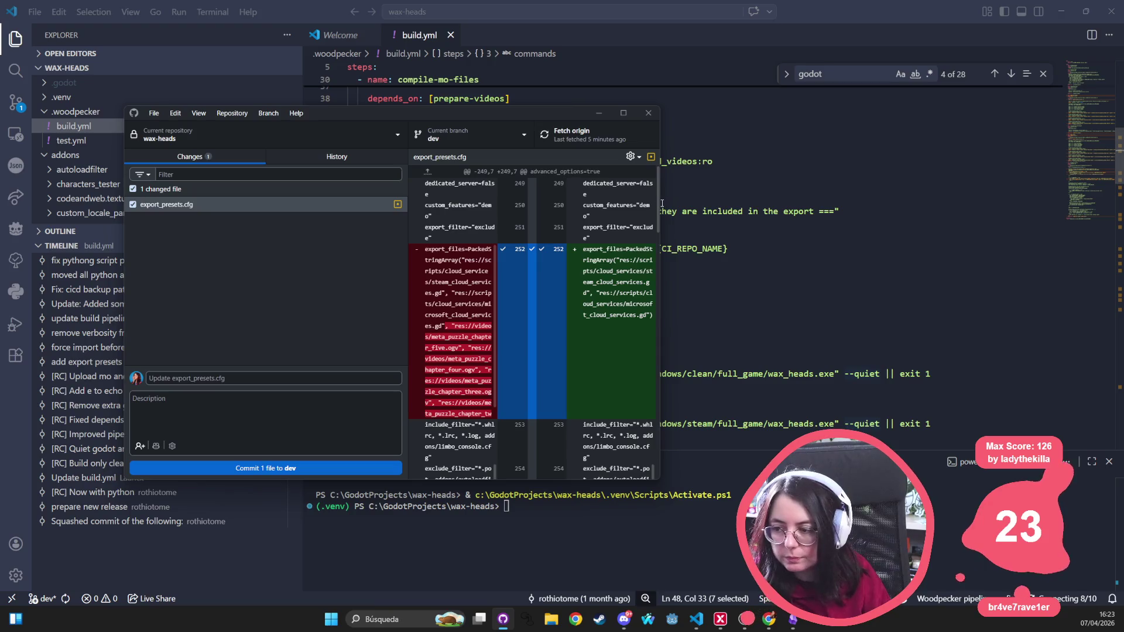
# Step: Widen GitHub Desktop to read the export_presets.cfg diff, then close GitHub Desktop
pyautogui.moveTo(660, 203); pyautogui.dragTo(959, 205)
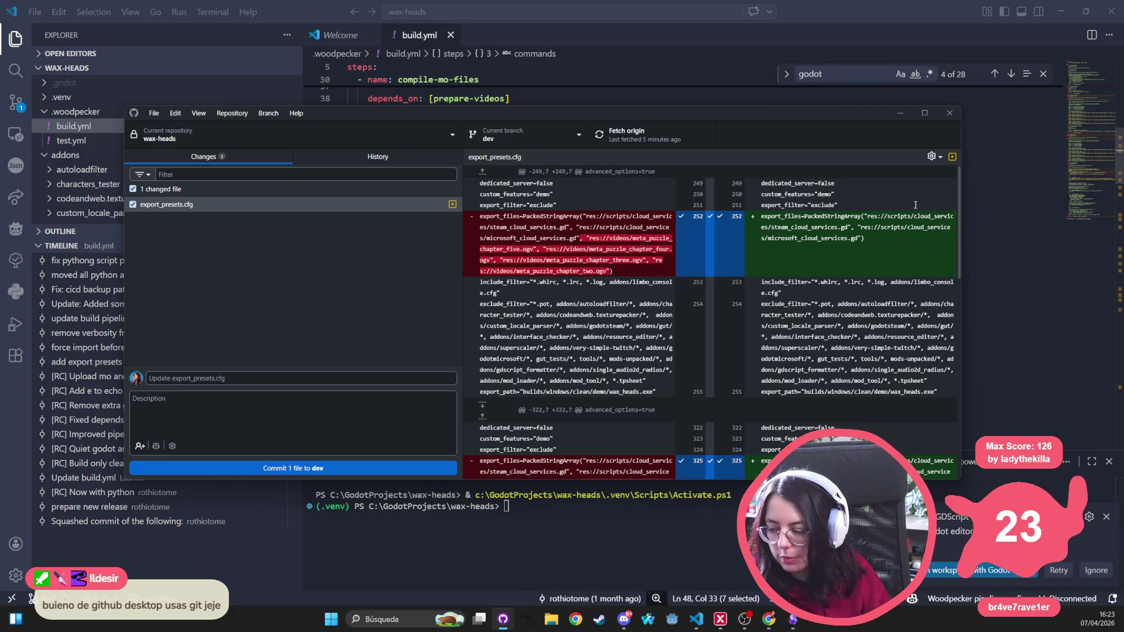
pyautogui.click(949, 113)
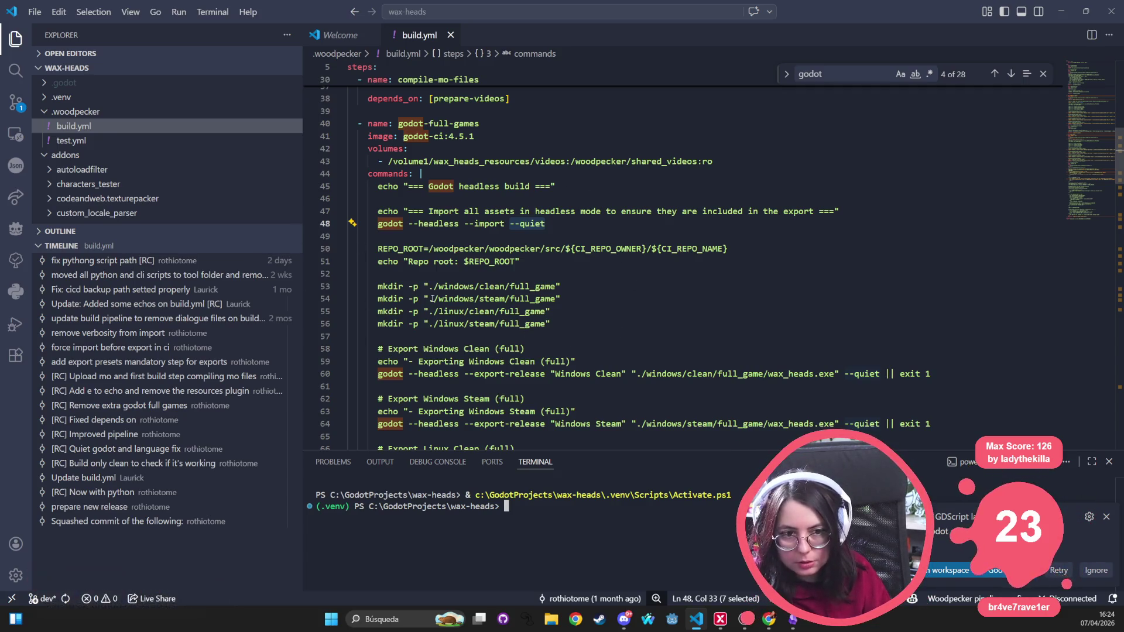
# Step: Select the headless import command on line 48 and glance at VS Code's recent folders list
pyautogui.moveTo(550, 225); pyautogui.dragTo(408, 224)
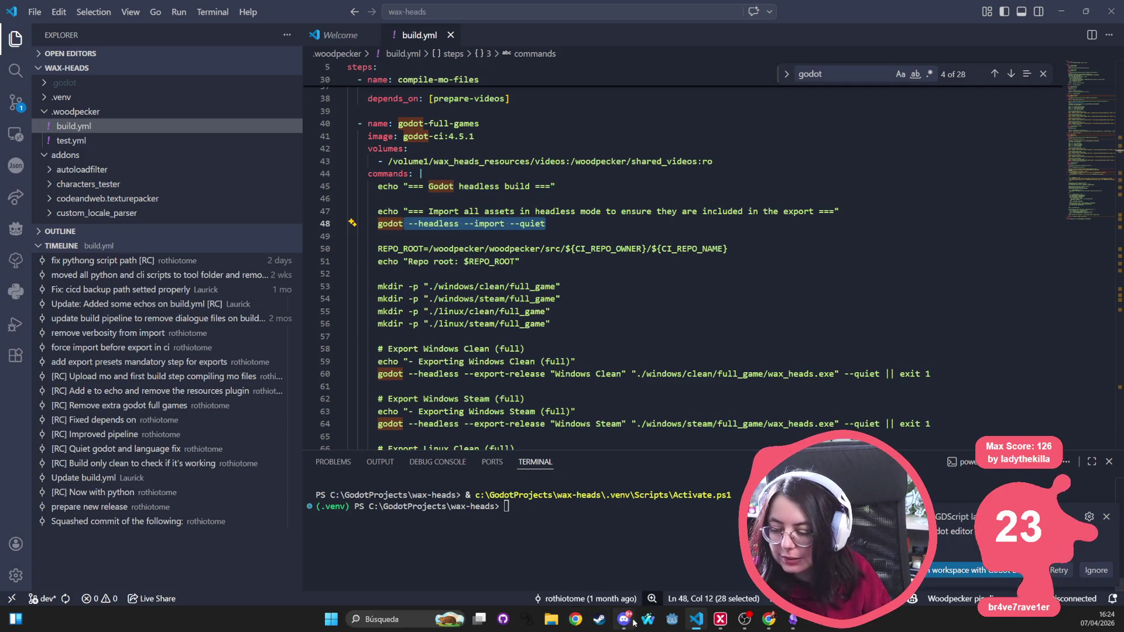
pyautogui.rightClick(695, 618)
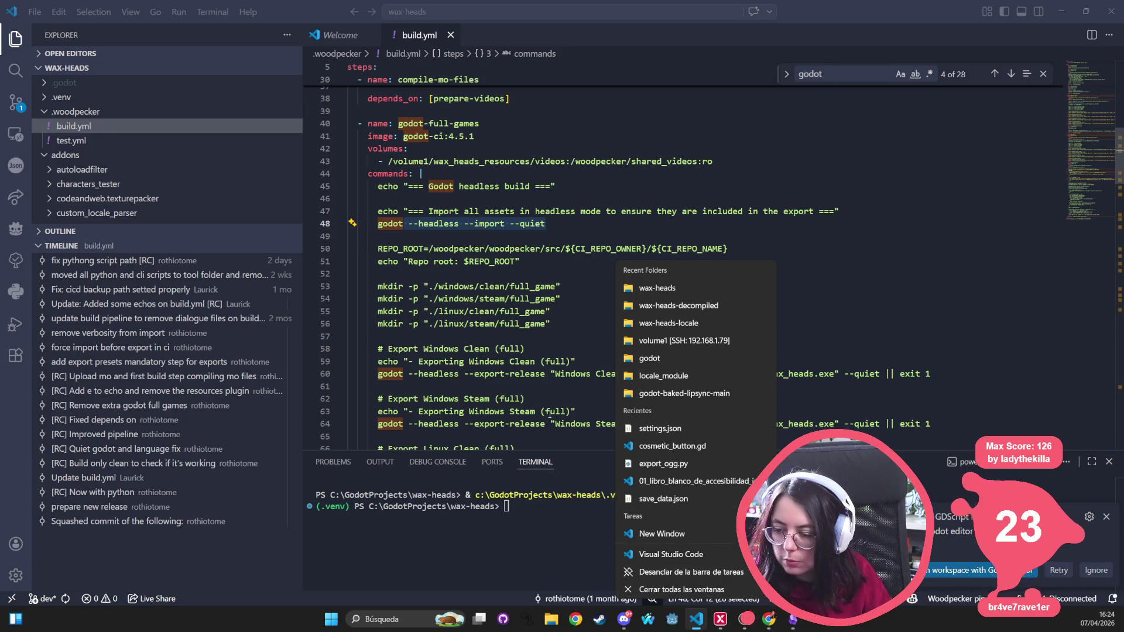
pyautogui.click(514, 248)
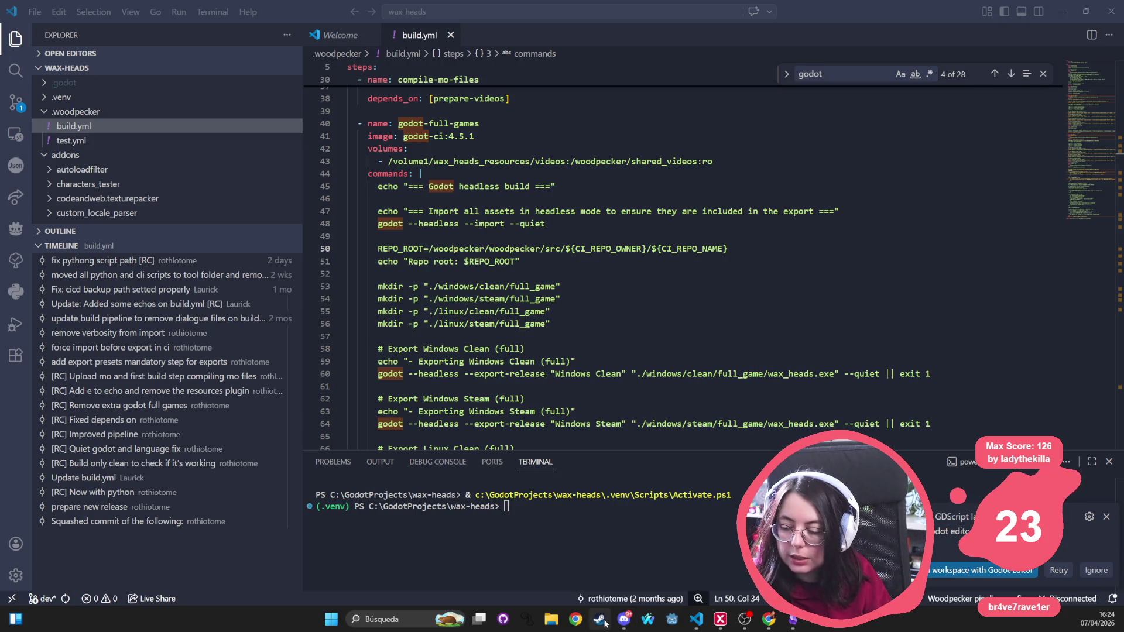
pyautogui.click(409, 335)
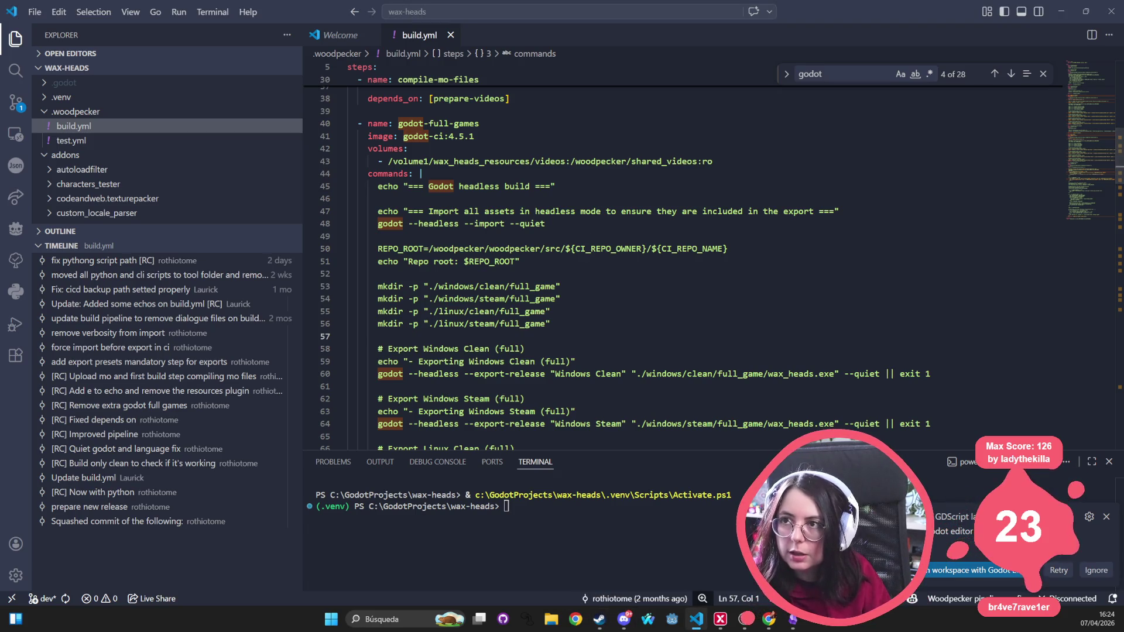
# Step: Glance at Steam's recent games list, then bring File Explorer forward and select arrow_down.svg
pyautogui.rightClick(606, 621)
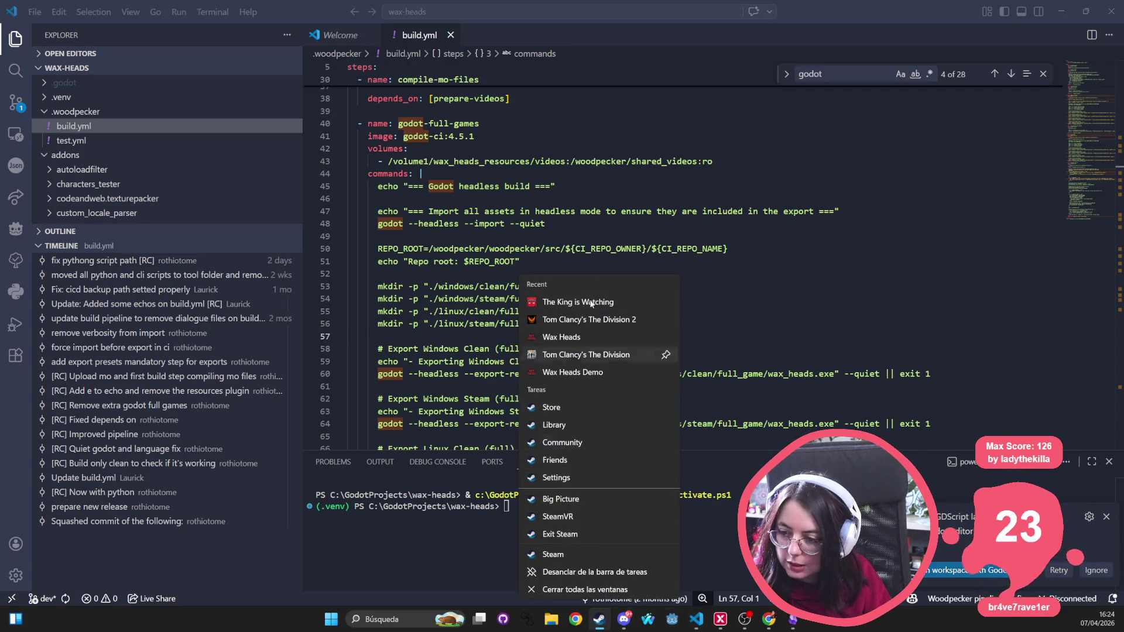
pyautogui.click(448, 256)
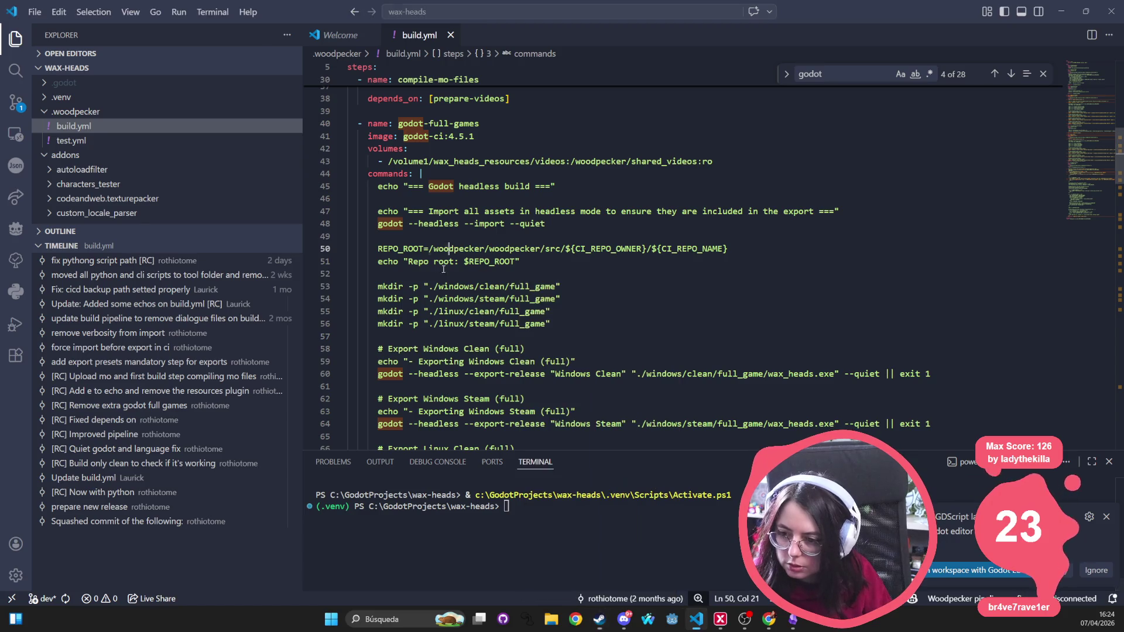
pyautogui.click(550, 618)
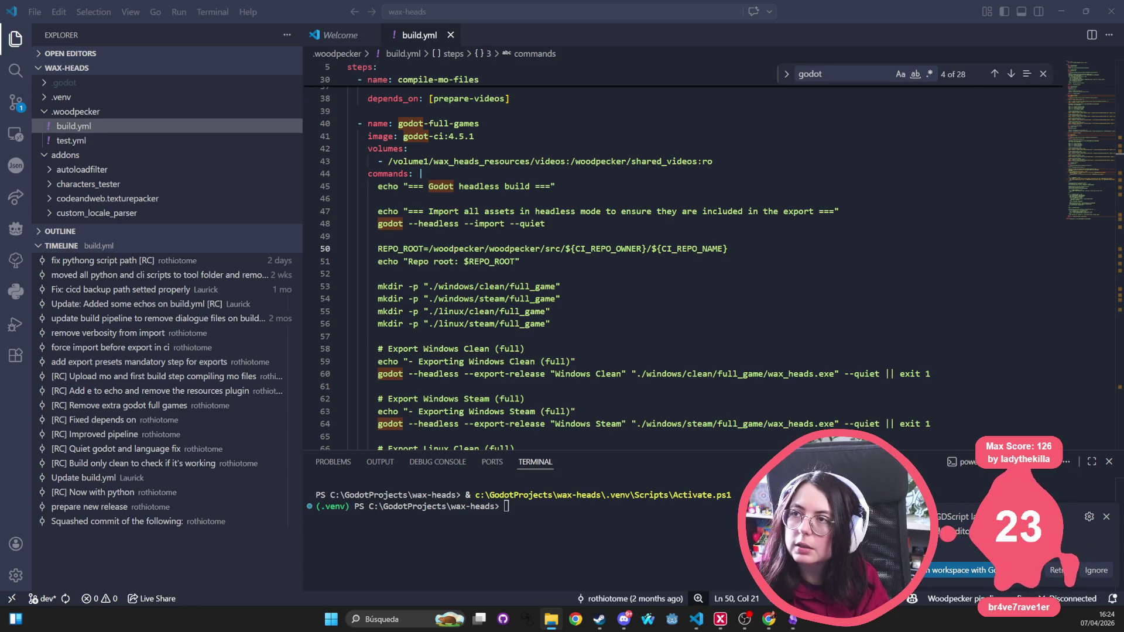
pyautogui.doubleClick(274, 369)
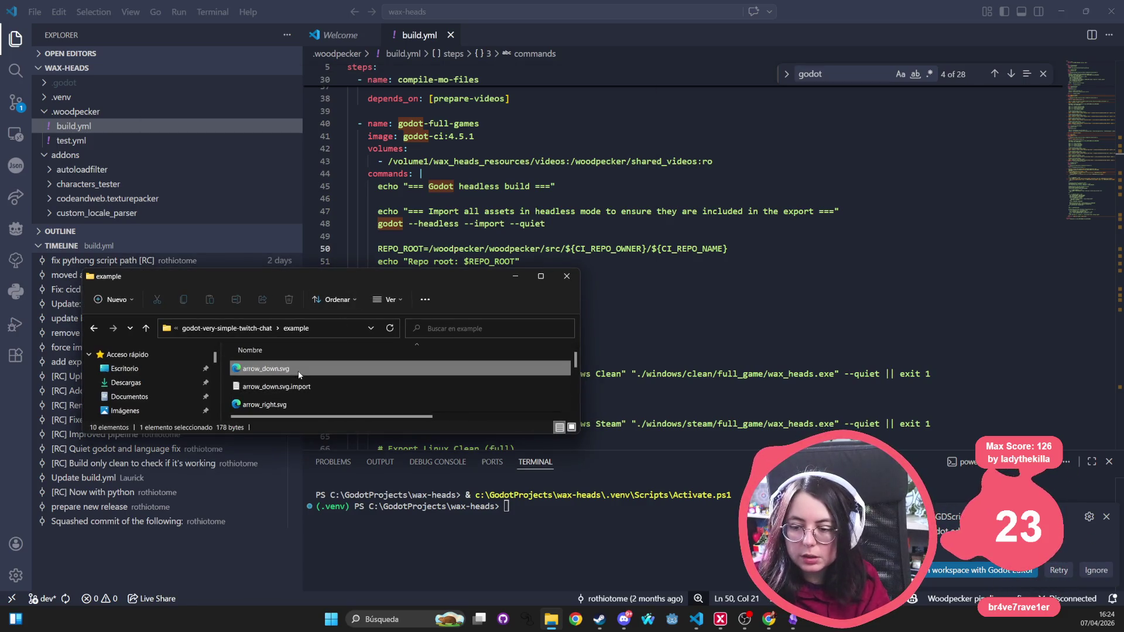
# Step: Inspect arrow_down.svg's properties, checking its security permissions and general details
pyautogui.rightClick(275, 372)
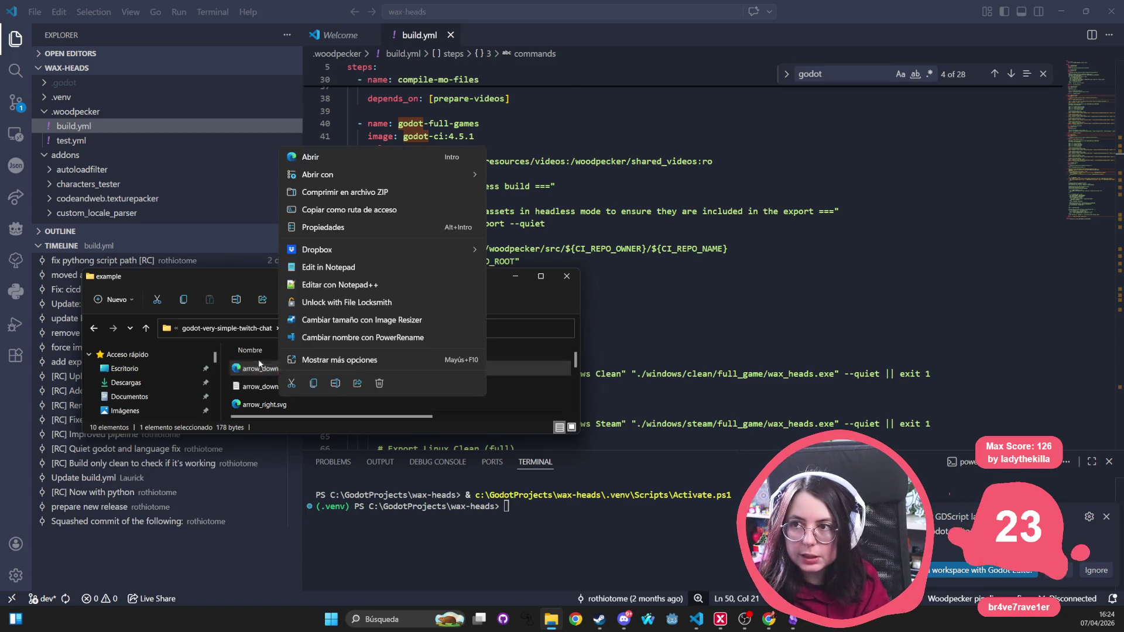
pyautogui.click(329, 228)
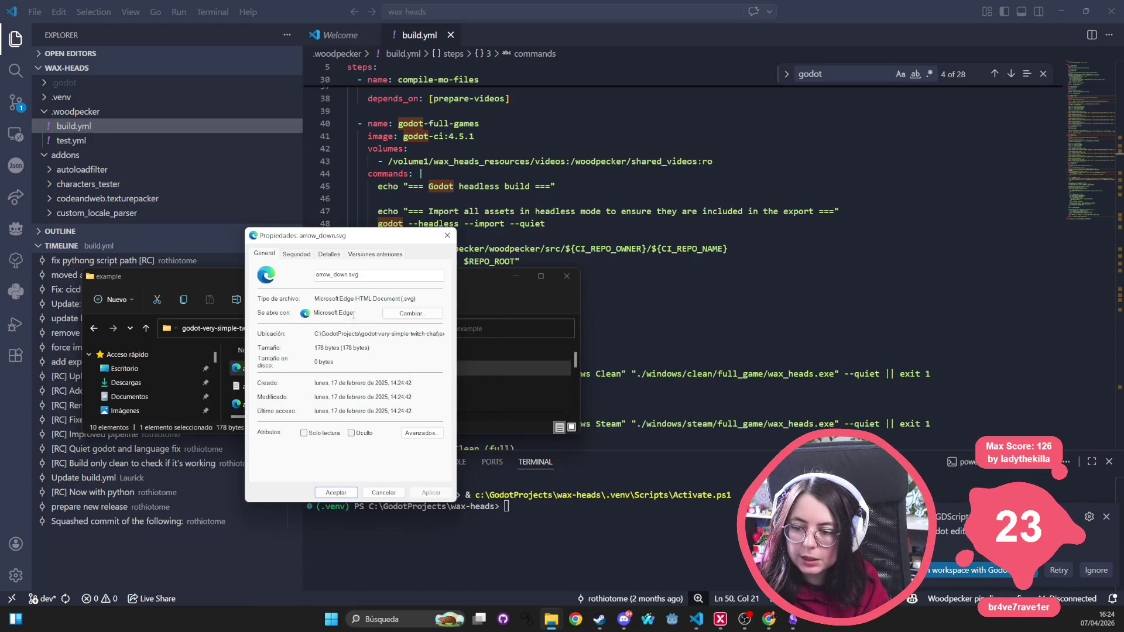
pyautogui.click(296, 254)
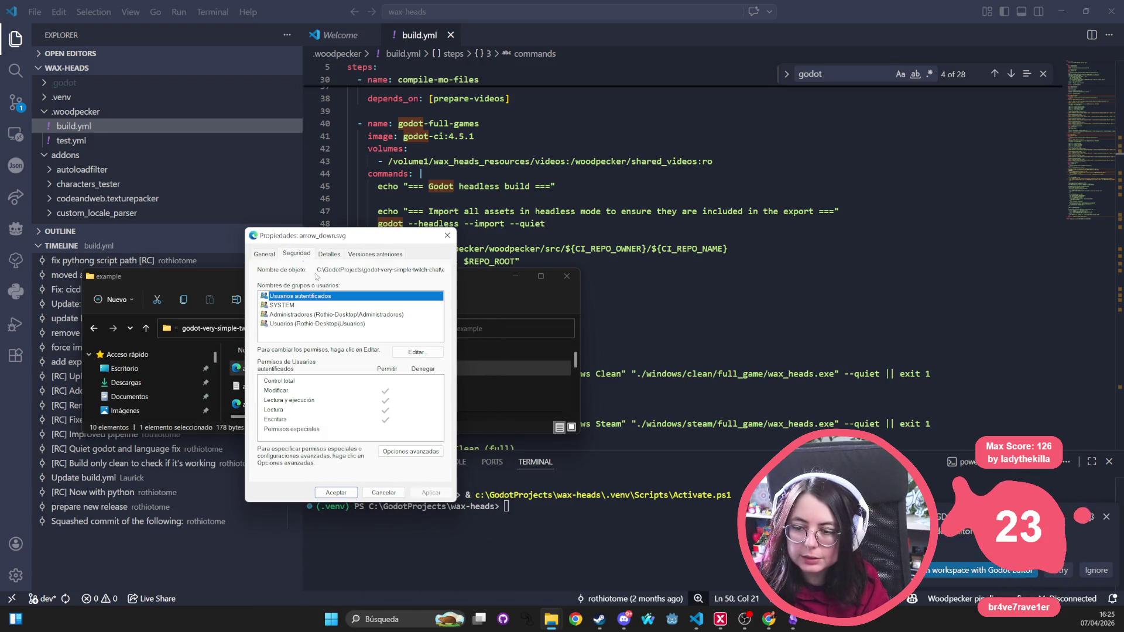
pyautogui.click(264, 253)
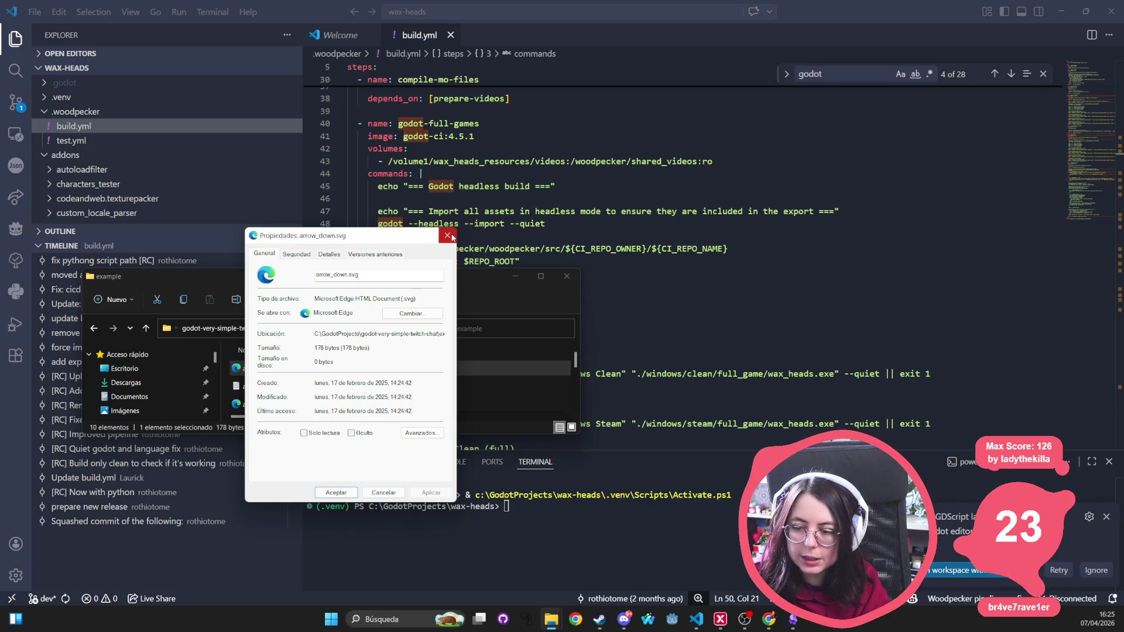
pyautogui.press('Escape')
# Step: Create a shortcut to arrow_down.svg and try appending --nographics to its target, then revert it
pyautogui.moveTo(312, 377)
pyautogui.mouseDown()
pyautogui.moveTo(401, 384)
pyautogui.moveTo(350, 368)
pyautogui.moveTo(360, 371)
pyautogui.mouseUp()
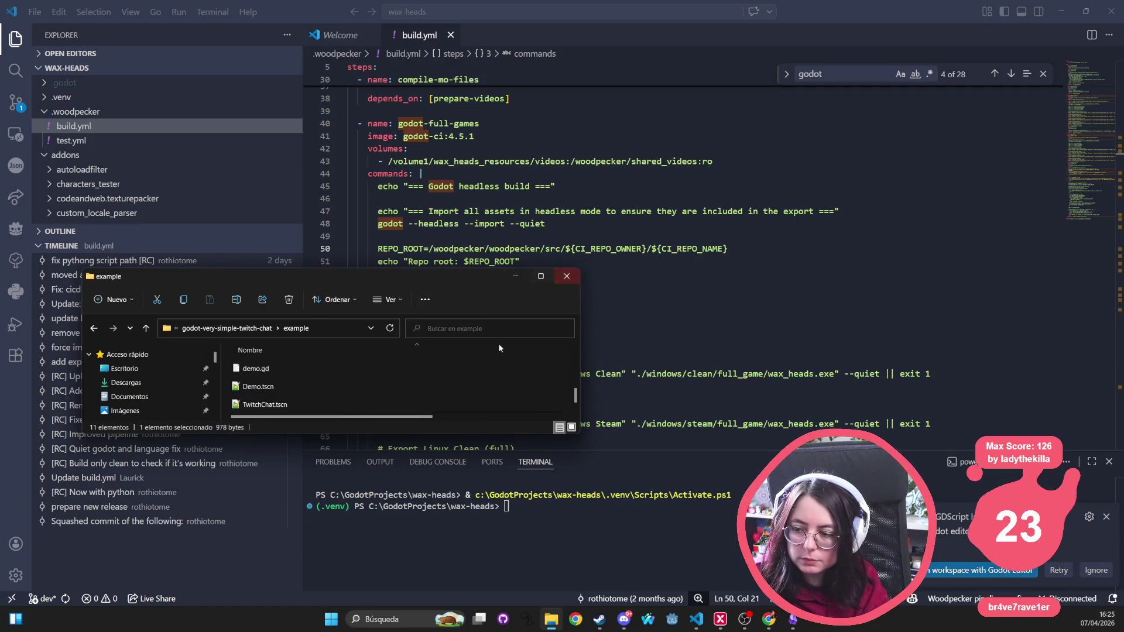
pyautogui.moveTo(461, 434); pyautogui.dragTo(462, 563)
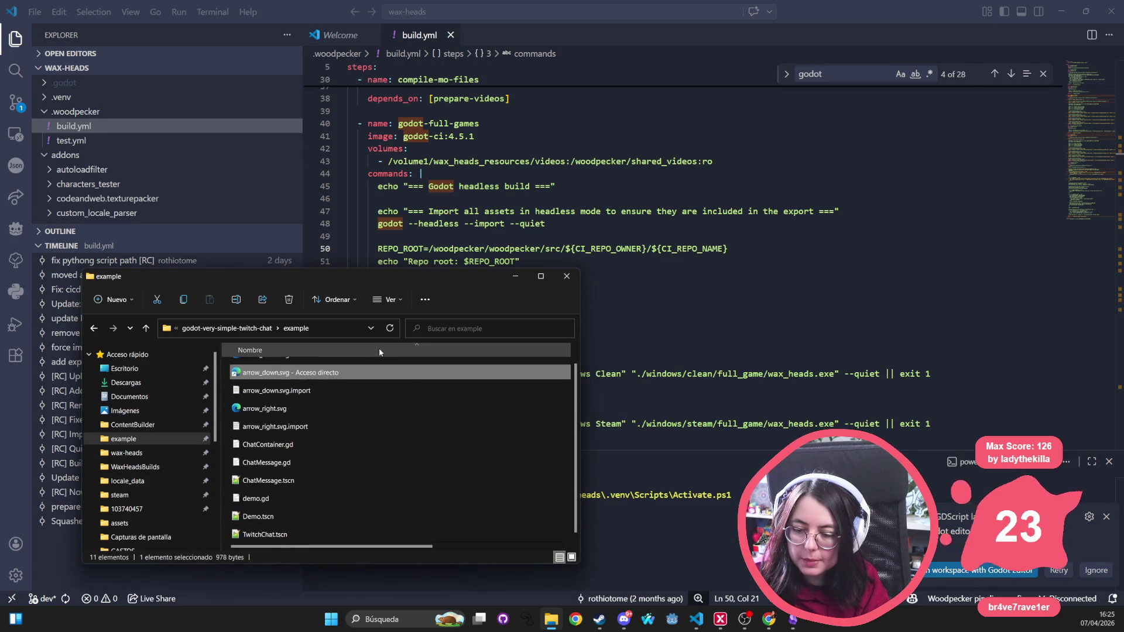
pyautogui.rightClick(307, 378)
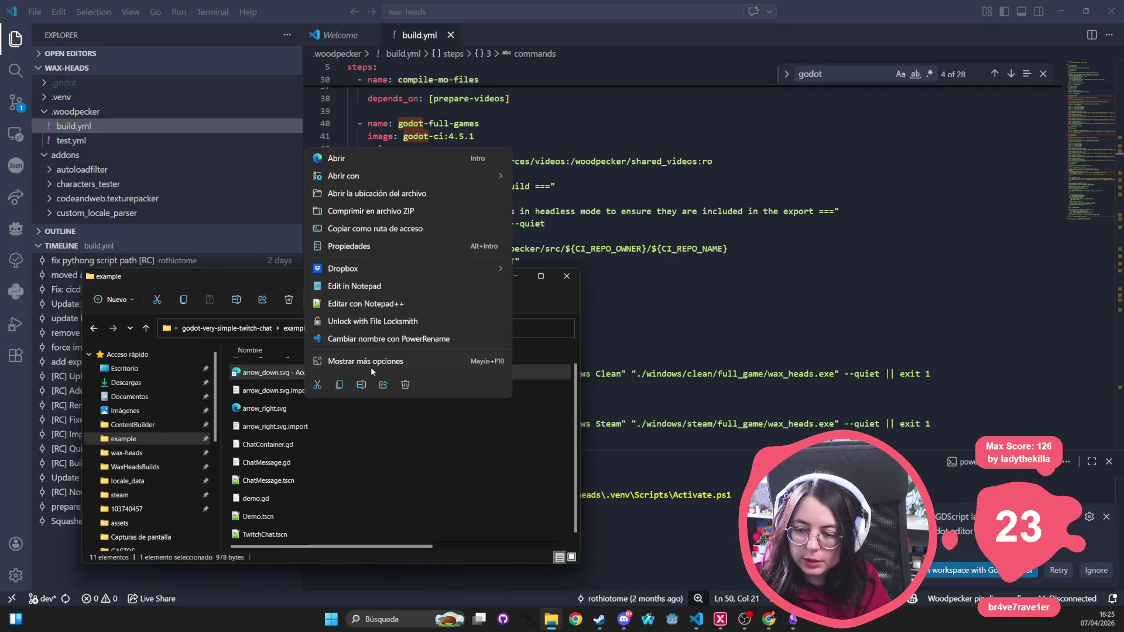
pyautogui.click(361, 246)
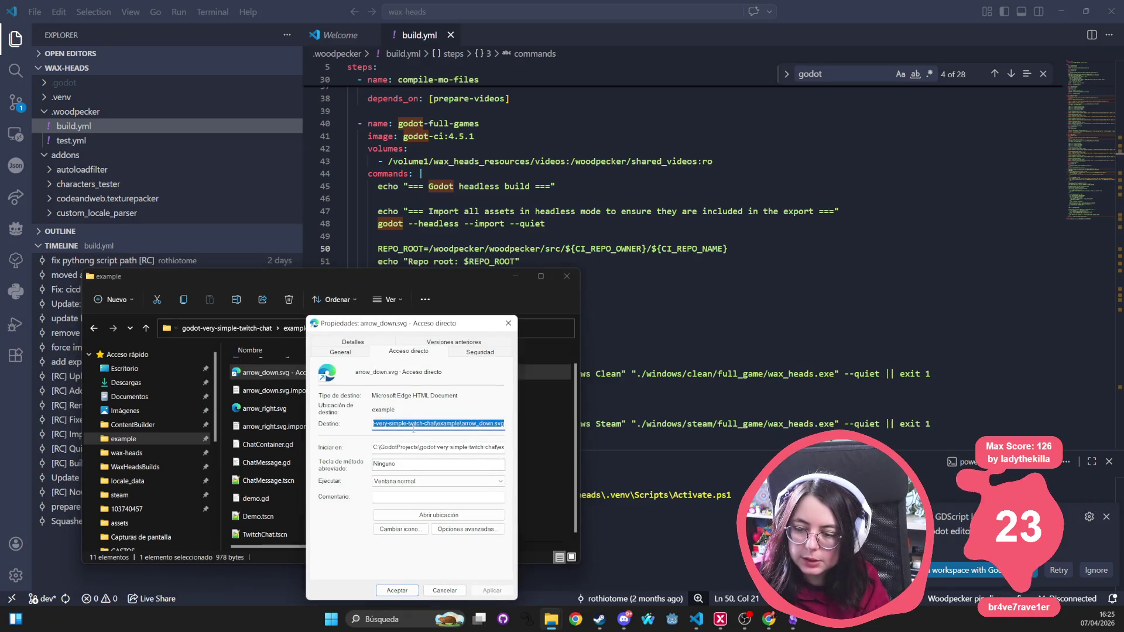
pyautogui.click(436, 423)
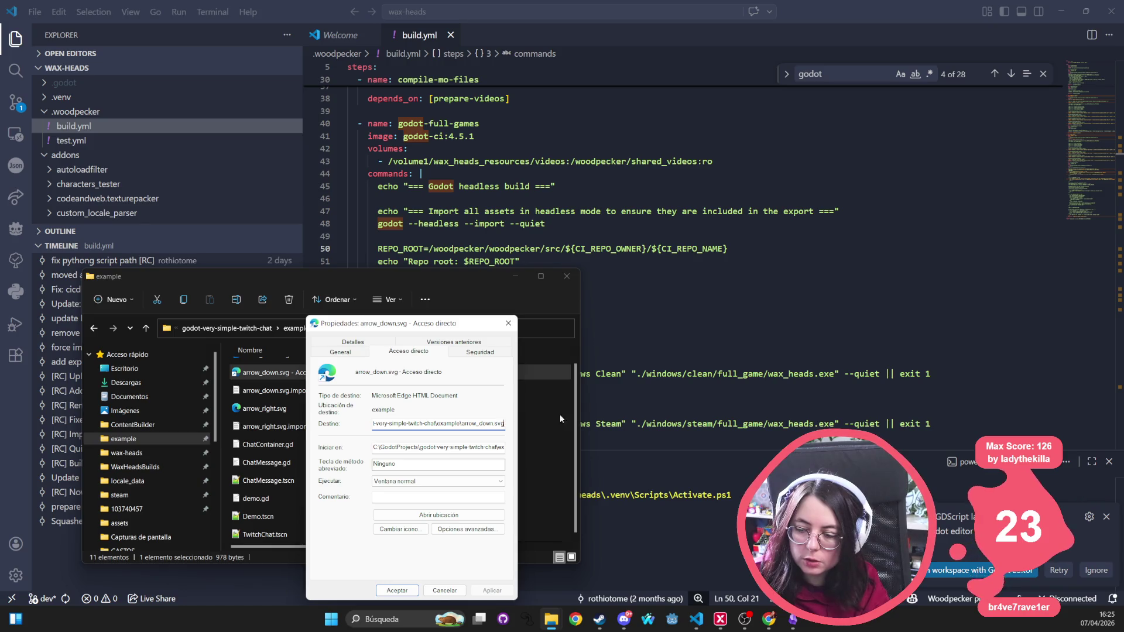
pyautogui.write('--nographics')
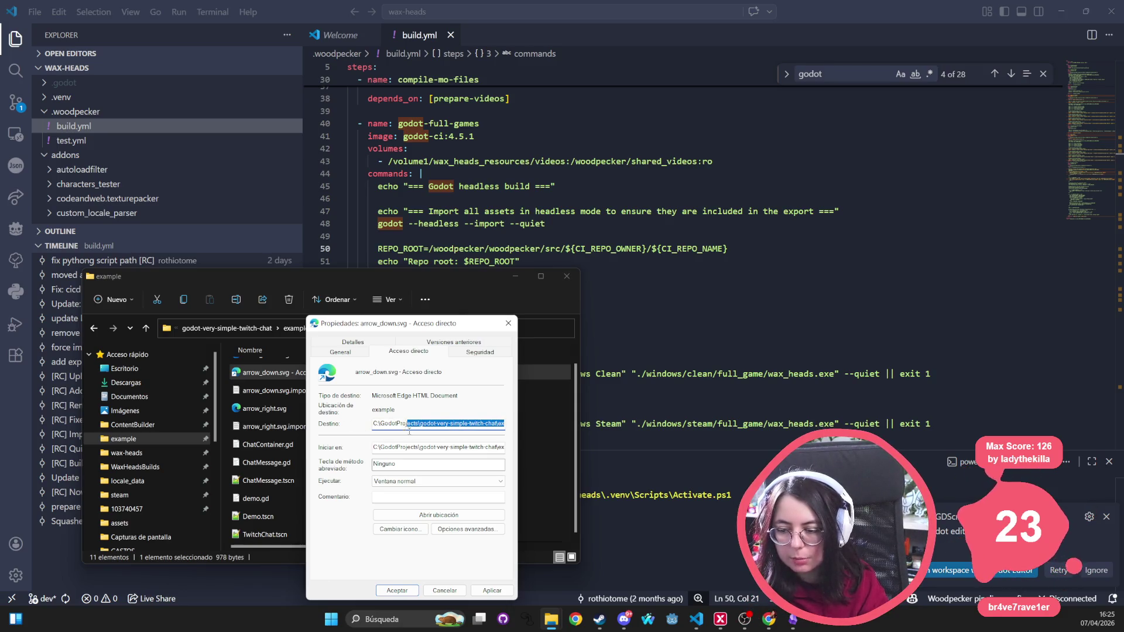
pyautogui.moveTo(471, 423)
pyautogui.mouseDown()
pyautogui.moveTo(483, 423)
pyautogui.moveTo(315, 422)
pyautogui.moveTo(520, 418)
pyautogui.mouseUp()
pyautogui.click(466, 425)
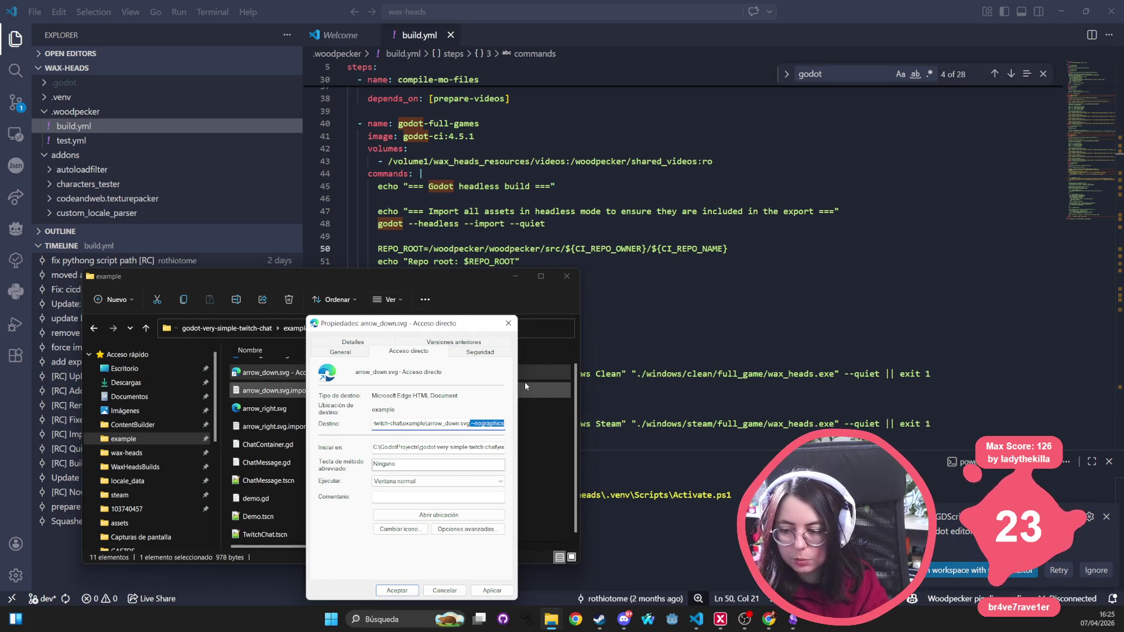
pyautogui.press('BackSpace')
pyautogui.click(509, 322)
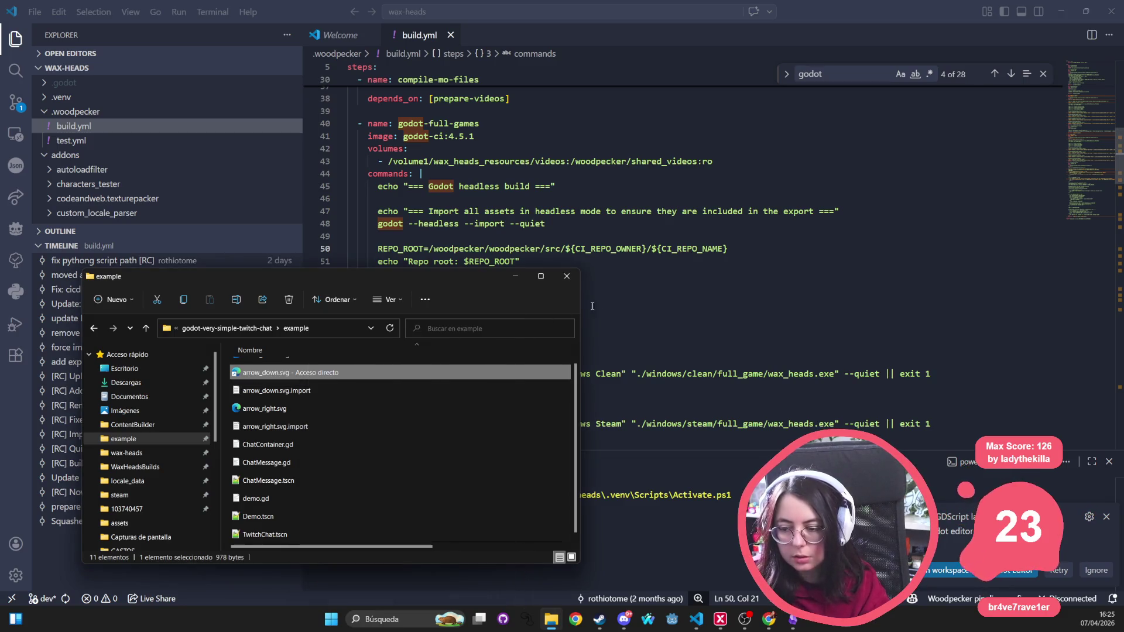
# Step: Delete the arrow_down.svg shortcut and close the example folder window
pyautogui.click(410, 460)
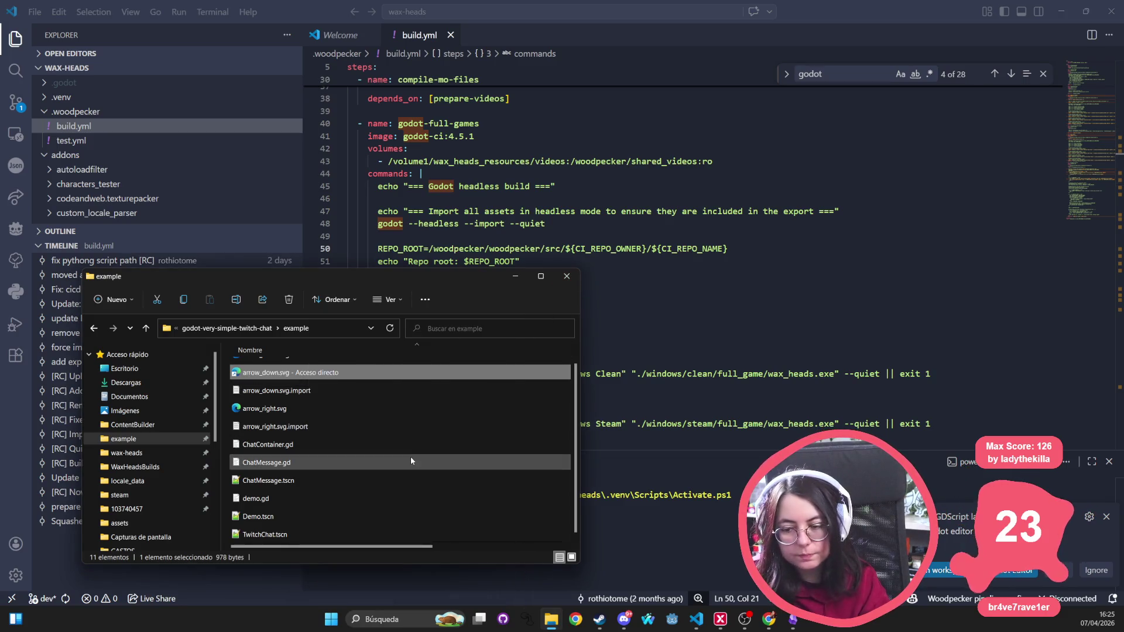
pyautogui.click(333, 369)
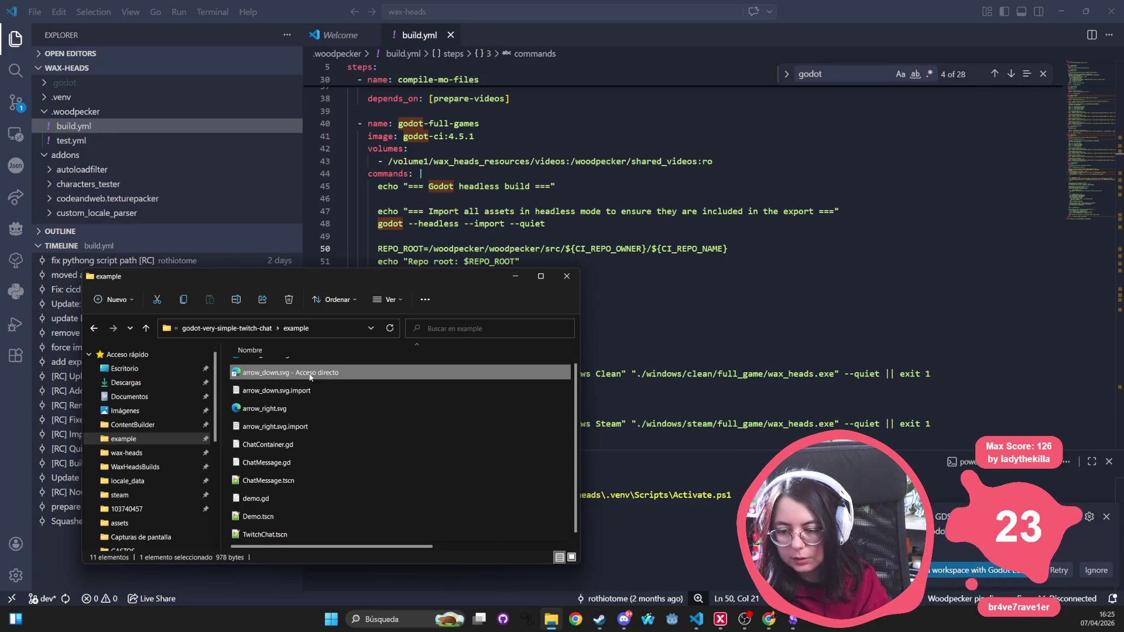
pyautogui.press('Delete')
pyautogui.click(566, 276)
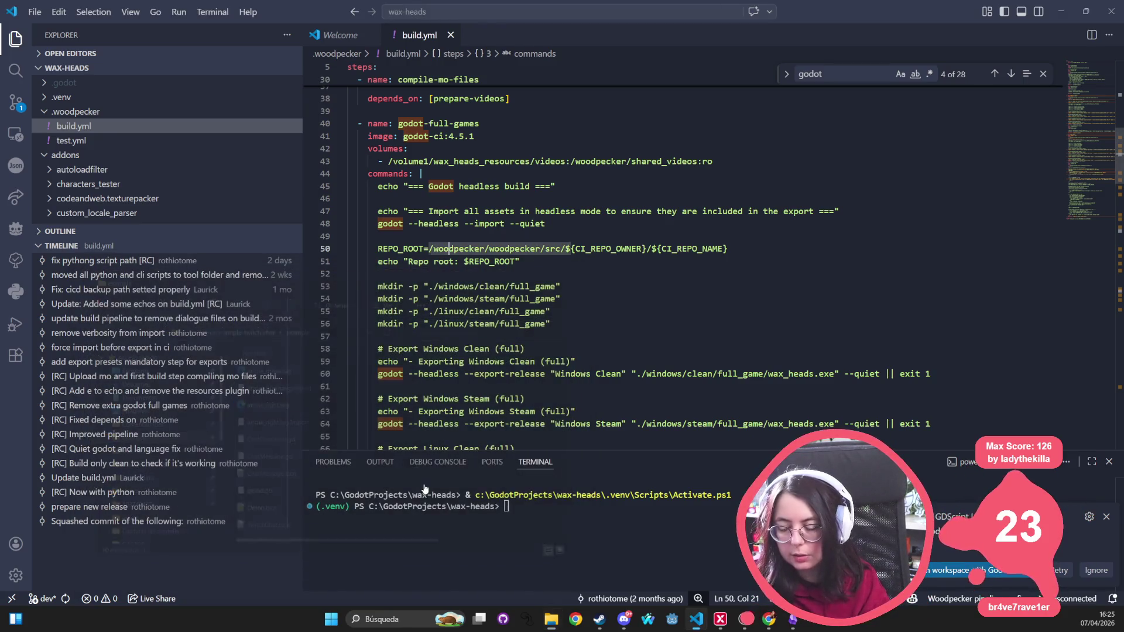
pyautogui.moveTo(464, 374); pyautogui.dragTo(408, 375)
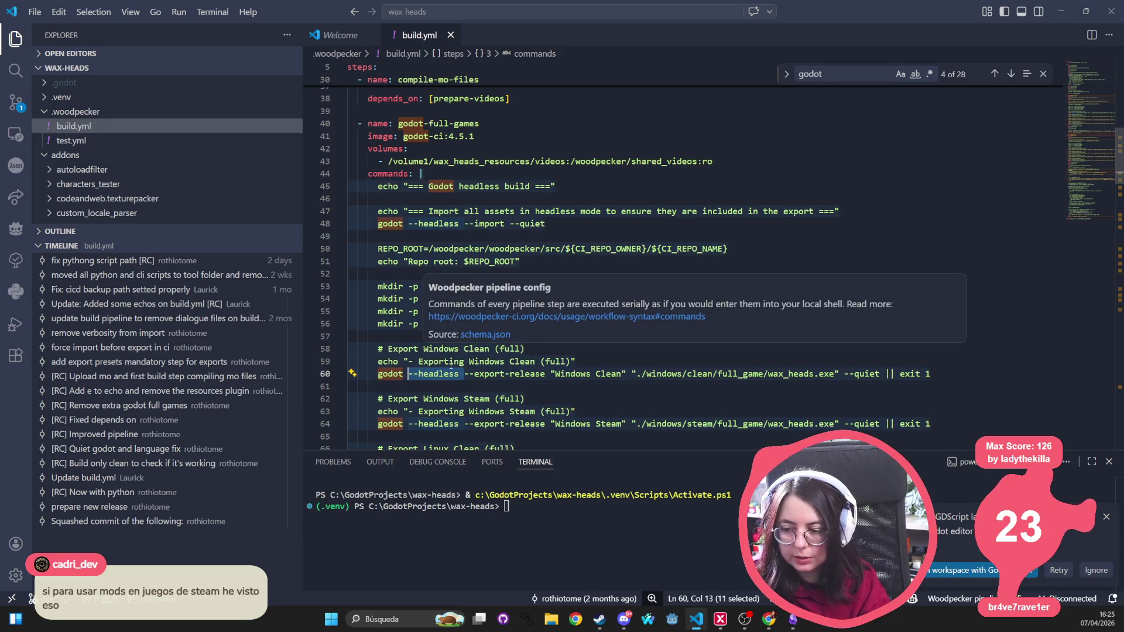
pyautogui.click(546, 374)
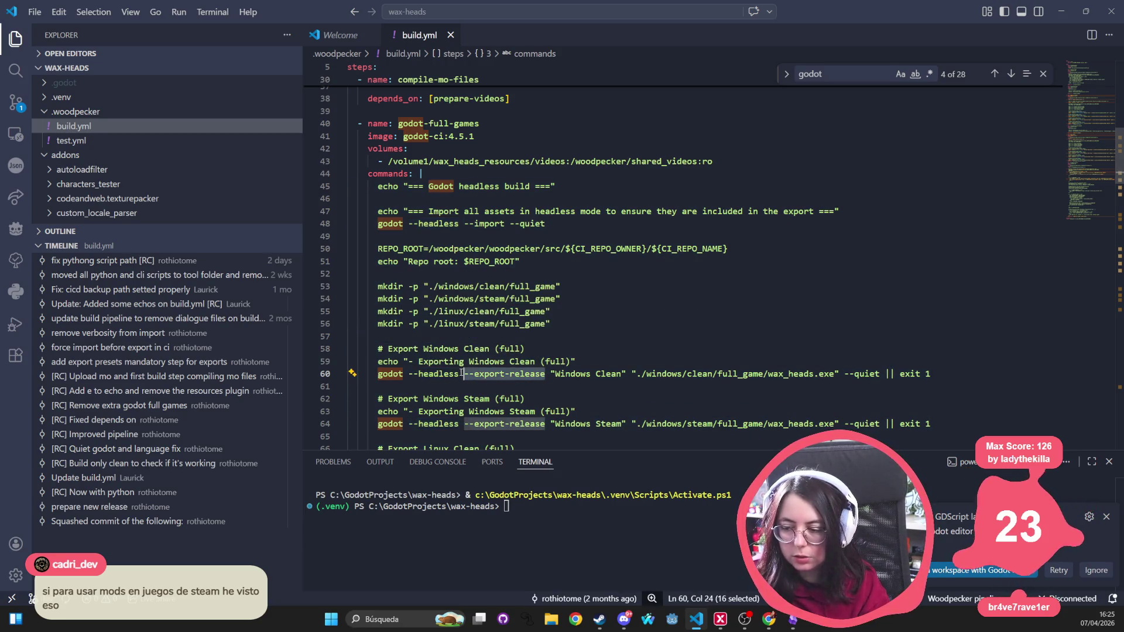
pyautogui.click(598, 374)
pyautogui.moveTo(551, 374)
pyautogui.mouseDown()
pyautogui.moveTo(878, 374)
pyautogui.moveTo(843, 373)
pyautogui.mouseUp()
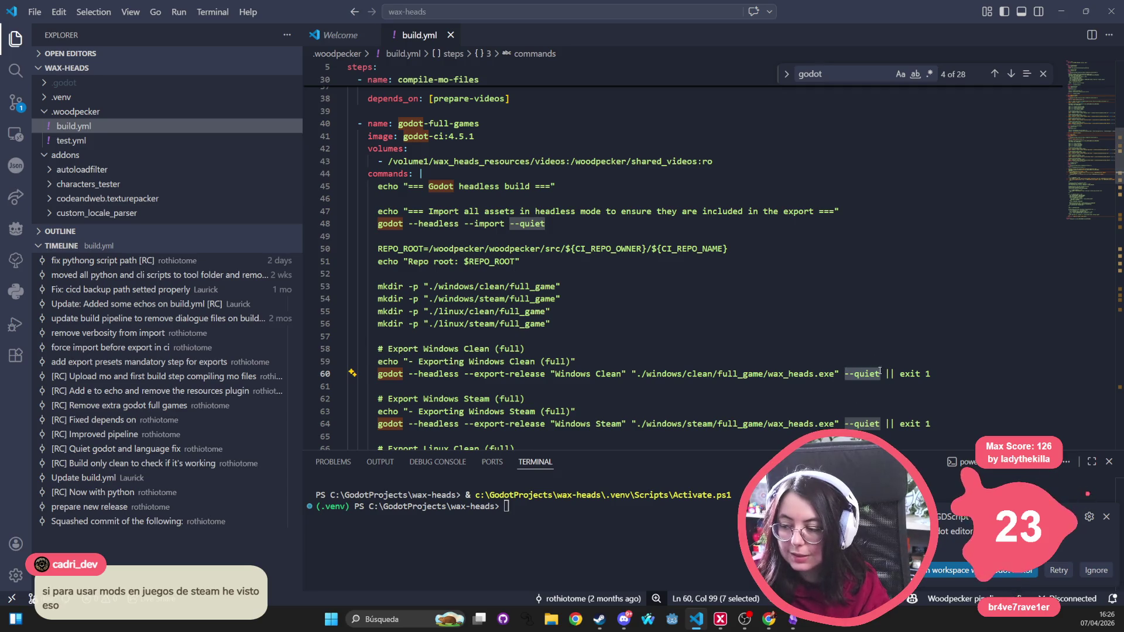
pyautogui.moveTo(893, 374); pyautogui.dragTo(372, 375)
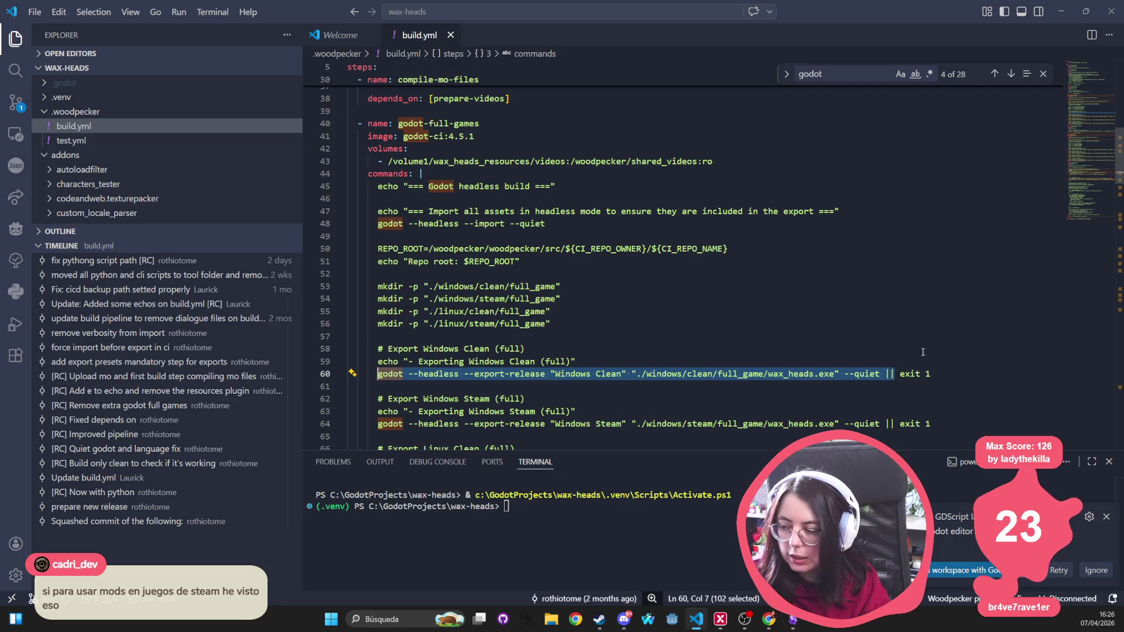
pyautogui.click(945, 376)
pyautogui.moveTo(945, 376); pyautogui.dragTo(895, 375)
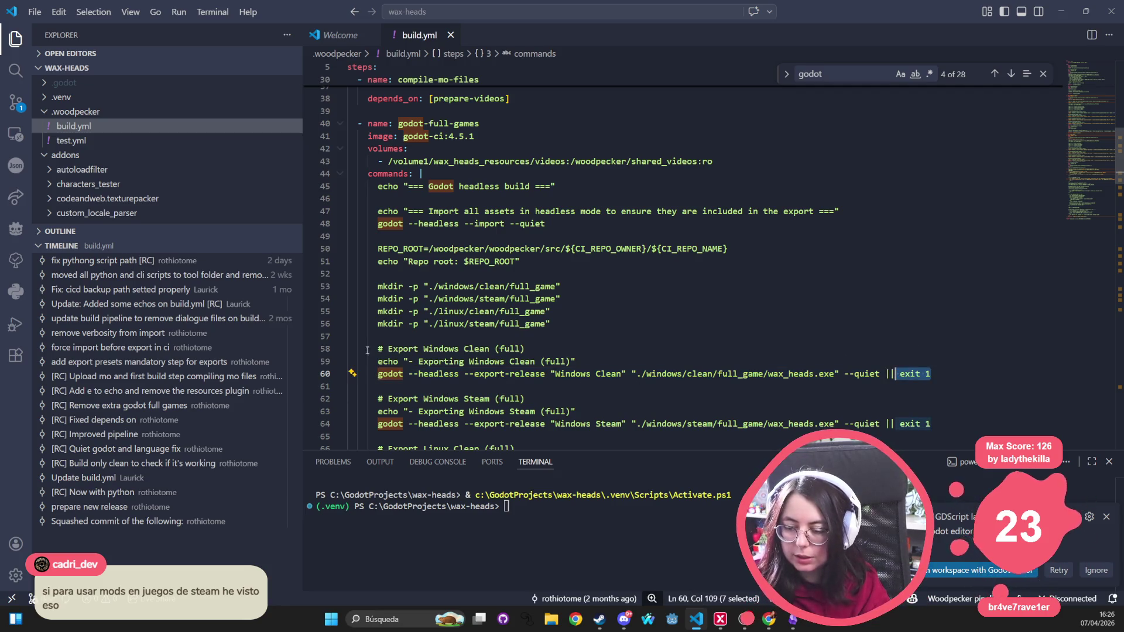
pyautogui.doubleClick(910, 374)
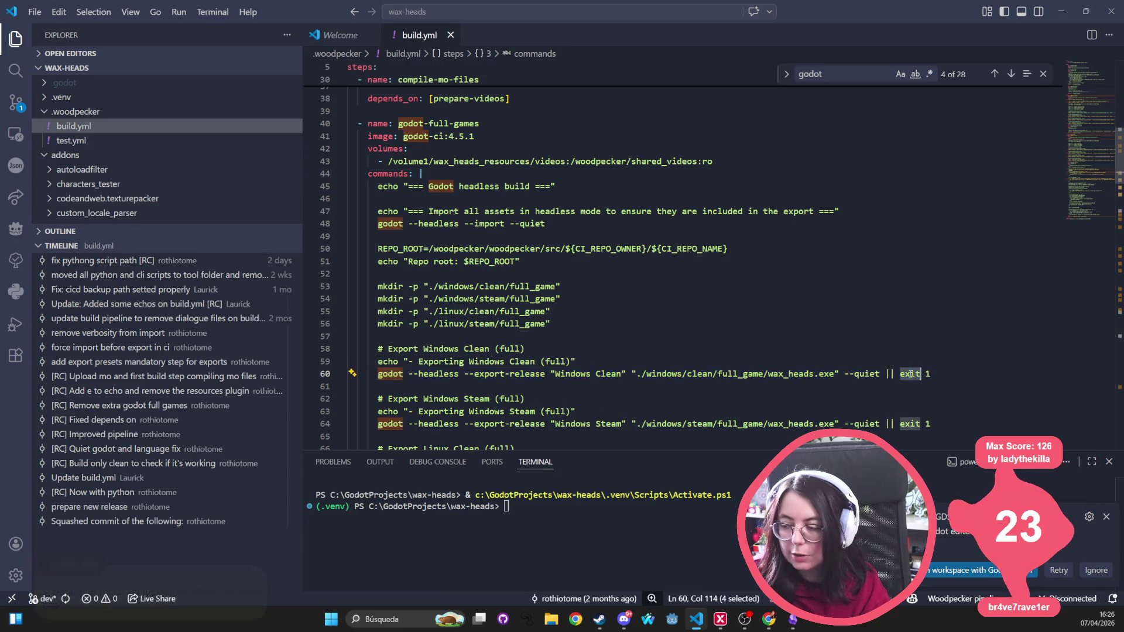
pyautogui.moveTo(941, 373); pyautogui.dragTo(884, 374)
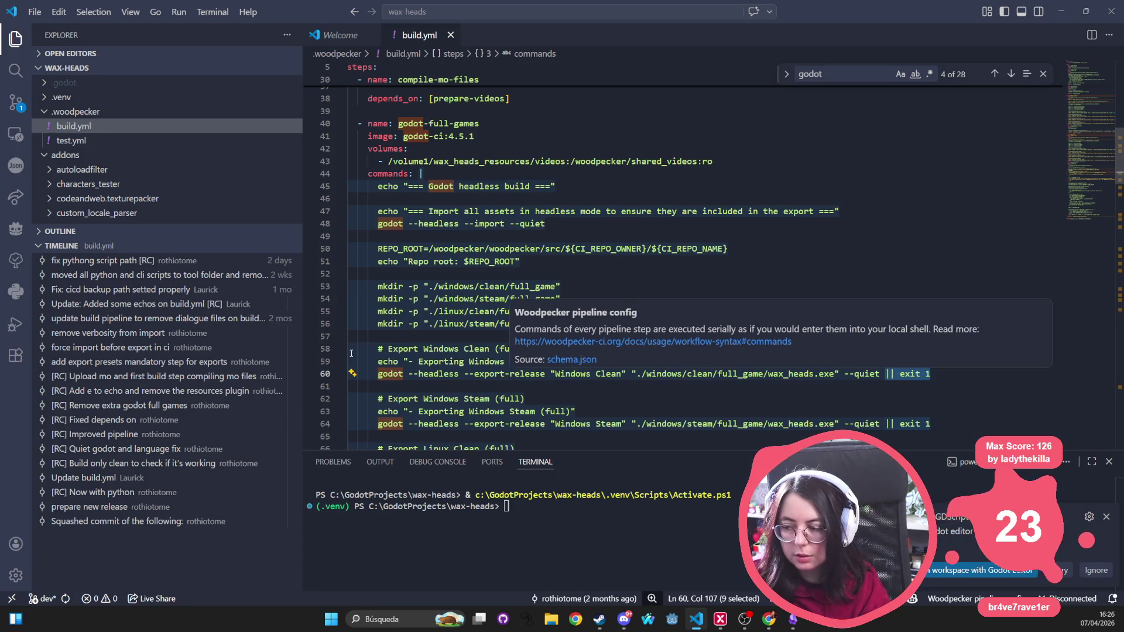
pyautogui.moveTo(401, 424)
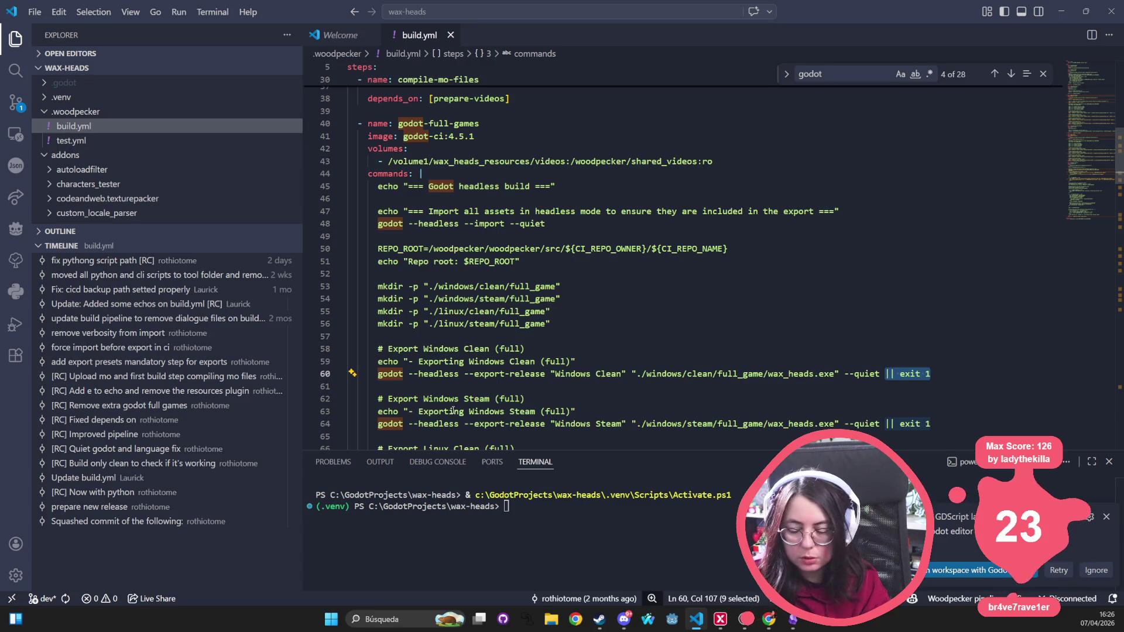
pyautogui.moveTo(377, 373); pyautogui.dragTo(898, 375)
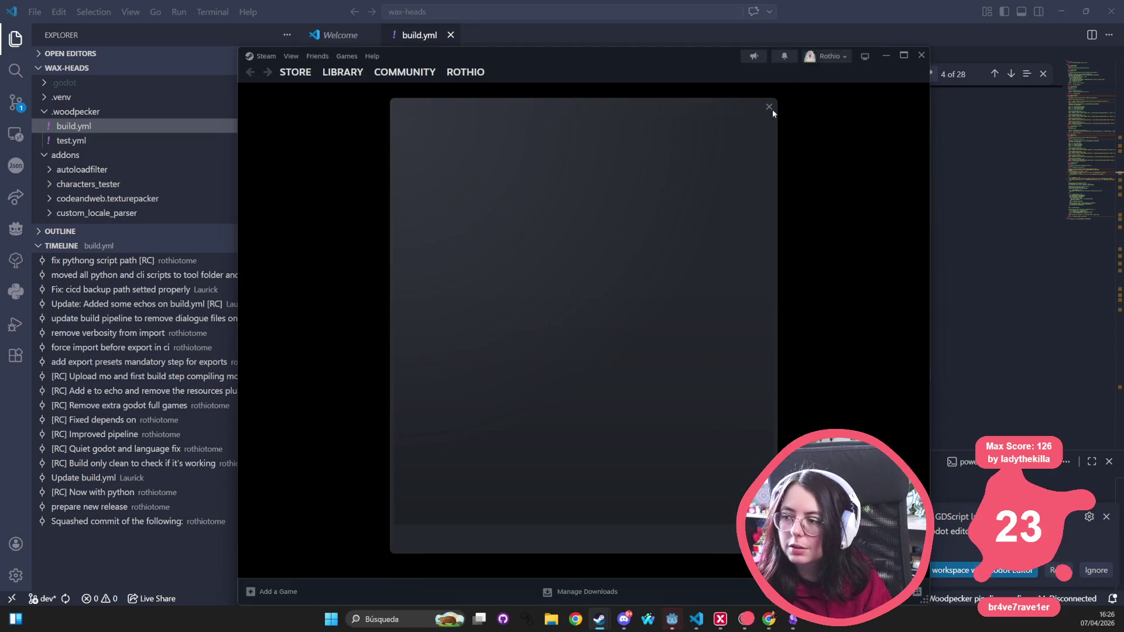
# Step: Dismiss the promo popup and launch Wax Heads [beta_testing] from the Steam library
pyautogui.click(771, 105)
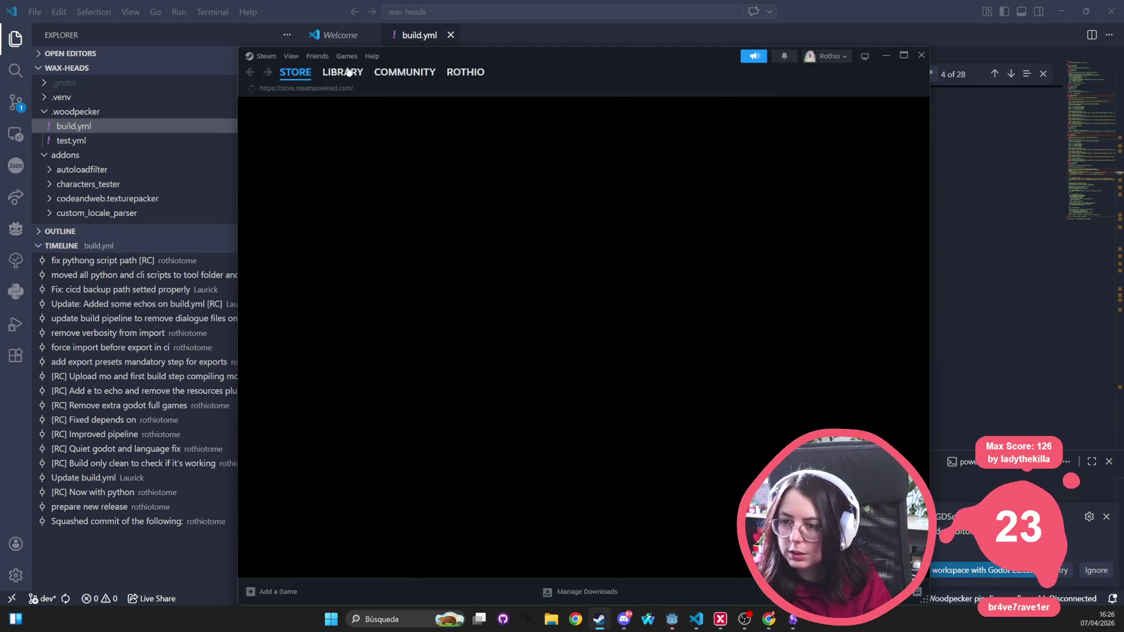
pyautogui.click(342, 73)
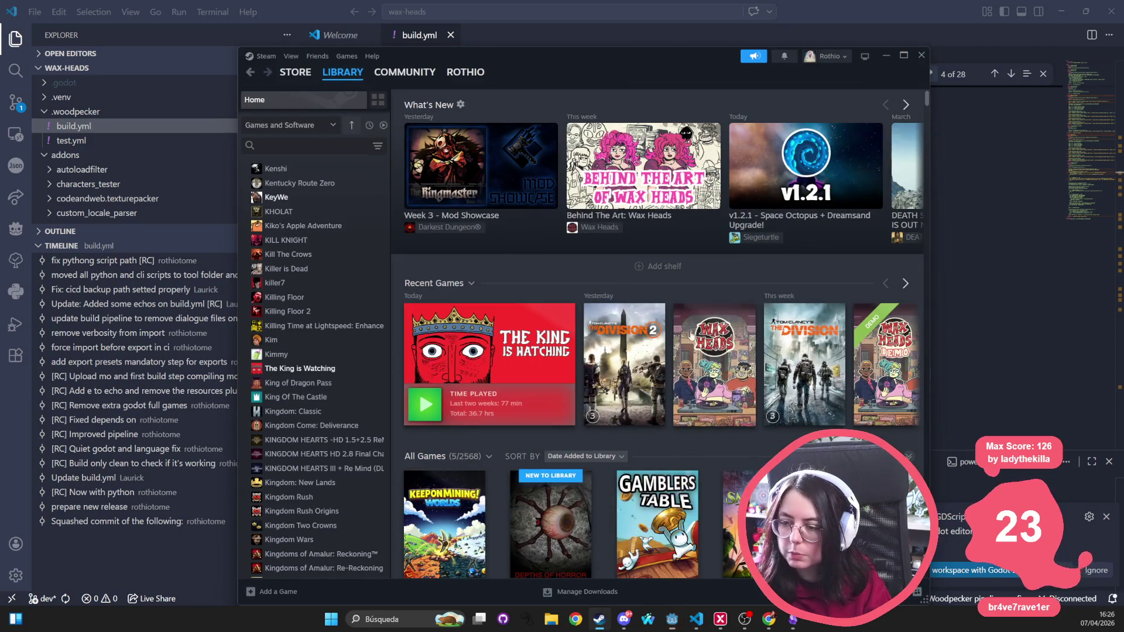
pyautogui.click(721, 379)
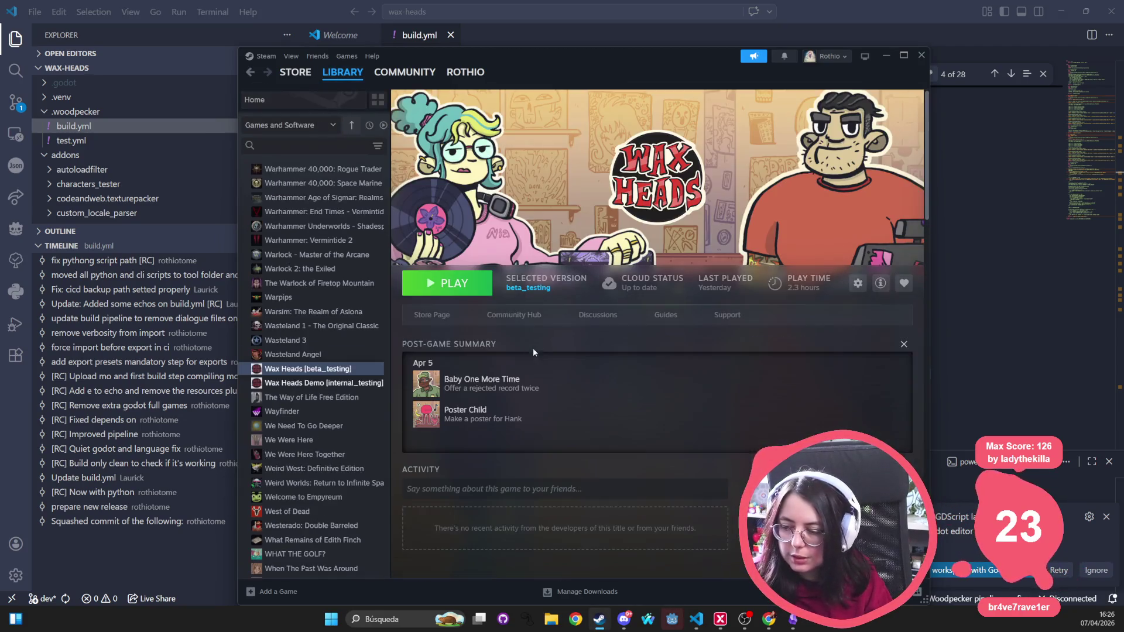
pyautogui.click(451, 291)
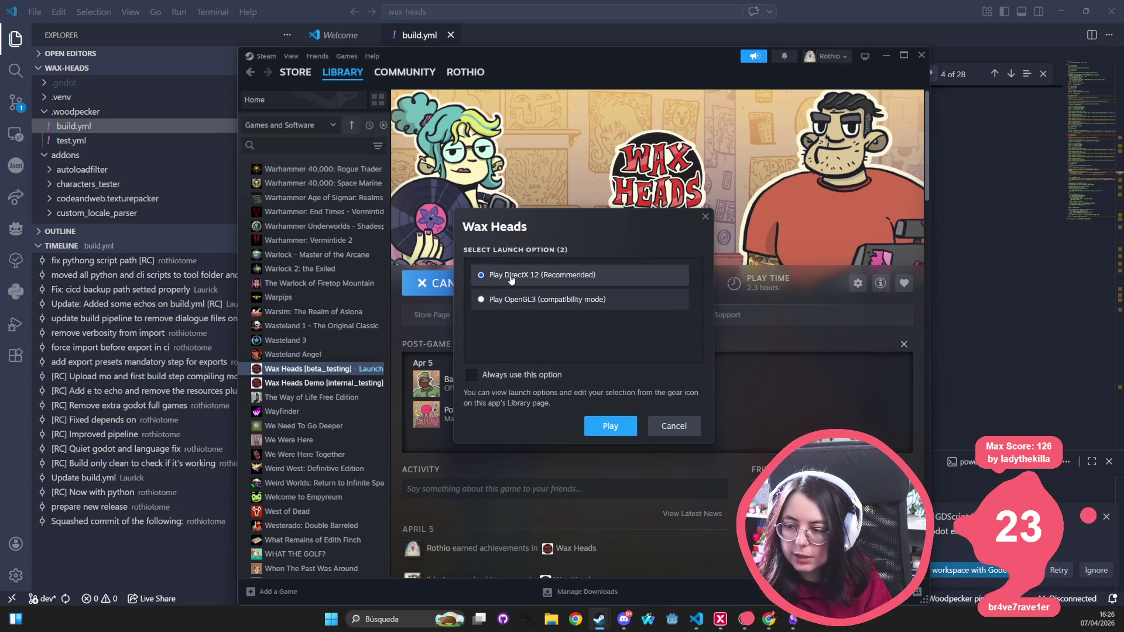
# Step: Choose 'Play OpenGL3 (compatibility mode)' instead of DirectX 12 in the launch options
pyautogui.click(490, 300)
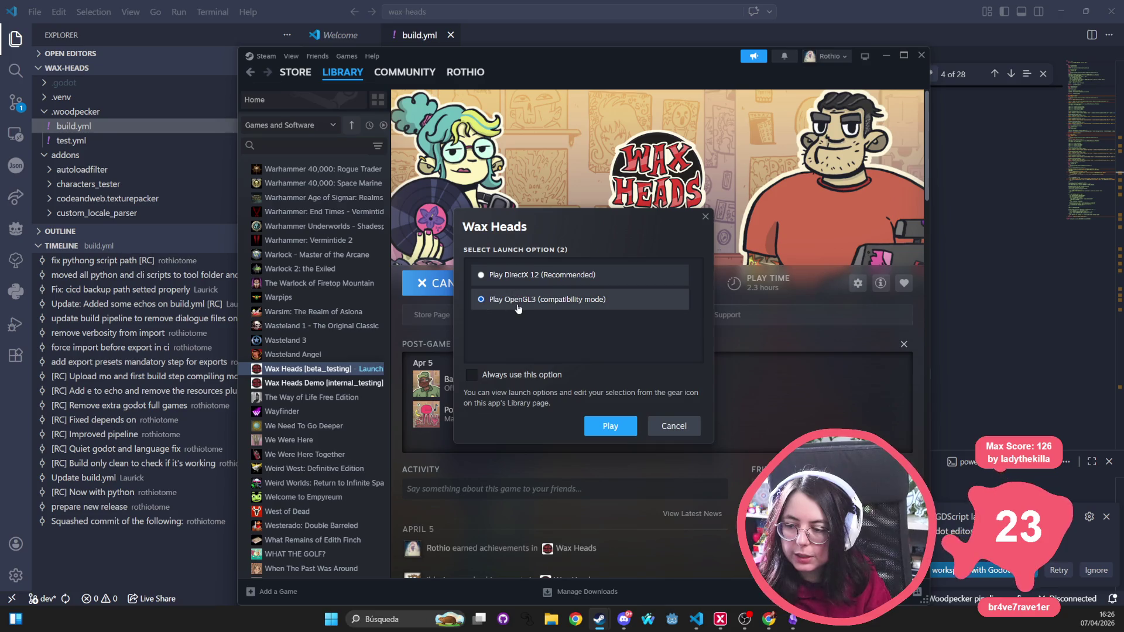
pyautogui.click(526, 275)
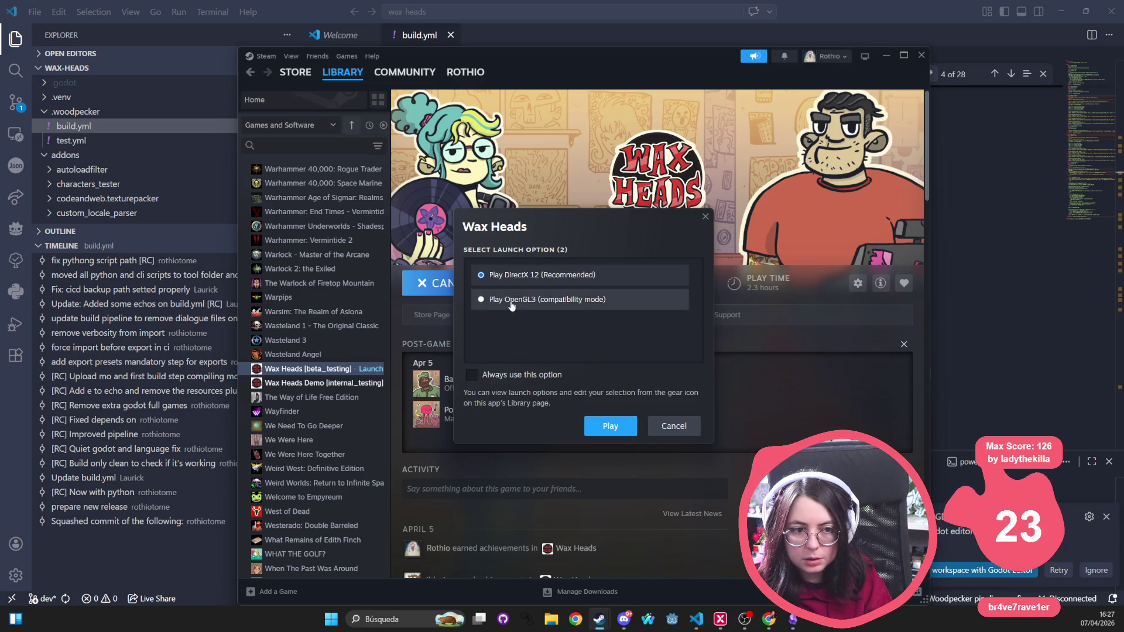
pyautogui.click(513, 301)
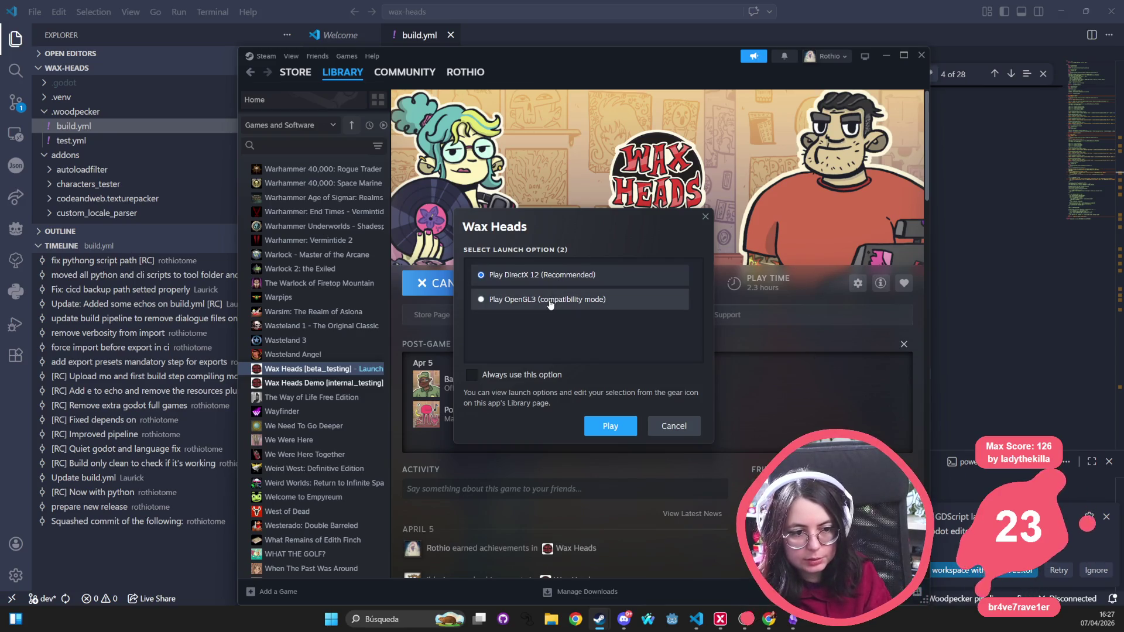
pyautogui.click(603, 300)
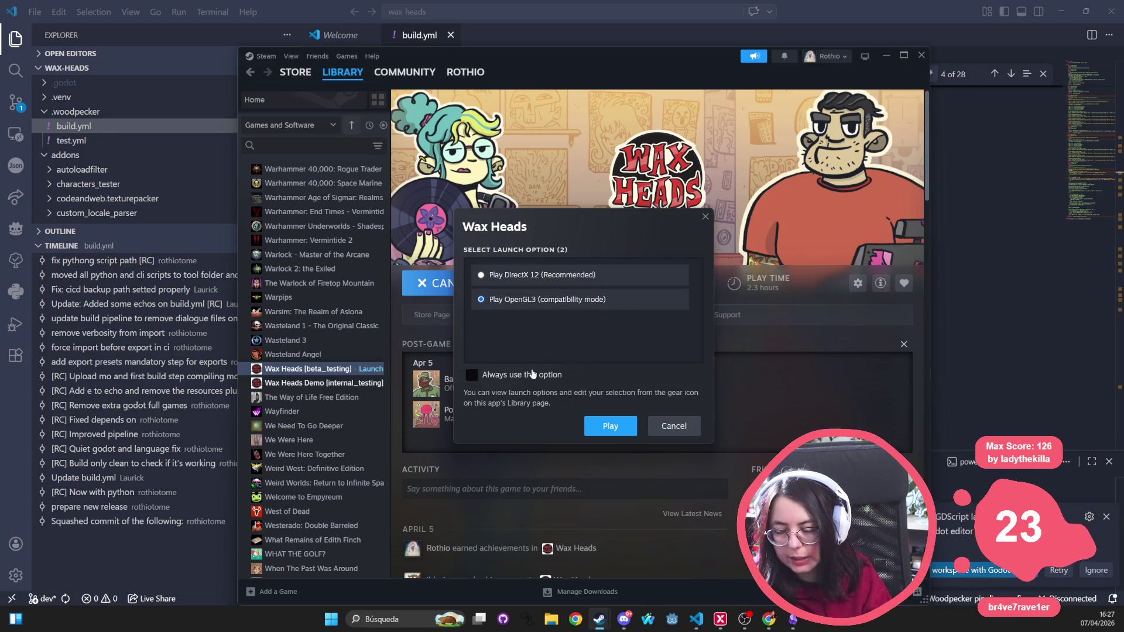